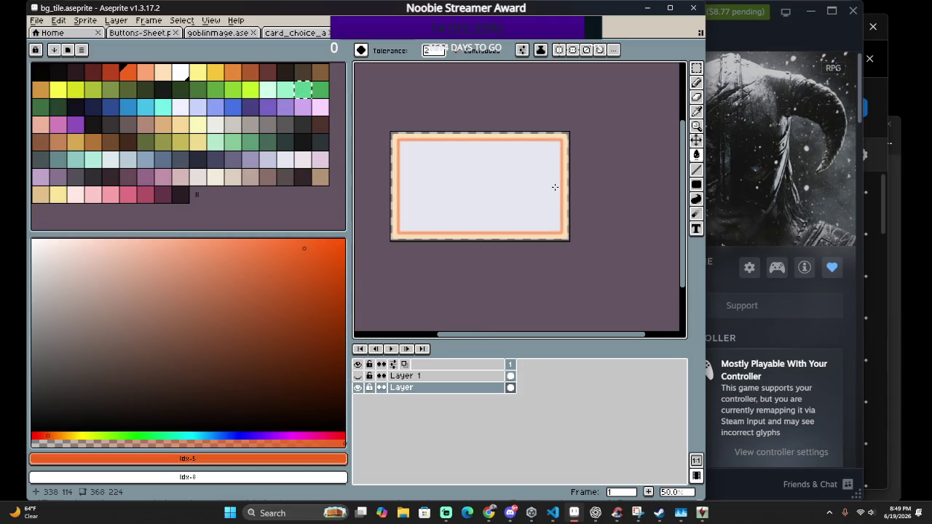
Fill the card interior dark red, then refill it with a darker red-brown
{"action": "left_click", "coordinate": [91, 71]}
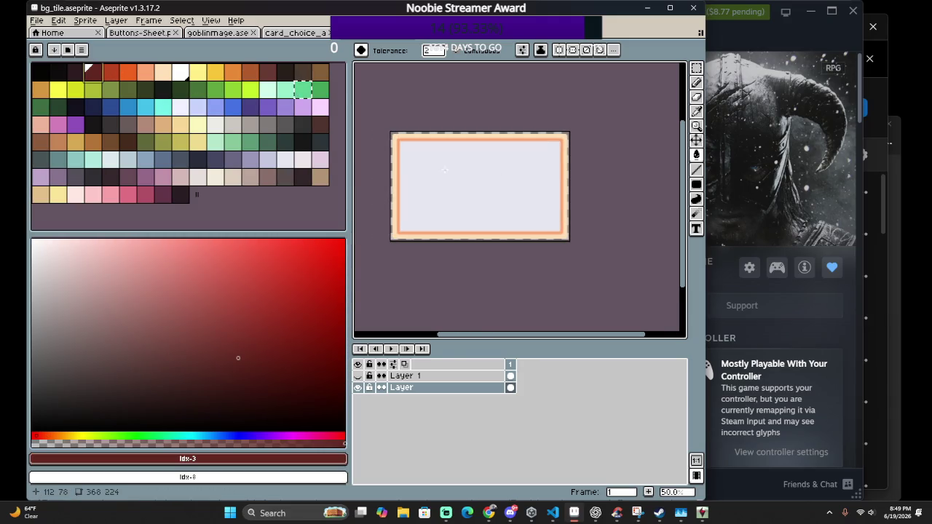
{"action": "left_click", "coordinate": [444, 170]}
{"action": "left_click", "coordinate": [74, 71]}
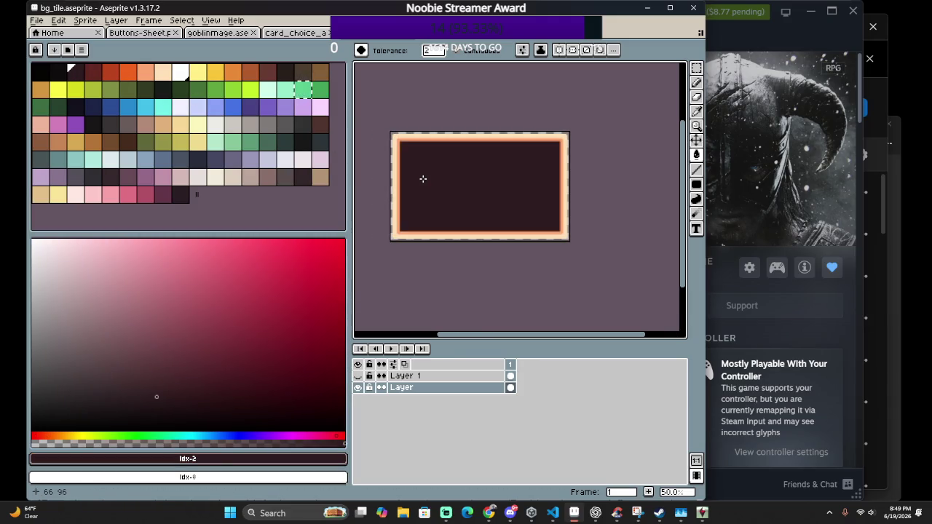
{"action": "left_click", "coordinate": [422, 178]}
{"action": "scroll", "scroll_direction": "up", "scroll_amount": 3}
{"action": "left_click_drag", "start_coordinate": [422, 178], "coordinate": [508, 228]}
{"action": "scroll", "scroll_direction": "down", "scroll_amount": 3}
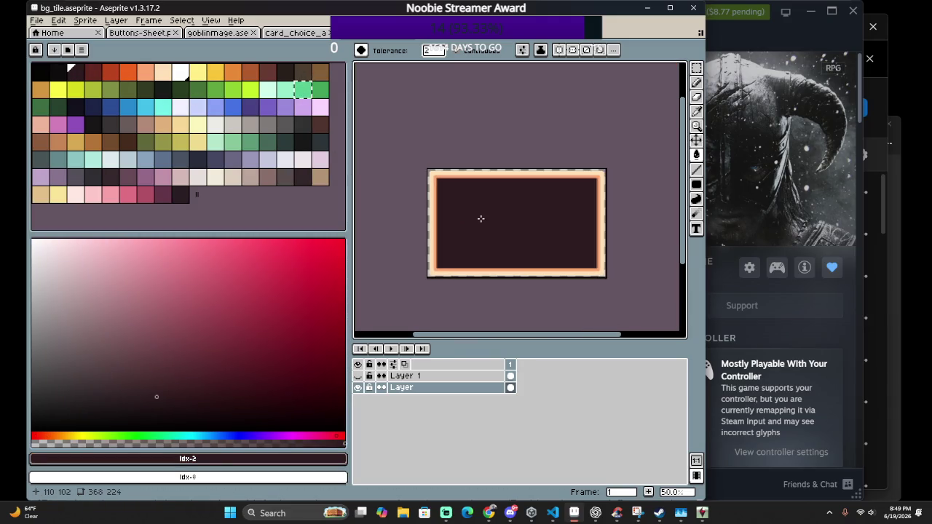
{"action": "scroll", "scroll_direction": "up", "scroll_amount": 3}
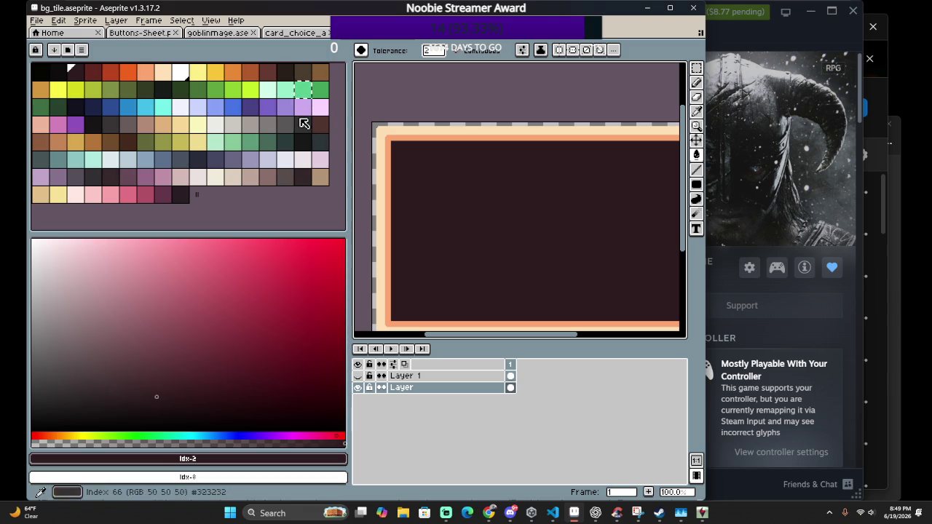
Fill the interior light yellow, the inner salmon border golden and the outer peach border orange
{"action": "left_click", "coordinate": [198, 71]}
{"action": "left_click", "coordinate": [472, 198]}
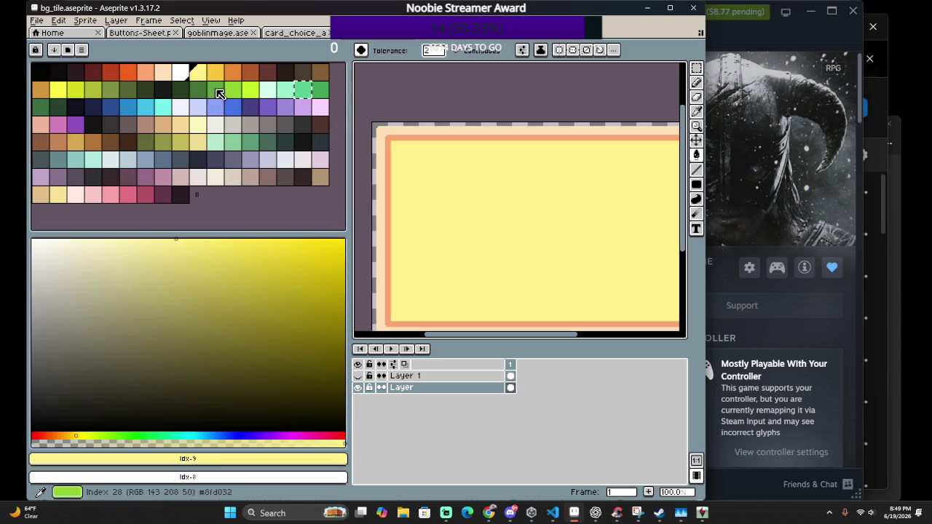
{"action": "left_click", "coordinate": [216, 71]}
{"action": "left_click", "coordinate": [417, 138]}
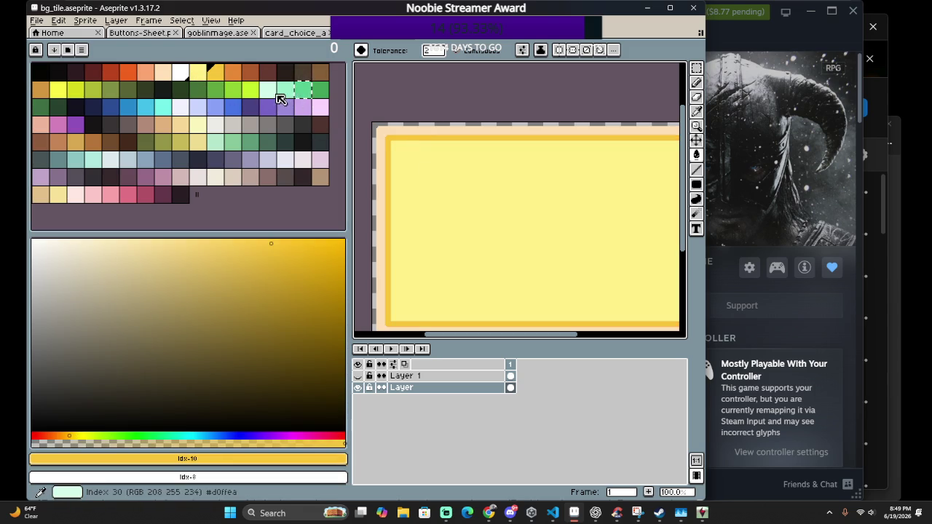
{"action": "left_click", "coordinate": [233, 71]}
{"action": "left_click", "coordinate": [434, 133]}
{"action": "scroll", "scroll_direction": "down", "scroll_amount": 3}
{"action": "scroll", "scroll_direction": "up", "scroll_amount": 3}
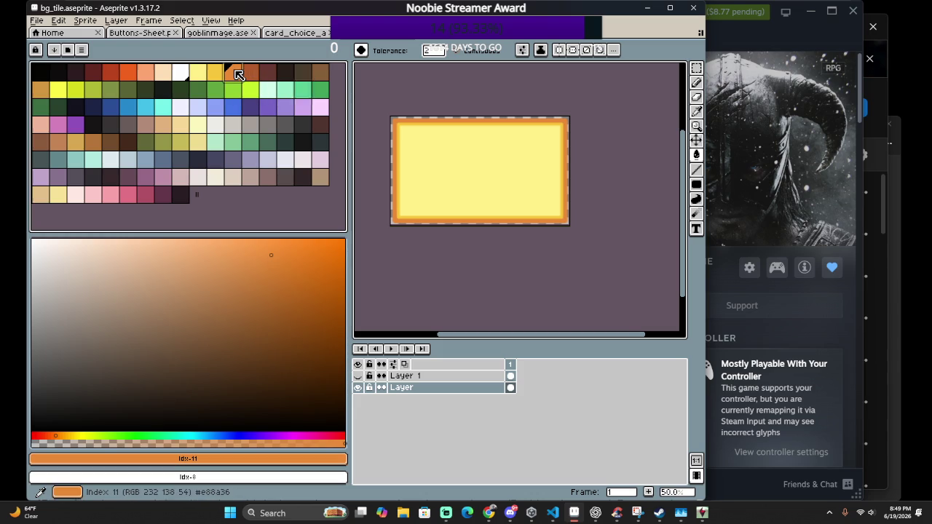
Zoom in, then fill the inner border brownish-orange and the yellow interior dark brown
{"action": "key", "text": "plus"}
{"action": "key", "text": "plus"}
{"action": "left_click", "coordinate": [264, 76]}
{"action": "left_click", "coordinate": [250, 73]}
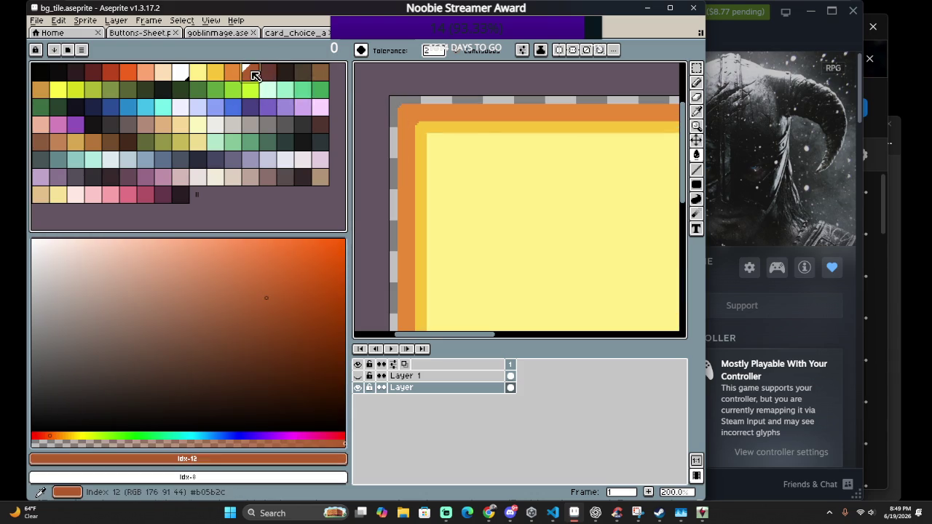
{"action": "left_click", "coordinate": [461, 127]}
{"action": "left_click", "coordinate": [267, 73]}
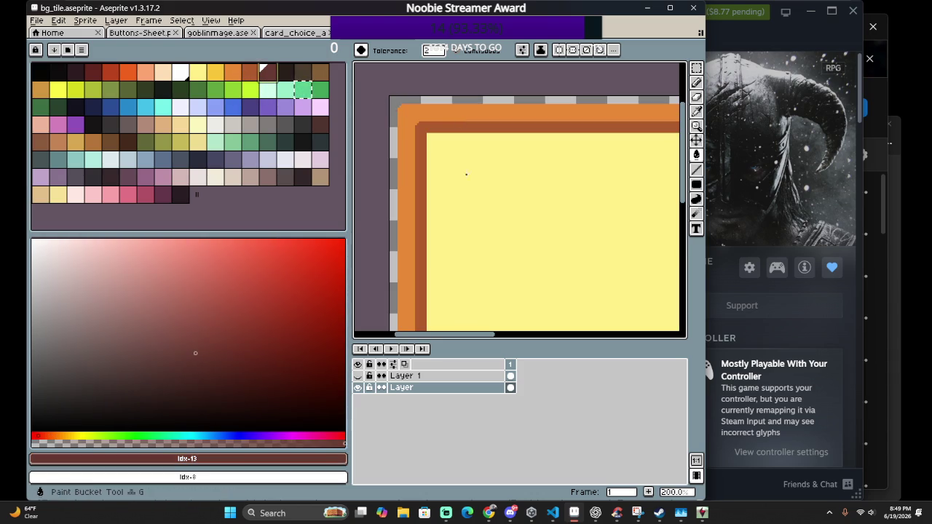
{"action": "left_click", "coordinate": [464, 173]}
{"action": "scroll", "scroll_direction": "down", "scroll_amount": 3}
{"action": "scroll", "scroll_direction": "up", "scroll_amount": 3}
{"action": "left_click_drag", "start_coordinate": [512, 202], "coordinate": [475, 170]}
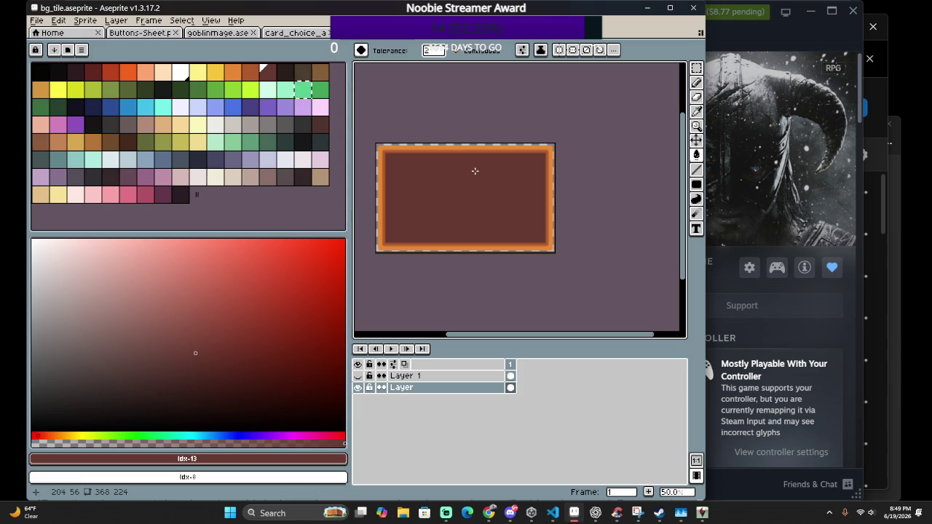
Fill the card interior tan and the border band golden-tan
{"action": "scroll", "scroll_direction": "up", "scroll_amount": 3}
{"action": "left_click_drag", "start_coordinate": [410, 160], "coordinate": [493, 191]}
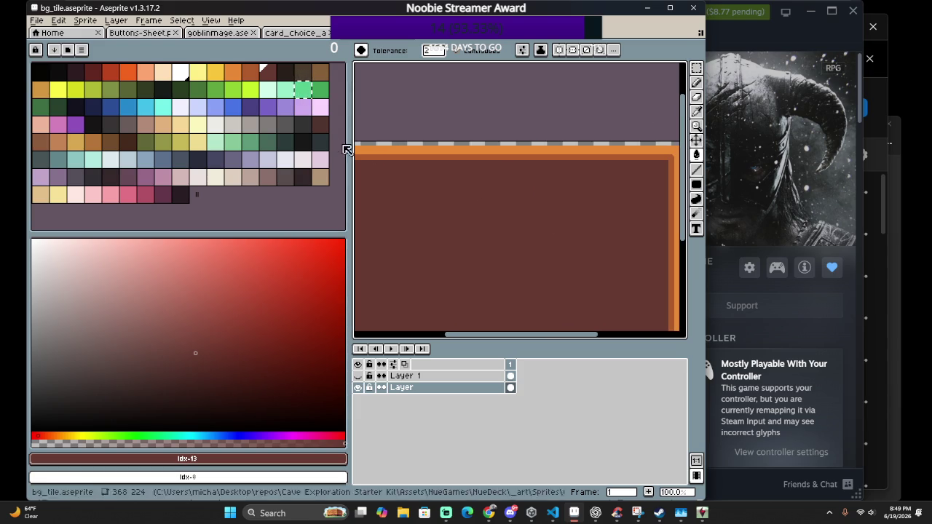
{"action": "left_click", "coordinate": [58, 142]}
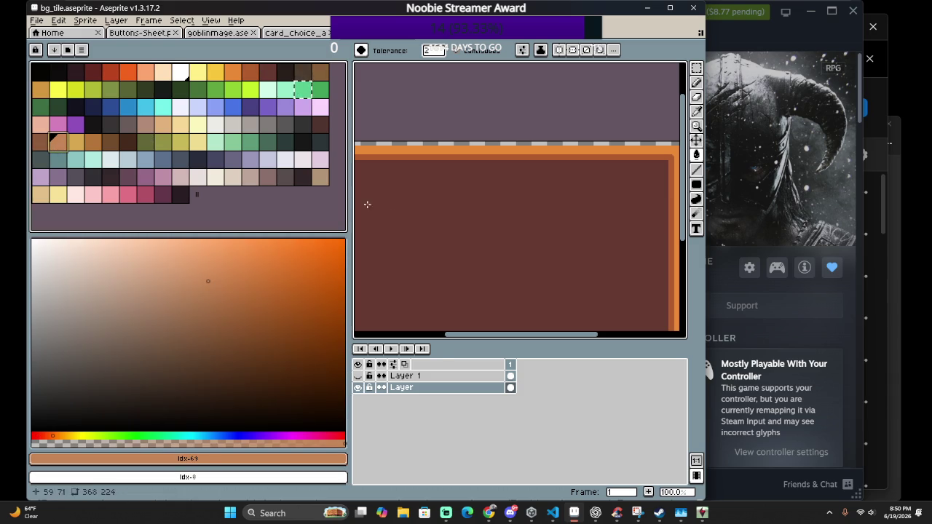
{"action": "left_click", "coordinate": [436, 218]}
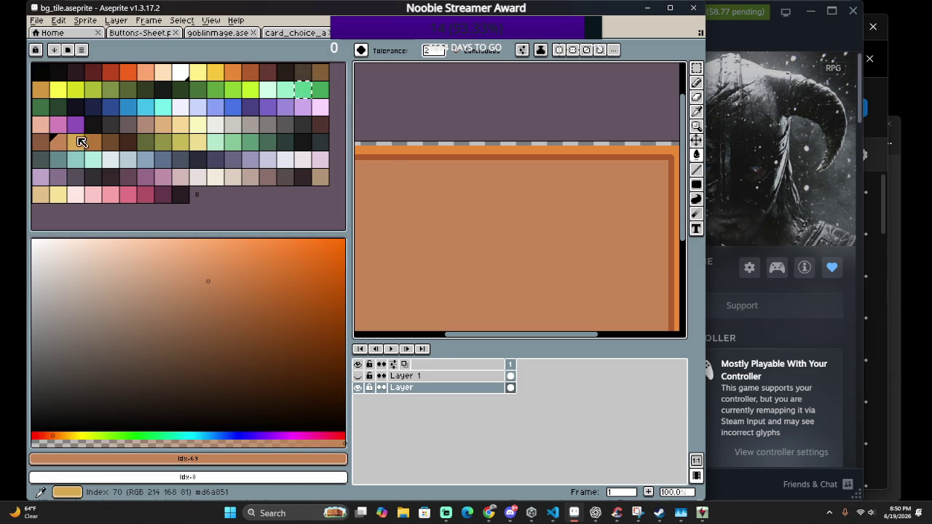
{"action": "left_click", "coordinate": [75, 143]}
{"action": "left_click", "coordinate": [392, 157]}
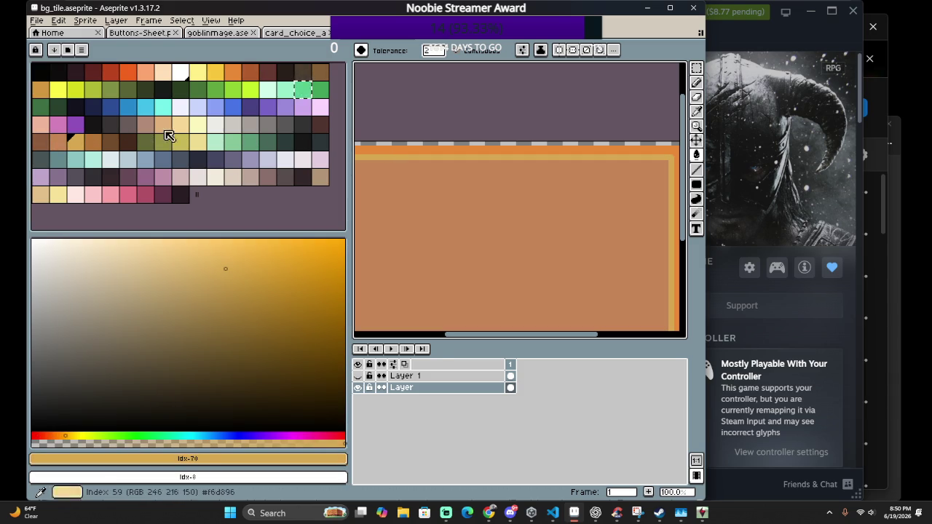
Fill the inner golden line a darker brown and the card interior the darkest brown
{"action": "left_click", "coordinate": [93, 142]}
{"action": "left_click_drag", "start_coordinate": [405, 171], "coordinate": [550, 192]}
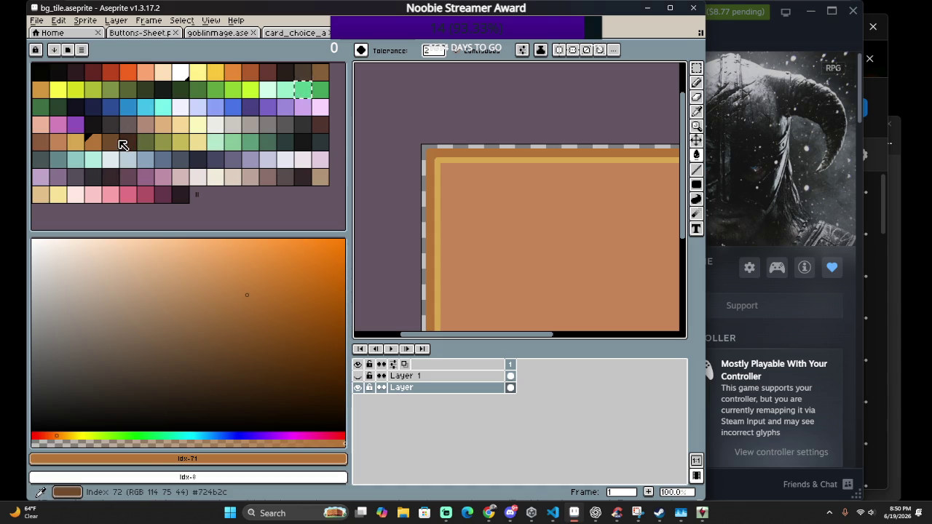
{"action": "left_click", "coordinate": [110, 143]}
{"action": "left_click", "coordinate": [442, 158]}
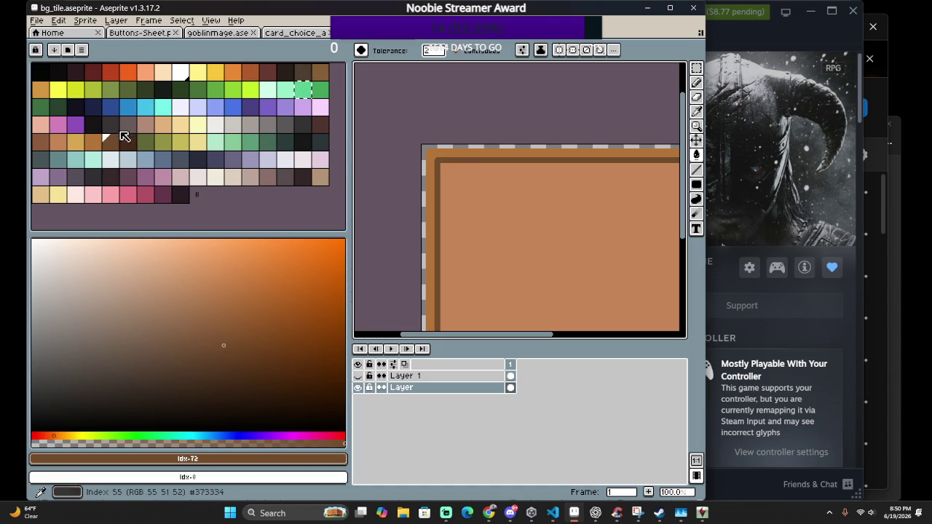
{"action": "left_click", "coordinate": [128, 143]}
{"action": "left_click", "coordinate": [554, 219]}
{"action": "scroll", "scroll_direction": "down", "scroll_amount": 3}
{"action": "scroll", "scroll_direction": "up", "scroll_amount": 3}
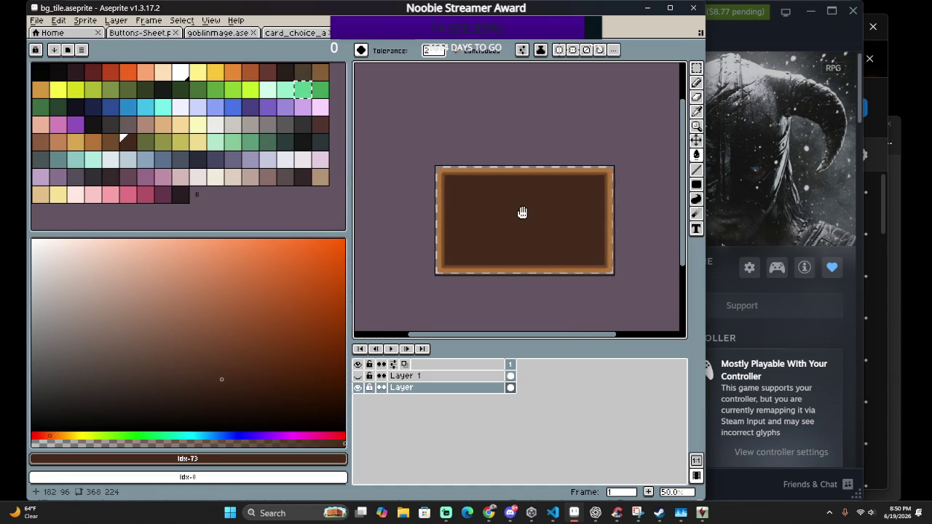
{"action": "left_click_drag", "start_coordinate": [518, 206], "coordinate": [502, 197]}
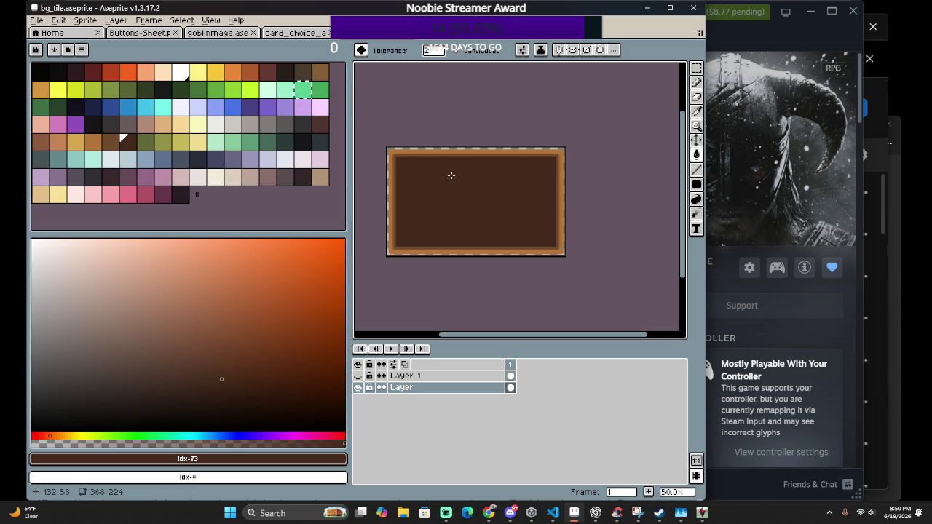
{"action": "left_click", "coordinate": [182, 22]}
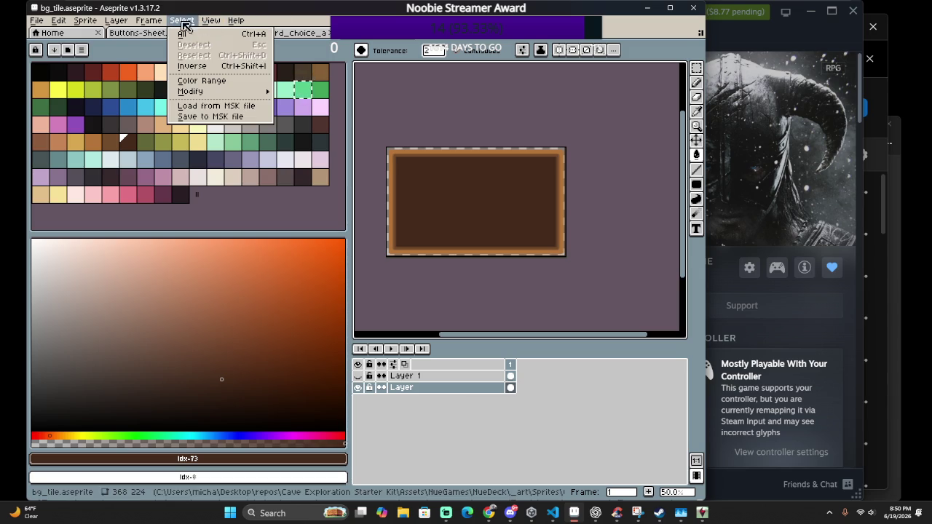
Turn on a 16×16 pixel grid through View > Grid > Grid Settings
{"action": "key", "text": "Right"}
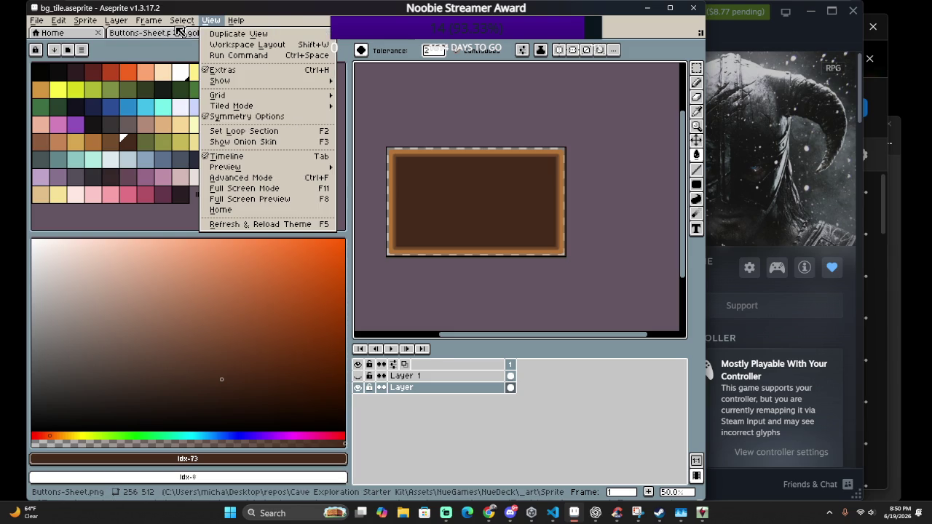
{"action": "left_click", "coordinate": [158, 24]}
{"action": "mouse_move", "coordinate": [218, 95]}
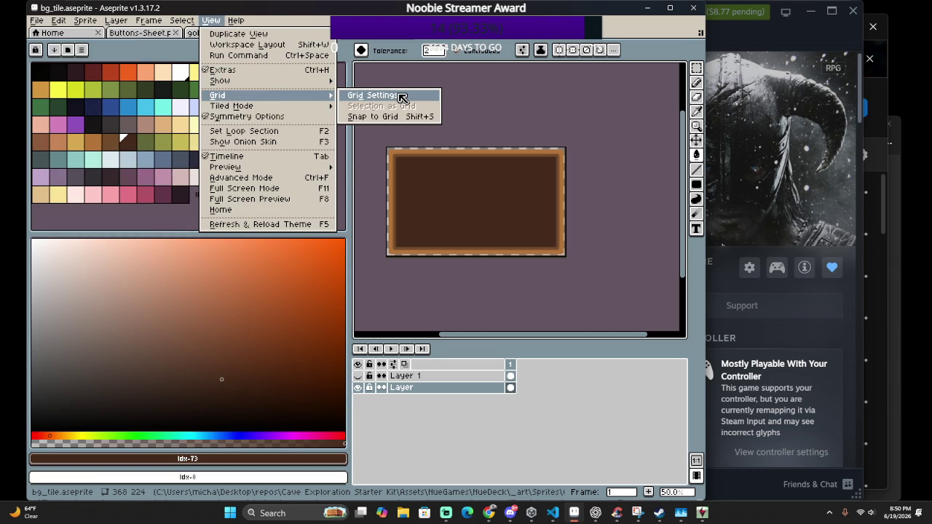
{"action": "left_click", "coordinate": [401, 98]}
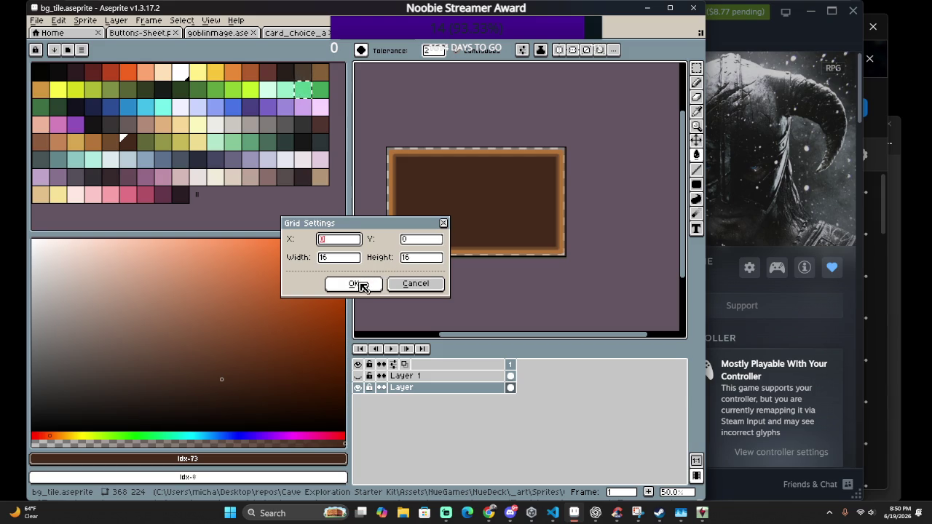
{"action": "left_click", "coordinate": [358, 284]}
Zoom to 500% on the tile's top-left corner and select the tan swatch
{"action": "scroll", "scroll_direction": "up", "scroll_amount": 3}
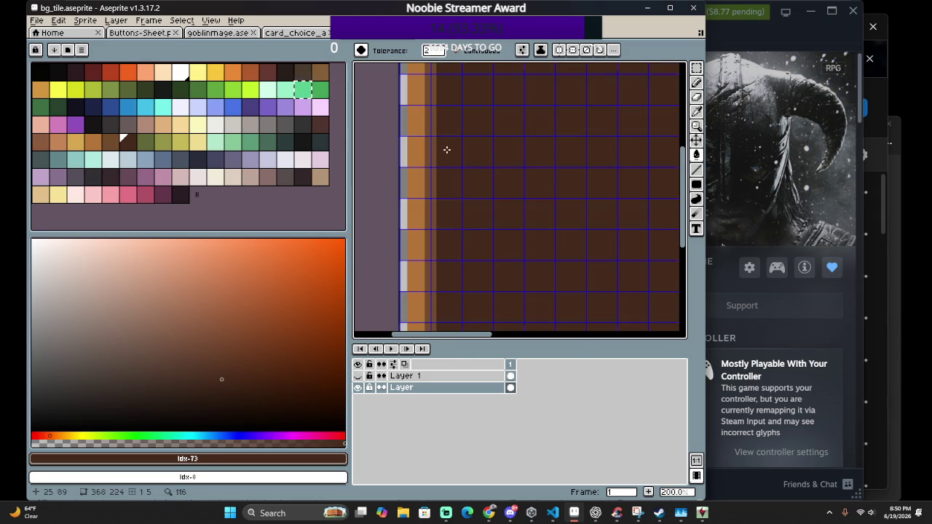
{"action": "scroll", "scroll_direction": "up", "scroll_amount": 3}
{"action": "scroll", "scroll_direction": "up", "scroll_amount": 3}
{"action": "scroll", "scroll_direction": "left", "scroll_amount": 3}
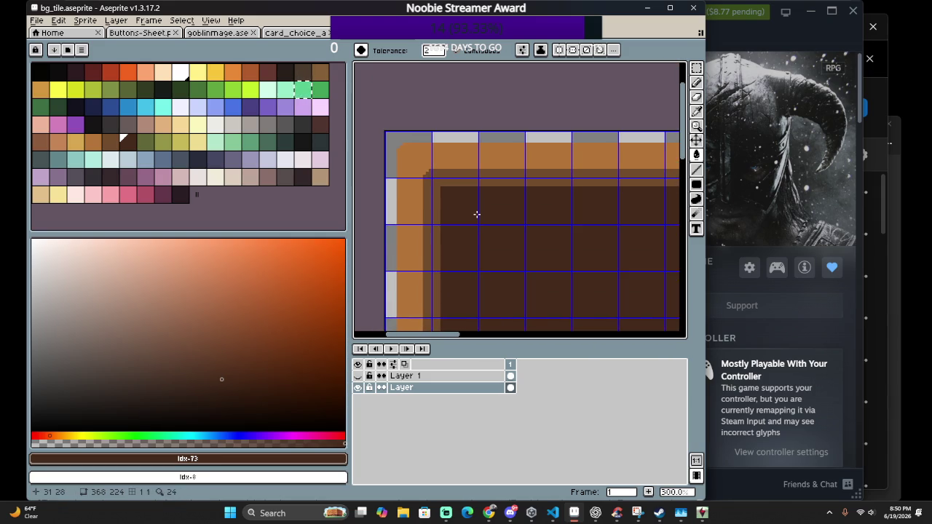
{"action": "scroll", "scroll_direction": "up", "scroll_amount": 3}
{"action": "scroll", "scroll_direction": "up", "scroll_amount": 3}
{"action": "scroll", "scroll_direction": "left", "scroll_amount": 3}
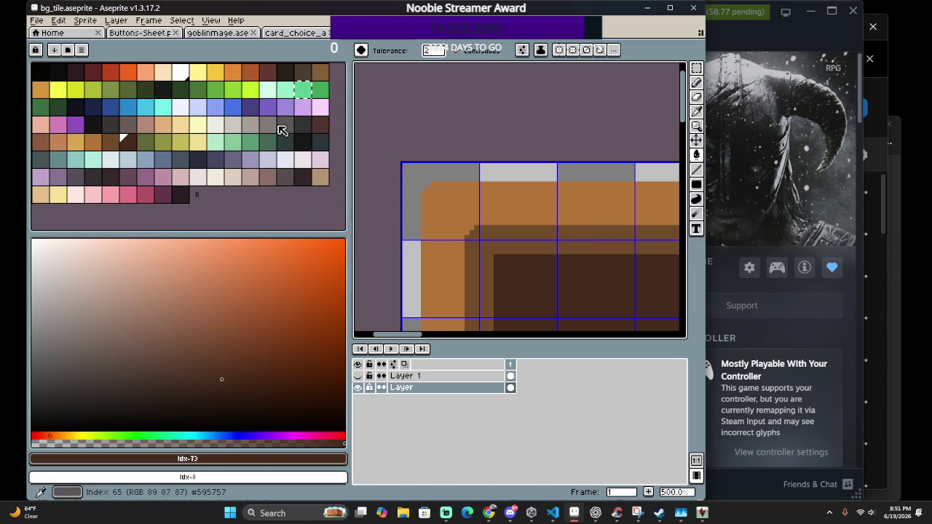
{"action": "left_click", "coordinate": [81, 144]}
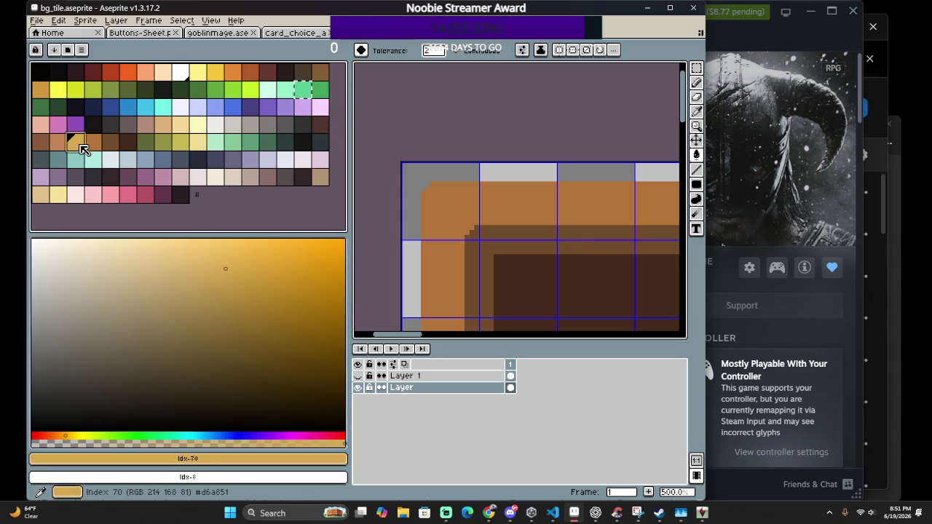
Switch to the Pencil with the tan colour, undoing two stray tan strokes on the left edge
{"action": "left_click", "coordinate": [58, 143]}
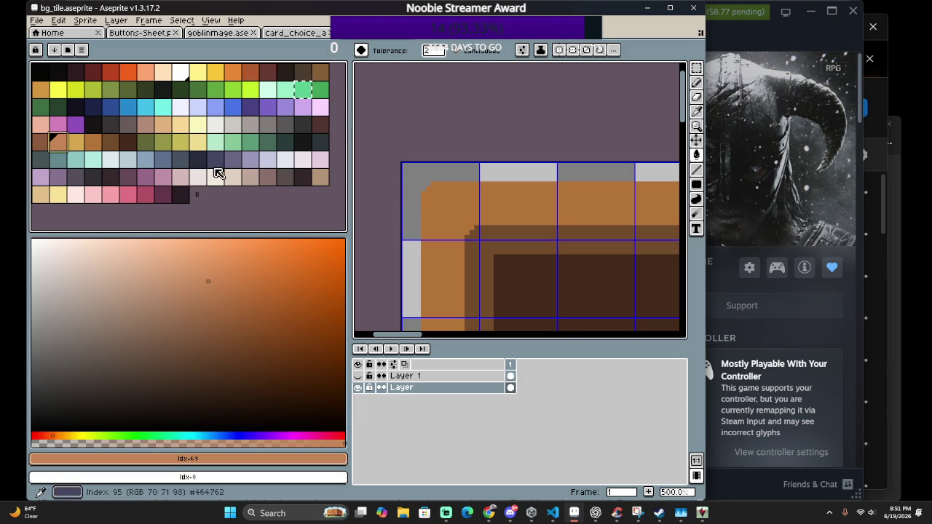
{"action": "left_click", "coordinate": [76, 145]}
{"action": "left_click", "coordinate": [93, 145]}
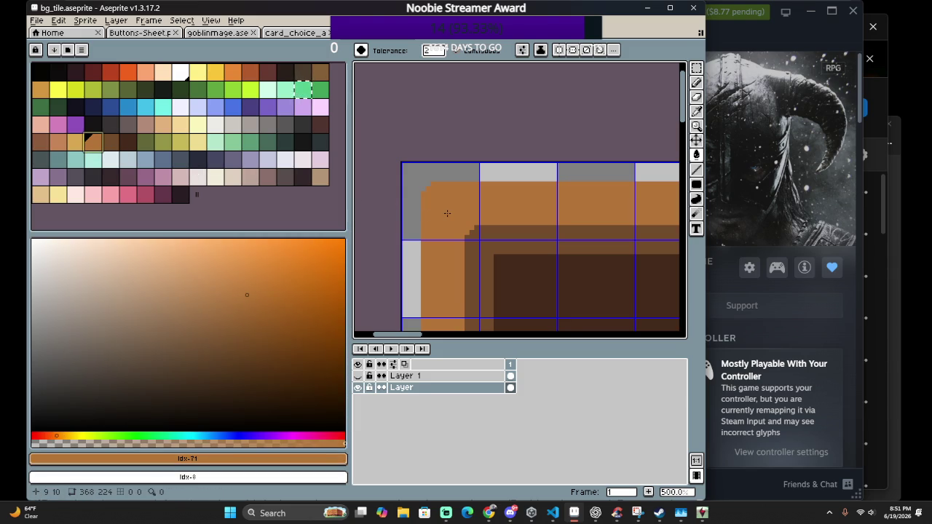
{"action": "left_click", "coordinate": [76, 142]}
{"action": "key", "text": "b"}
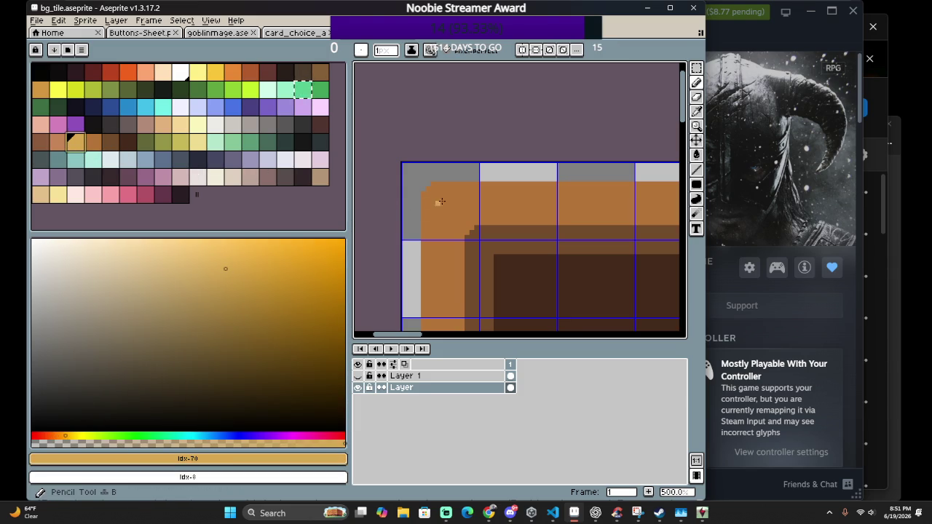
{"action": "left_click", "coordinate": [428, 193]}
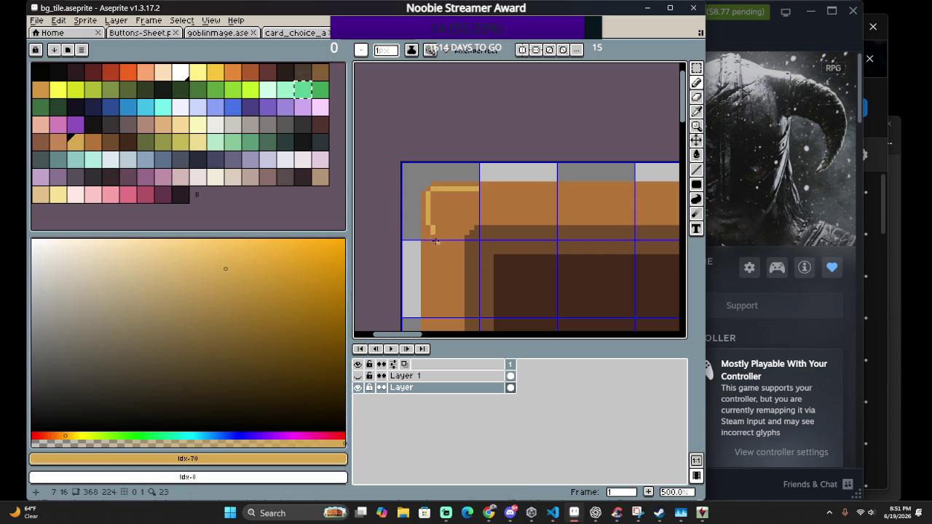
{"action": "key", "text": "ctrl+z"}
{"action": "left_click", "coordinate": [427, 196]}
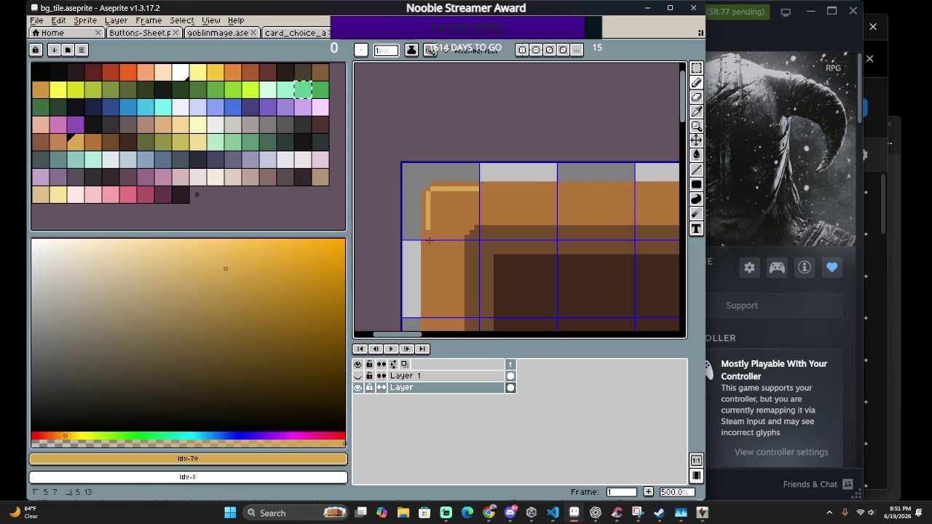
{"action": "key", "text": "ctrl+z"}
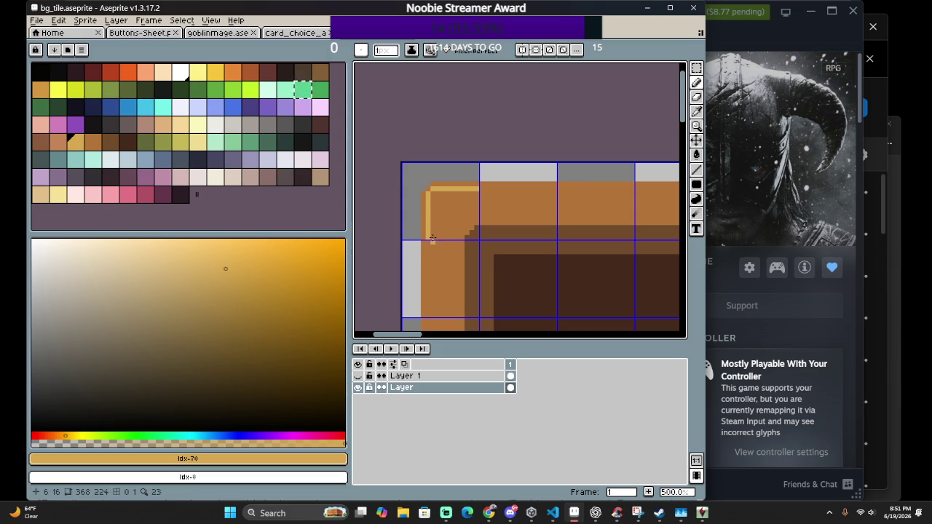
Paint a light-tan highlight row and column along the border's inner corner
{"action": "scroll", "scroll_direction": "down", "scroll_amount": 3}
{"action": "scroll", "scroll_direction": "down", "scroll_amount": 3}
{"action": "scroll", "scroll_direction": "down", "scroll_amount": 3}
{"action": "scroll", "scroll_direction": "up", "scroll_amount": 3}
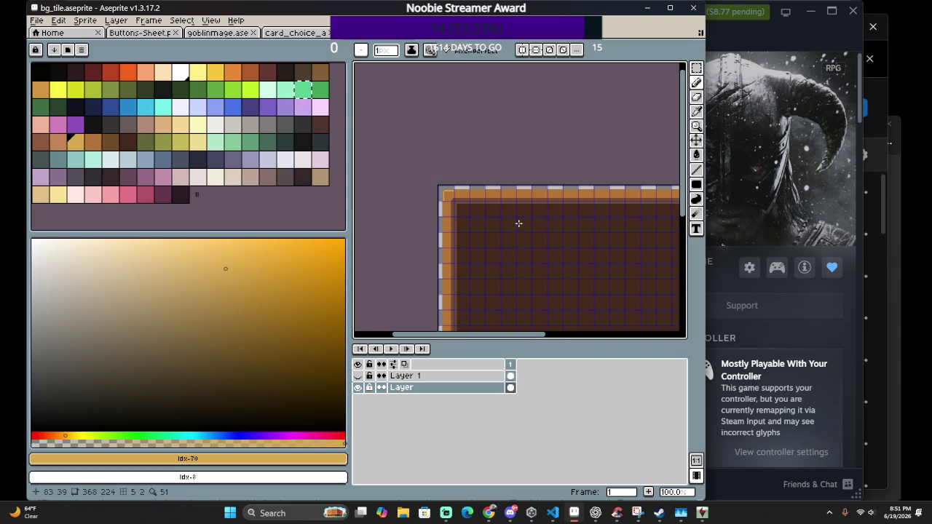
{"action": "scroll", "scroll_direction": "up", "scroll_amount": 3}
{"action": "scroll", "scroll_direction": "up", "scroll_amount": 3}
{"action": "scroll", "scroll_direction": "up", "scroll_amount": 3}
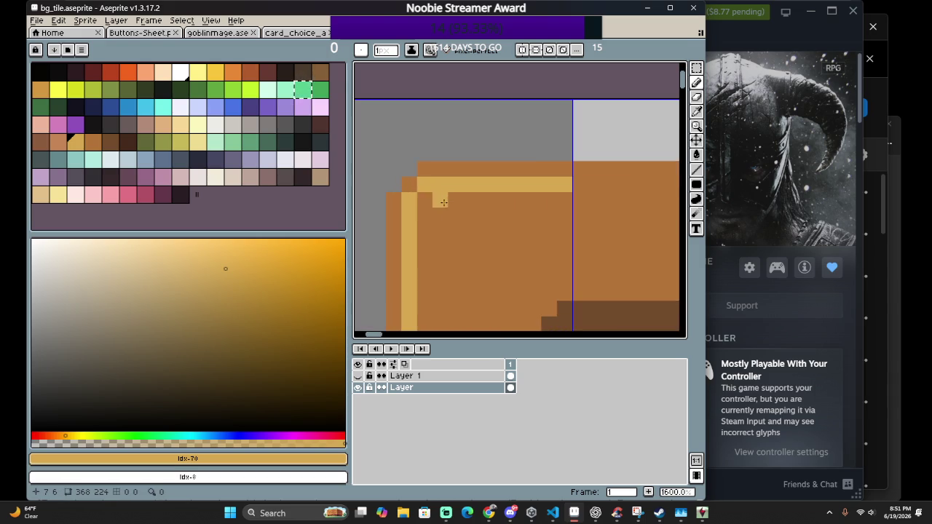
{"action": "left_click_drag", "start_coordinate": [424, 201], "coordinate": [579, 208]}
{"action": "left_click", "coordinate": [425, 230]}
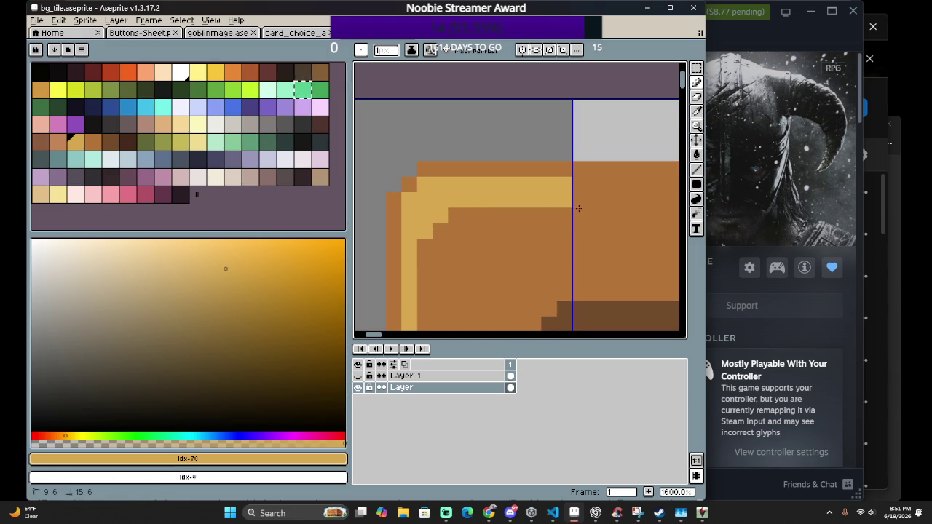
{"action": "left_click_drag", "start_coordinate": [425, 241], "coordinate": [424, 302]}
{"action": "scroll", "scroll_direction": "down", "scroll_amount": 3}
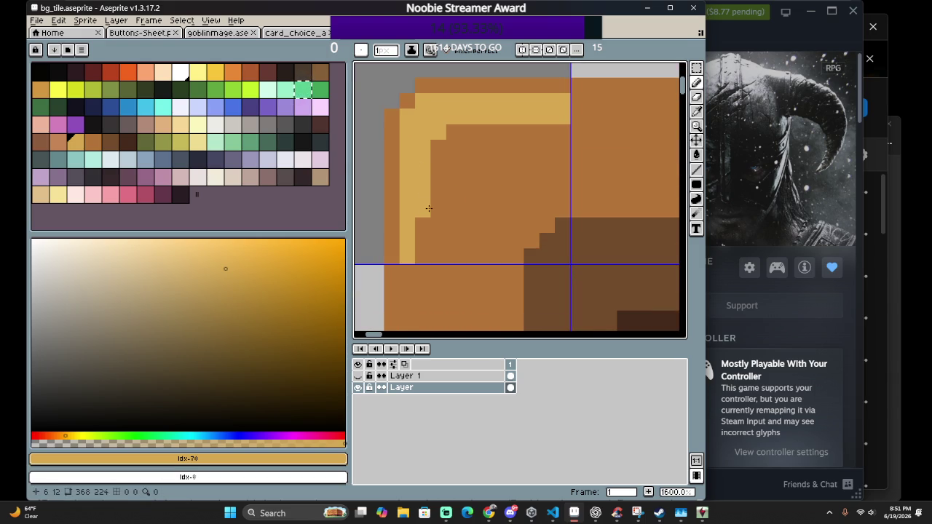
{"action": "key", "text": "ctrl+z"}
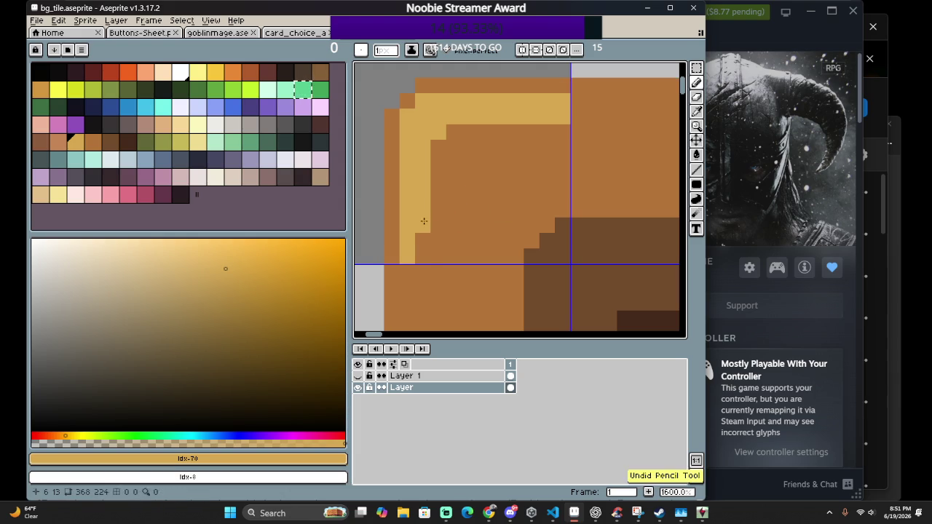
{"action": "left_click_drag", "start_coordinate": [425, 222], "coordinate": [425, 270]}
{"action": "scroll", "scroll_direction": "down", "scroll_amount": 3}
{"action": "scroll", "scroll_direction": "down", "scroll_amount": 3}
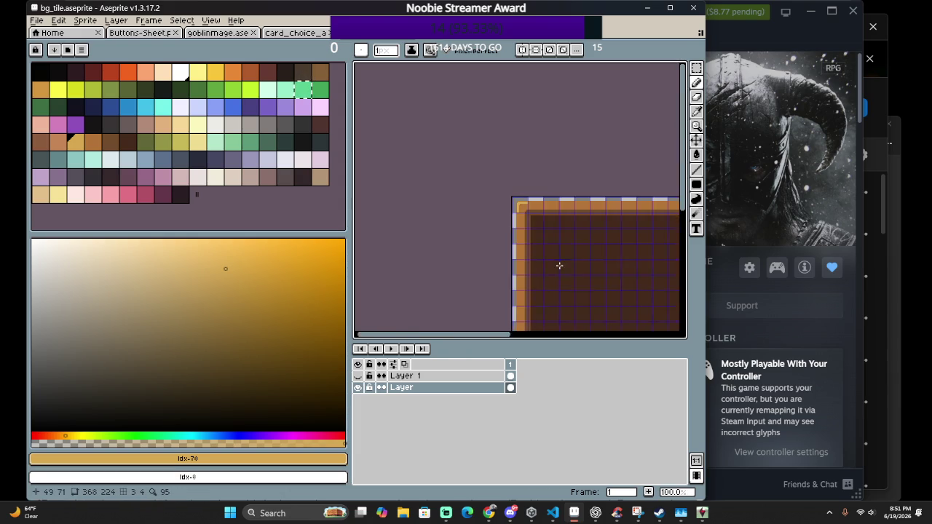
Paint two light pinkish-orange stripes inside the frame's top-left corner
{"action": "left_click_drag", "start_coordinate": [559, 265], "coordinate": [437, 221]}
{"action": "scroll", "scroll_direction": "down", "scroll_amount": 3}
{"action": "scroll", "scroll_direction": "up", "scroll_amount": 3}
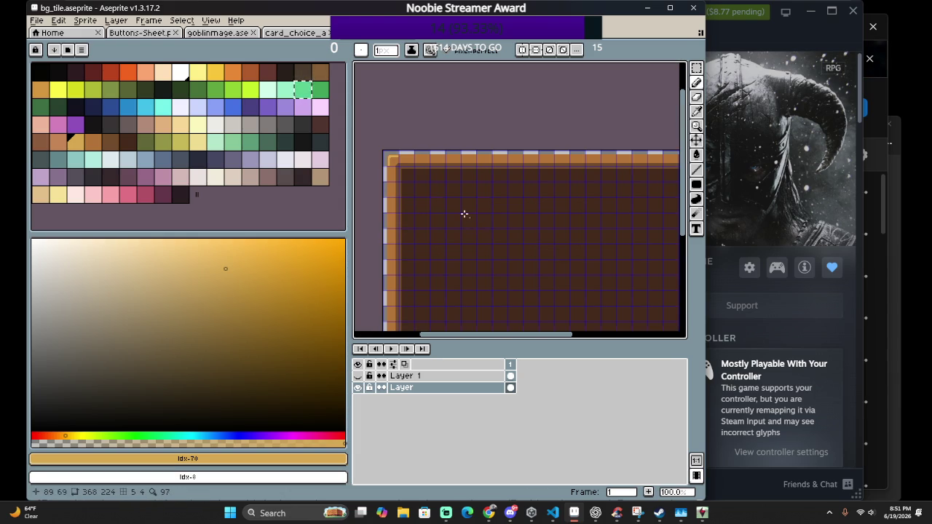
{"action": "scroll", "scroll_direction": "up", "scroll_amount": 3}
{"action": "scroll", "scroll_direction": "up", "scroll_amount": 3}
{"action": "scroll", "scroll_direction": "up", "scroll_amount": 3}
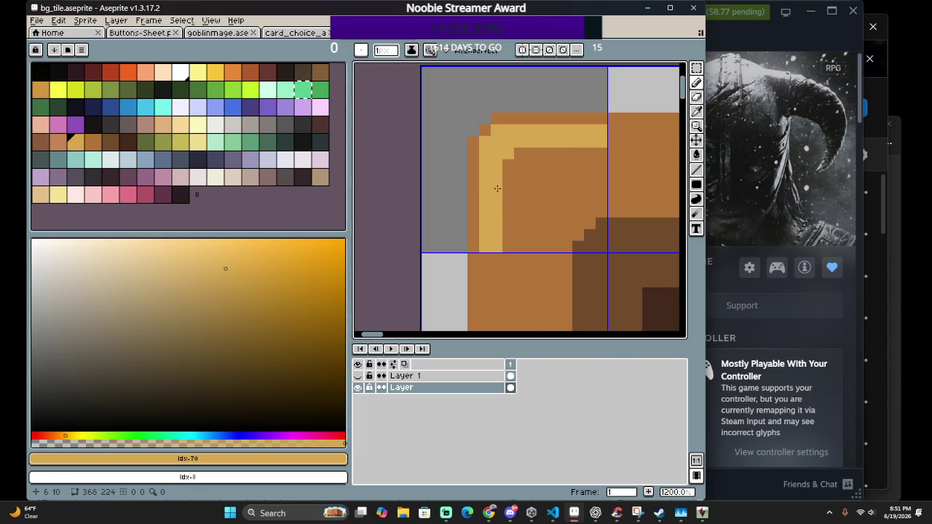
{"action": "left_click", "coordinate": [56, 142]}
{"action": "scroll", "scroll_direction": "up", "scroll_amount": 3}
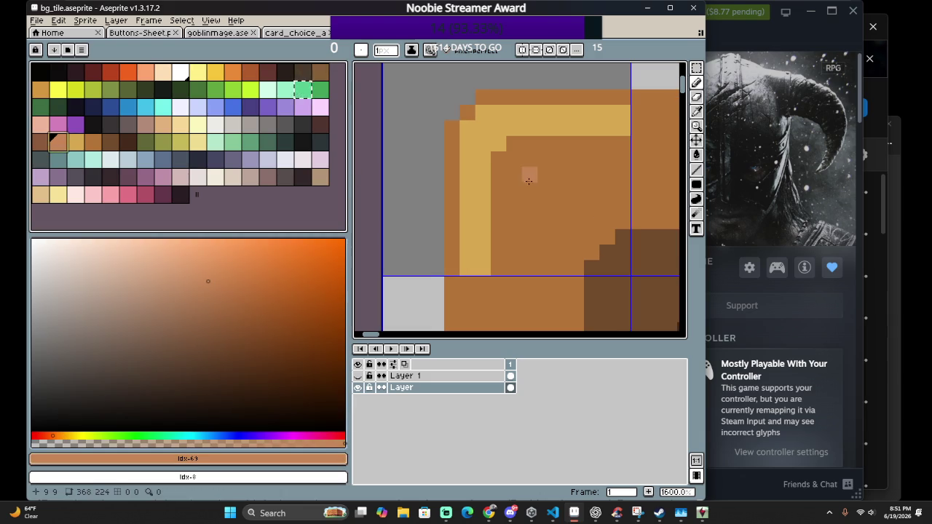
{"action": "left_click_drag", "start_coordinate": [514, 159], "coordinate": [622, 174]}
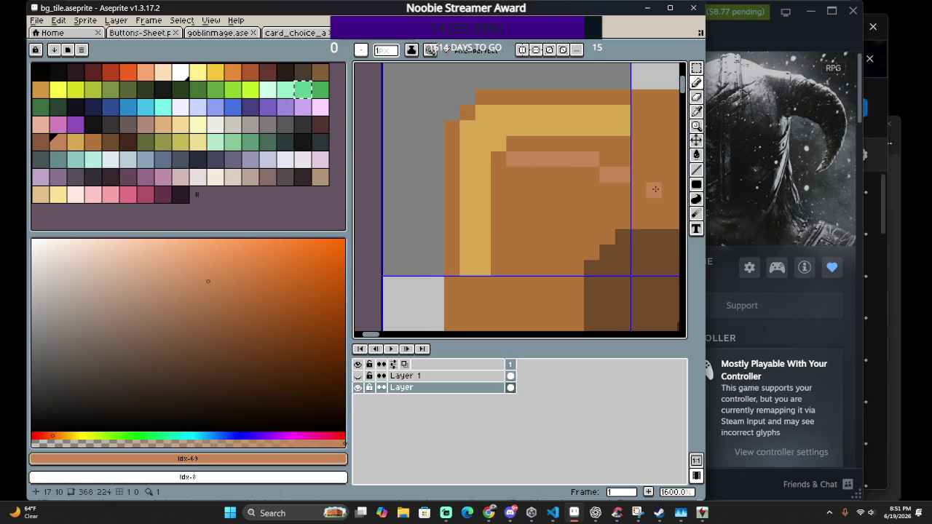
{"action": "scroll", "scroll_direction": "down", "scroll_amount": 3}
{"action": "scroll", "scroll_direction": "up", "scroll_amount": 3}
{"action": "scroll", "scroll_direction": "up", "scroll_amount": 3}
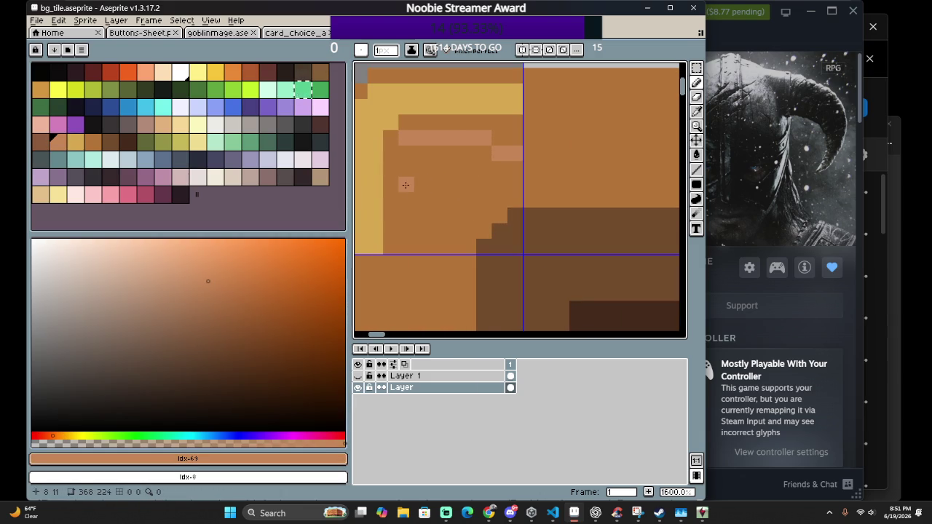
{"action": "left_click_drag", "start_coordinate": [402, 191], "coordinate": [507, 196]}
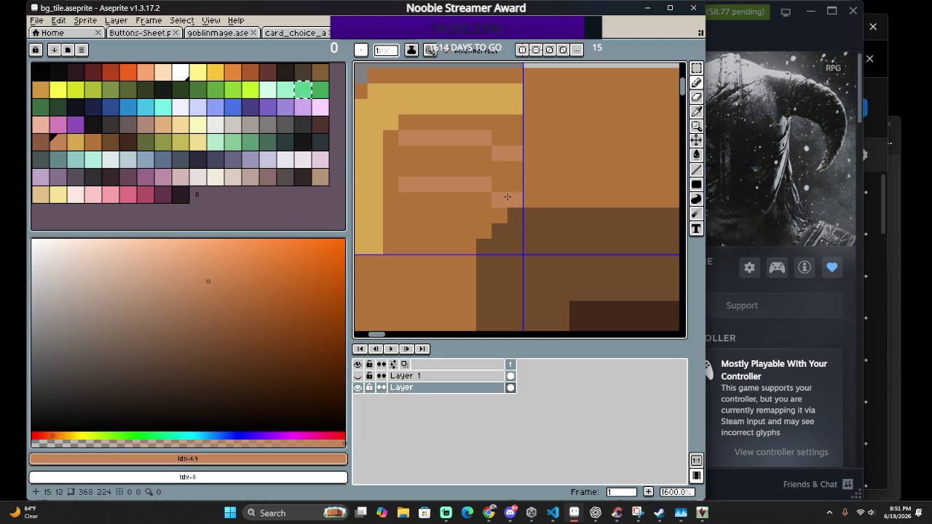
Remove the lower pink stripe and draw a pink column down from the top stripe
{"action": "scroll", "scroll_direction": "down", "scroll_amount": 3}
{"action": "scroll", "scroll_direction": "down", "scroll_amount": 3}
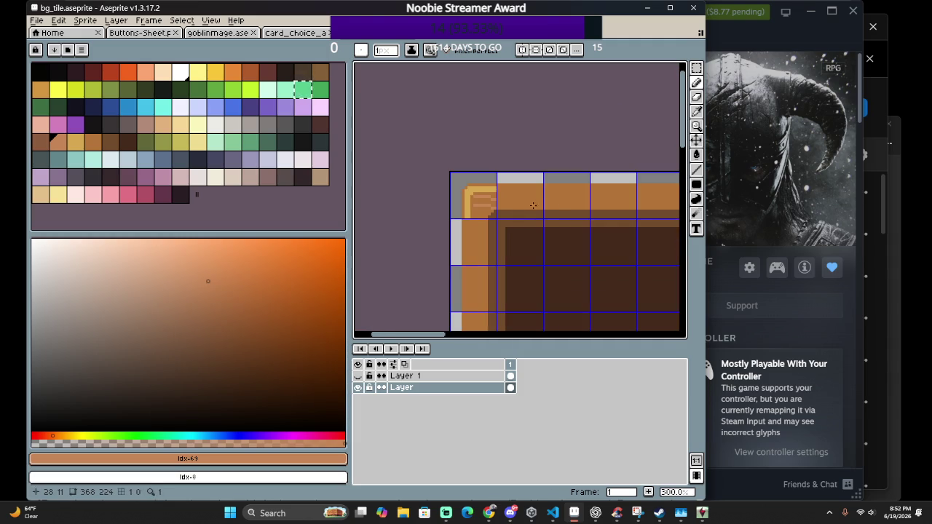
{"action": "scroll", "scroll_direction": "up", "scroll_amount": 3}
{"action": "scroll", "scroll_direction": "up", "scroll_amount": 3}
{"action": "scroll", "scroll_direction": "up", "scroll_amount": 3}
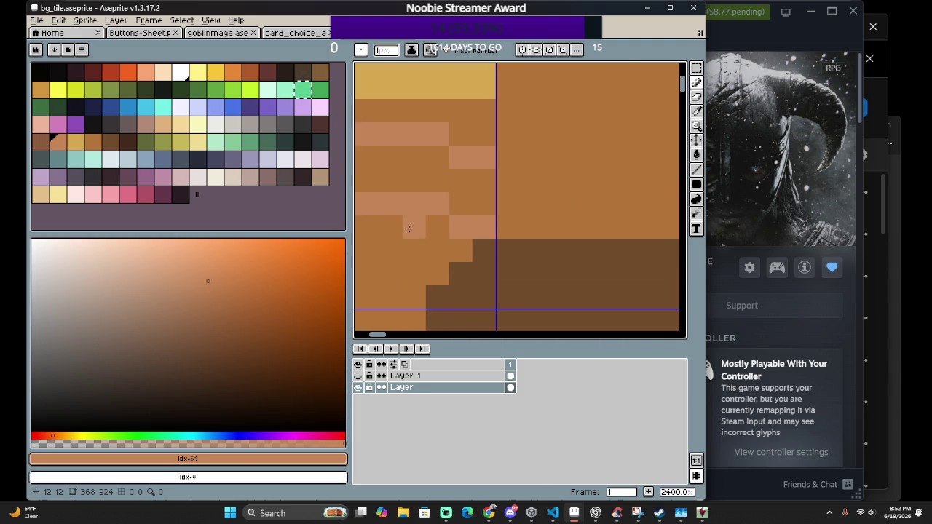
{"action": "scroll", "scroll_direction": "up", "scroll_amount": 3}
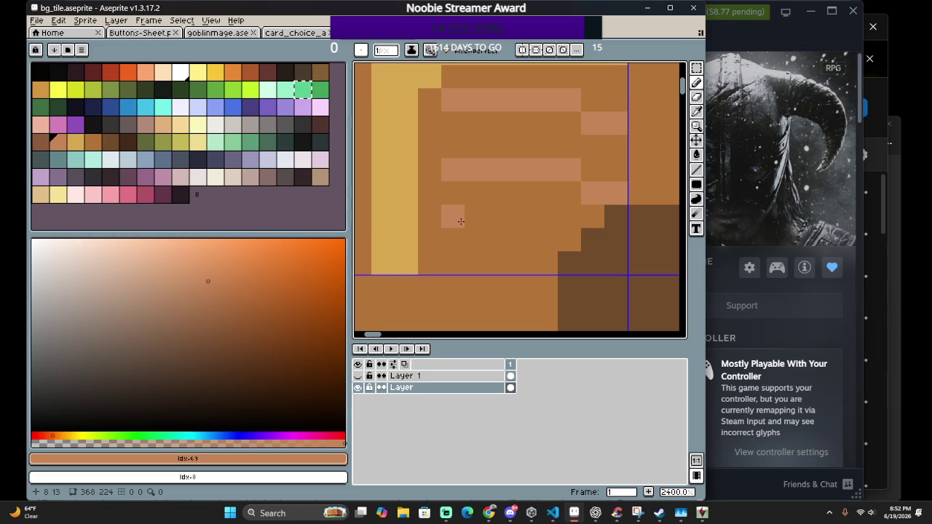
{"action": "scroll", "scroll_direction": "down", "scroll_amount": 3}
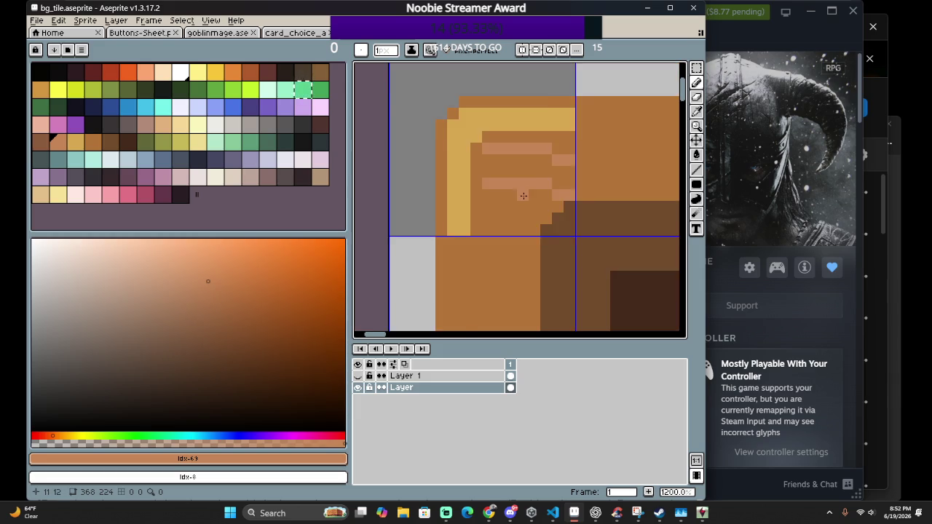
{"action": "scroll", "scroll_direction": "down", "scroll_amount": 3}
{"action": "key", "text": "ctrl+z"}
{"action": "key", "text": "ctrl+z"}
{"action": "scroll", "scroll_direction": "up", "scroll_amount": 3}
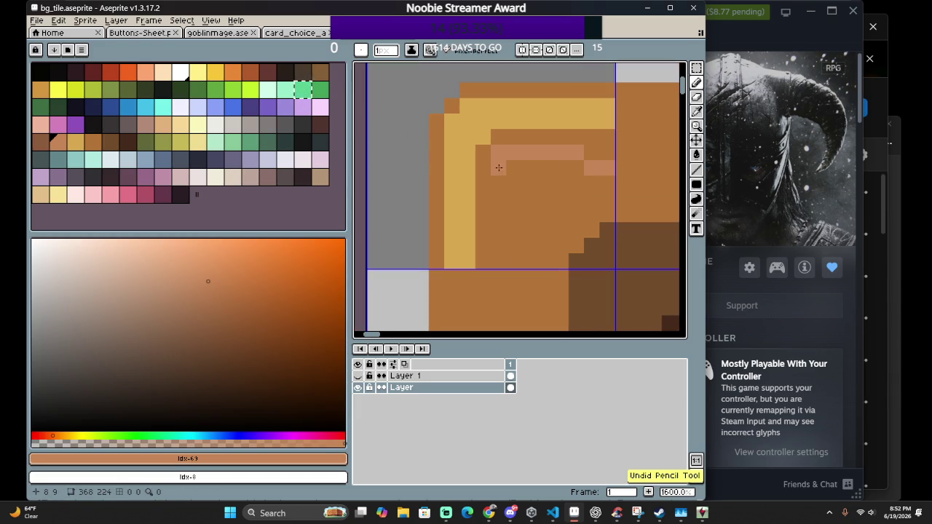
{"action": "left_click_drag", "start_coordinate": [499, 168], "coordinate": [498, 200]}
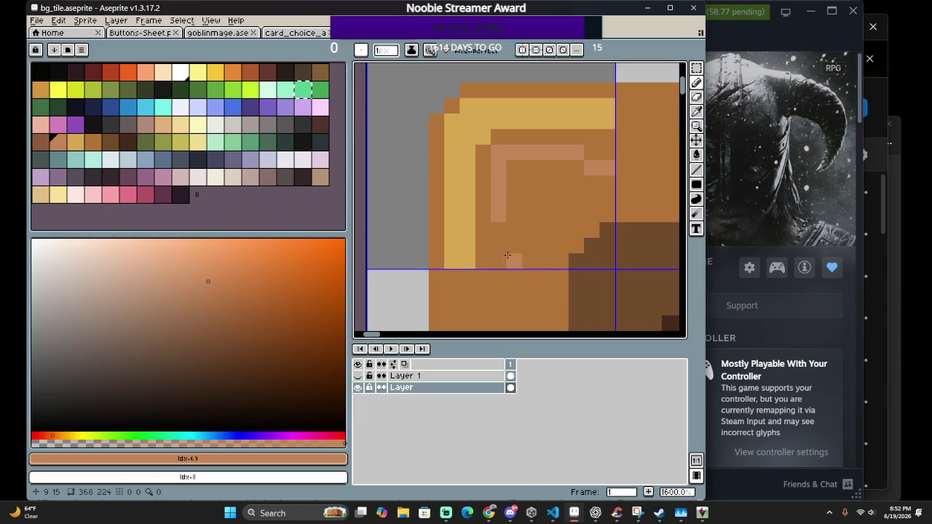
Add the pink centre pixels below the diagonal, repainting them one step lower
{"action": "scroll", "scroll_direction": "up", "scroll_amount": 3}
{"action": "left_click", "coordinate": [510, 253]}
{"action": "scroll", "scroll_direction": "down", "scroll_amount": 3}
{"action": "scroll", "scroll_direction": "up", "scroll_amount": 3}
{"action": "key", "text": "ctrl+z"}
{"action": "left_click_drag", "start_coordinate": [491, 285], "coordinate": [491, 262]}
{"action": "scroll", "scroll_direction": "down", "scroll_amount": 3}
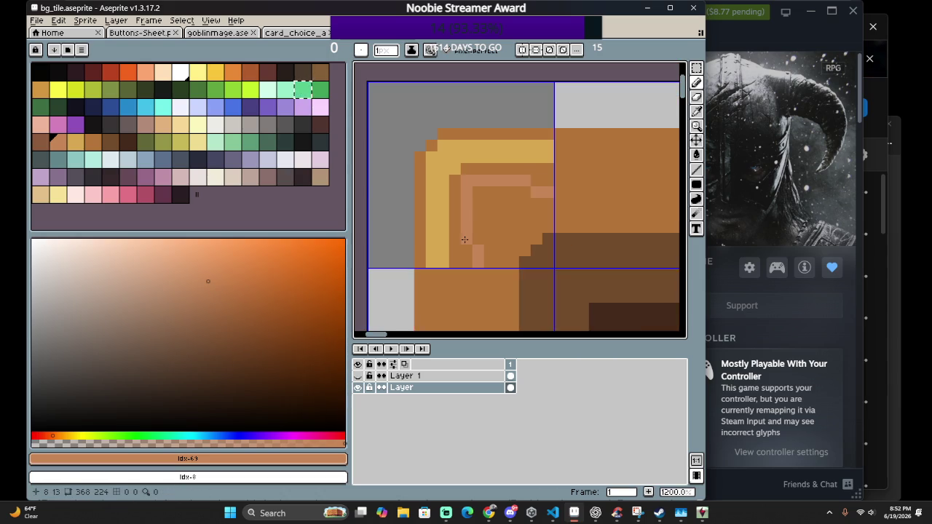
{"action": "scroll", "scroll_direction": "down", "scroll_amount": 3}
{"action": "scroll", "scroll_direction": "down", "scroll_amount": 3}
{"action": "scroll", "scroll_direction": "up", "scroll_amount": 3}
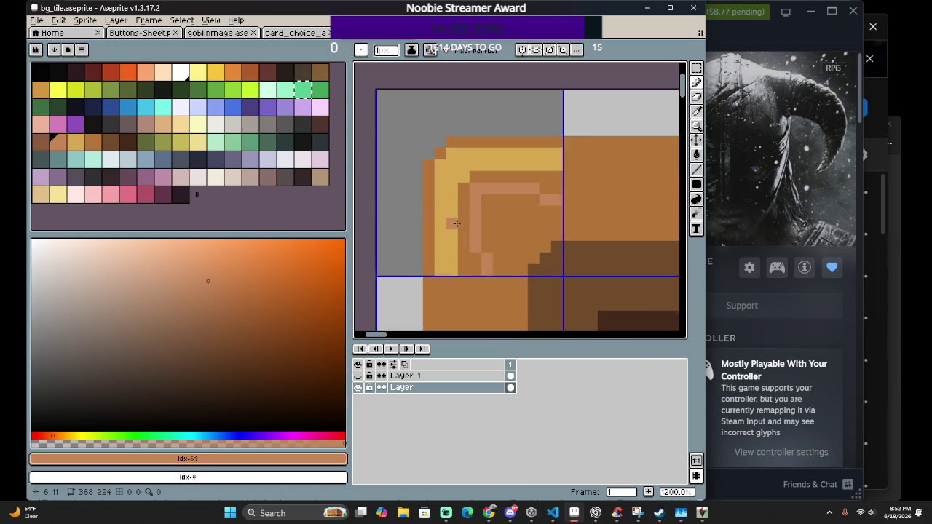
{"action": "scroll", "scroll_direction": "up", "scroll_amount": 3}
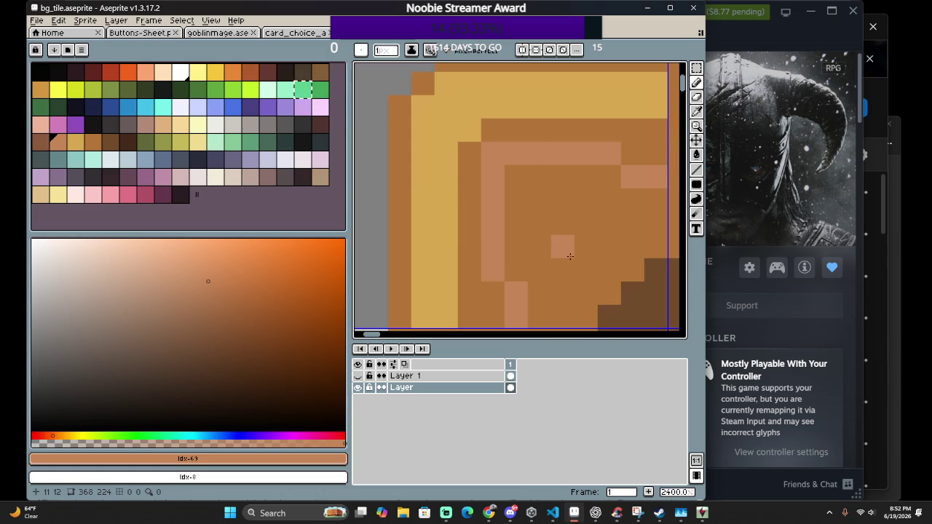
Paint pink pixels at the corner ornament's centre to form a cross
{"action": "left_click", "coordinate": [562, 246]}
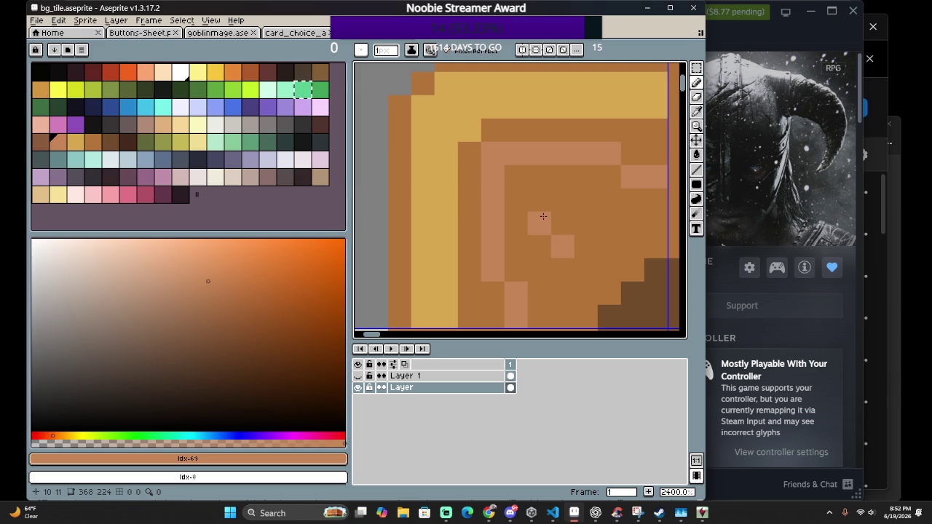
{"action": "left_click", "coordinate": [562, 199]}
{"action": "left_click", "coordinate": [585, 223]}
{"action": "scroll", "scroll_direction": "down", "scroll_amount": 3}
{"action": "scroll", "scroll_direction": "up", "scroll_amount": 3}
{"action": "scroll", "scroll_direction": "down", "scroll_amount": 3}
{"action": "scroll", "scroll_direction": "up", "scroll_amount": 3}
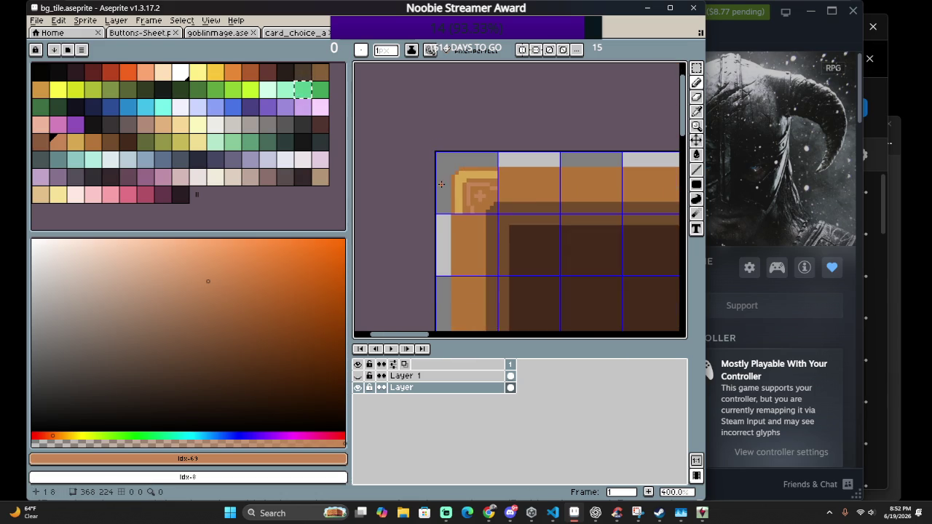
{"action": "scroll", "scroll_direction": "up", "scroll_amount": 3}
{"action": "scroll", "scroll_direction": "up", "scroll_amount": 3}
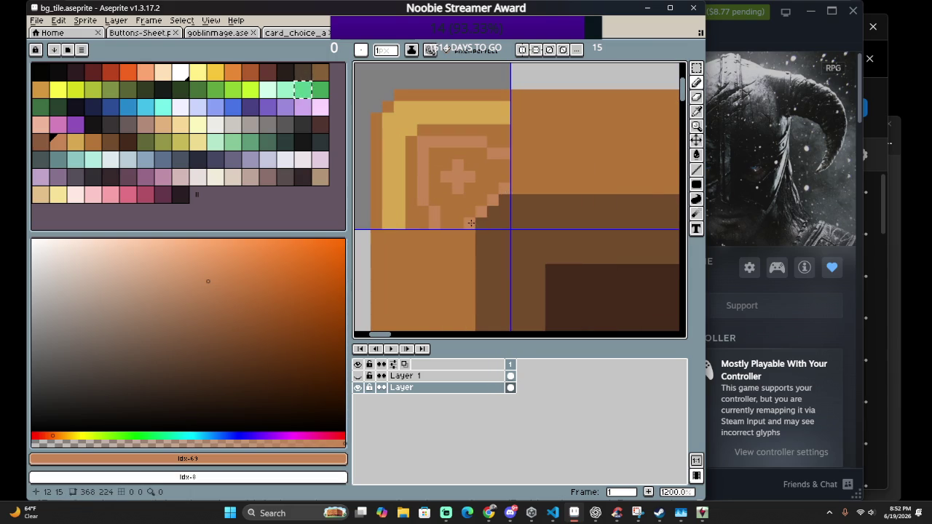
{"action": "scroll", "scroll_direction": "down", "scroll_amount": 3}
{"action": "scroll", "scroll_direction": "down", "scroll_amount": 3}
{"action": "scroll", "scroll_direction": "down", "scroll_amount": 3}
{"action": "scroll", "scroll_direction": "up", "scroll_amount": 3}
{"action": "scroll", "scroll_direction": "up", "scroll_amount": 3}
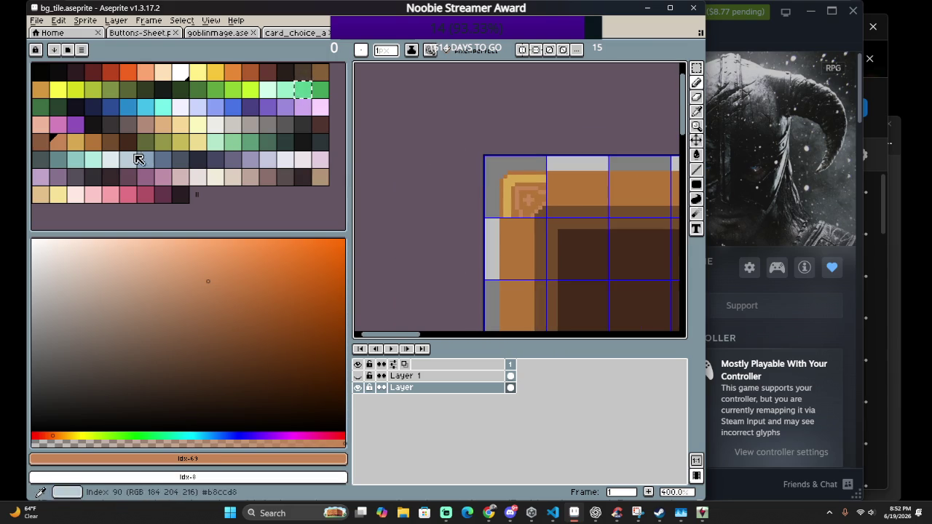
Bucket-fill the remaining light pixels of the corner ring with darker brown
{"action": "key", "text": "bracketleft"}
{"action": "scroll", "scroll_direction": "up", "scroll_amount": 3}
{"action": "scroll", "scroll_direction": "up", "scroll_amount": 3}
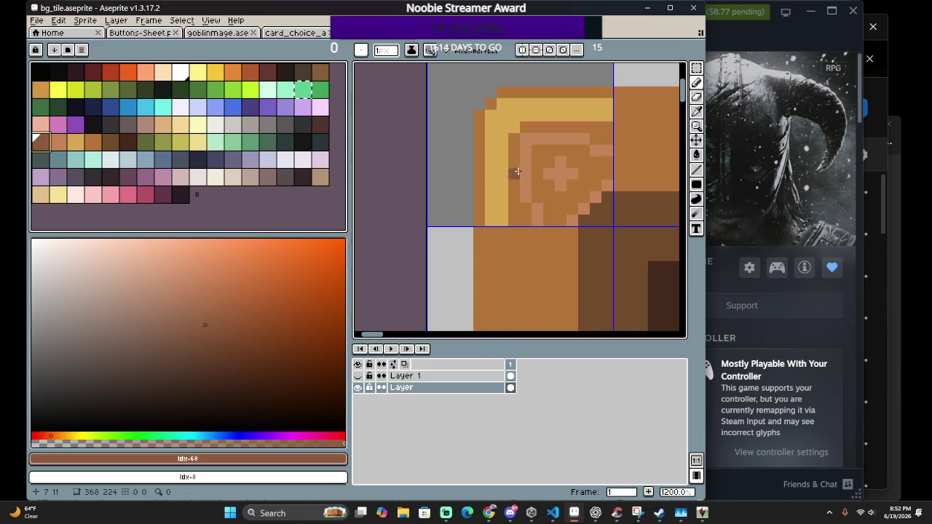
{"action": "key", "text": "g"}
{"action": "left_click", "coordinate": [526, 186]}
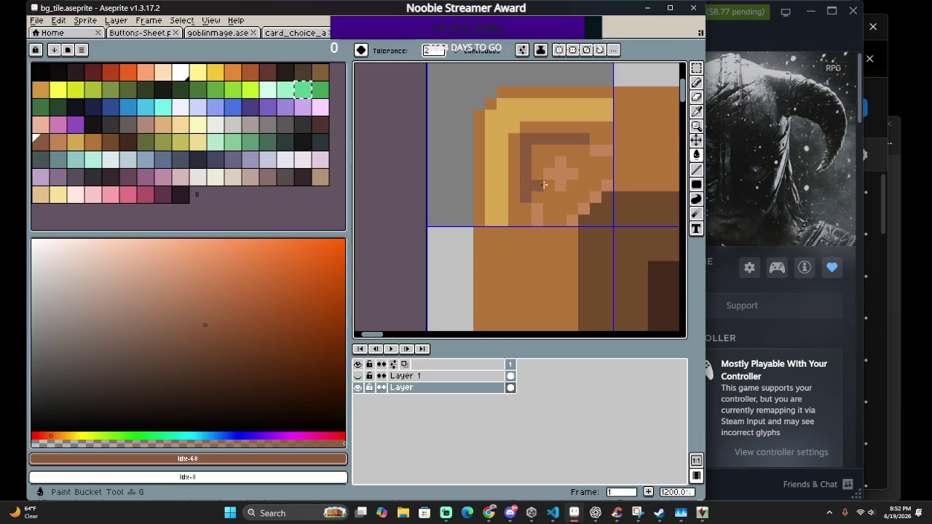
{"action": "left_click_drag", "start_coordinate": [572, 218], "coordinate": [604, 193]}
{"action": "left_click", "coordinate": [606, 186]}
{"action": "left_click", "coordinate": [596, 195]}
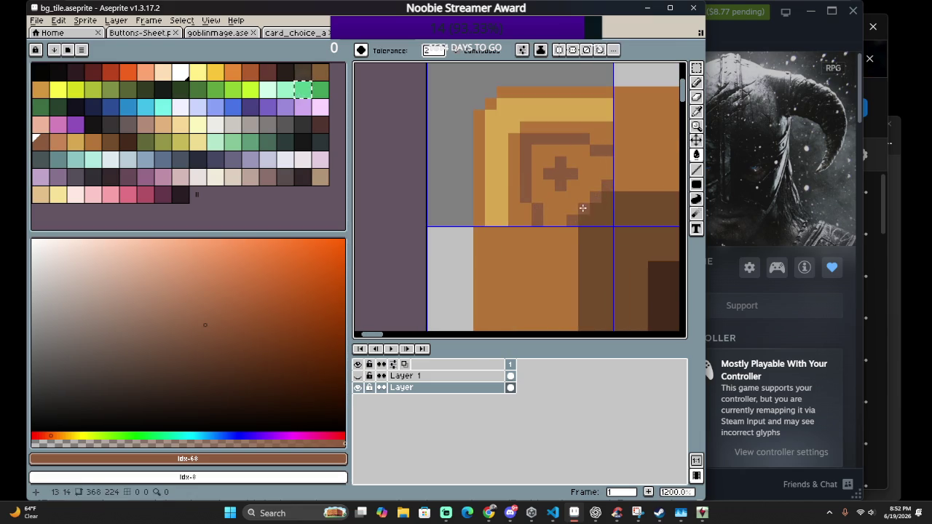
{"action": "left_click", "coordinate": [583, 209]}
{"action": "scroll", "scroll_direction": "down", "scroll_amount": 3}
{"action": "scroll", "scroll_direction": "down", "scroll_amount": 3}
{"action": "scroll", "scroll_direction": "up", "scroll_amount": 3}
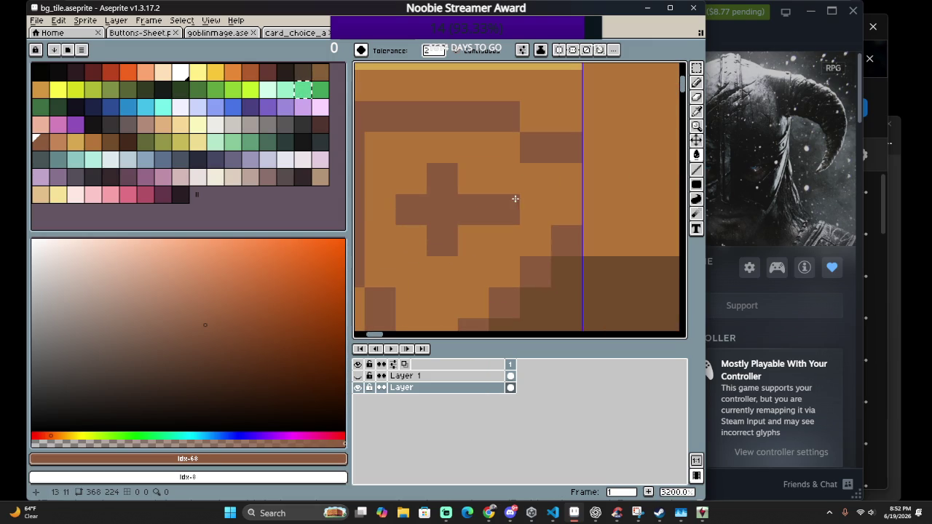
Fill the plus shape with light brown (idx-69)
{"action": "left_click", "coordinate": [57, 142]}
{"action": "left_click", "coordinate": [445, 205]}
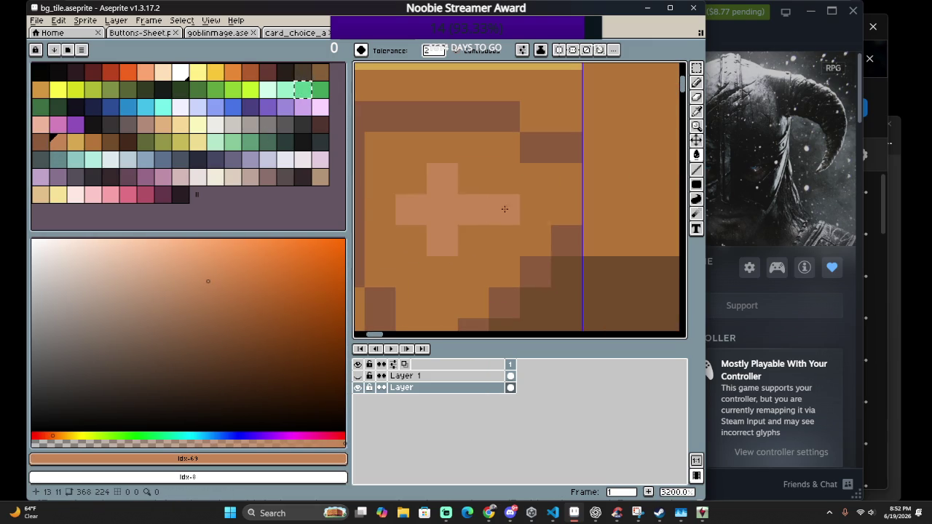
{"action": "scroll", "scroll_direction": "down", "scroll_amount": 3}
{"action": "scroll", "scroll_direction": "up", "scroll_amount": 3}
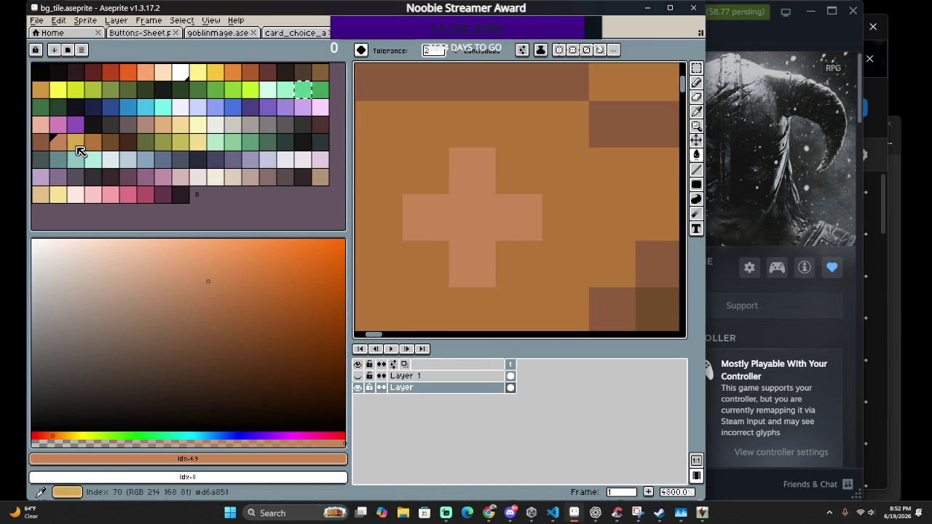
Make only the plus's centre pixel yellow, undoing the whole-plus yellow fill
{"action": "left_click", "coordinate": [75, 142]}
{"action": "left_click", "coordinate": [475, 212]}
{"action": "key", "text": "b"}
{"action": "key", "text": "ctrl+z"}
{"action": "left_click", "coordinate": [475, 212]}
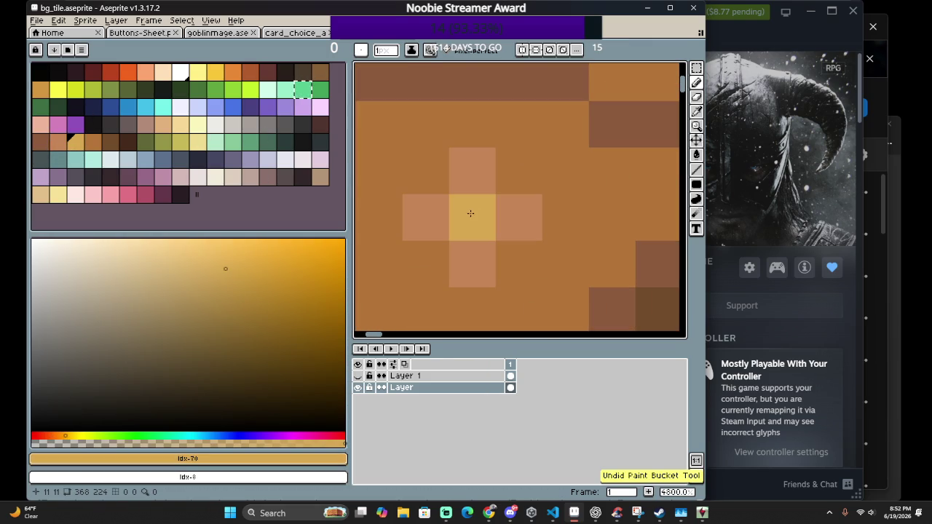
Undo the light stripe drawn on the frame's left edge
{"action": "scroll", "scroll_direction": "down", "scroll_amount": 3}
{"action": "scroll", "scroll_direction": "down", "scroll_amount": 3}
{"action": "scroll", "scroll_direction": "down", "scroll_amount": 3}
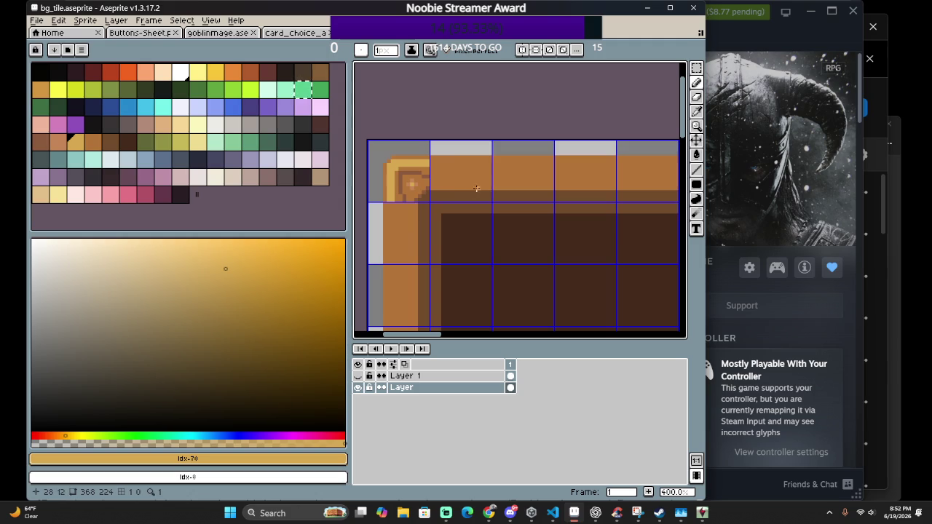
{"action": "scroll", "scroll_direction": "down", "scroll_amount": 3}
{"action": "scroll", "scroll_direction": "down", "scroll_amount": 3}
{"action": "scroll", "scroll_direction": "up", "scroll_amount": 3}
{"action": "scroll", "scroll_direction": "up", "scroll_amount": 3}
{"action": "scroll", "scroll_direction": "down", "scroll_amount": 3}
{"action": "scroll", "scroll_direction": "up", "scroll_amount": 3}
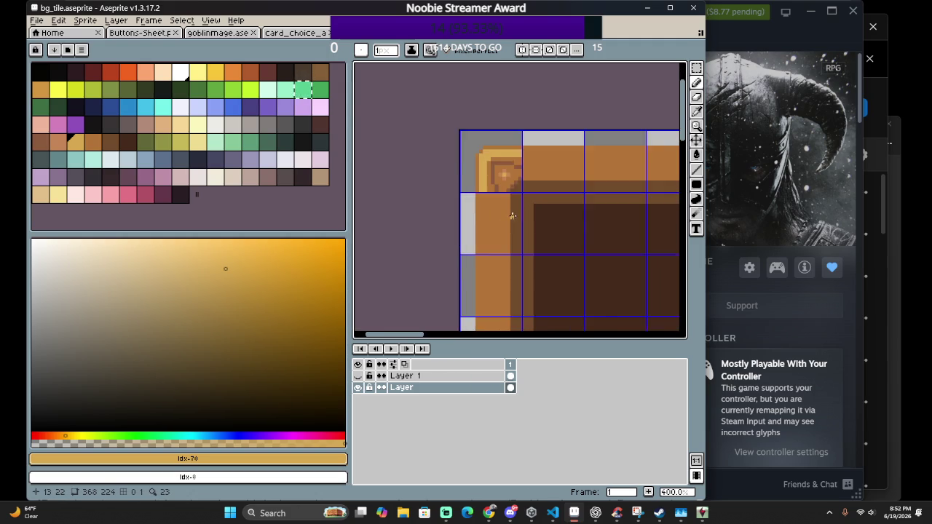
{"action": "scroll", "scroll_direction": "up", "scroll_amount": 3}
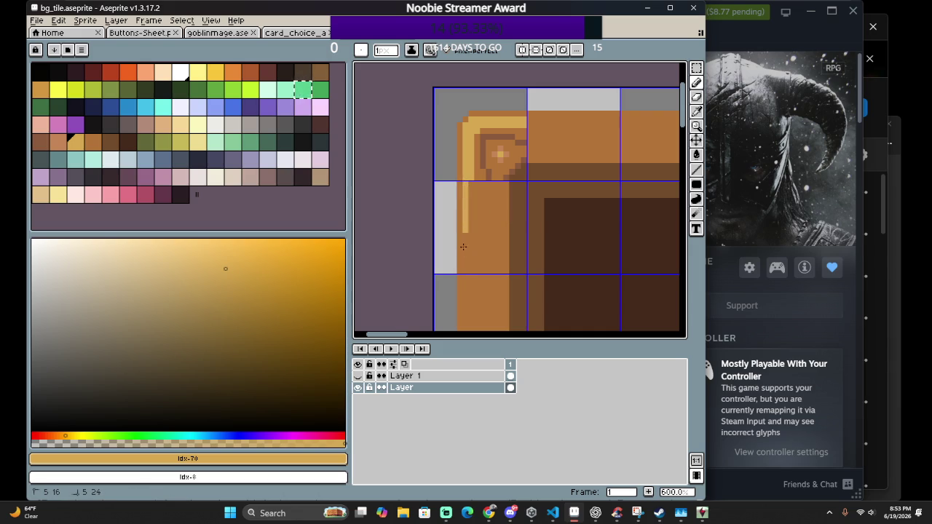
{"action": "key", "text": "ctrl+z"}
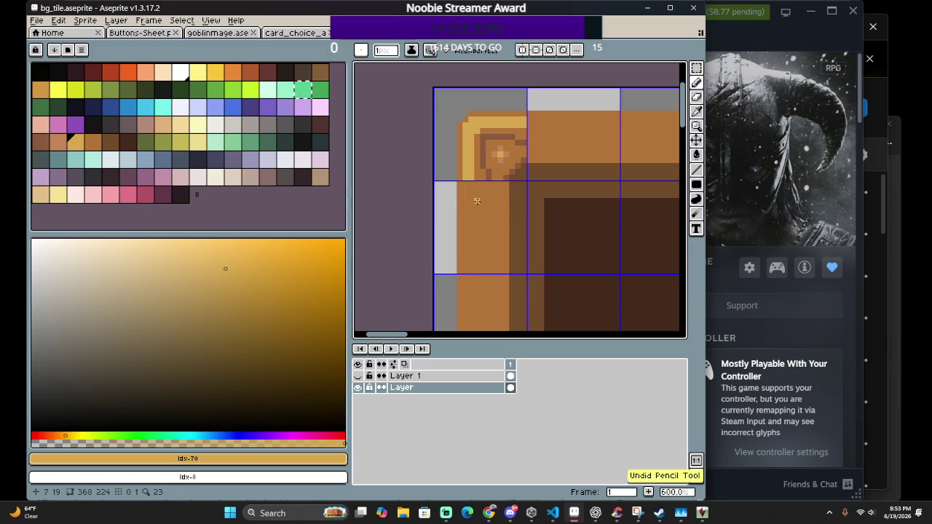
With a 2px brush, discard a trial left-edge stroke, then eyedrop mid-brown #8c5b3e
{"action": "key", "text": "plus"}
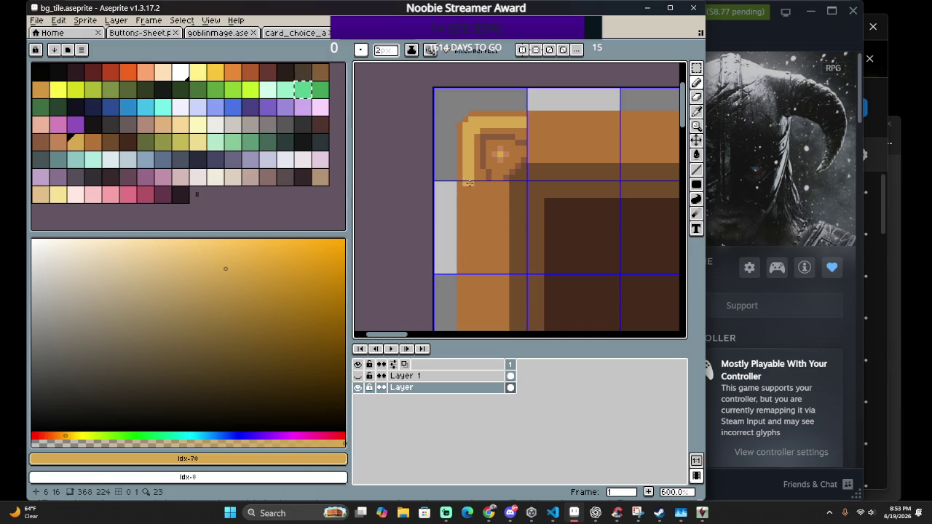
{"action": "left_click_drag", "start_coordinate": [468, 182], "coordinate": [468, 237]}
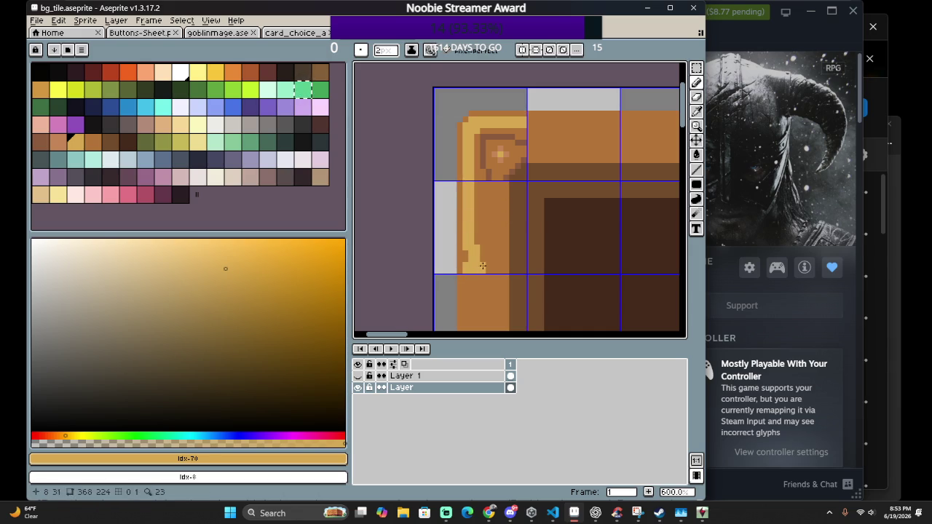
{"action": "key", "text": "ctrl+z"}
{"action": "scroll", "scroll_direction": "up", "scroll_amount": 3}
{"action": "left_click", "coordinate": [470, 153]}
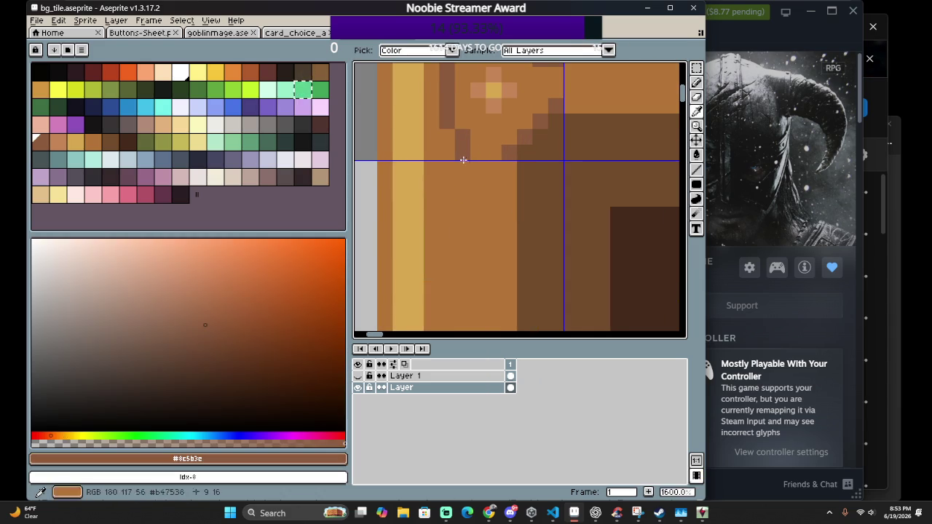
With a 1px brush, draw dark vertical lines down the frame's left side
{"action": "key", "text": "minus"}
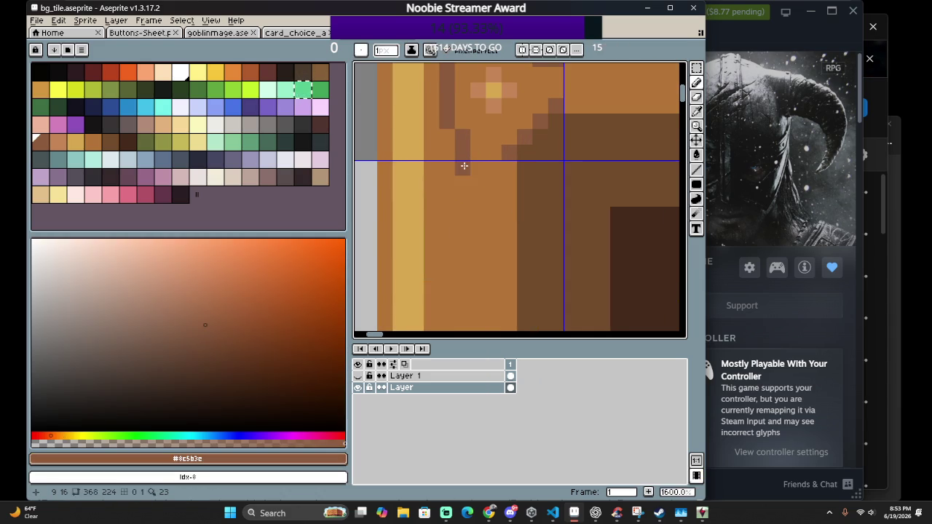
{"action": "left_click_drag", "start_coordinate": [463, 166], "coordinate": [469, 296]}
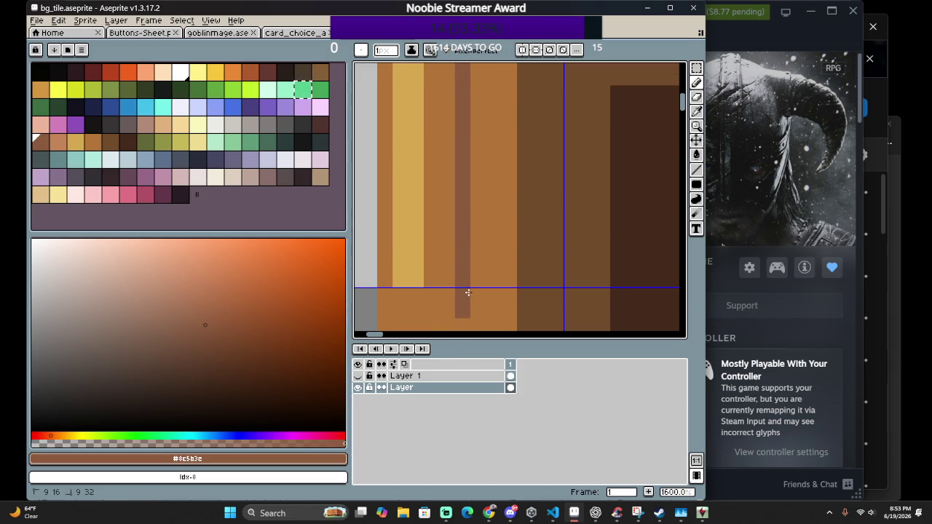
{"action": "scroll", "scroll_direction": "down", "scroll_amount": 3}
{"action": "scroll", "scroll_direction": "up", "scroll_amount": 3}
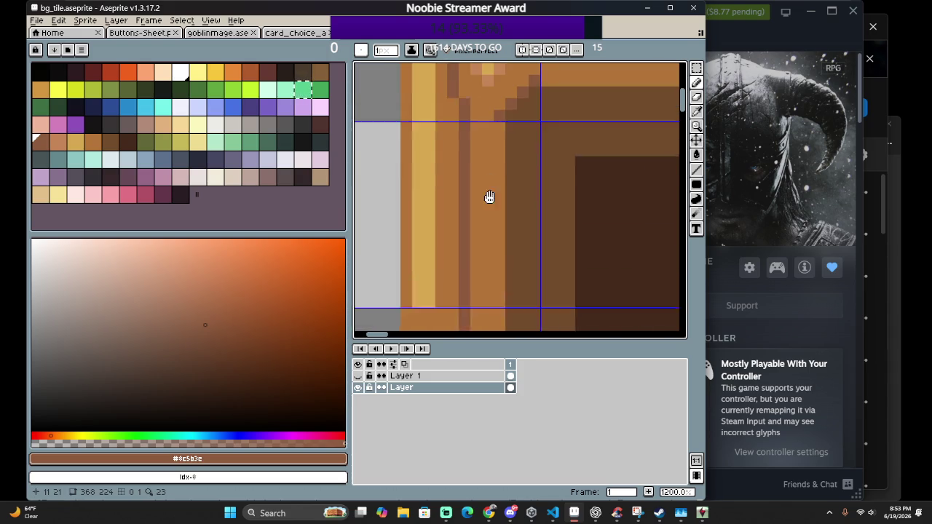
{"action": "left_click_drag", "start_coordinate": [502, 151], "coordinate": [504, 201]}
{"action": "left_click_drag", "start_coordinate": [502, 275], "coordinate": [497, 293]}
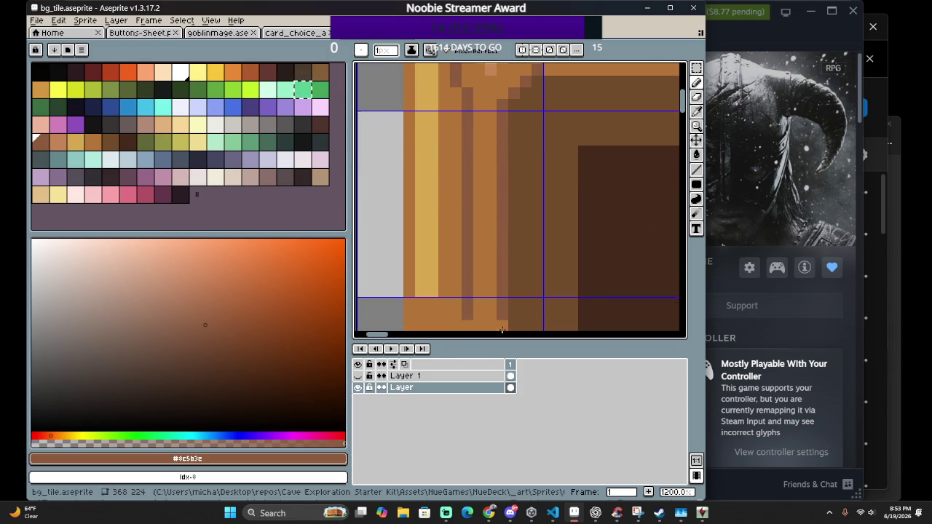
{"action": "scroll", "scroll_direction": "down", "scroll_amount": 3}
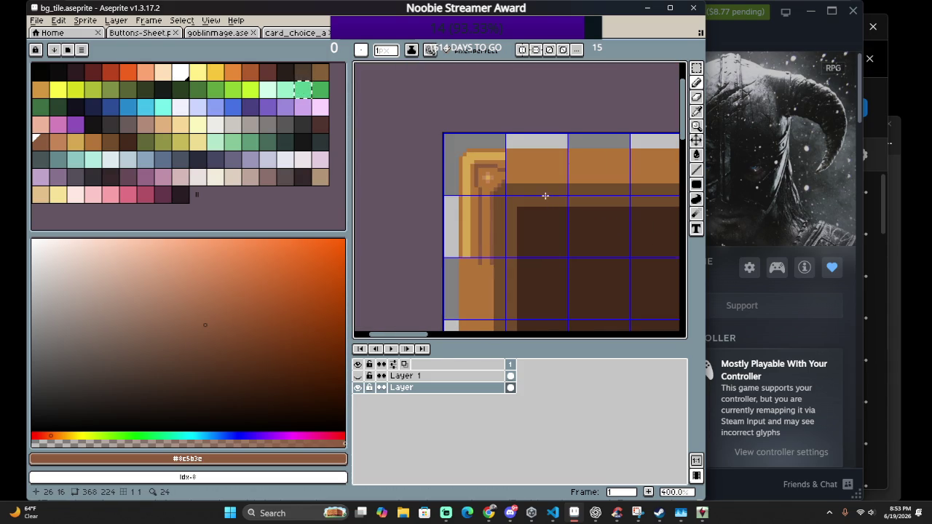
{"action": "scroll", "scroll_direction": "up", "scroll_amount": 3}
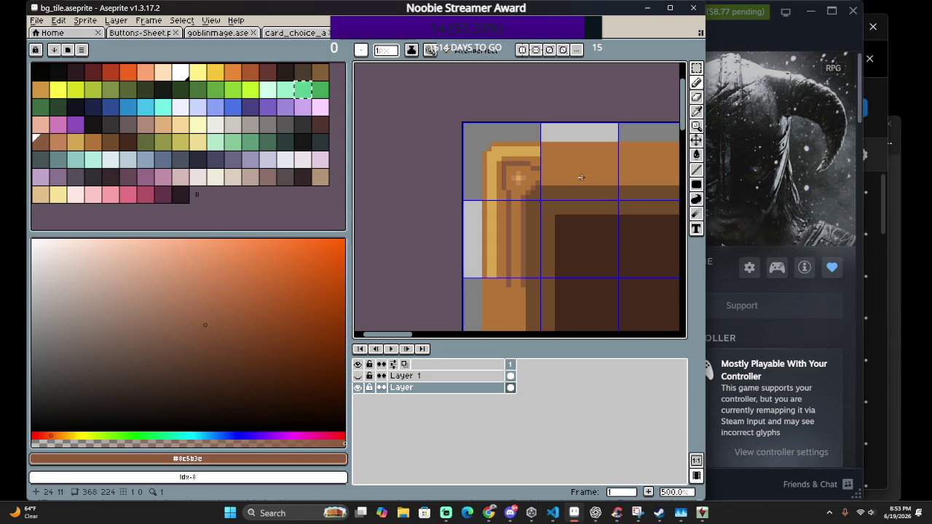
{"action": "scroll", "scroll_direction": "up", "scroll_amount": 3}
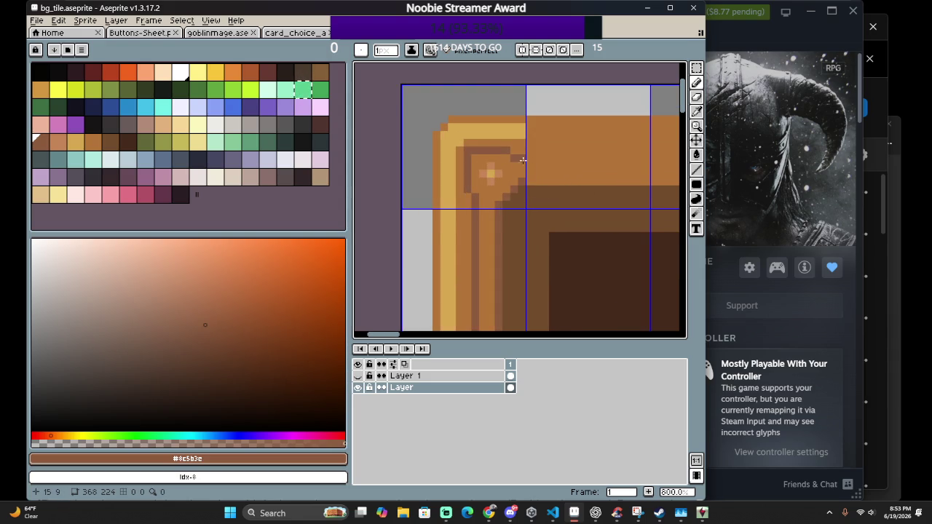
{"action": "scroll", "scroll_direction": "up", "scroll_amount": 3}
{"action": "scroll", "scroll_direction": "down", "scroll_amount": 3}
Draw two dark horizontal lines along the frame's top border
{"action": "scroll", "scroll_direction": "right", "scroll_amount": 3}
{"action": "scroll", "scroll_direction": "right", "scroll_amount": 3}
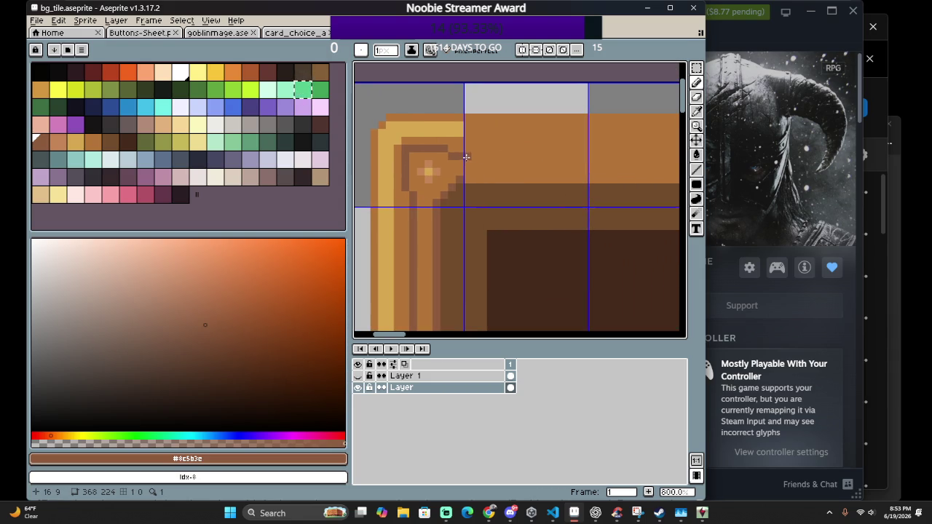
{"action": "left_click_drag", "start_coordinate": [509, 155], "coordinate": [609, 157]}
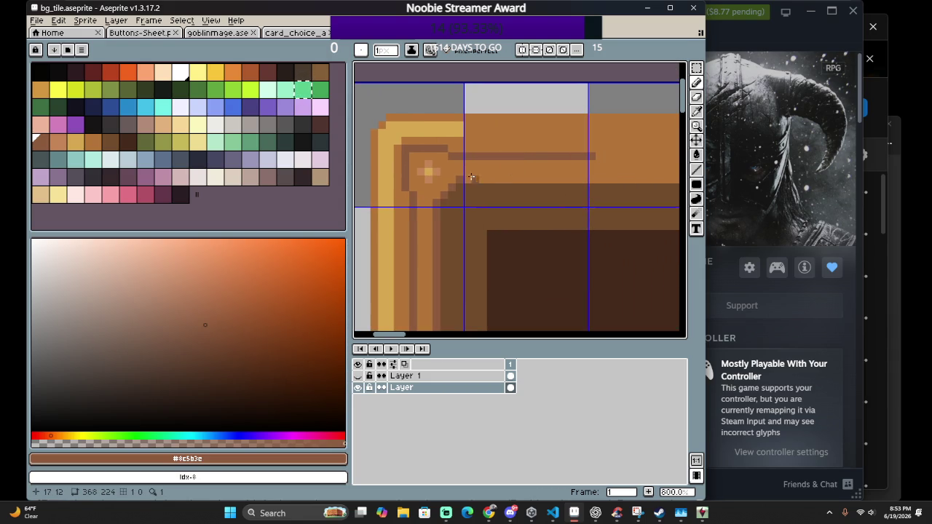
{"action": "left_click_drag", "start_coordinate": [491, 177], "coordinate": [616, 179]}
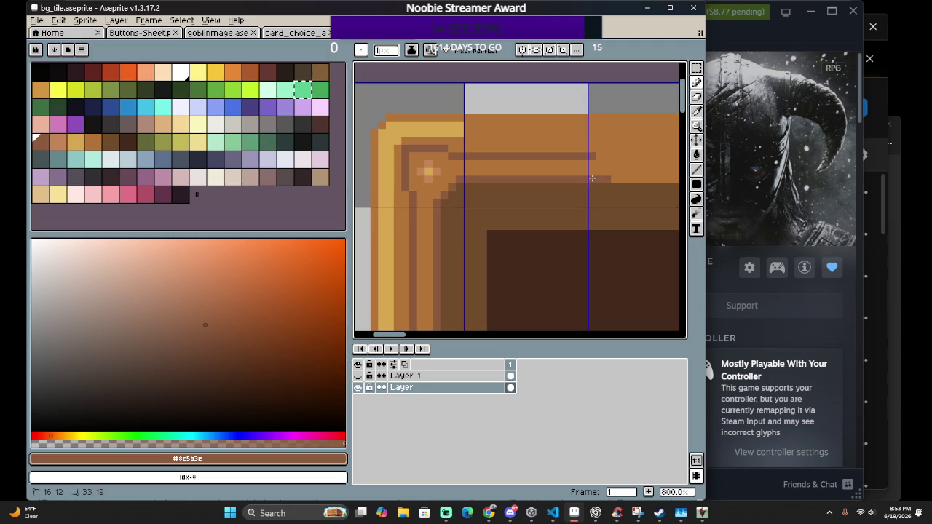
{"action": "scroll", "scroll_direction": "down", "scroll_amount": 3}
{"action": "scroll", "scroll_direction": "down", "scroll_amount": 3}
{"action": "scroll", "scroll_direction": "down", "scroll_amount": 3}
{"action": "scroll", "scroll_direction": "up", "scroll_amount": 3}
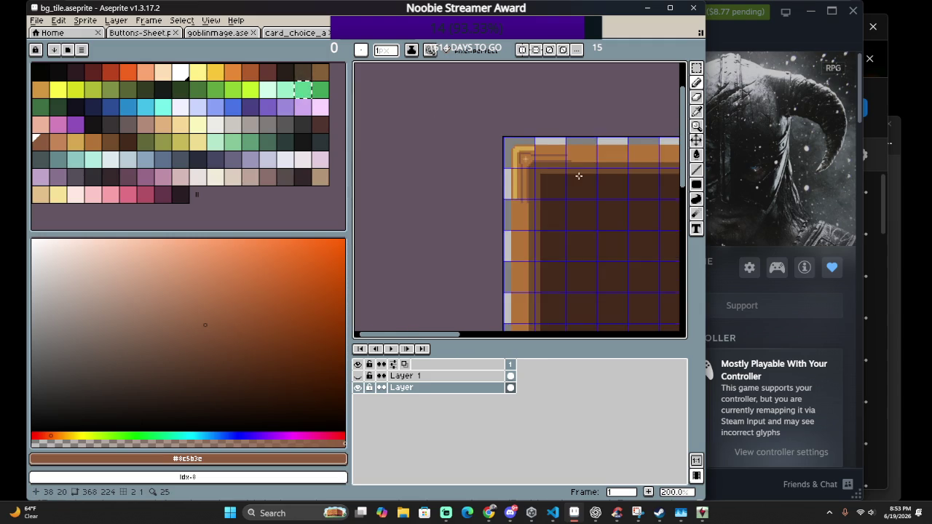
{"action": "scroll", "scroll_direction": "right", "scroll_amount": 3}
{"action": "scroll", "scroll_direction": "up", "scroll_amount": 3}
{"action": "scroll", "scroll_direction": "up", "scroll_amount": 3}
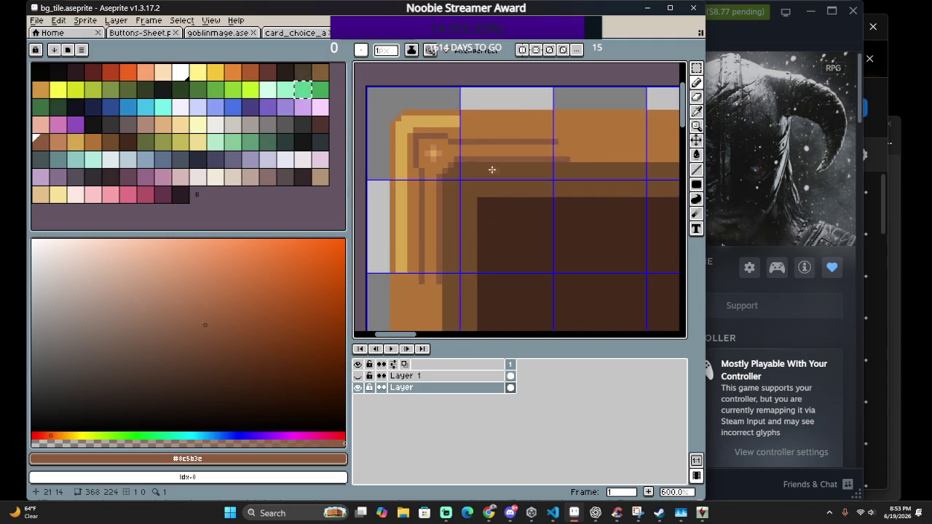
{"action": "scroll", "scroll_direction": "down", "scroll_amount": 3}
Sample the darker brown #724b2c and fill the ornament's highlight pixel with it
{"action": "key", "text": "i"}
{"action": "left_click", "coordinate": [470, 169]}
{"action": "scroll", "scroll_direction": "up", "scroll_amount": 3}
{"action": "key", "text": "g"}
{"action": "left_click", "coordinate": [397, 140]}
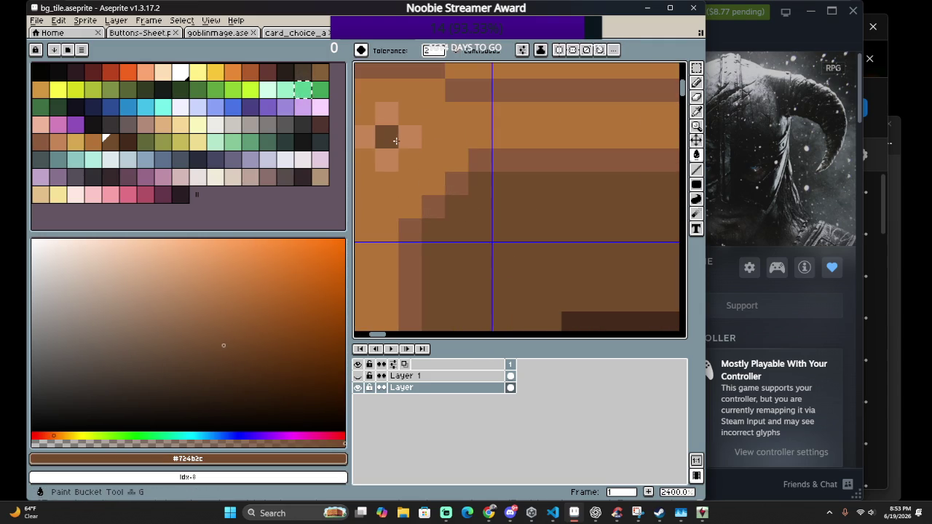
{"action": "scroll", "scroll_direction": "down", "scroll_amount": 3}
{"action": "scroll", "scroll_direction": "down", "scroll_amount": 3}
{"action": "scroll", "scroll_direction": "up", "scroll_amount": 3}
Sample mid-brown #8c5b3e and pencil over the ornament's centre and adjacent highlight pixels
{"action": "key", "text": "i"}
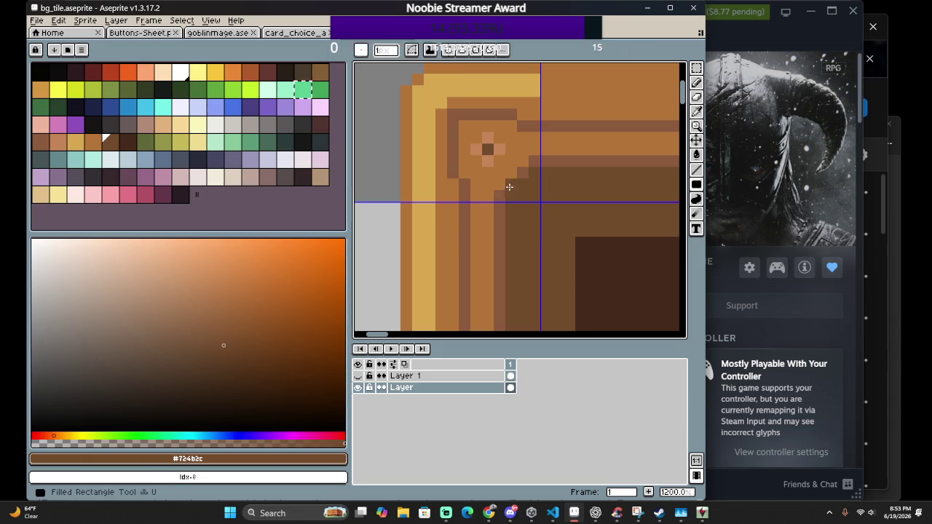
{"action": "left_click", "coordinate": [501, 190]}
{"action": "scroll", "scroll_direction": "up", "scroll_amount": 3}
{"action": "key", "text": "b"}
{"action": "left_click", "coordinate": [487, 136]}
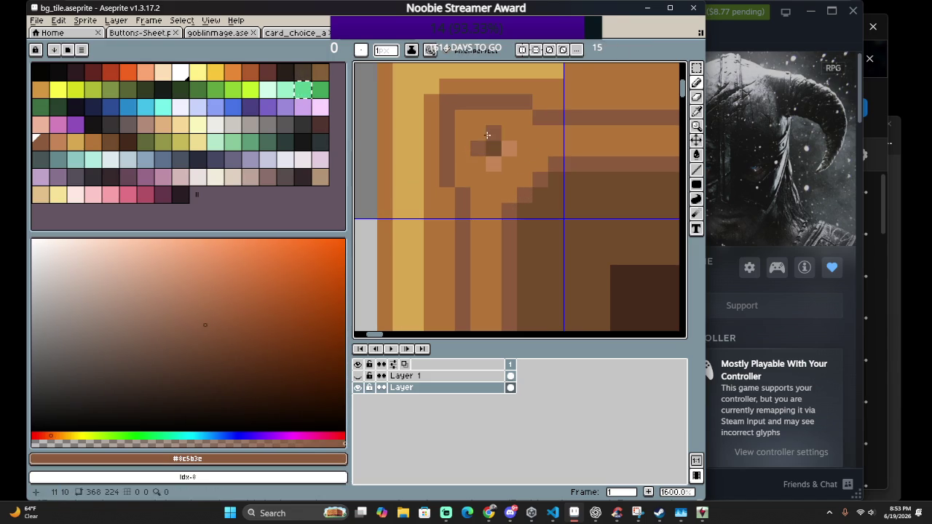
{"action": "left_click", "coordinate": [508, 149]}
Set the orange-tan #b47538 swatch as the drawing colour
{"action": "scroll", "scroll_direction": "down", "scroll_amount": 3}
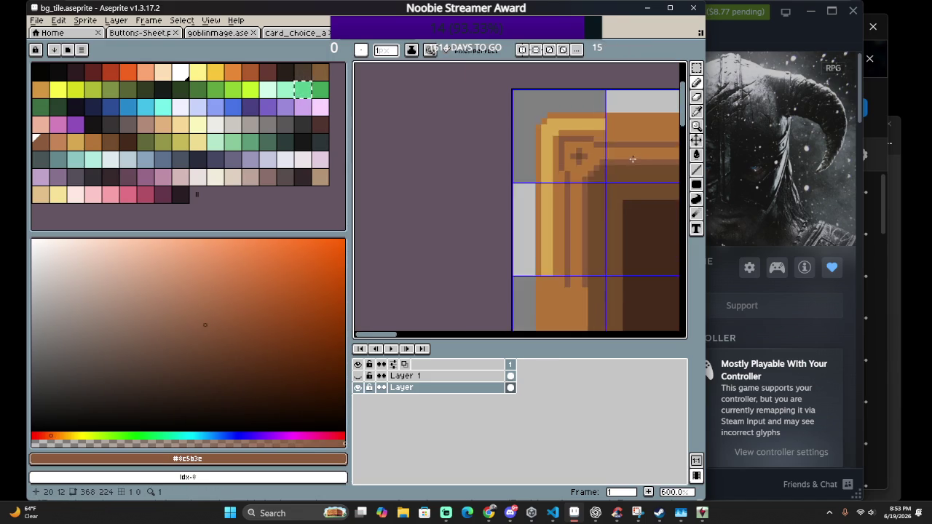
{"action": "scroll", "scroll_direction": "down", "scroll_amount": 3}
{"action": "scroll", "scroll_direction": "down", "scroll_amount": 3}
{"action": "scroll", "scroll_direction": "down", "scroll_amount": 3}
{"action": "scroll", "scroll_direction": "down", "scroll_amount": 3}
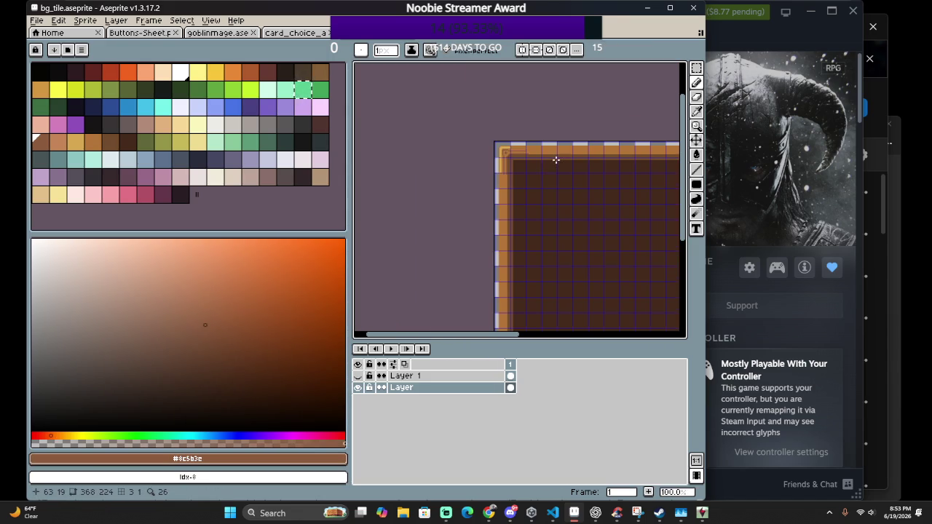
{"action": "scroll", "scroll_direction": "up", "scroll_amount": 3}
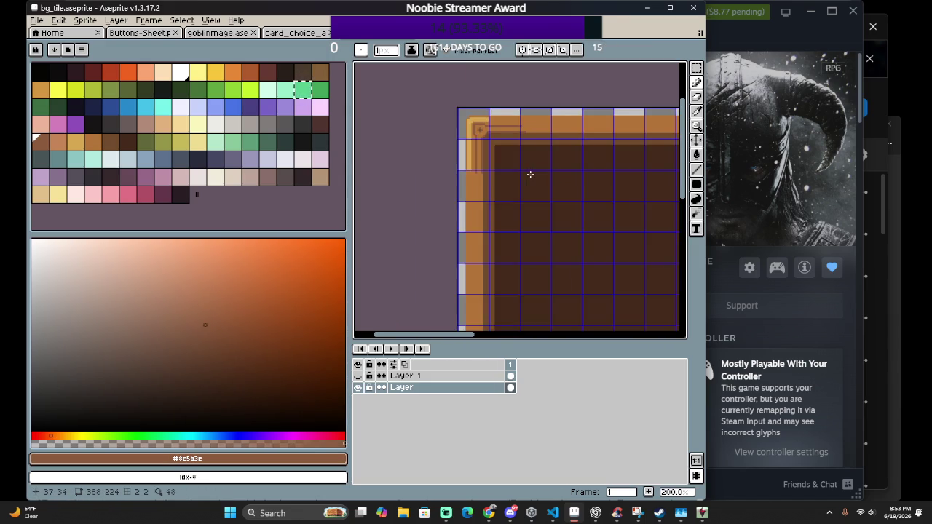
{"action": "scroll", "scroll_direction": "down", "scroll_amount": 3}
{"action": "scroll", "scroll_direction": "up", "scroll_amount": 3}
{"action": "scroll", "scroll_direction": "down", "scroll_amount": 3}
{"action": "scroll", "scroll_direction": "down", "scroll_amount": 3}
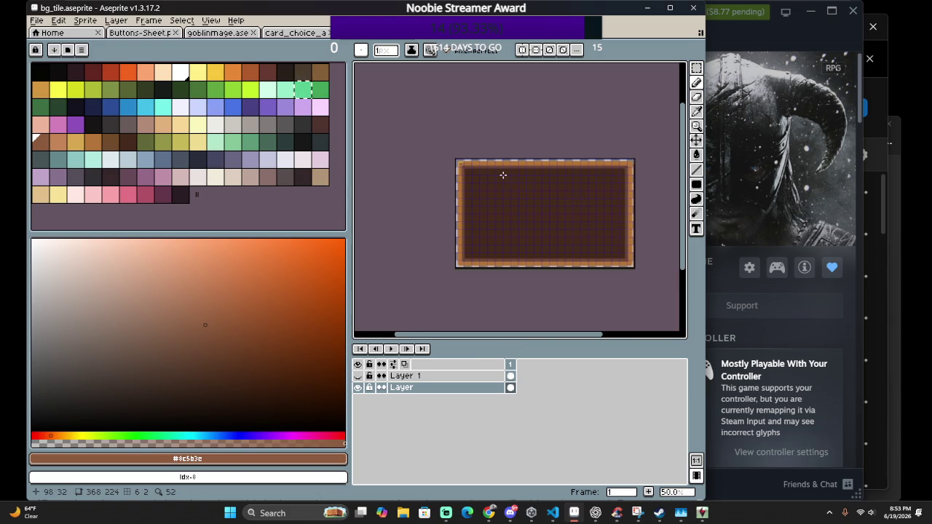
{"action": "scroll", "scroll_direction": "up", "scroll_amount": 3}
{"action": "scroll", "scroll_direction": "up", "scroll_amount": 3}
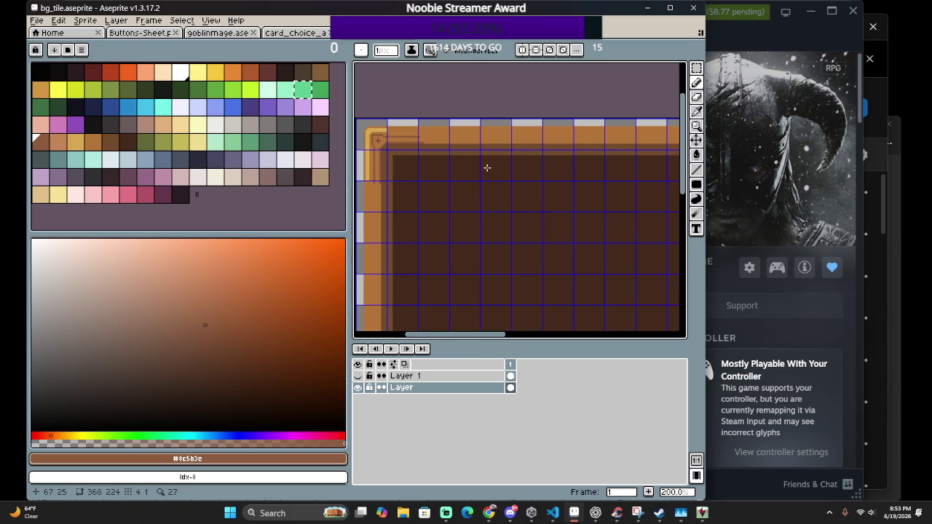
{"action": "scroll", "scroll_direction": "down", "scroll_amount": 3}
{"action": "scroll", "scroll_direction": "up", "scroll_amount": 3}
{"action": "scroll", "scroll_direction": "up", "scroll_amount": 3}
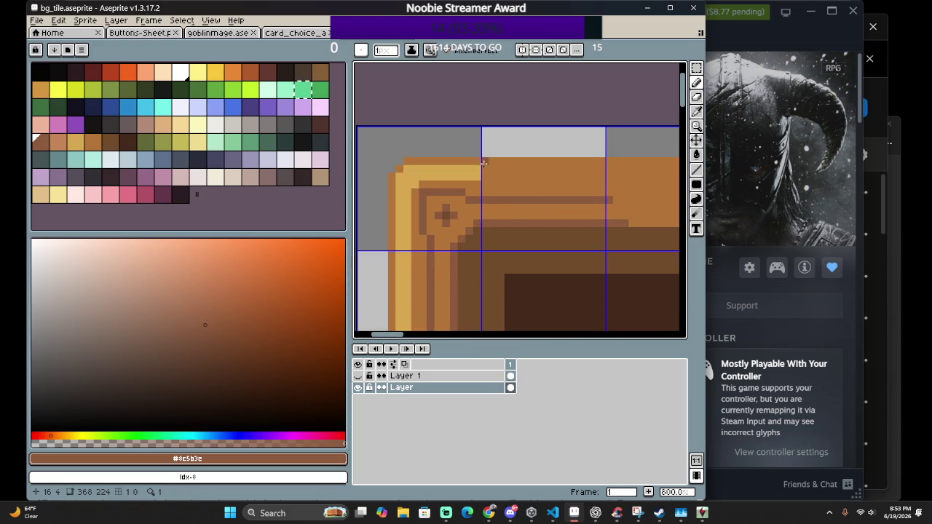
{"action": "scroll", "scroll_direction": "up", "scroll_amount": 3}
{"action": "scroll", "scroll_direction": "up", "scroll_amount": 3}
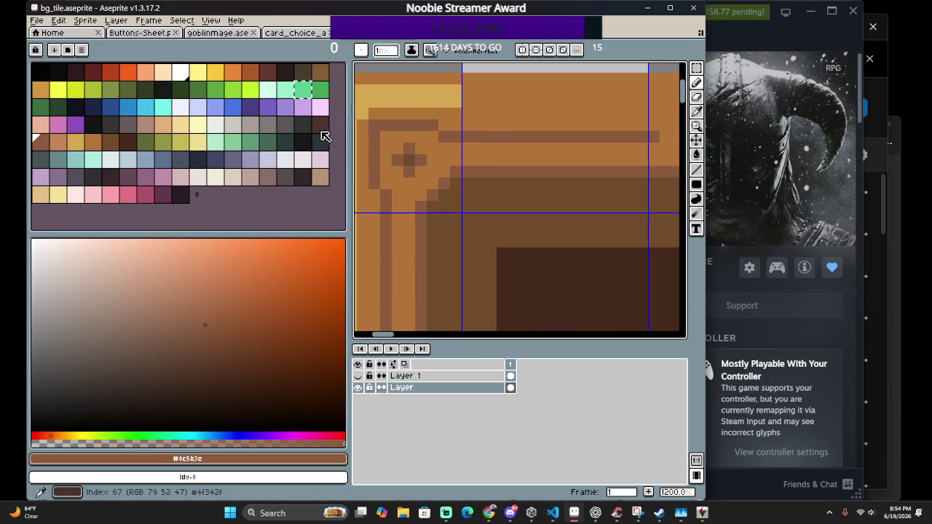
{"action": "left_click", "coordinate": [92, 142]}
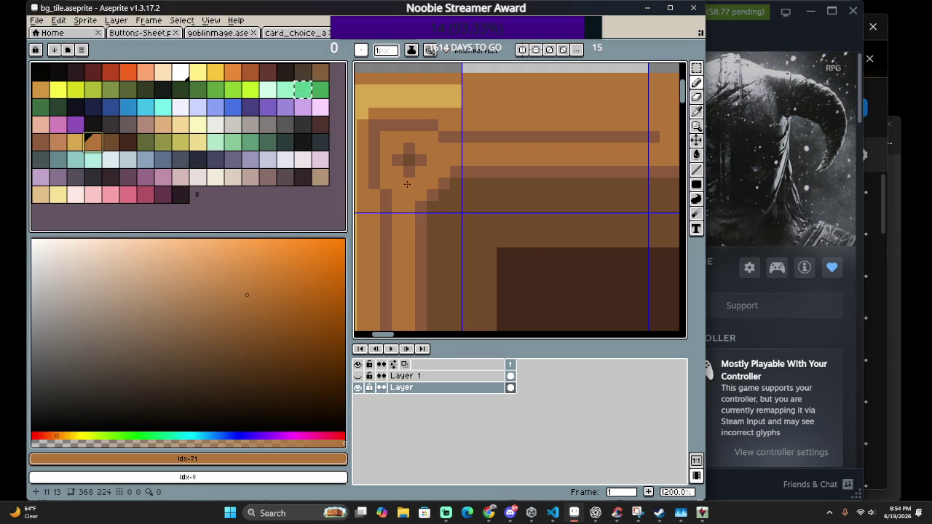
Dab a dark brown pixel beside the frame's top-left corner
{"action": "left_click", "coordinate": [111, 143]}
{"action": "left_click", "coordinate": [408, 188]}
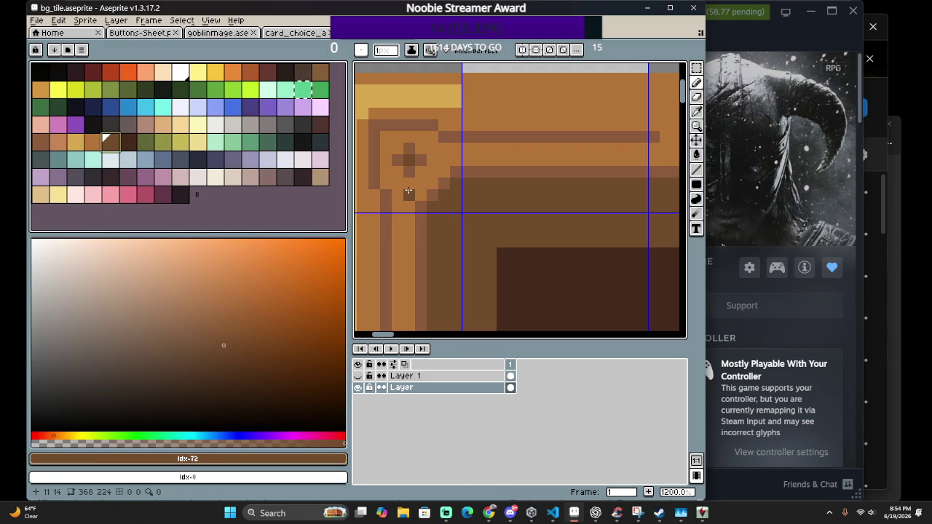
{"action": "left_click", "coordinate": [40, 142]}
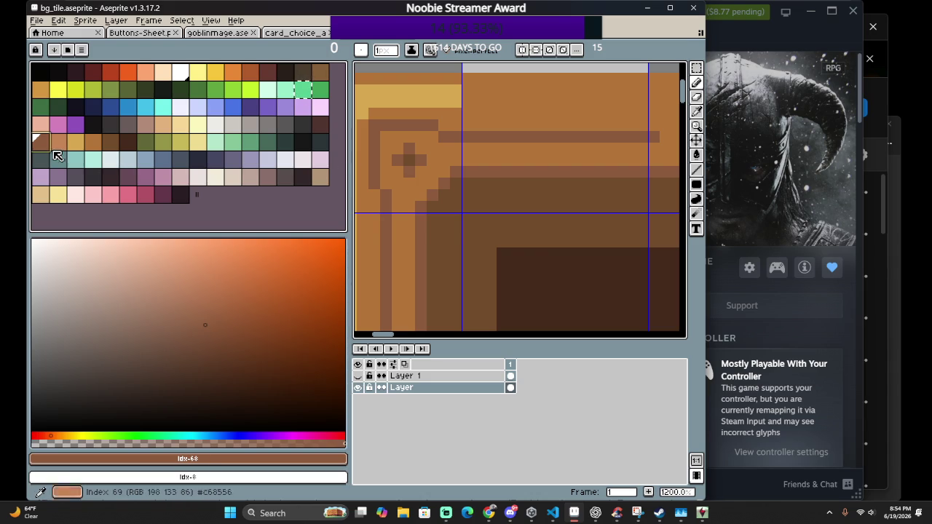
Draw light peach highlight strokes across the inner corner and down the left border
{"action": "left_click", "coordinate": [58, 142]}
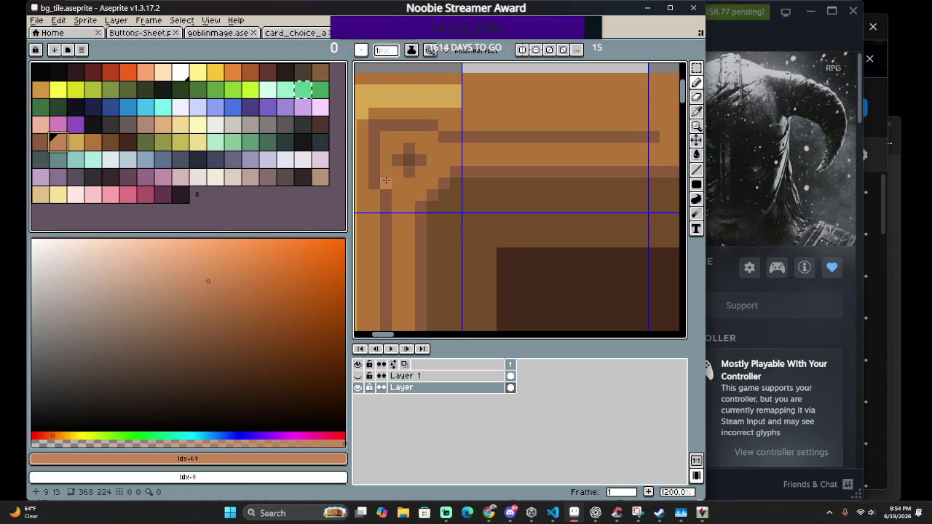
{"action": "left_click_drag", "start_coordinate": [385, 140], "coordinate": [396, 174]}
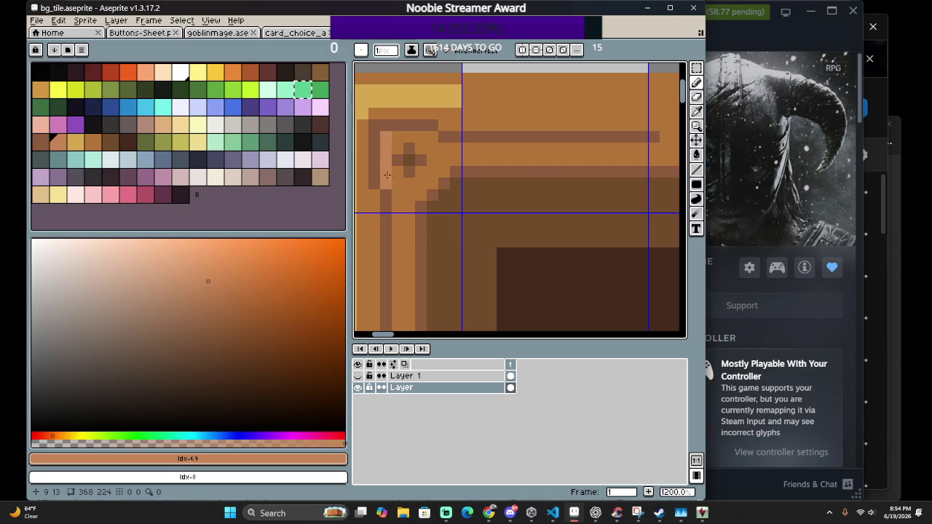
{"action": "left_click_drag", "start_coordinate": [387, 135], "coordinate": [433, 134]}
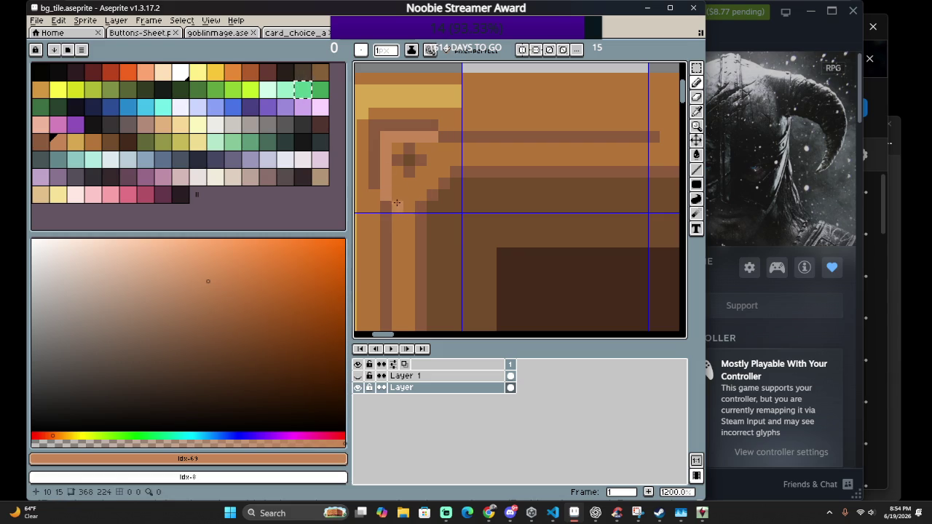
{"action": "left_click_drag", "start_coordinate": [397, 201], "coordinate": [386, 87]}
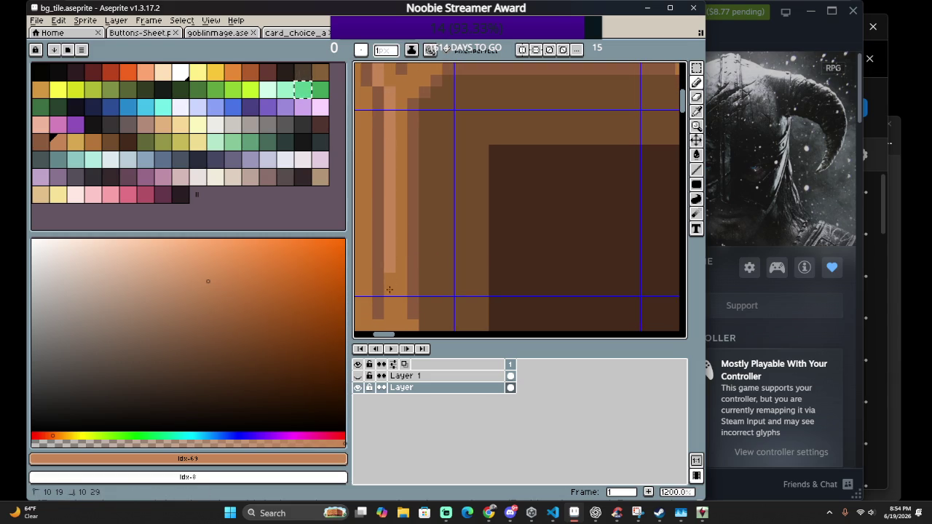
{"action": "scroll", "scroll_direction": "down", "scroll_amount": 3}
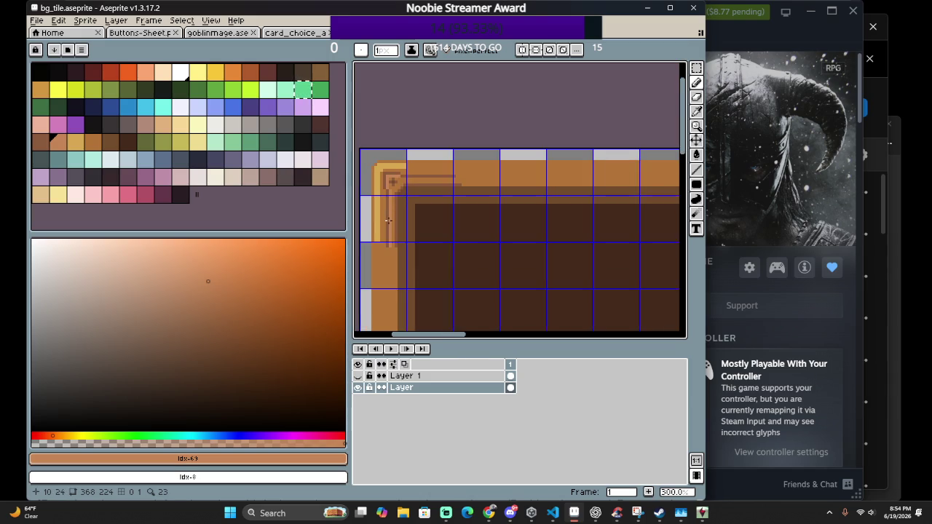
Paint light peach horizontal highlight lines along the frame's top border
{"action": "scroll", "scroll_direction": "up", "scroll_amount": 3}
{"action": "scroll", "scroll_direction": "up", "scroll_amount": 3}
{"action": "left_click_drag", "start_coordinate": [371, 163], "coordinate": [404, 143]}
{"action": "left_click_drag", "start_coordinate": [542, 139], "coordinate": [367, 147]}
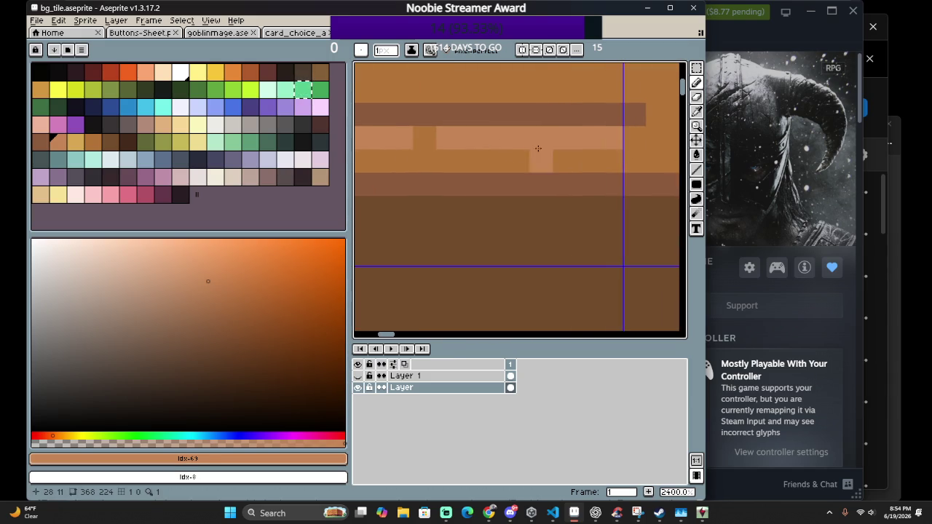
Paint light peach highlight pixels up and around the corner ornament
{"action": "scroll", "scroll_direction": "down", "scroll_amount": 3}
{"action": "scroll", "scroll_direction": "left", "scroll_amount": 3}
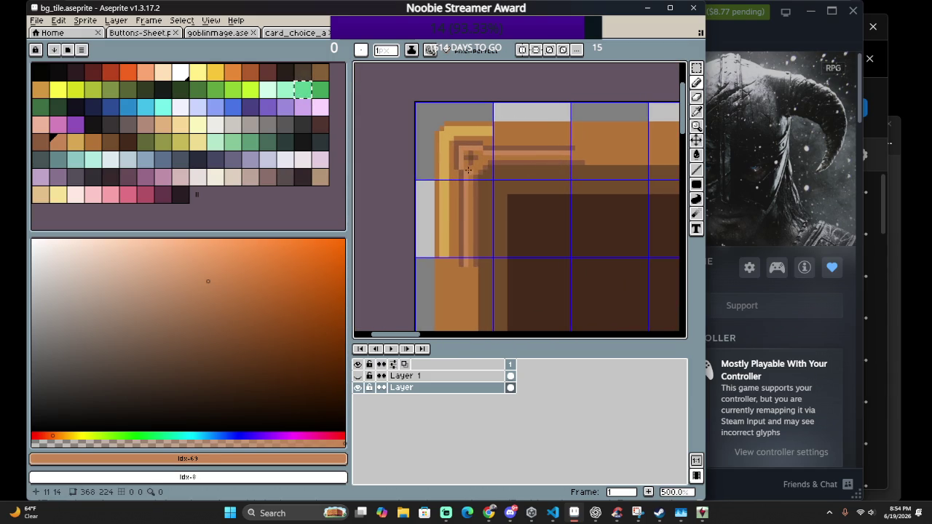
{"action": "scroll", "scroll_direction": "up", "scroll_amount": 3}
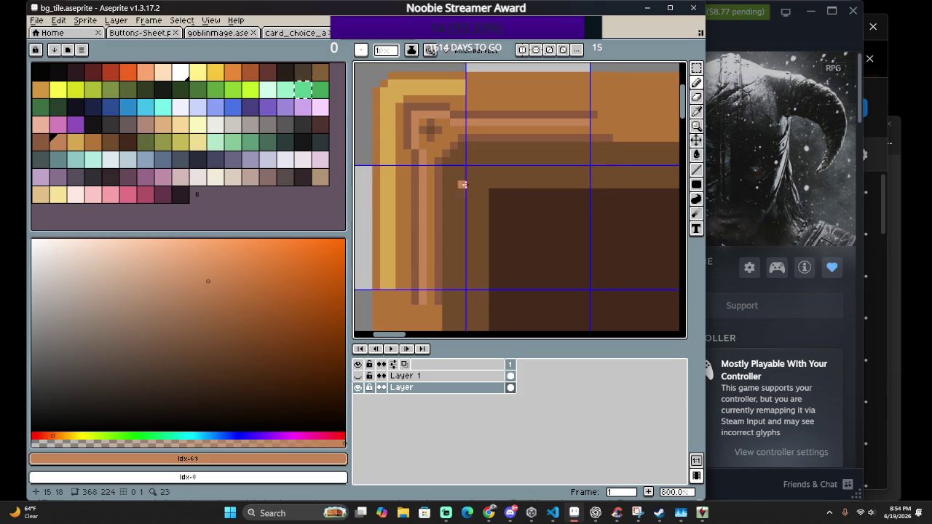
{"action": "scroll", "scroll_direction": "up", "scroll_amount": 3}
{"action": "scroll", "scroll_direction": "up", "scroll_amount": 3}
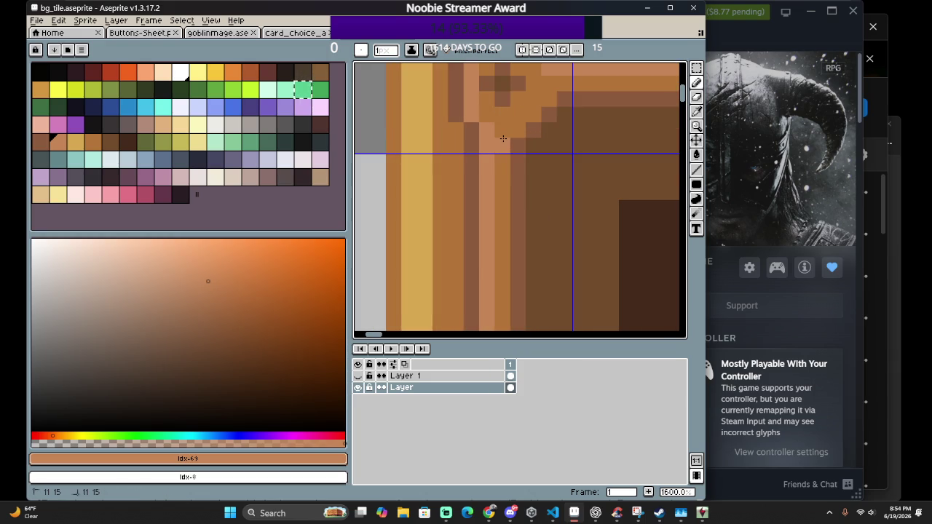
{"action": "left_click_drag", "start_coordinate": [506, 253], "coordinate": [532, 119]}
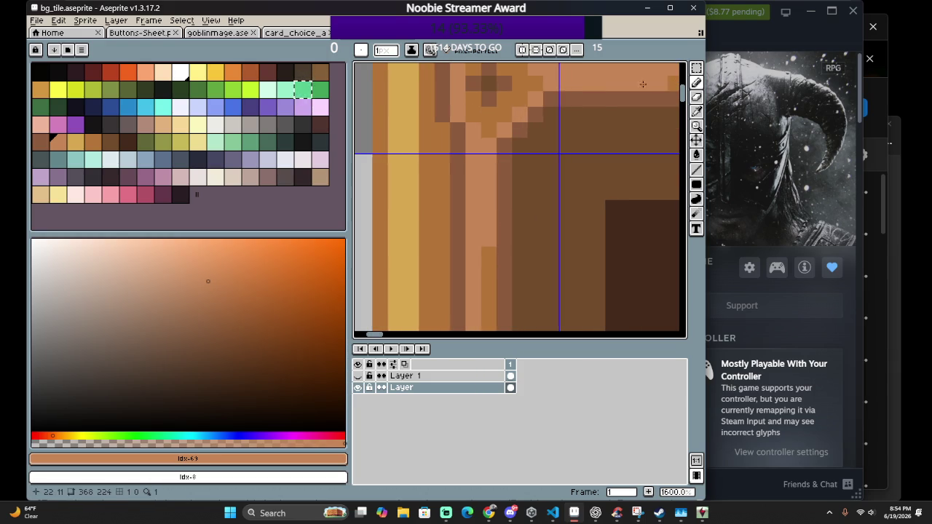
Recolour several top border pixels light peach and add a short vertical light run
{"action": "scroll", "scroll_direction": "down", "scroll_amount": 3}
{"action": "scroll", "scroll_direction": "down", "scroll_amount": 3}
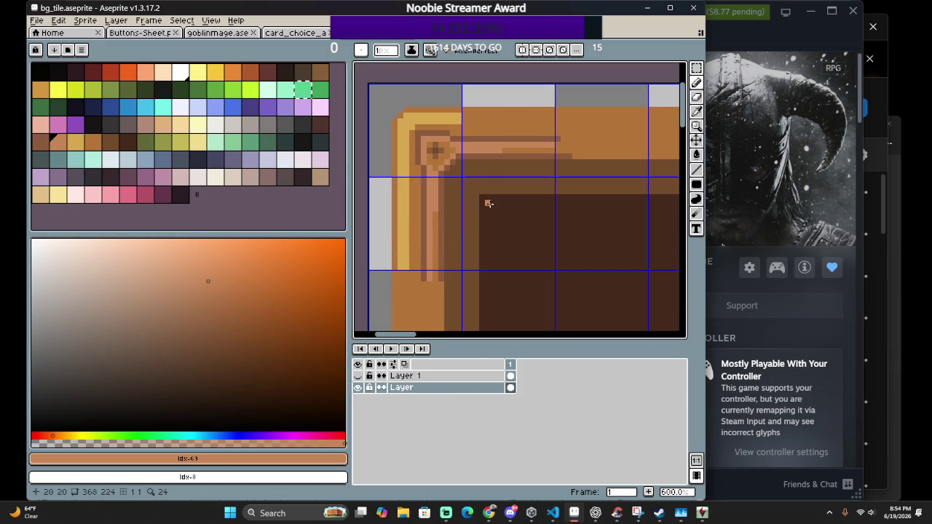
{"action": "scroll", "scroll_direction": "up", "scroll_amount": 3}
{"action": "scroll", "scroll_direction": "up", "scroll_amount": 3}
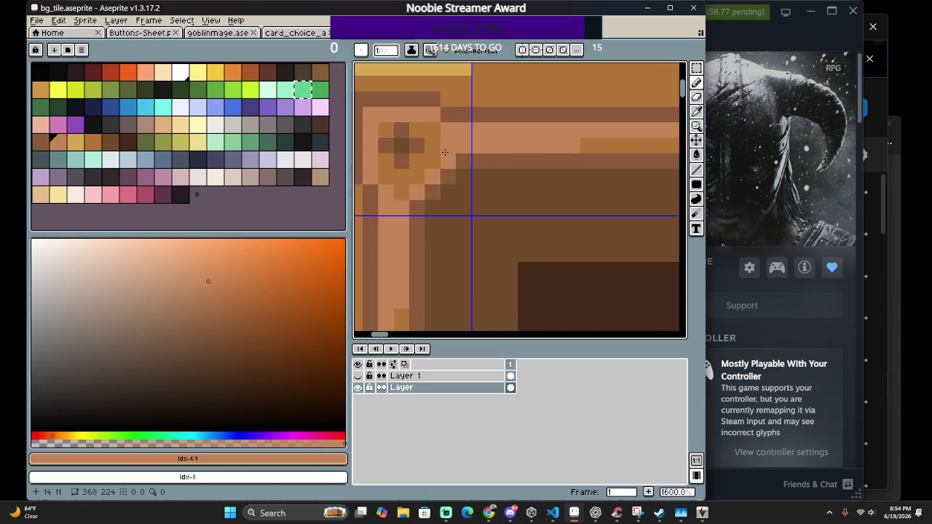
{"action": "scroll", "scroll_direction": "right", "scroll_amount": 3}
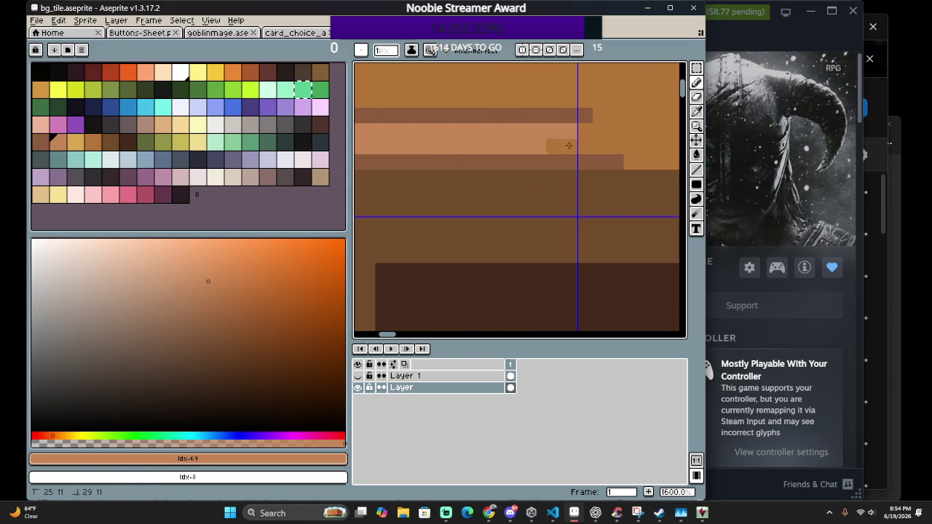
{"action": "scroll", "scroll_direction": "down", "scroll_amount": 3}
{"action": "scroll", "scroll_direction": "left", "scroll_amount": 3}
{"action": "scroll", "scroll_direction": "up", "scroll_amount": 3}
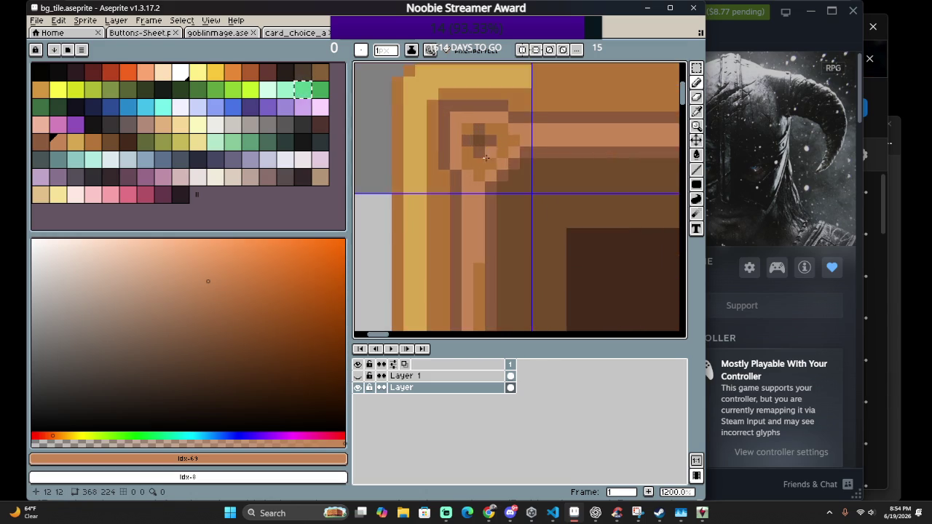
{"action": "scroll", "scroll_direction": "up", "scroll_amount": 3}
{"action": "scroll", "scroll_direction": "down", "scroll_amount": 3}
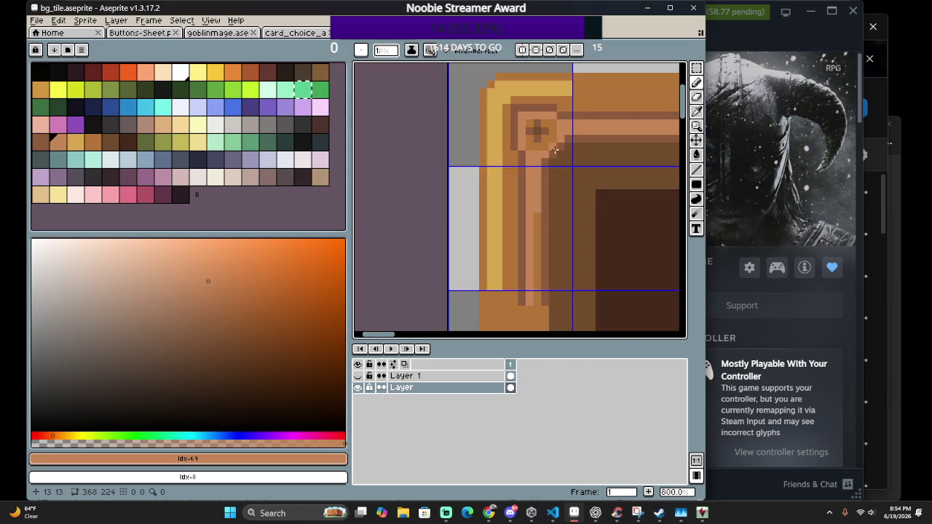
{"action": "scroll", "scroll_direction": "up", "scroll_amount": 3}
{"action": "left_click", "coordinate": [498, 133]}
{"action": "left_click", "coordinate": [528, 139]}
{"action": "left_click", "coordinate": [560, 134]}
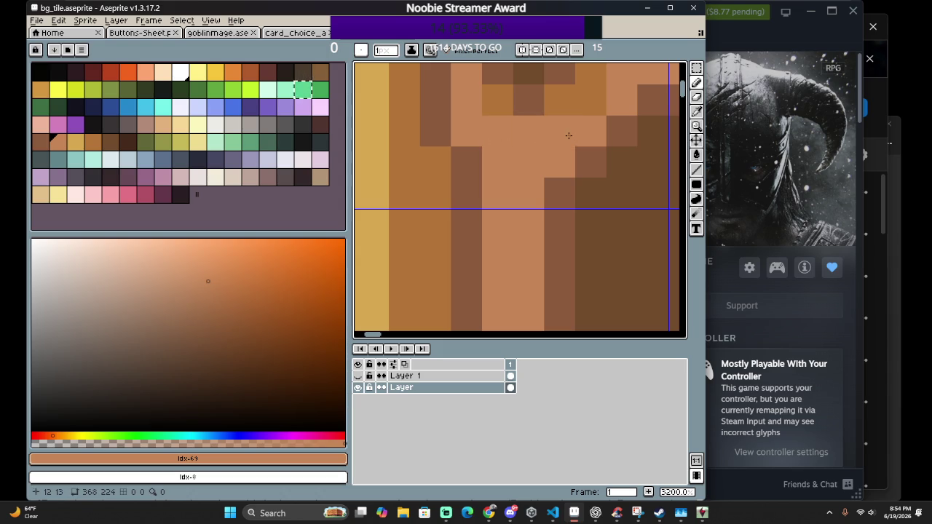
{"action": "left_click_drag", "start_coordinate": [575, 149], "coordinate": [581, 110]}
Zoom and pan to bring the tile's top-left corner back into view
{"action": "scroll", "scroll_direction": "down", "scroll_amount": 3}
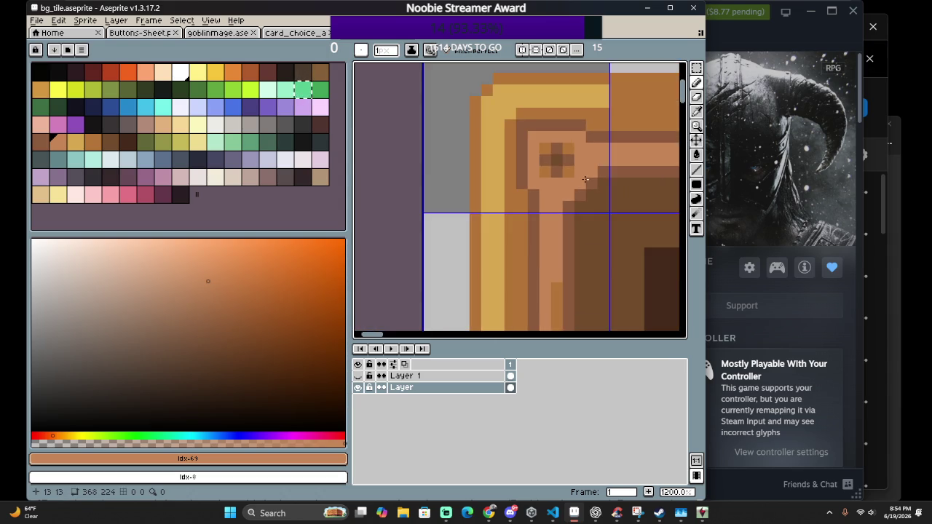
{"action": "scroll", "scroll_direction": "down", "scroll_amount": 3}
{"action": "scroll", "scroll_direction": "down", "scroll_amount": 3}
{"action": "scroll", "scroll_direction": "down", "scroll_amount": 3}
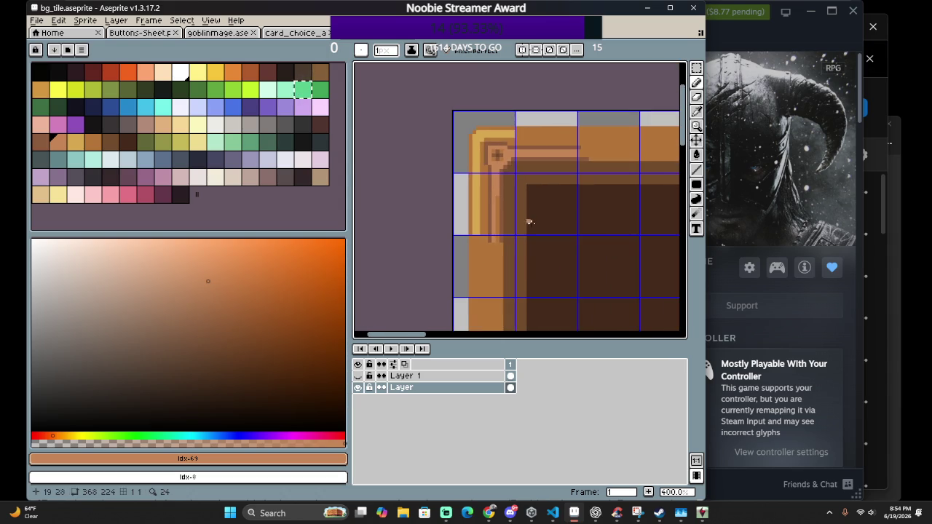
{"action": "scroll", "scroll_direction": "down", "scroll_amount": 3}
{"action": "scroll", "scroll_direction": "down", "scroll_amount": 3}
{"action": "scroll", "scroll_direction": "down", "scroll_amount": 3}
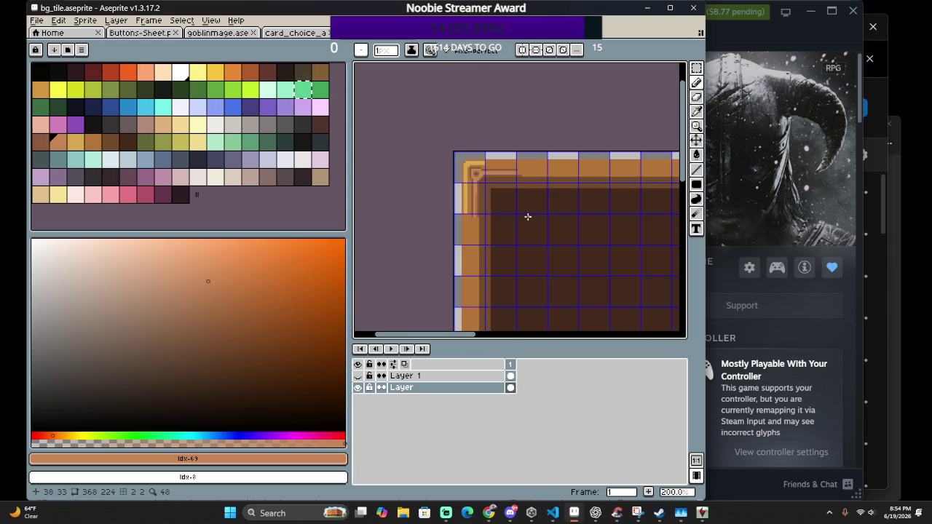
{"action": "scroll", "scroll_direction": "up", "scroll_amount": 3}
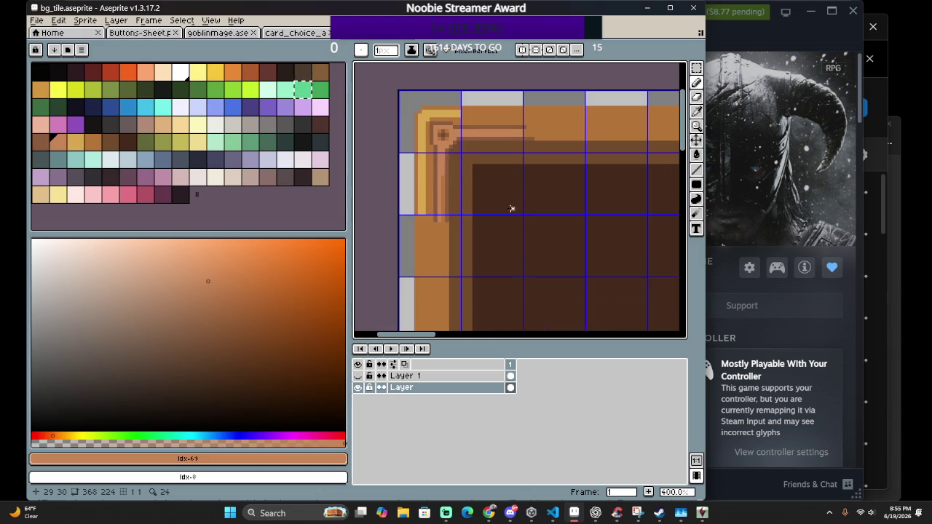
{"action": "scroll", "scroll_direction": "up", "scroll_amount": 3}
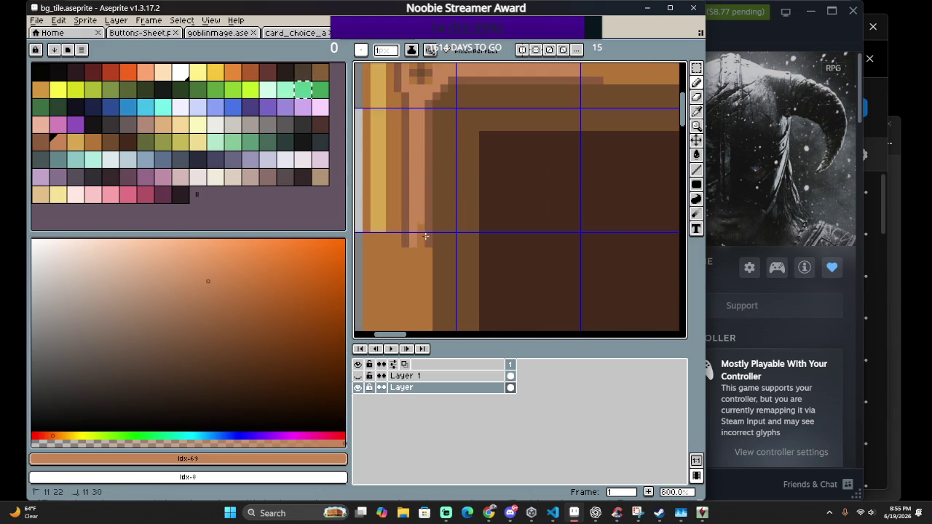
{"action": "scroll", "scroll_direction": "down", "scroll_amount": 3}
{"action": "left_click_drag", "start_coordinate": [485, 239], "coordinate": [494, 262]}
{"action": "scroll", "scroll_direction": "down", "scroll_amount": 3}
{"action": "scroll", "scroll_direction": "down", "scroll_amount": 3}
{"action": "scroll", "scroll_direction": "down", "scroll_amount": 3}
{"action": "scroll", "scroll_direction": "up", "scroll_amount": 3}
{"action": "scroll", "scroll_direction": "up", "scroll_amount": 3}
{"action": "scroll", "scroll_direction": "up", "scroll_amount": 3}
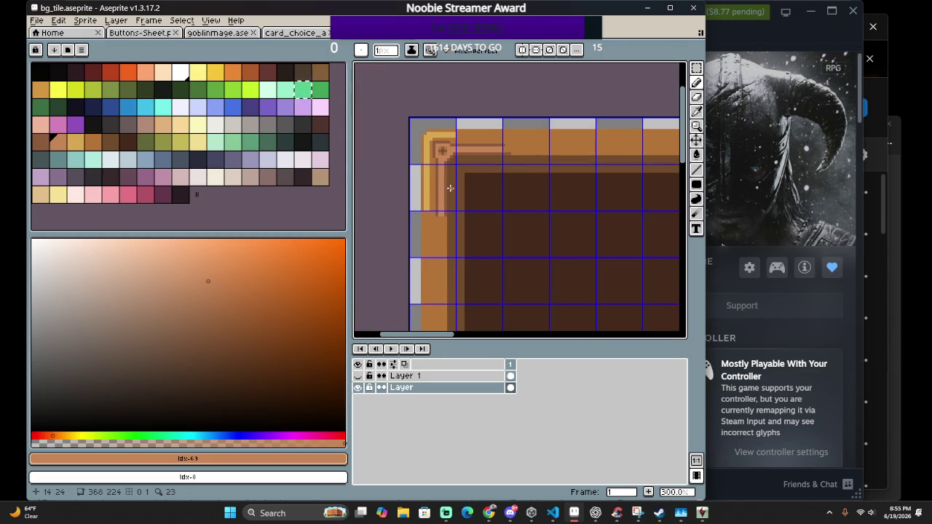
{"action": "scroll", "scroll_direction": "up", "scroll_amount": 3}
{"action": "scroll", "scroll_direction": "up", "scroll_amount": 3}
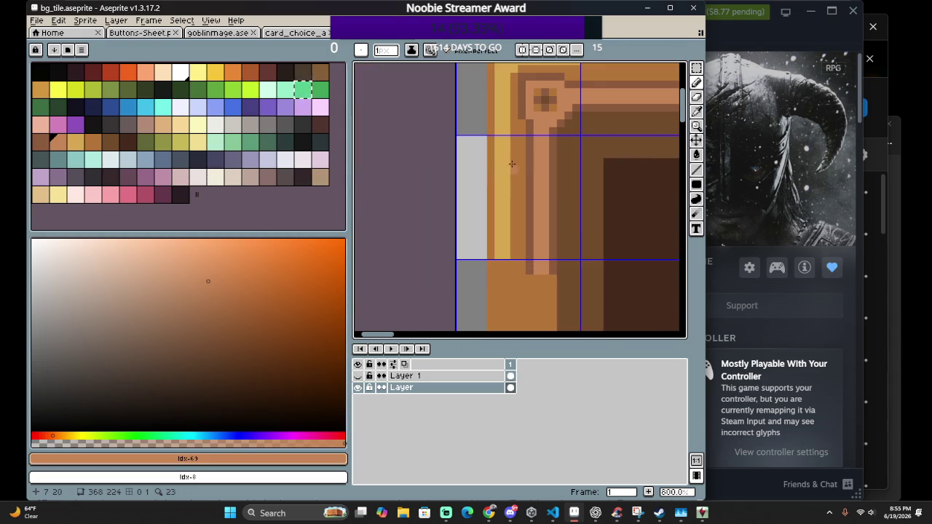
Marquee-select the left vertical border strip and stretch it to 192 px tall
{"action": "key", "text": "m"}
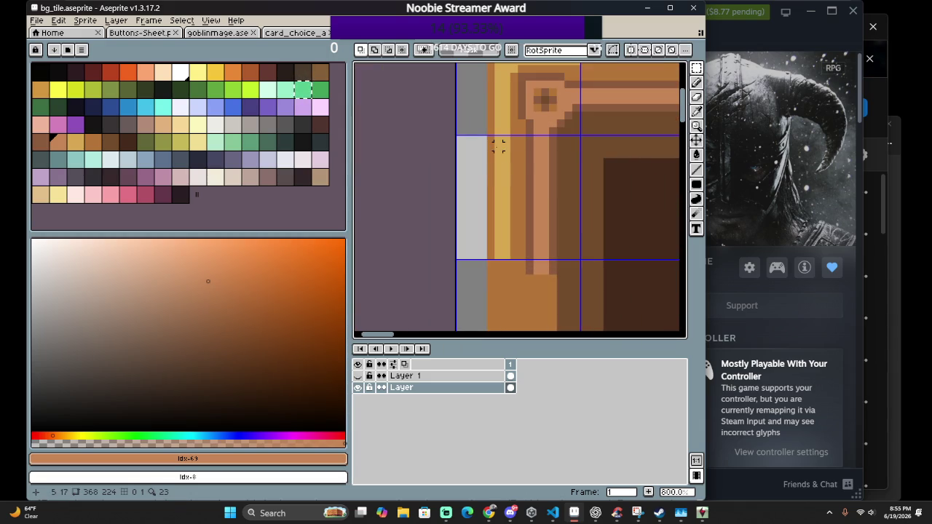
{"action": "left_click_drag", "start_coordinate": [482, 135], "coordinate": [479, 336]}
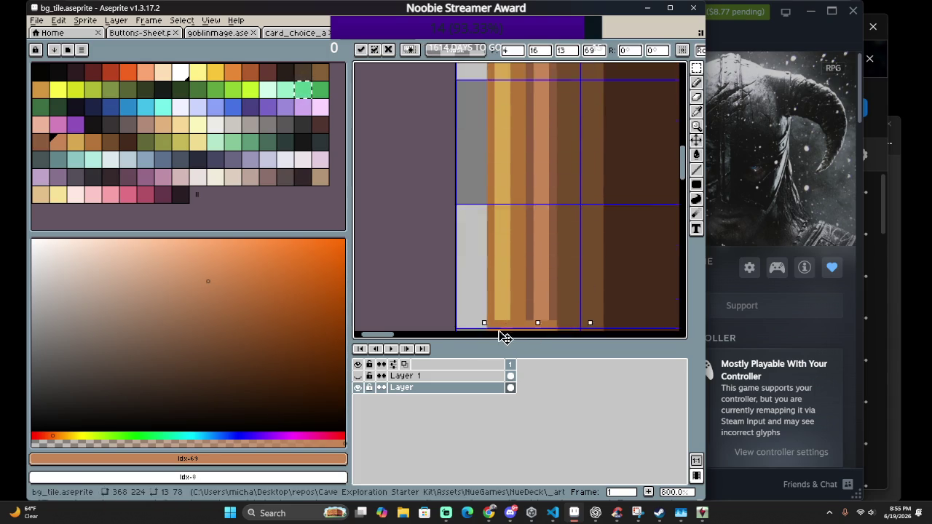
{"action": "left_click_drag", "start_coordinate": [478, 336], "coordinate": [580, 187]}
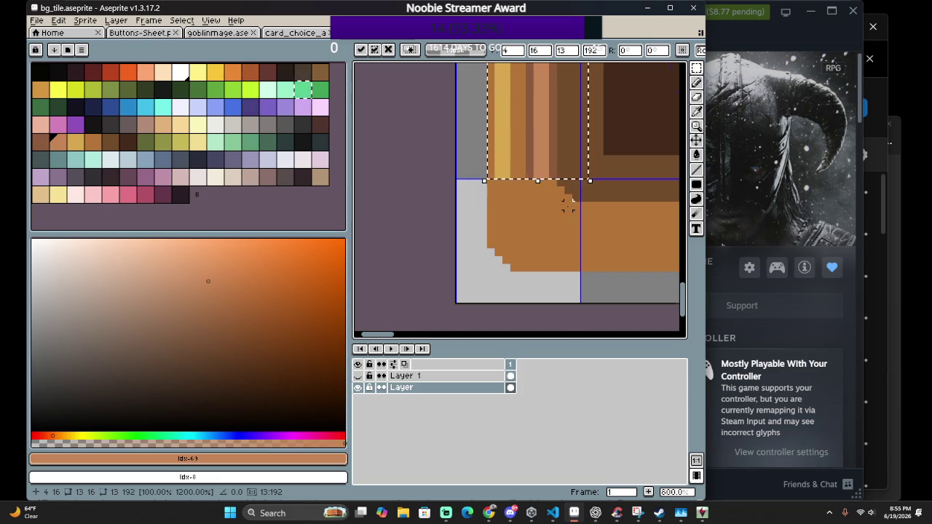
Drag the 13×192 border strip over to the panel's right edge
{"action": "scroll", "scroll_direction": "down", "scroll_amount": 3}
{"action": "scroll", "scroll_direction": "up", "scroll_amount": 3}
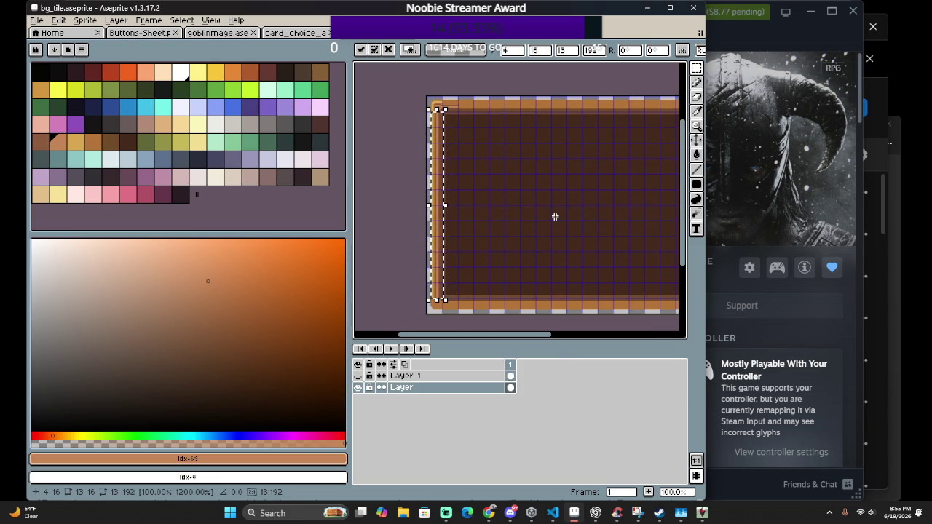
{"action": "left_click_drag", "start_coordinate": [461, 185], "coordinate": [620, 159]}
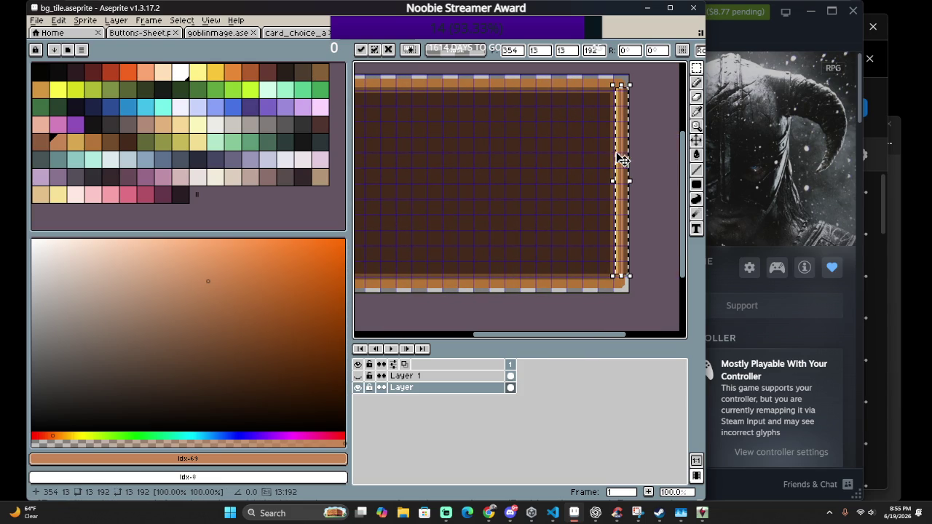
{"action": "left_click", "coordinate": [58, 21]}
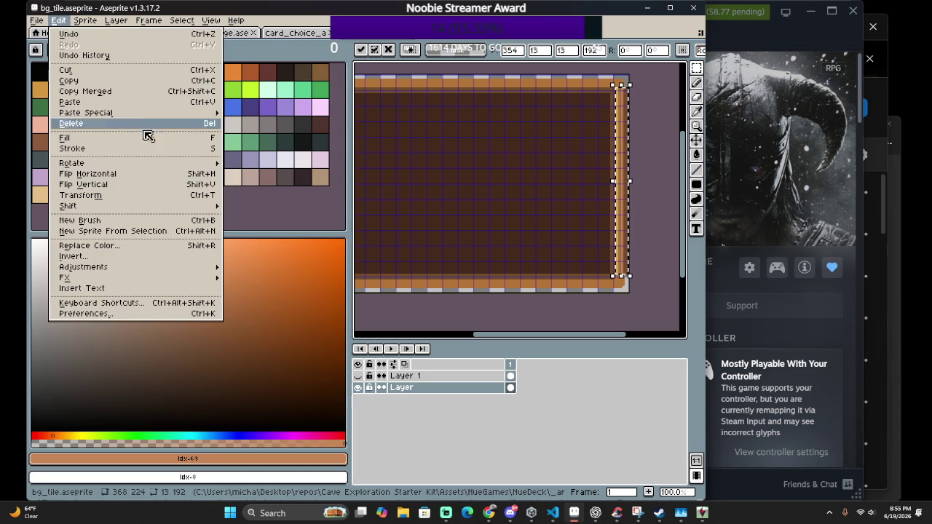
Close the Edit menu and shift the strip flush with the panel's right edge
{"action": "key", "text": "Escape"}
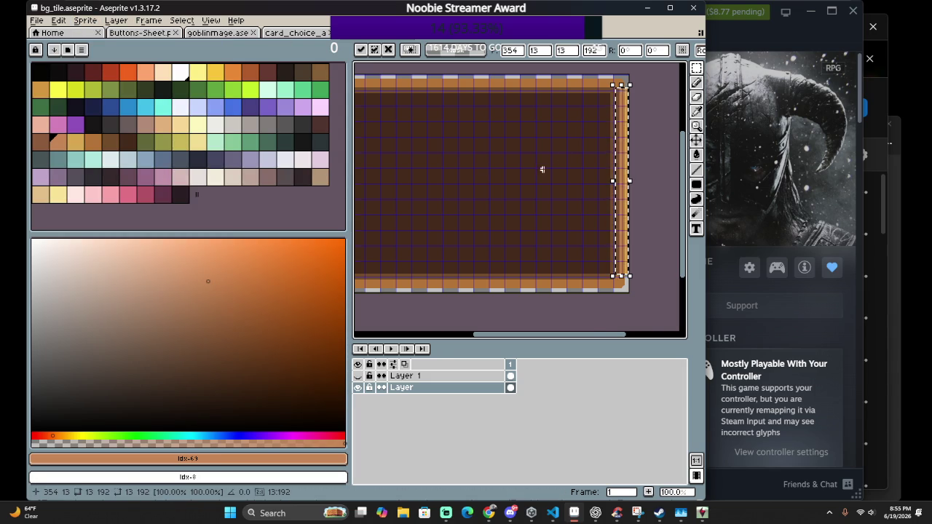
{"action": "scroll", "scroll_direction": "up", "scroll_amount": 3}
{"action": "left_click_drag", "start_coordinate": [612, 175], "coordinate": [612, 177]}
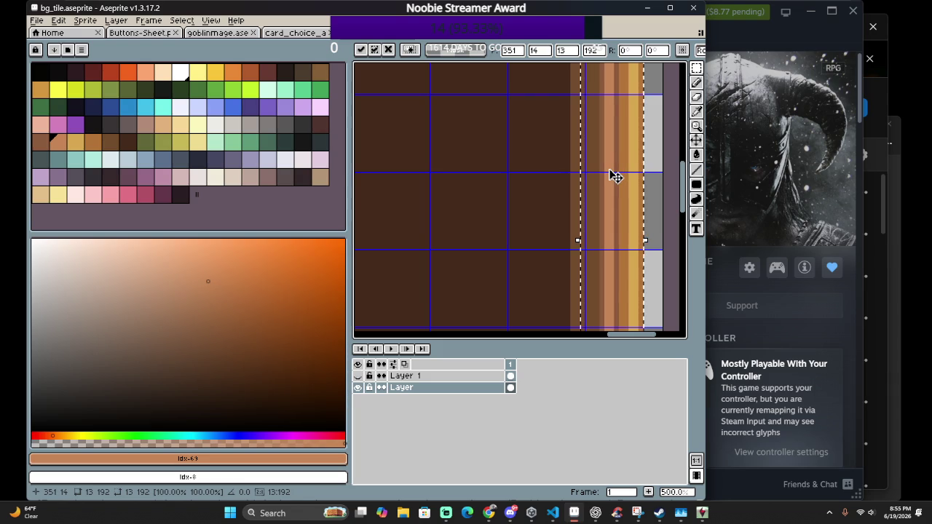
{"action": "left_click_drag", "start_coordinate": [612, 145], "coordinate": [612, 196]}
{"action": "scroll", "scroll_direction": "down", "scroll_amount": 3}
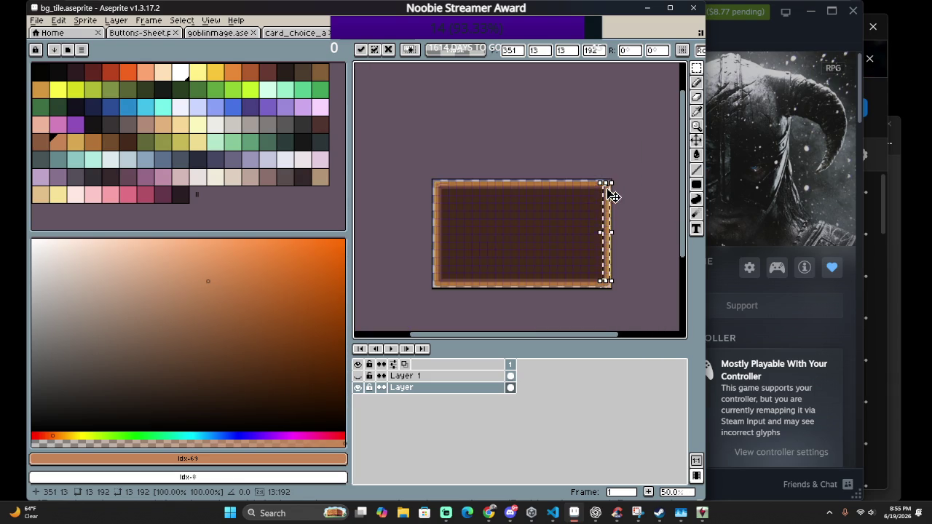
{"action": "scroll", "scroll_direction": "up", "scroll_amount": 3}
{"action": "scroll", "scroll_direction": "up", "scroll_amount": 3}
{"action": "scroll", "scroll_direction": "up", "scroll_amount": 3}
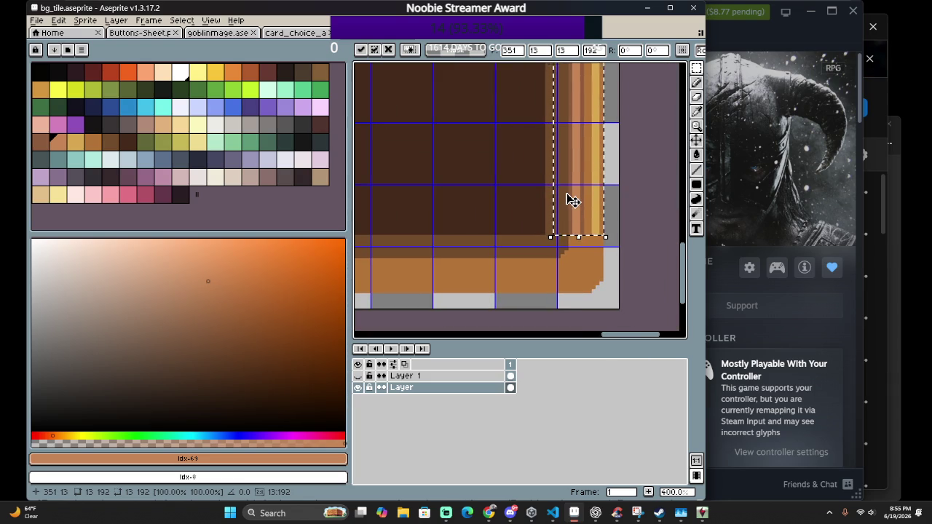
{"action": "scroll", "scroll_direction": "down", "scroll_amount": 3}
{"action": "left_click_drag", "start_coordinate": [565, 149], "coordinate": [548, 211]}
Zoom and pan around the tile to check the strip, ending at the top-left corner
{"action": "scroll", "scroll_direction": "up", "scroll_amount": 3}
{"action": "scroll", "scroll_direction": "up", "scroll_amount": 3}
{"action": "scroll", "scroll_direction": "down", "scroll_amount": 3}
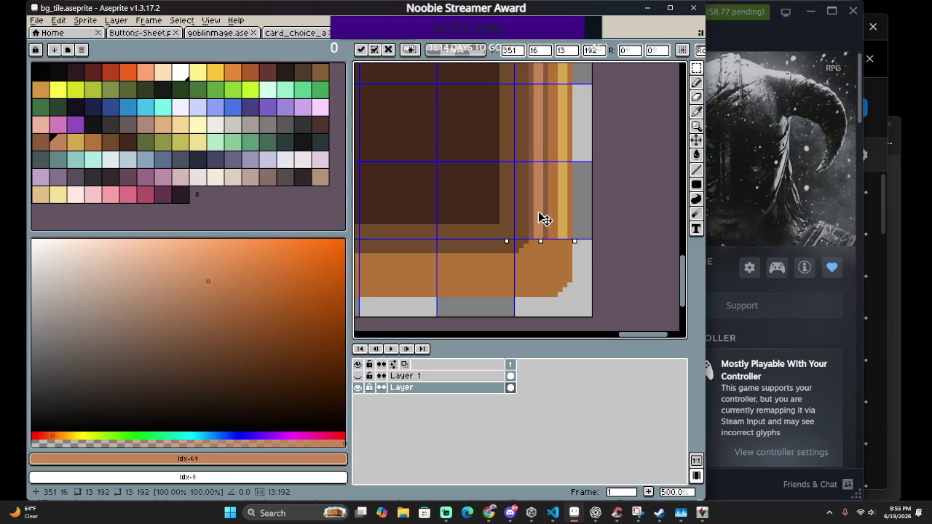
{"action": "scroll", "scroll_direction": "down", "scroll_amount": 3}
{"action": "scroll", "scroll_direction": "down", "scroll_amount": 3}
{"action": "scroll", "scroll_direction": "down", "scroll_amount": 3}
{"action": "scroll", "scroll_direction": "up", "scroll_amount": 3}
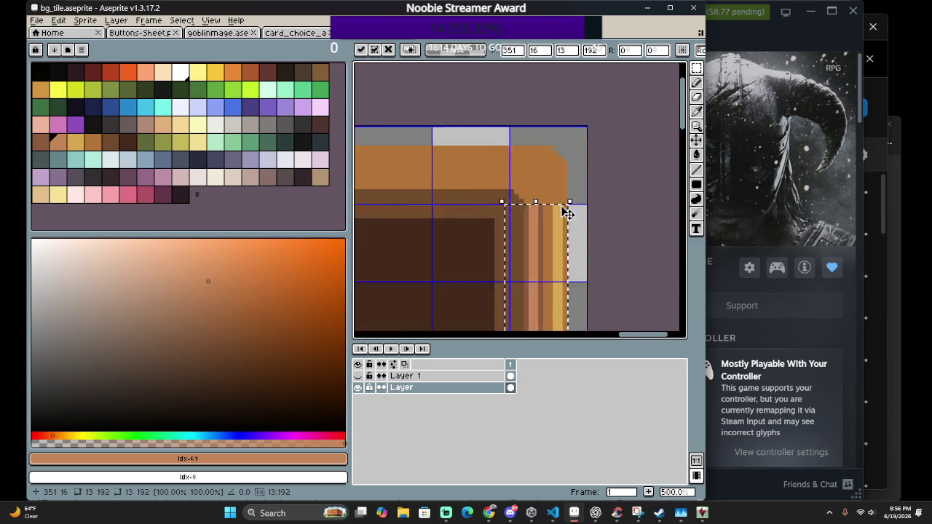
{"action": "scroll", "scroll_direction": "up", "scroll_amount": 3}
{"action": "scroll", "scroll_direction": "down", "scroll_amount": 3}
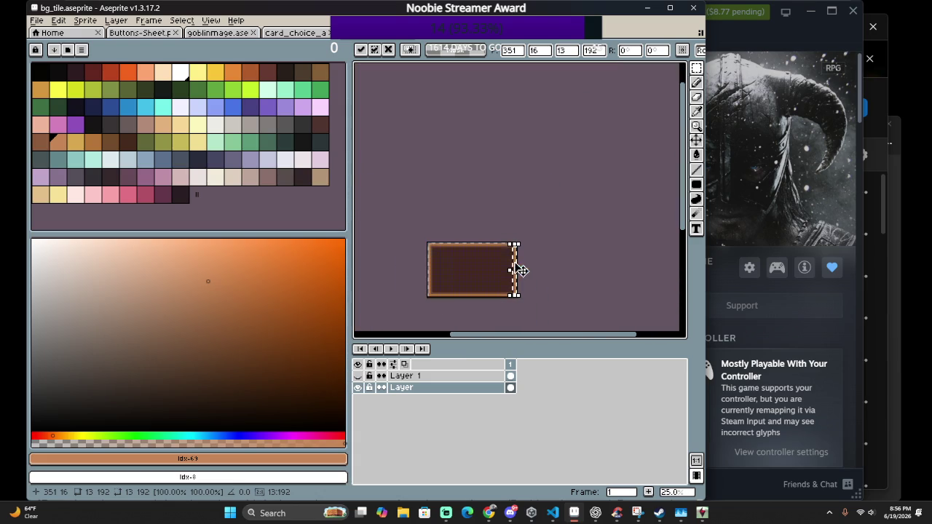
{"action": "scroll", "scroll_direction": "up", "scroll_amount": 3}
{"action": "scroll", "scroll_direction": "up", "scroll_amount": 3}
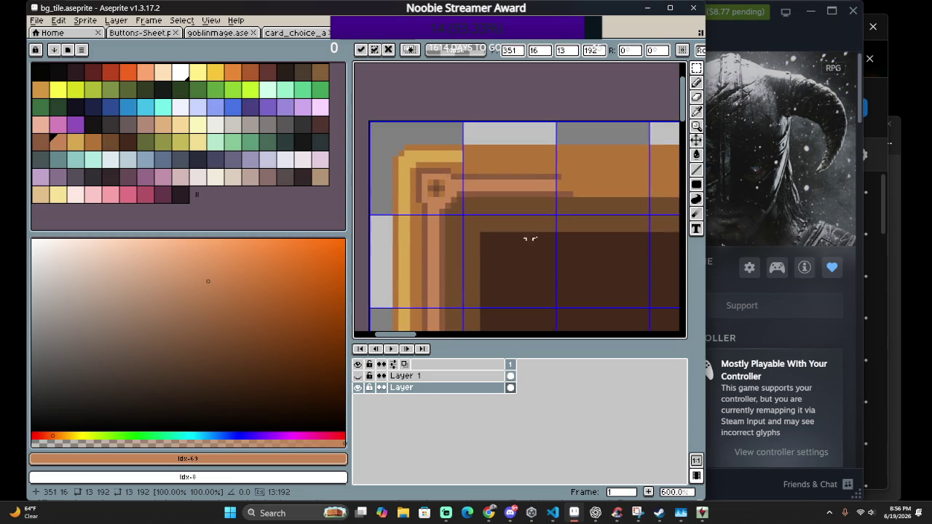
{"action": "scroll", "scroll_direction": "down", "scroll_amount": 3}
{"action": "scroll", "scroll_direction": "down", "scroll_amount": 3}
{"action": "scroll", "scroll_direction": "up", "scroll_amount": 3}
{"action": "scroll", "scroll_direction": "up", "scroll_amount": 3}
{"action": "scroll", "scroll_direction": "down", "scroll_amount": 3}
{"action": "scroll", "scroll_direction": "down", "scroll_amount": 3}
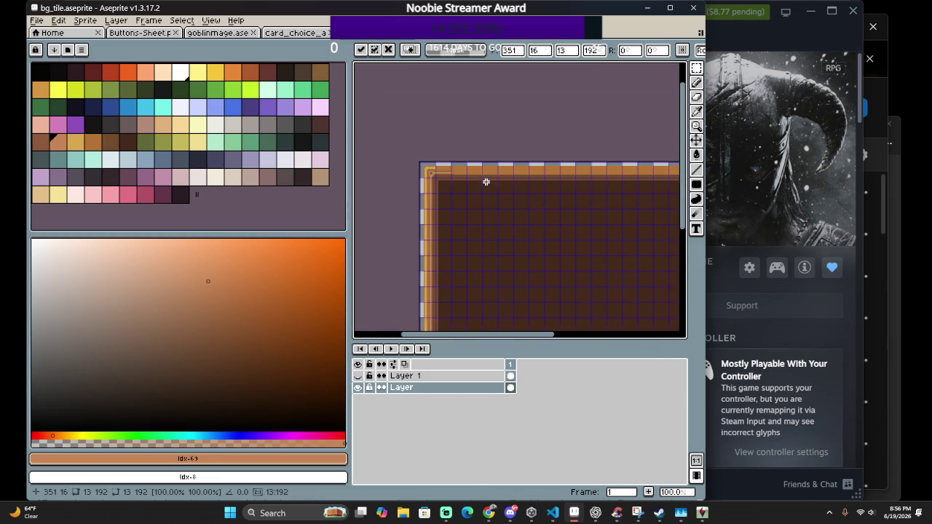
{"action": "scroll", "scroll_direction": "down", "scroll_amount": 3}
{"action": "scroll", "scroll_direction": "up", "scroll_amount": 3}
{"action": "left_click_drag", "start_coordinate": [500, 173], "coordinate": [649, 260]}
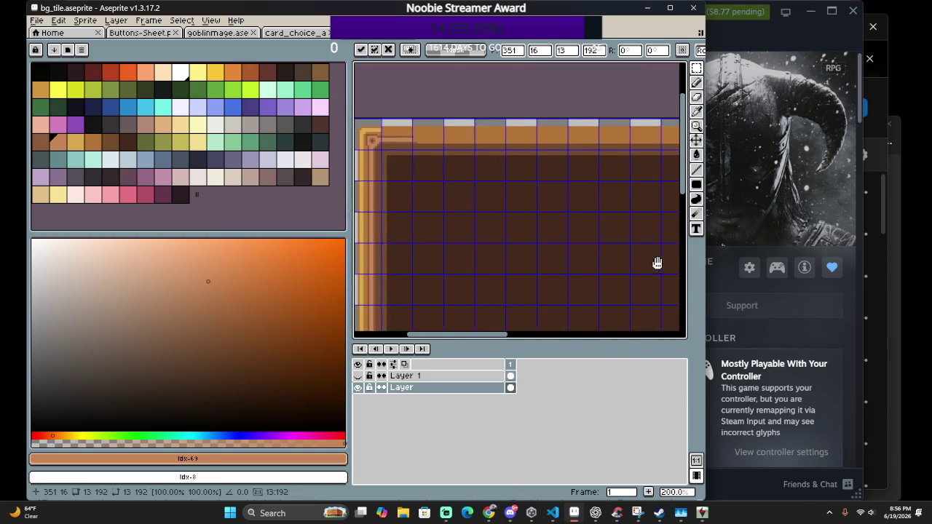
{"action": "scroll", "scroll_direction": "down", "scroll_amount": 3}
{"action": "scroll", "scroll_direction": "right", "scroll_amount": 3}
{"action": "scroll", "scroll_direction": "right", "scroll_amount": 3}
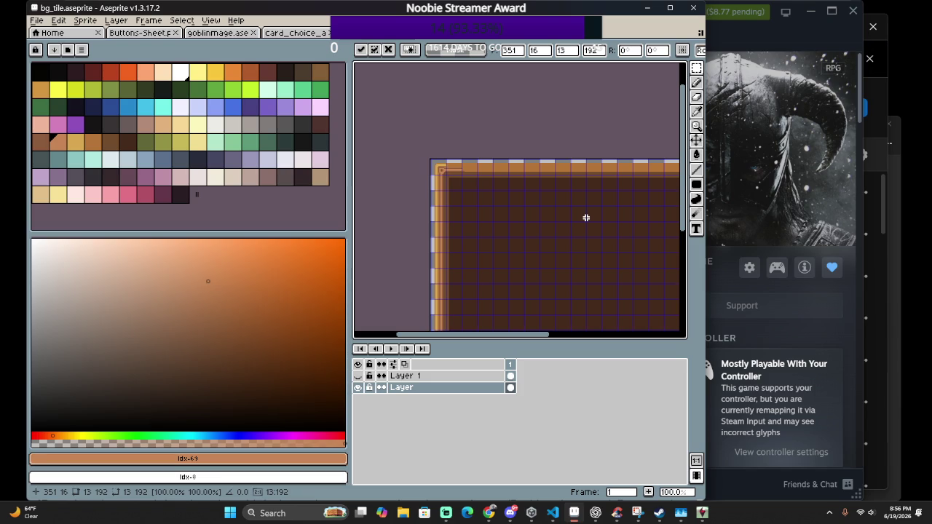
{"action": "scroll", "scroll_direction": "down", "scroll_amount": 3}
{"action": "scroll", "scroll_direction": "up", "scroll_amount": 3}
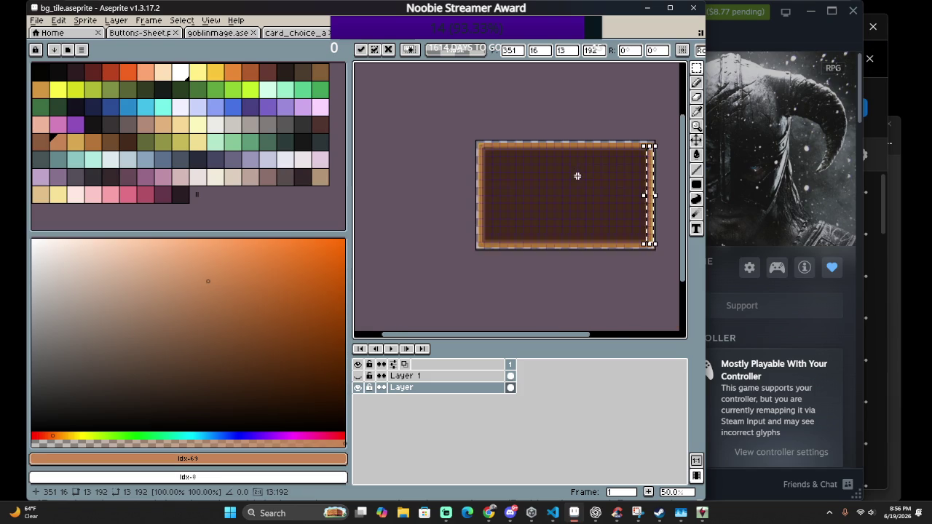
{"action": "scroll", "scroll_direction": "up", "scroll_amount": 3}
{"action": "scroll", "scroll_direction": "up", "scroll_amount": 3}
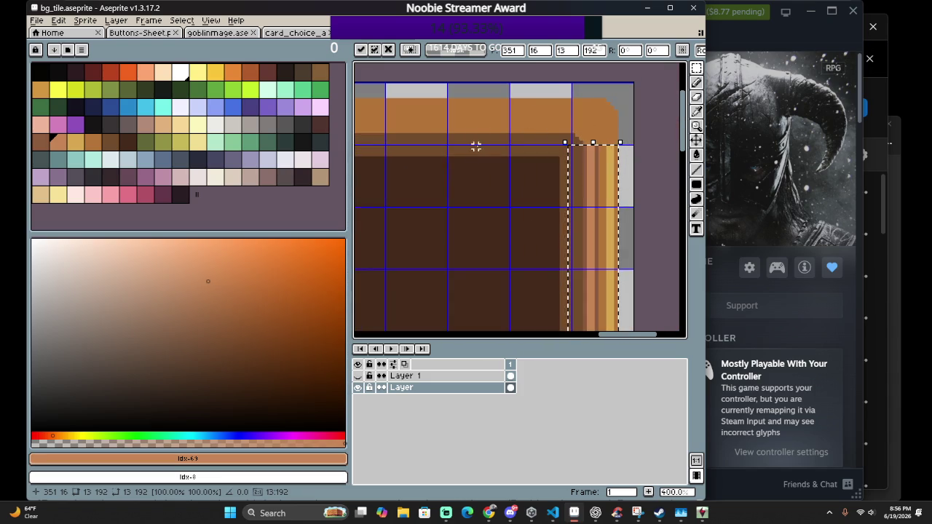
{"action": "scroll", "scroll_direction": "up", "scroll_amount": 3}
{"action": "scroll", "scroll_direction": "left", "scroll_amount": 3}
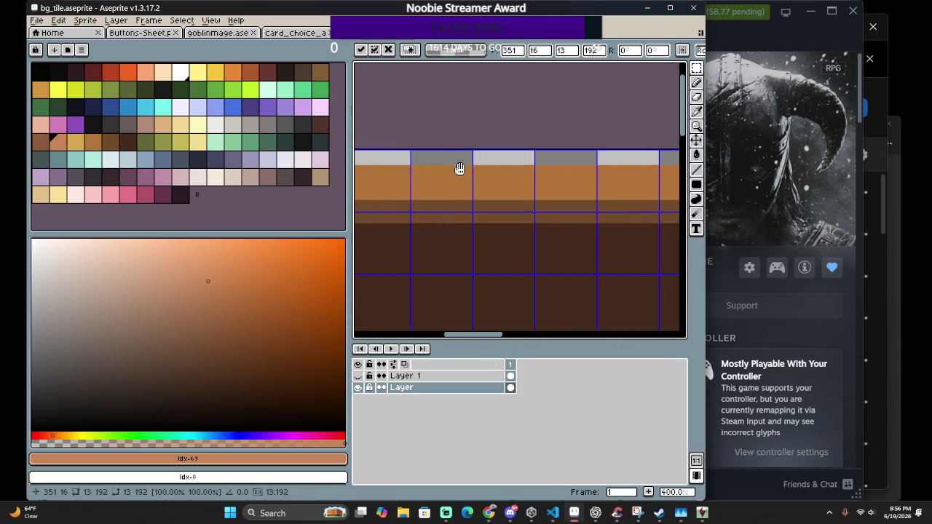
{"action": "scroll", "scroll_direction": "left", "scroll_amount": 3}
{"action": "scroll", "scroll_direction": "right", "scroll_amount": 3}
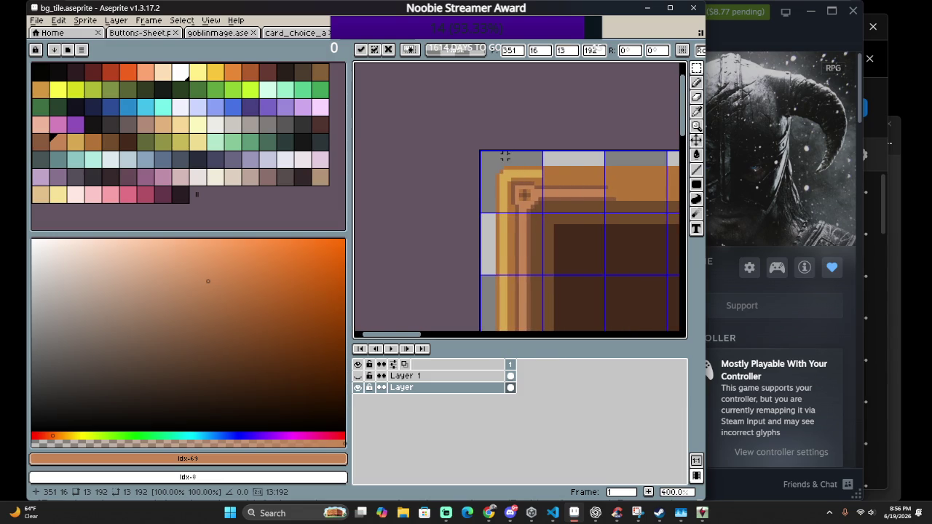
{"action": "scroll", "scroll_direction": "up", "scroll_amount": 3}
{"action": "scroll", "scroll_direction": "up", "scroll_amount": 3}
{"action": "scroll", "scroll_direction": "up", "scroll_amount": 3}
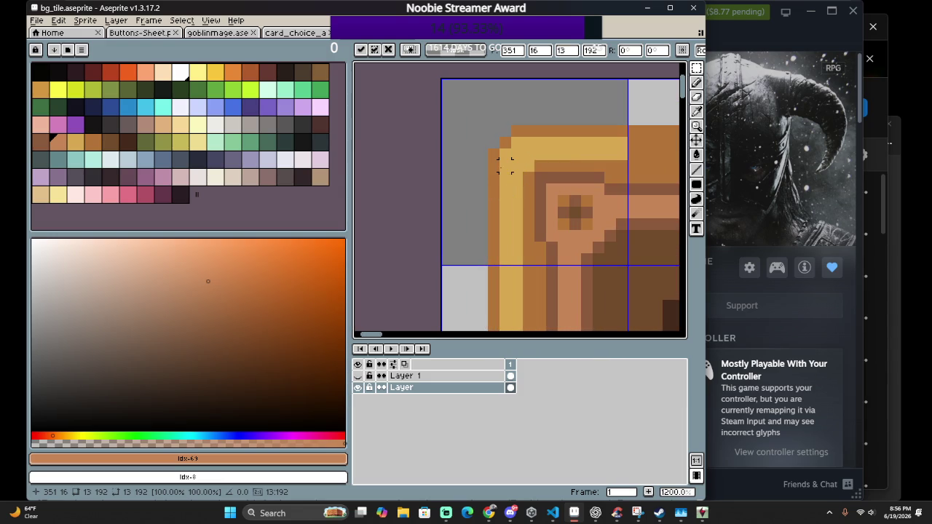
Select the top-left corner ornament and flip it horizontally
{"action": "left_click_drag", "start_coordinate": [463, 112], "coordinate": [629, 266]}
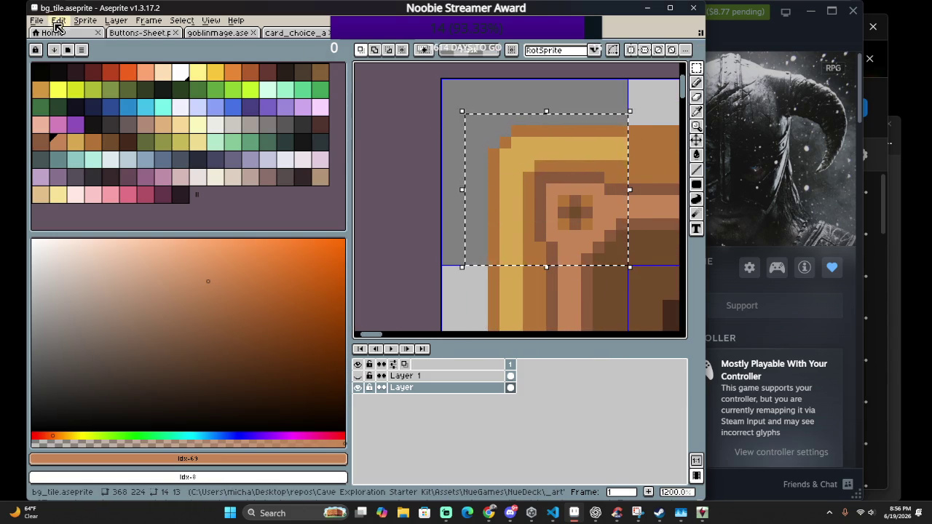
{"action": "left_click", "coordinate": [59, 20]}
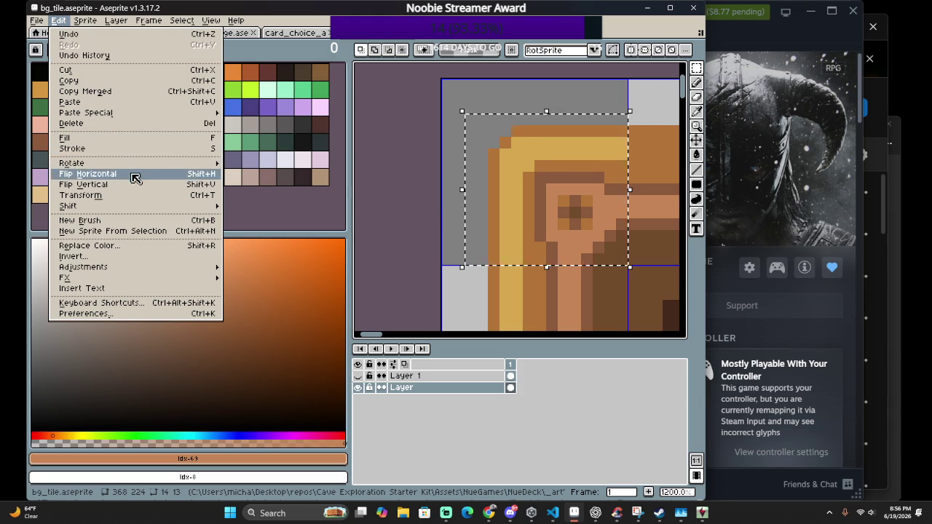
{"action": "left_click", "coordinate": [86, 173]}
{"action": "scroll", "scroll_direction": "down", "scroll_amount": 3}
{"action": "left_click", "coordinate": [590, 253]}
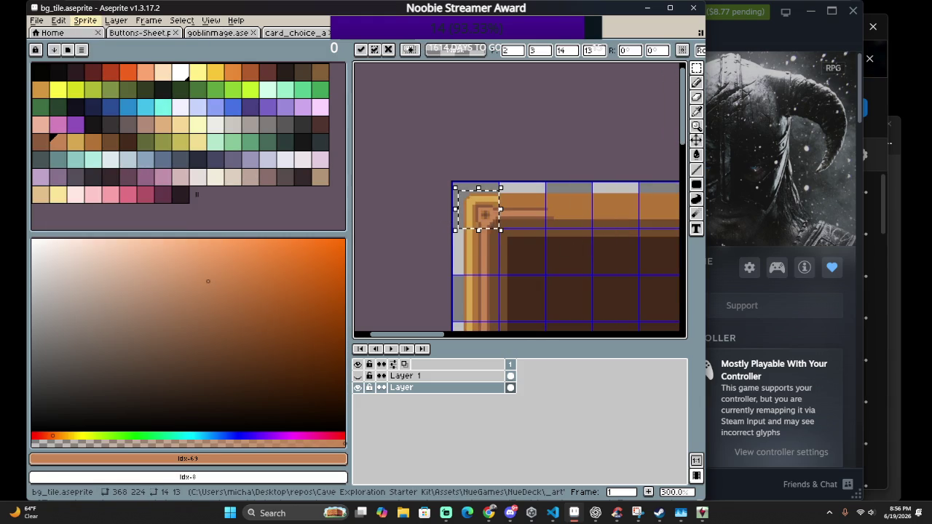
{"action": "left_click", "coordinate": [85, 20]}
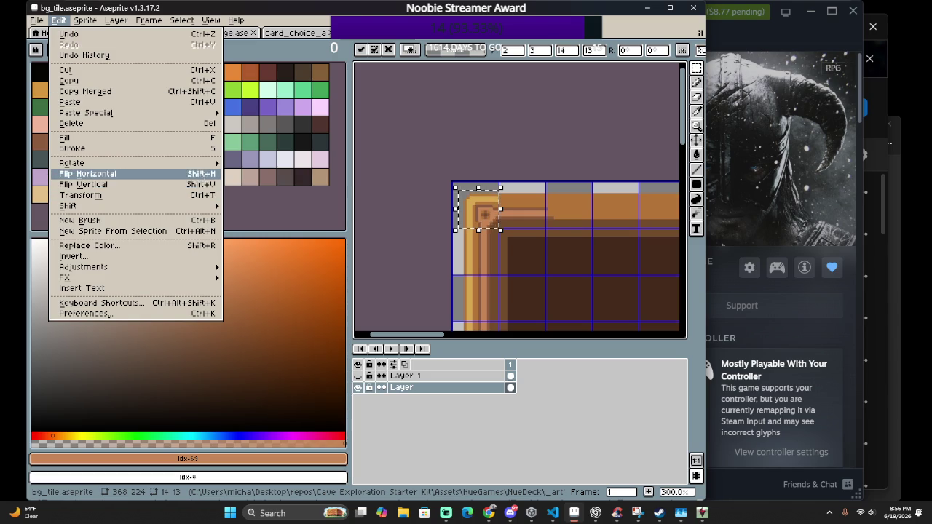
{"action": "left_click", "coordinate": [91, 174]}
Drag the mirrored 14×13 corner piece to the tile's bottom-right corner
{"action": "left_click_drag", "start_coordinate": [488, 222], "coordinate": [587, 208]}
{"action": "scroll", "scroll_direction": "up", "scroll_amount": 3}
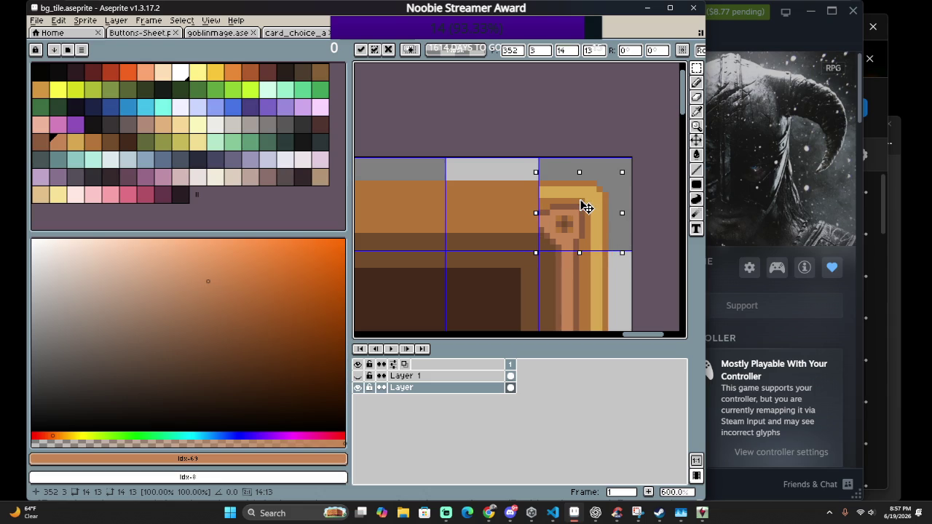
{"action": "scroll", "scroll_direction": "down", "scroll_amount": 3}
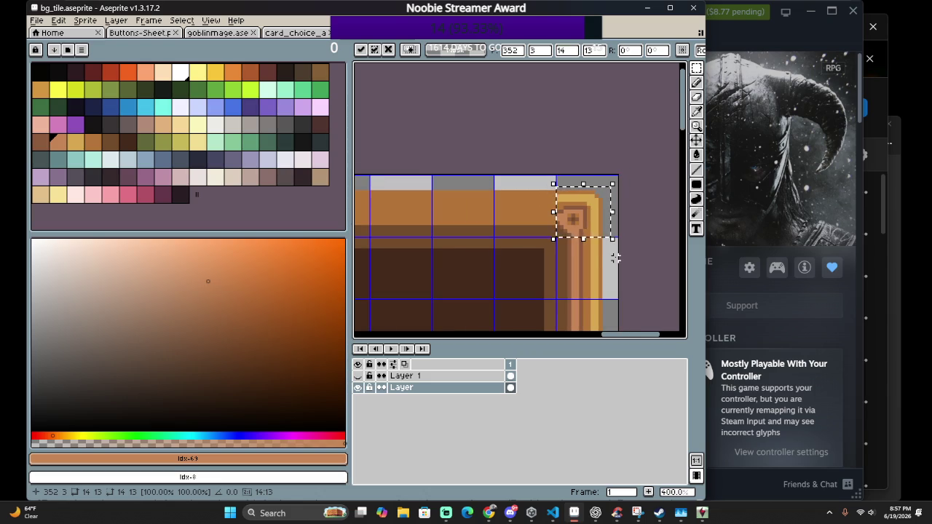
{"action": "left_click_drag", "start_coordinate": [592, 227], "coordinate": [514, 225]}
{"action": "left_click_drag", "start_coordinate": [514, 276], "coordinate": [514, 263]}
{"action": "type", "text": "206"}
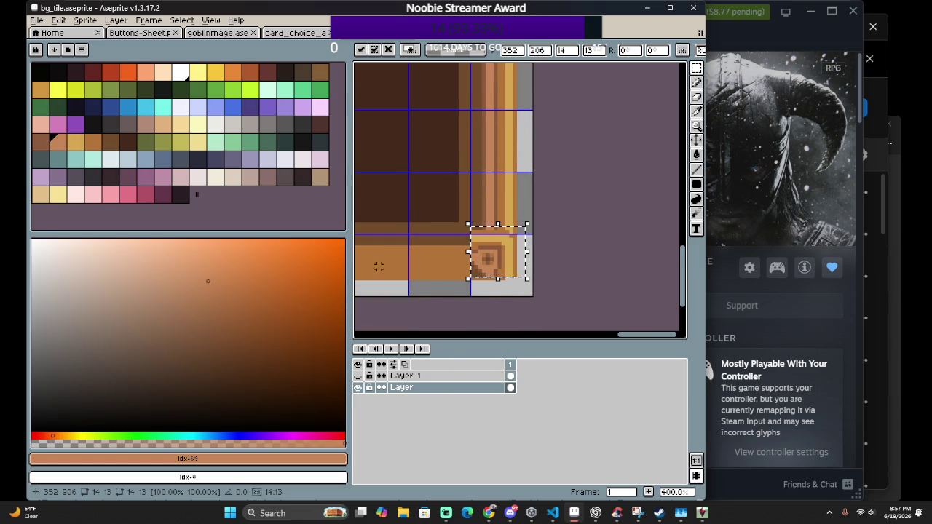
Flip the corner piece vertically and nudge it slightly left
{"action": "left_click", "coordinate": [58, 20]}
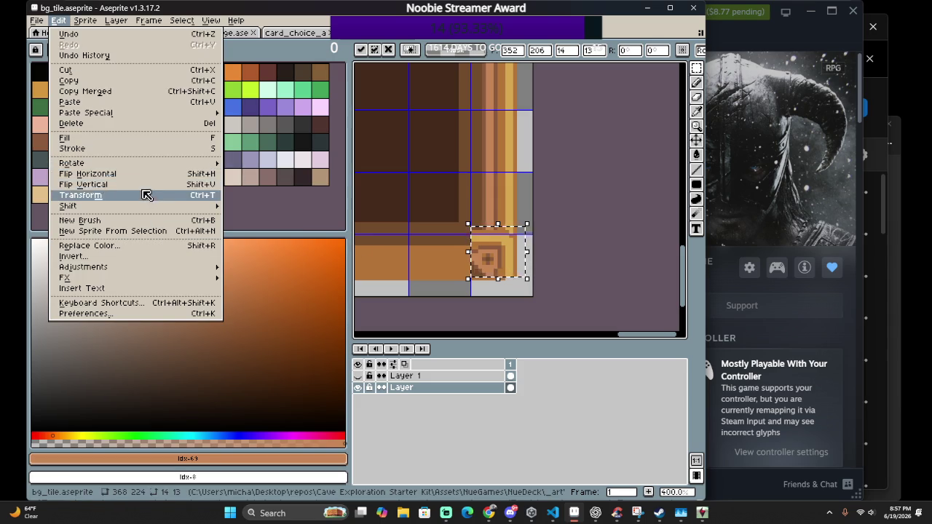
{"action": "left_click", "coordinate": [138, 184]}
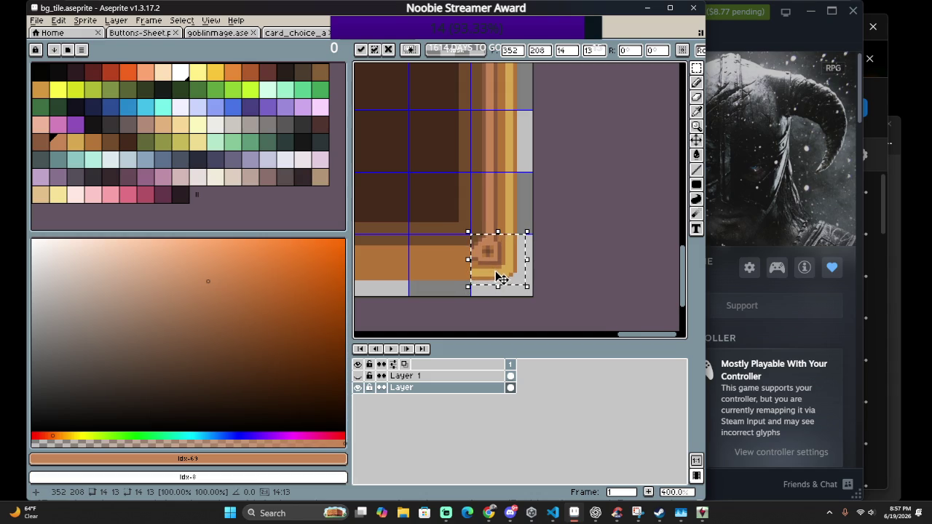
{"action": "scroll", "scroll_direction": "up", "scroll_amount": 3}
{"action": "left_click_drag", "start_coordinate": [518, 252], "coordinate": [578, 225]}
Flip the corner piece horizontally and move it to the bottom-left corner at 2, 208
{"action": "left_click", "coordinate": [69, 20]}
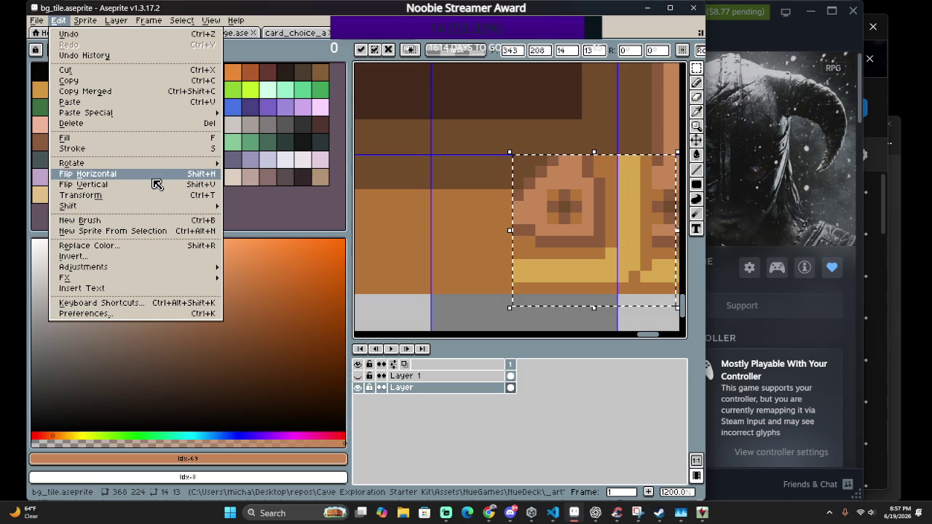
{"action": "left_click", "coordinate": [153, 178]}
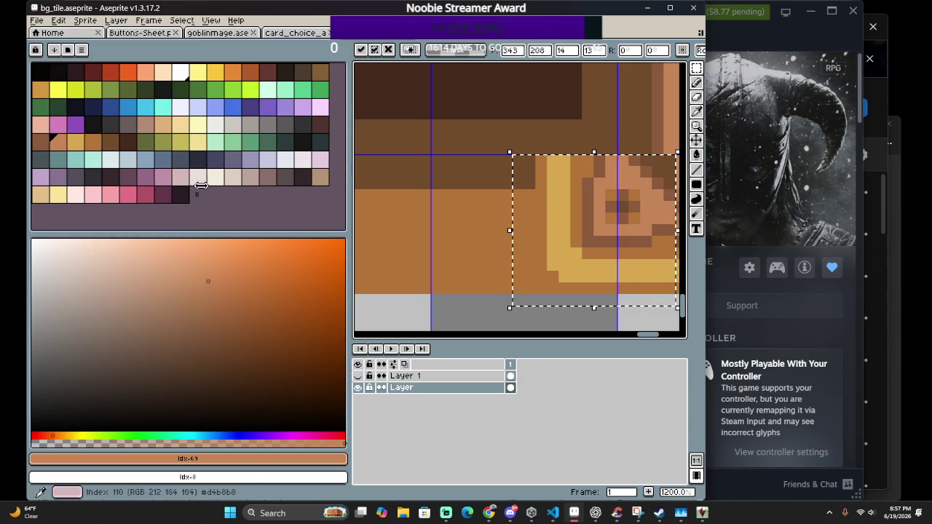
{"action": "left_click_drag", "start_coordinate": [516, 228], "coordinate": [458, 229]}
{"action": "scroll", "scroll_direction": "down", "scroll_amount": 3}
{"action": "scroll", "scroll_direction": "up", "scroll_amount": 3}
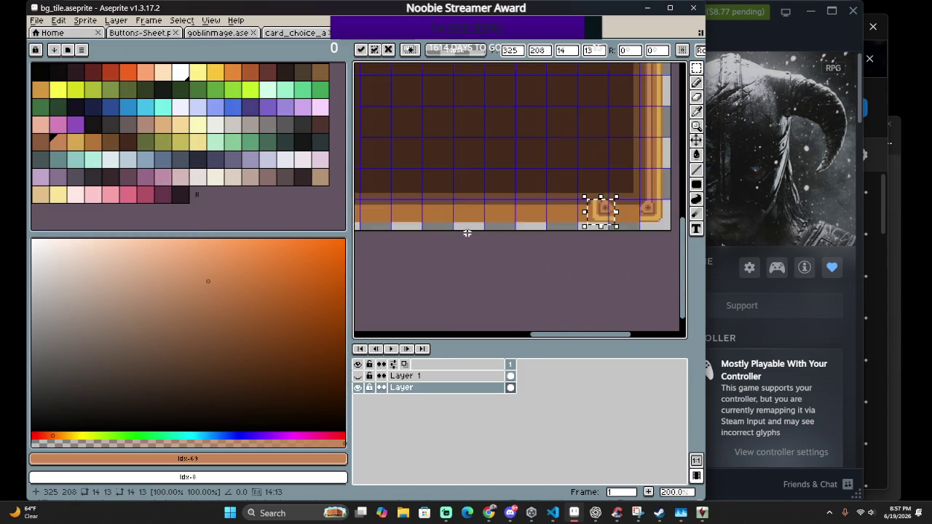
{"action": "scroll", "scroll_direction": "up", "scroll_amount": 3}
{"action": "left_click_drag", "start_coordinate": [601, 192], "coordinate": [531, 210]}
{"action": "scroll", "scroll_direction": "up", "scroll_amount": 3}
Stretch the 9-pixel-tall border slice at 15, 4 to 337 pixels wide, reaching the top-right ornament
{"action": "scroll", "scroll_direction": "down", "scroll_amount": 3}
{"action": "scroll", "scroll_direction": "down", "scroll_amount": 3}
{"action": "scroll", "scroll_direction": "up", "scroll_amount": 3}
{"action": "scroll", "scroll_direction": "down", "scroll_amount": 3}
{"action": "scroll", "scroll_direction": "up", "scroll_amount": 3}
{"action": "left_click_drag", "start_coordinate": [547, 191], "coordinate": [597, 216]}
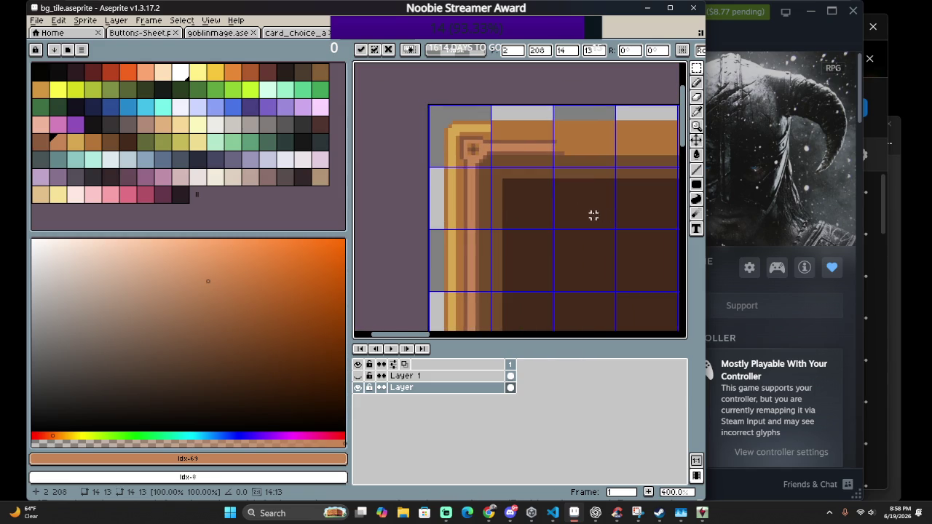
{"action": "scroll", "scroll_direction": "down", "scroll_amount": 3}
{"action": "scroll", "scroll_direction": "right", "scroll_amount": 3}
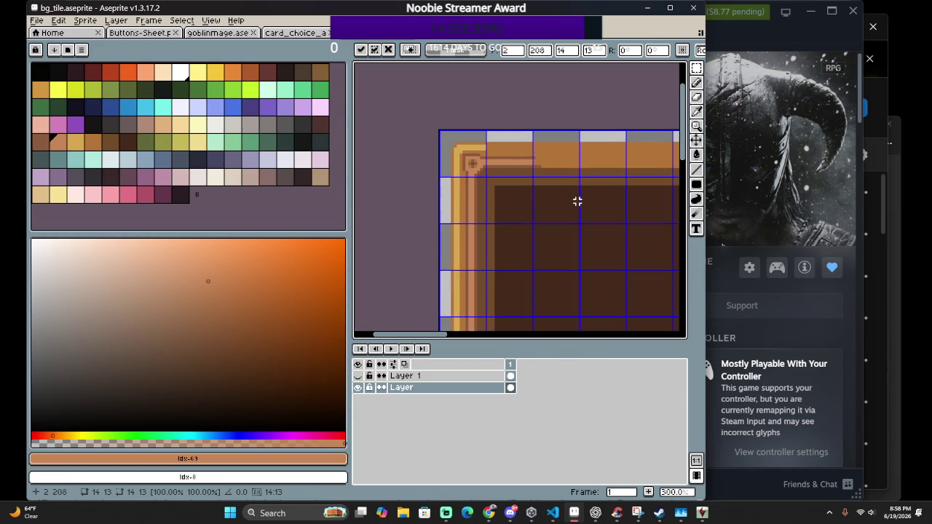
{"action": "scroll", "scroll_direction": "down", "scroll_amount": 3}
{"action": "scroll", "scroll_direction": "down", "scroll_amount": 3}
{"action": "scroll", "scroll_direction": "up", "scroll_amount": 3}
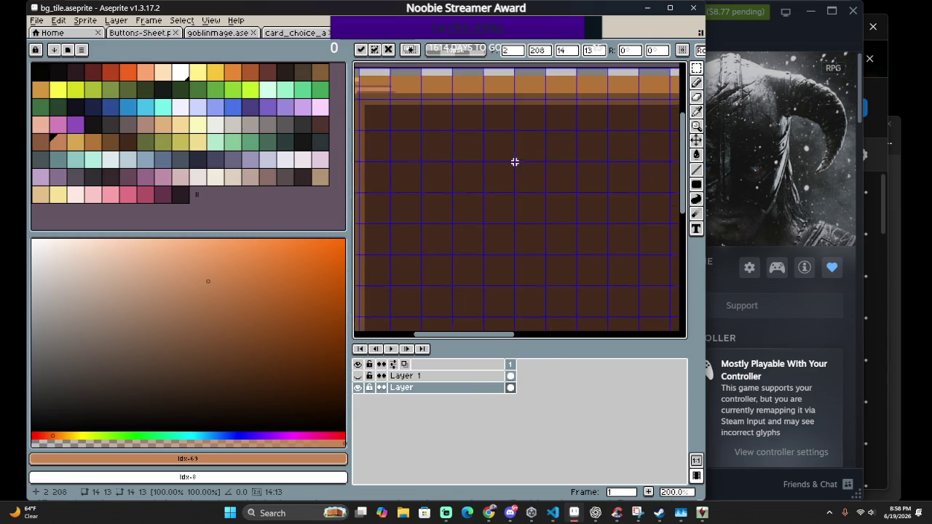
{"action": "scroll", "scroll_direction": "down", "scroll_amount": 3}
{"action": "scroll", "scroll_direction": "right", "scroll_amount": 3}
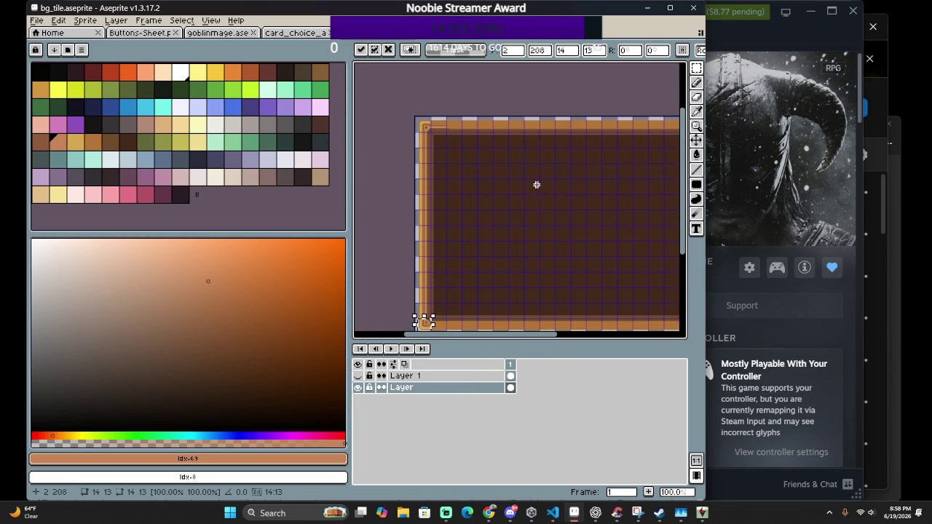
{"action": "scroll", "scroll_direction": "up", "scroll_amount": 3}
{"action": "scroll", "scroll_direction": "up", "scroll_amount": 3}
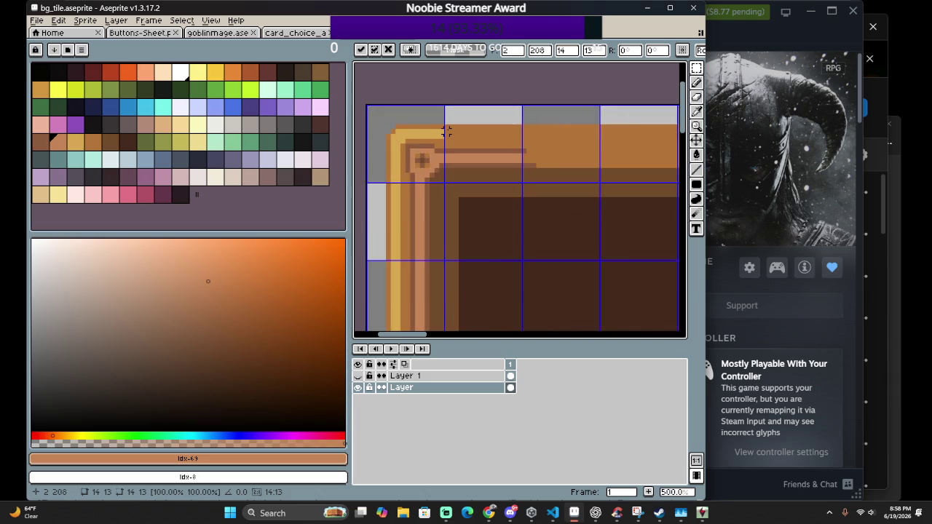
{"action": "scroll", "scroll_direction": "up", "scroll_amount": 3}
{"action": "key", "text": "i"}
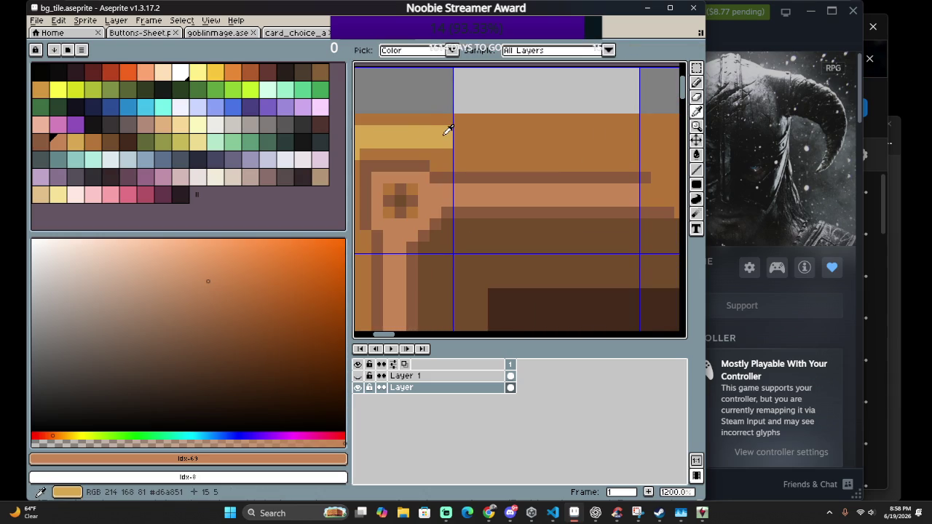
{"action": "key", "text": "m"}
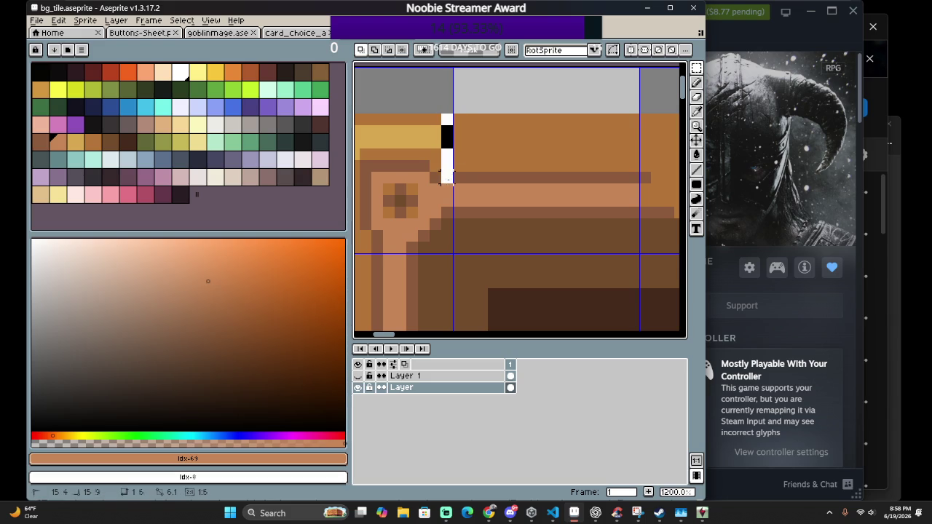
{"action": "left_click_drag", "start_coordinate": [453, 166], "coordinate": [511, 264]}
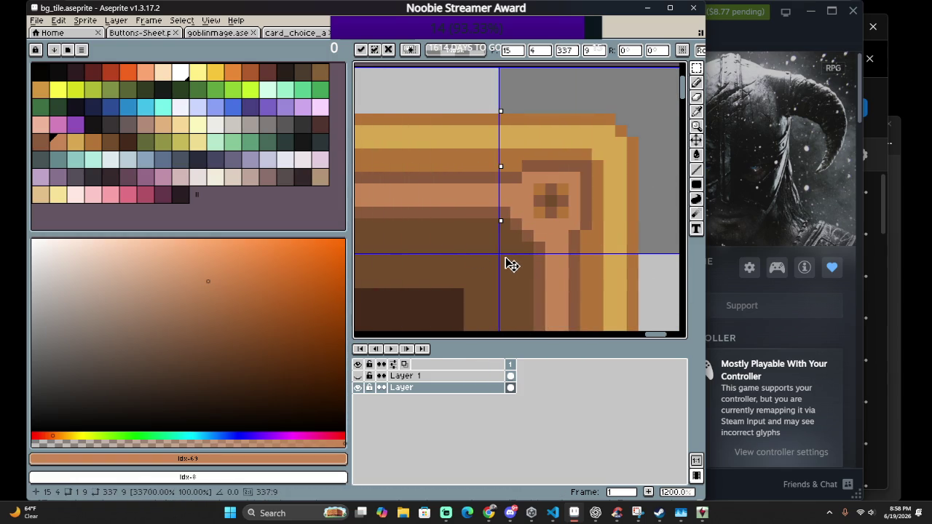
Move the copied border strip down the canvas and flip it vertically
{"action": "scroll", "scroll_direction": "down", "scroll_amount": 3}
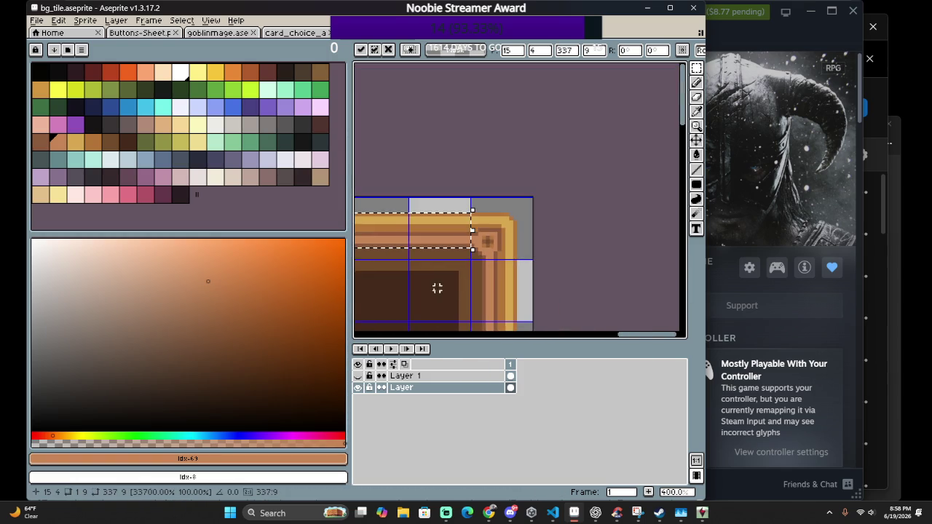
{"action": "scroll", "scroll_direction": "down", "scroll_amount": 3}
{"action": "scroll", "scroll_direction": "down", "scroll_amount": 3}
{"action": "scroll", "scroll_direction": "up", "scroll_amount": 3}
{"action": "scroll", "scroll_direction": "down", "scroll_amount": 3}
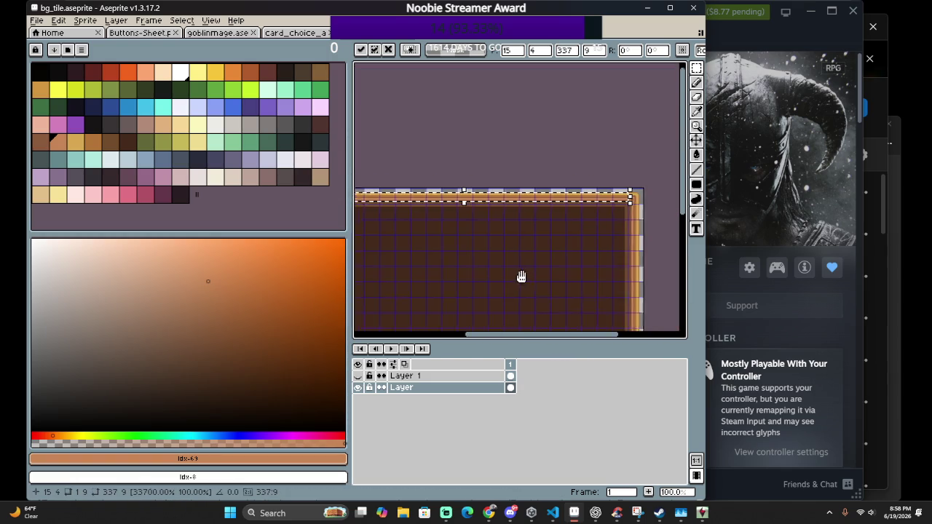
{"action": "left_click_drag", "start_coordinate": [508, 157], "coordinate": [503, 194]}
{"action": "left_click", "coordinate": [58, 20]}
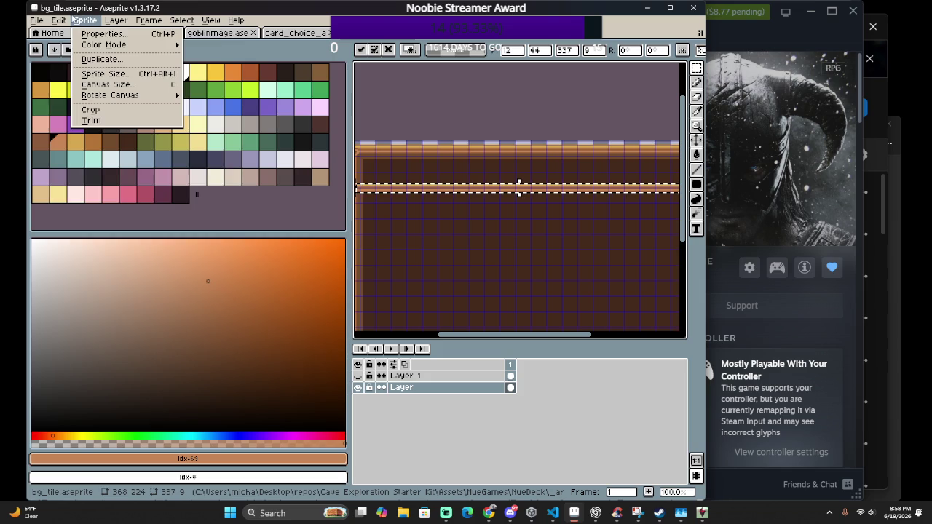
{"action": "left_click", "coordinate": [132, 189]}
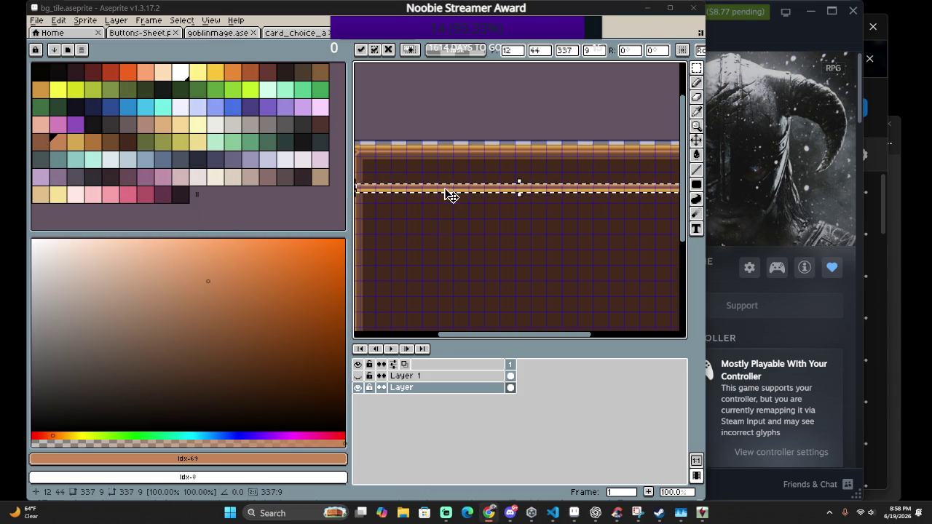
Place the flipped strip along the frame's bottom edge beside the corner piece and commit it
{"action": "left_click_drag", "start_coordinate": [450, 191], "coordinate": [470, 301]}
{"action": "scroll", "scroll_direction": "down", "scroll_amount": 3}
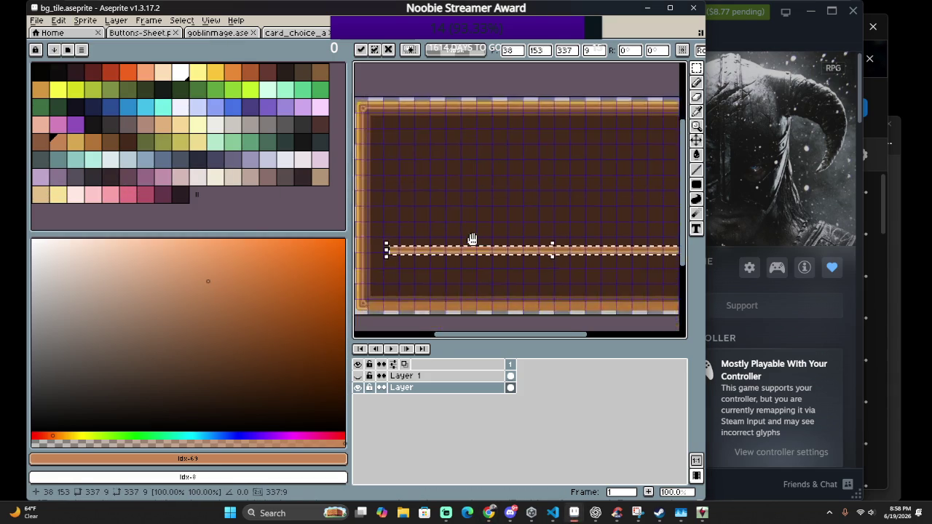
{"action": "left_click_drag", "start_coordinate": [451, 139], "coordinate": [420, 176]}
{"action": "scroll", "scroll_direction": "up", "scroll_amount": 3}
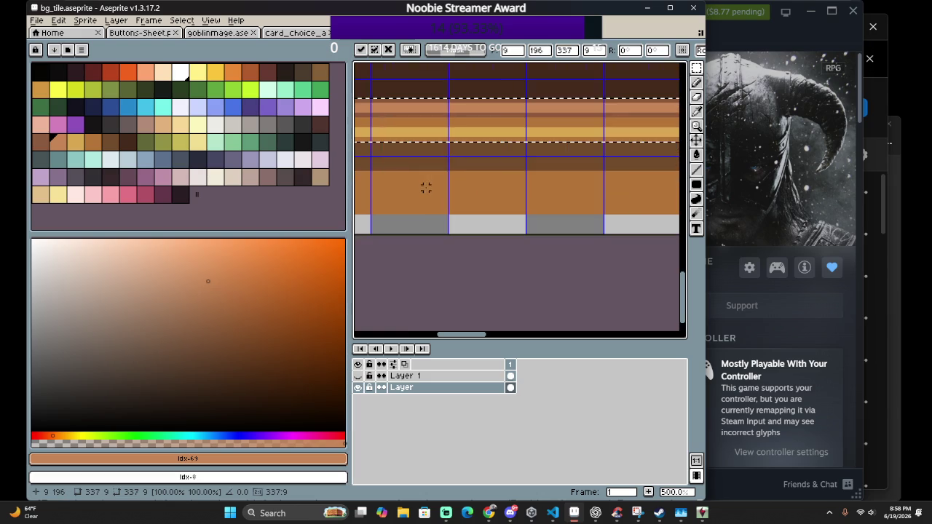
{"action": "left_click_drag", "start_coordinate": [470, 146], "coordinate": [429, 211]}
{"action": "scroll", "scroll_direction": "left", "scroll_amount": 3}
{"action": "scroll", "scroll_direction": "up", "scroll_amount": 3}
{"action": "left_click_drag", "start_coordinate": [551, 251], "coordinate": [619, 252]}
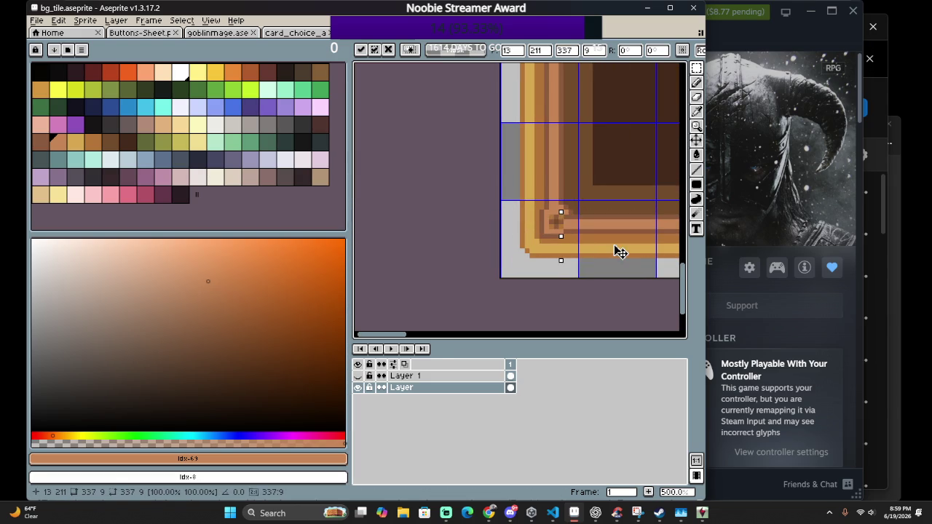
{"action": "scroll", "scroll_direction": "up", "scroll_amount": 3}
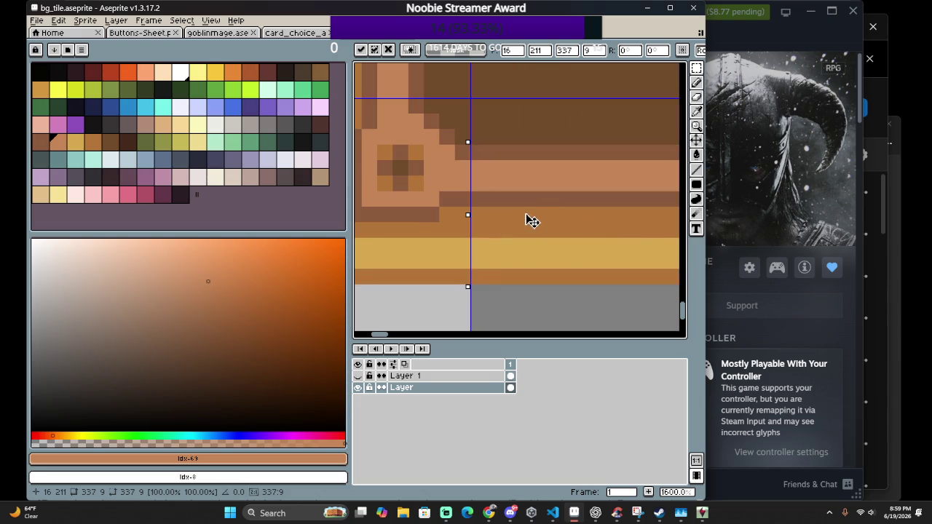
{"action": "scroll", "scroll_direction": "down", "scroll_amount": 3}
{"action": "scroll", "scroll_direction": "down", "scroll_amount": 3}
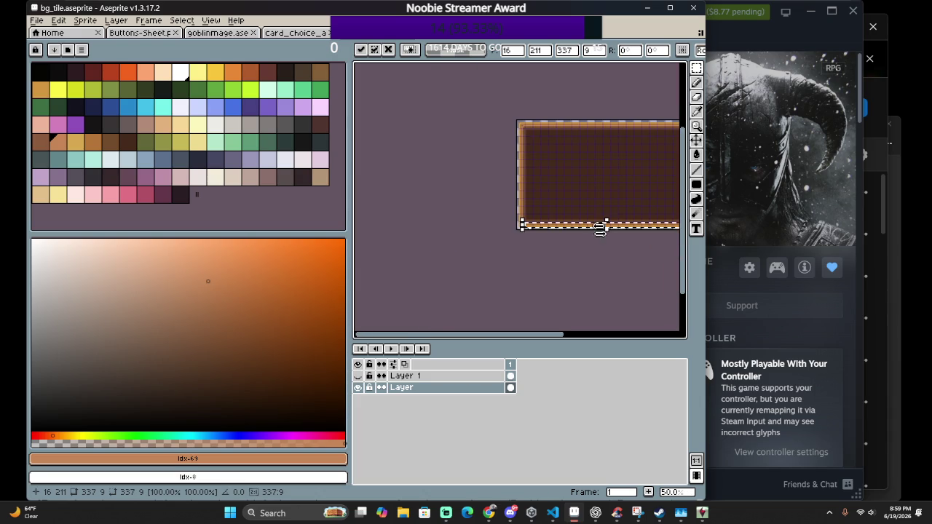
{"action": "scroll", "scroll_direction": "up", "scroll_amount": 3}
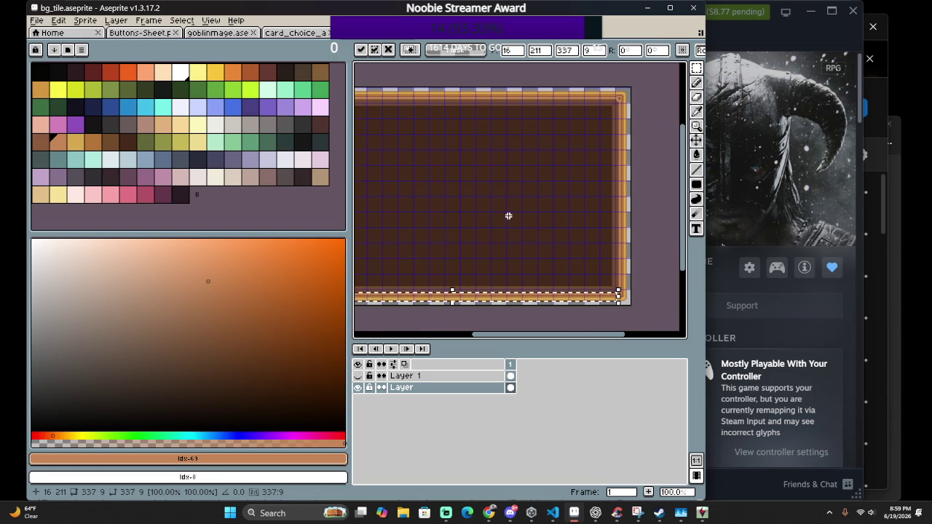
{"action": "key", "text": "Return"}
Check the finished frame's corners, then show Layer 1's card-slot layout again
{"action": "scroll", "scroll_direction": "up", "scroll_amount": 3}
{"action": "scroll", "scroll_direction": "up", "scroll_amount": 3}
{"action": "left_click_drag", "start_coordinate": [619, 261], "coordinate": [465, 276]}
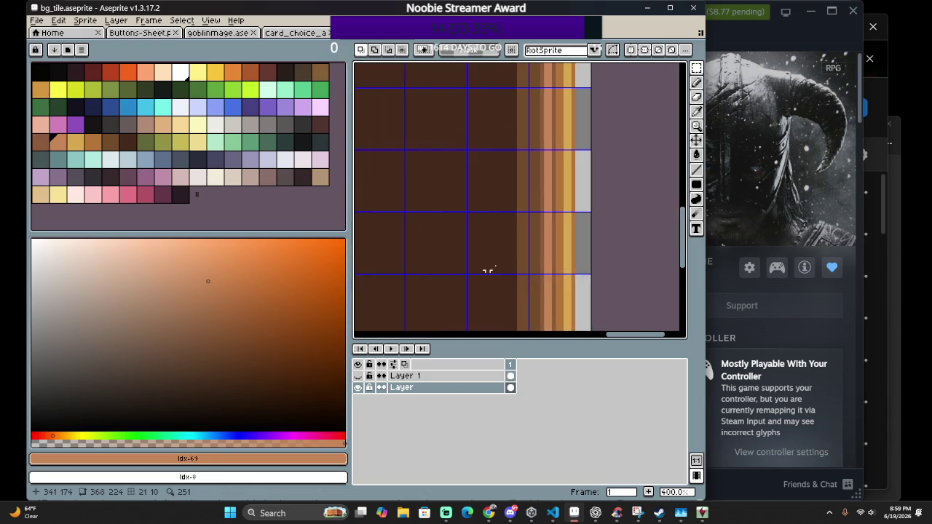
{"action": "left_click_drag", "start_coordinate": [514, 190], "coordinate": [449, 301]}
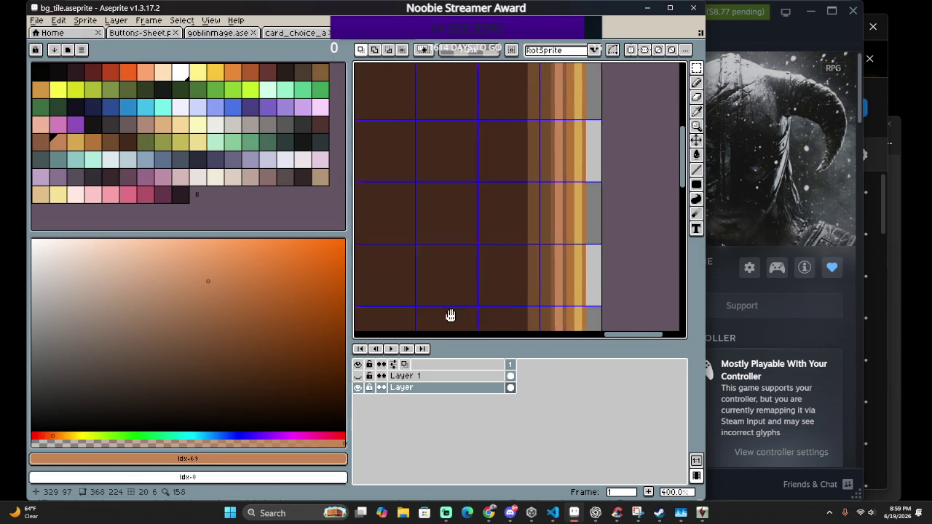
{"action": "scroll", "scroll_direction": "up", "scroll_amount": 3}
{"action": "scroll", "scroll_direction": "left", "scroll_amount": 3}
{"action": "scroll", "scroll_direction": "up", "scroll_amount": 3}
{"action": "scroll", "scroll_direction": "down", "scroll_amount": 3}
{"action": "scroll", "scroll_direction": "right", "scroll_amount": 3}
{"action": "scroll", "scroll_direction": "down", "scroll_amount": 3}
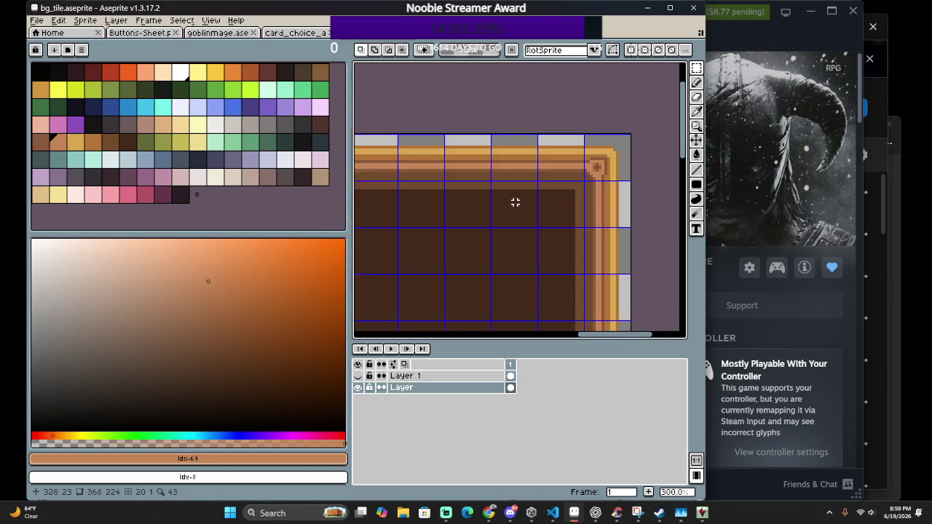
{"action": "scroll", "scroll_direction": "left", "scroll_amount": 3}
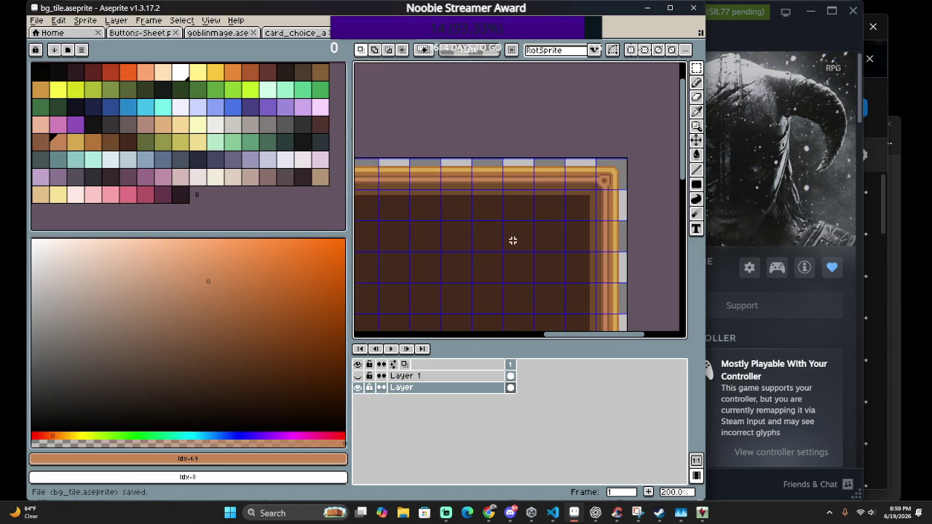
{"action": "scroll", "scroll_direction": "up", "scroll_amount": 3}
{"action": "scroll", "scroll_direction": "left", "scroll_amount": 3}
{"action": "scroll", "scroll_direction": "down", "scroll_amount": 3}
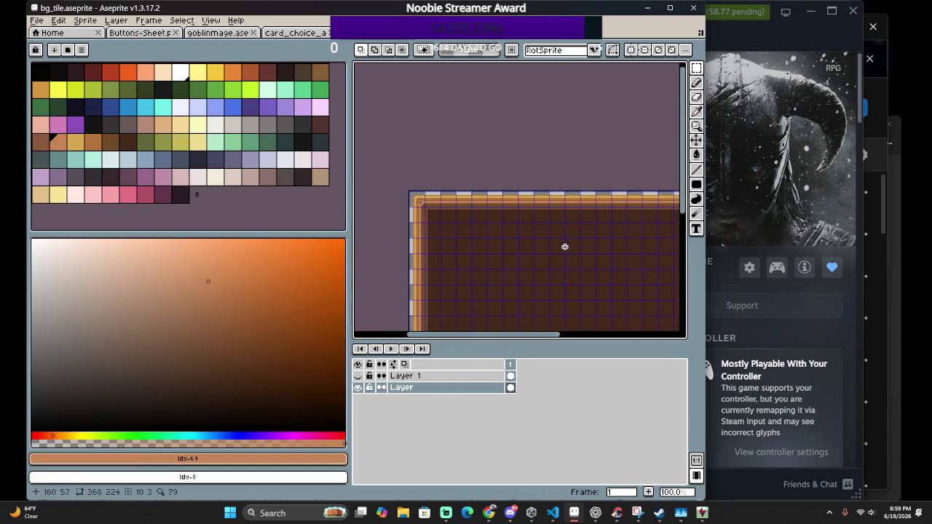
{"action": "scroll", "scroll_direction": "down", "scroll_amount": 3}
{"action": "scroll", "scroll_direction": "right", "scroll_amount": 3}
{"action": "scroll", "scroll_direction": "down", "scroll_amount": 3}
{"action": "scroll", "scroll_direction": "up", "scroll_amount": 3}
{"action": "scroll", "scroll_direction": "left", "scroll_amount": 3}
{"action": "scroll", "scroll_direction": "left", "scroll_amount": 3}
{"action": "scroll", "scroll_direction": "up", "scroll_amount": 3}
{"action": "left_click_drag", "start_coordinate": [499, 193], "coordinate": [507, 248]}
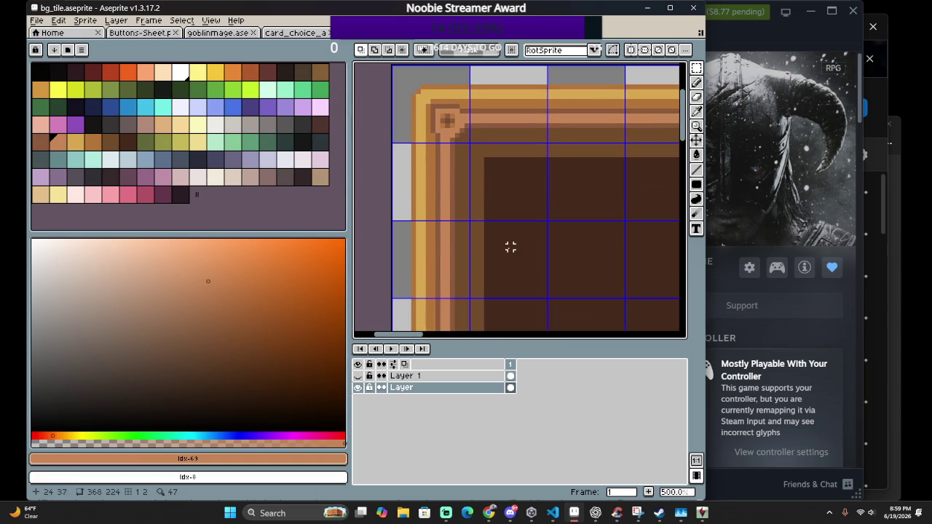
{"action": "scroll", "scroll_direction": "down", "scroll_amount": 3}
{"action": "scroll", "scroll_direction": "down", "scroll_amount": 3}
{"action": "scroll", "scroll_direction": "down", "scroll_amount": 3}
{"action": "scroll", "scroll_direction": "right", "scroll_amount": 3}
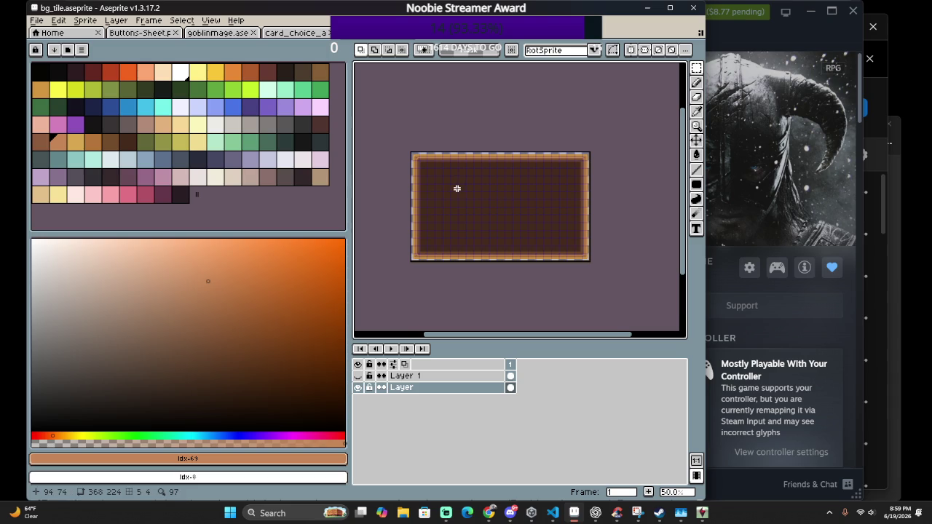
{"action": "scroll", "scroll_direction": "up", "scroll_amount": 3}
{"action": "left_click", "coordinate": [358, 376]}
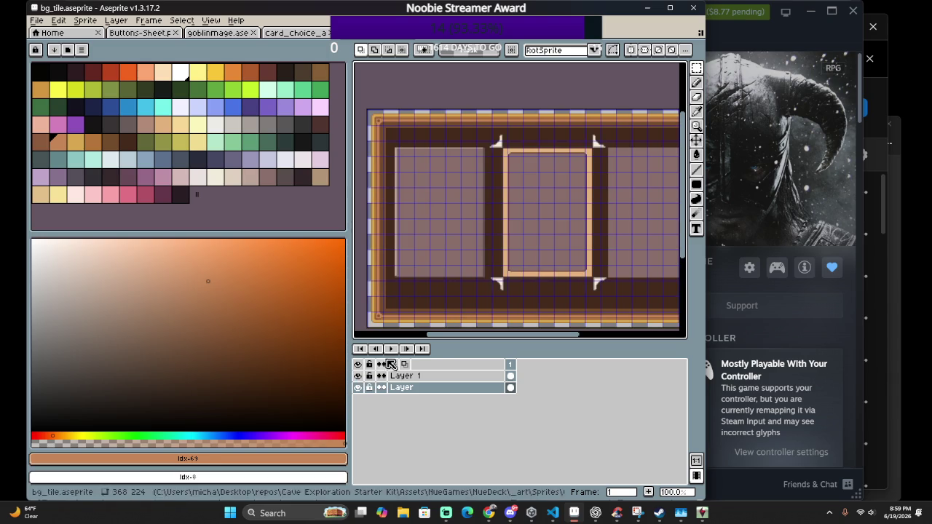
On Layer 1, sample the frame's gold and test-fill the pink centre panel, then undo it
{"action": "scroll", "scroll_direction": "up", "scroll_amount": 3}
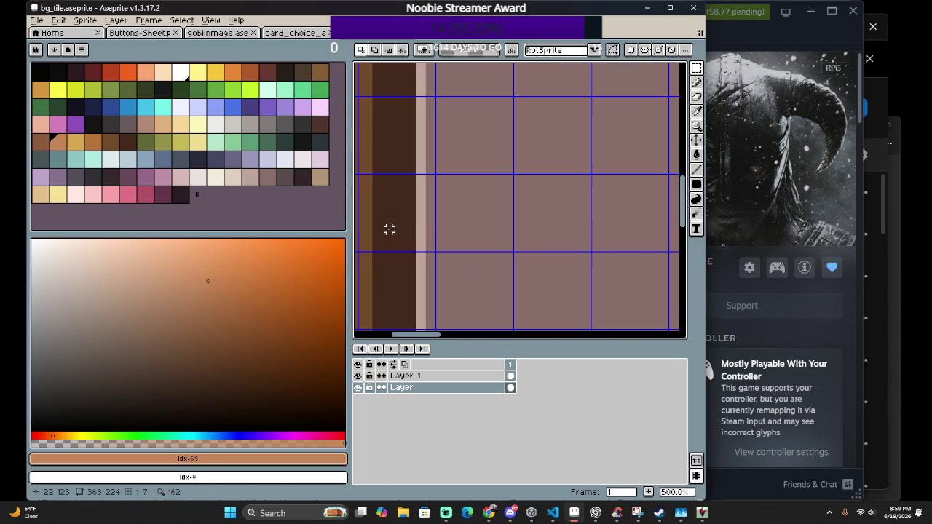
{"action": "left_click", "coordinate": [422, 376]}
{"action": "scroll", "scroll_direction": "down", "scroll_amount": 3}
{"action": "key", "text": "i"}
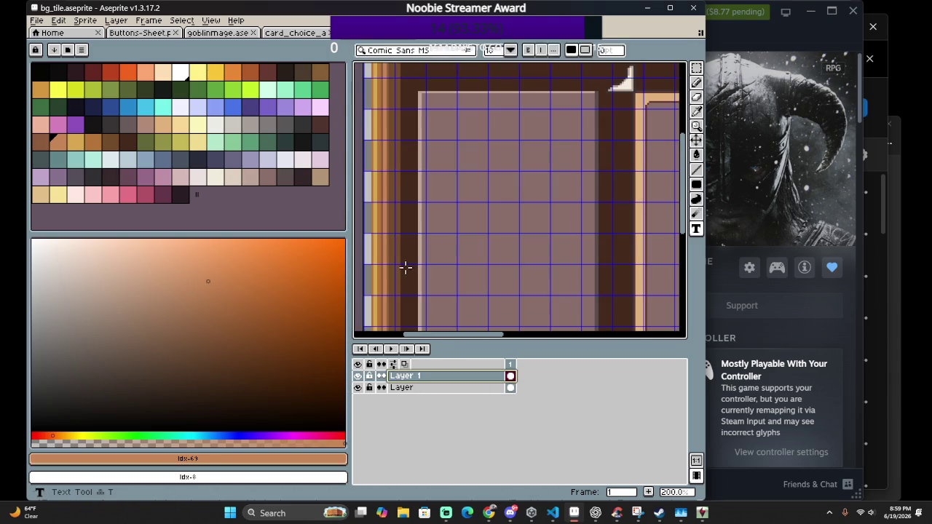
{"action": "scroll", "scroll_direction": "up", "scroll_amount": 3}
{"action": "scroll", "scroll_direction": "up", "scroll_amount": 3}
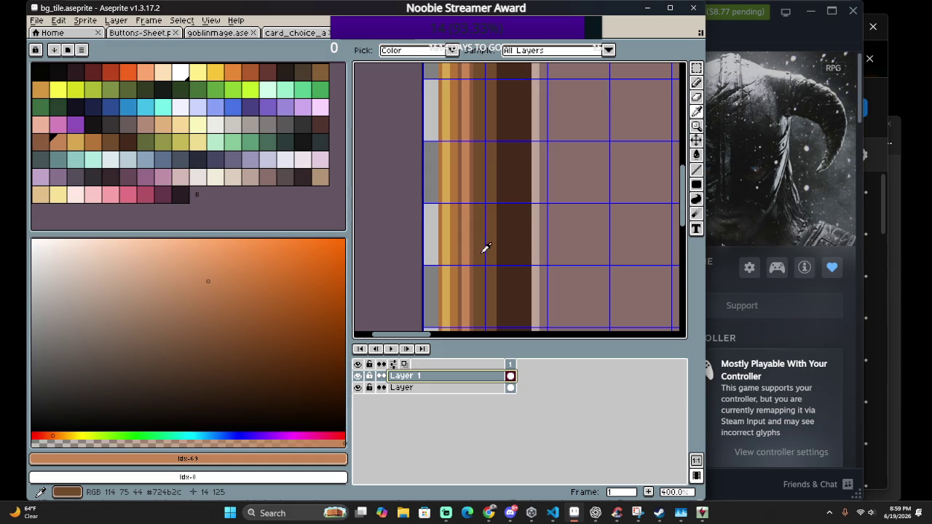
{"action": "left_click", "coordinate": [449, 248]}
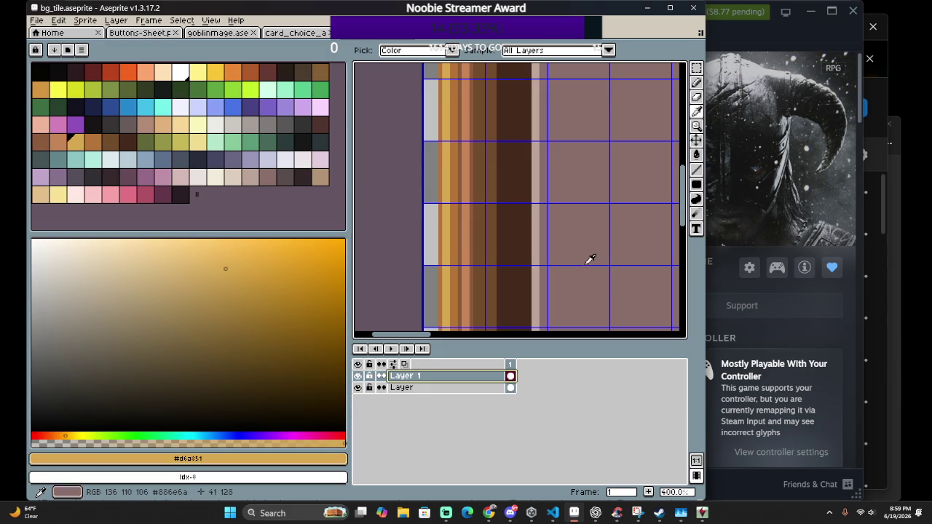
{"action": "key", "text": "g"}
{"action": "left_click", "coordinate": [587, 262]}
{"action": "scroll", "scroll_direction": "down", "scroll_amount": 3}
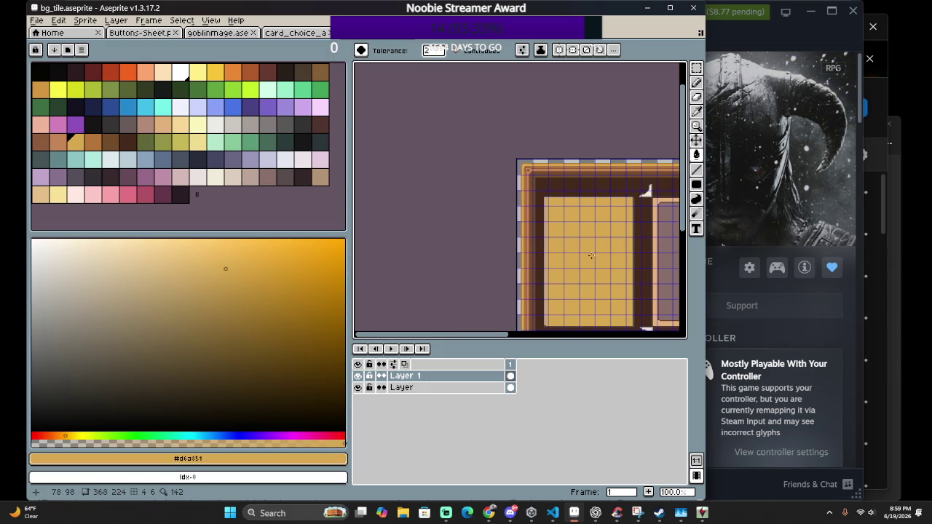
{"action": "key", "text": "ctrl+z"}
Sample the dark brown from the tile and try a small brown fill, undoing it again
{"action": "scroll", "scroll_direction": "up", "scroll_amount": 3}
{"action": "scroll", "scroll_direction": "up", "scroll_amount": 3}
{"action": "scroll", "scroll_direction": "up", "scroll_amount": 3}
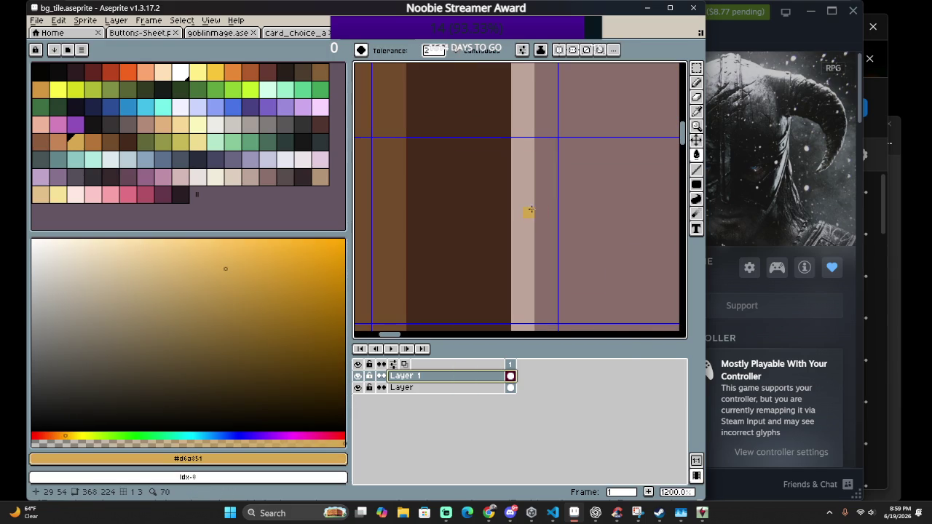
{"action": "scroll", "scroll_direction": "down", "scroll_amount": 3}
{"action": "scroll", "scroll_direction": "up", "scroll_amount": 3}
{"action": "scroll", "scroll_direction": "up", "scroll_amount": 3}
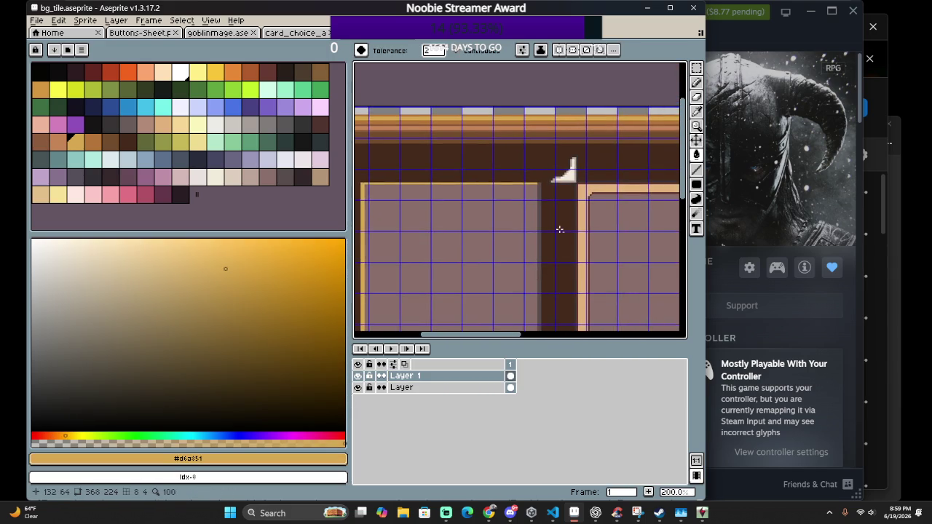
{"action": "scroll", "scroll_direction": "up", "scroll_amount": 3}
{"action": "scroll", "scroll_direction": "down", "scroll_amount": 3}
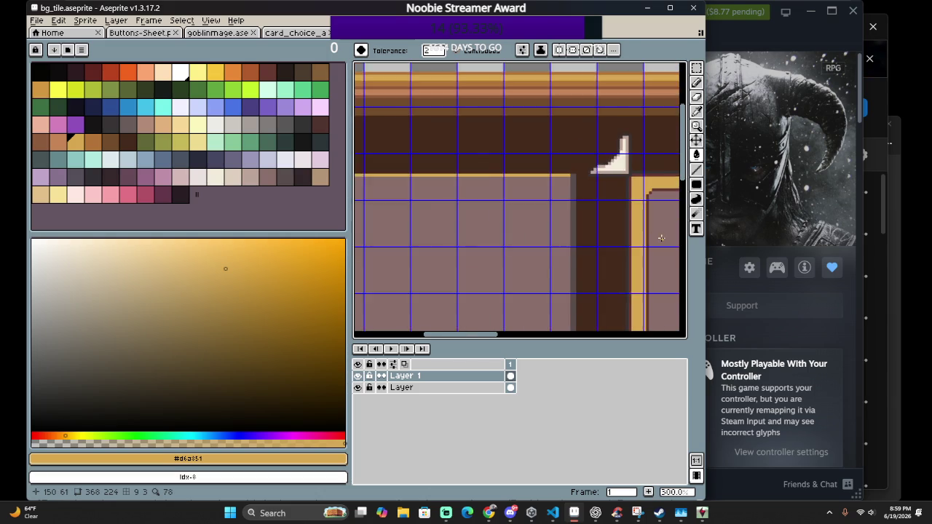
{"action": "scroll", "scroll_direction": "up", "scroll_amount": 3}
{"action": "left_click_drag", "start_coordinate": [590, 243], "coordinate": [458, 244]}
{"action": "scroll", "scroll_direction": "up", "scroll_amount": 3}
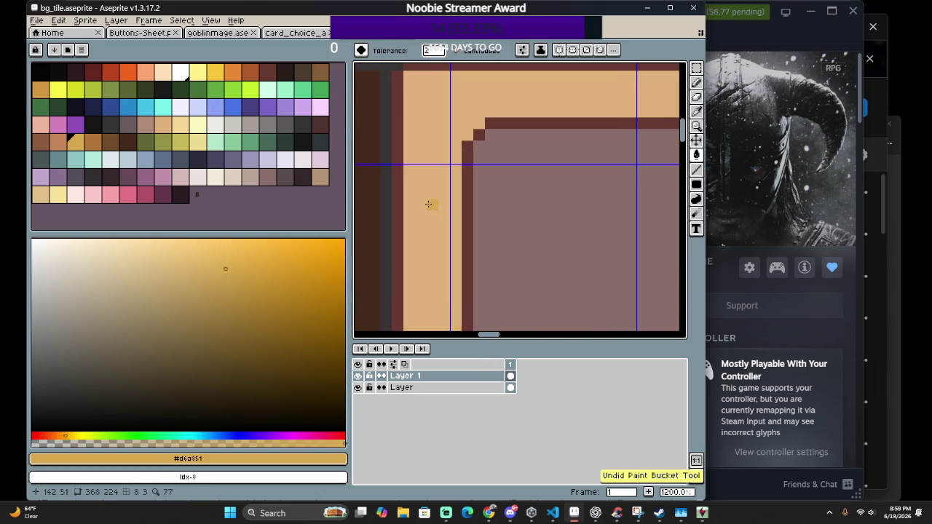
{"action": "scroll", "scroll_direction": "down", "scroll_amount": 3}
{"action": "scroll", "scroll_direction": "down", "scroll_amount": 3}
{"action": "scroll", "scroll_direction": "up", "scroll_amount": 3}
{"action": "scroll", "scroll_direction": "down", "scroll_amount": 3}
{"action": "left_click_drag", "start_coordinate": [478, 249], "coordinate": [434, 257]}
{"action": "scroll", "scroll_direction": "up", "scroll_amount": 3}
{"action": "scroll", "scroll_direction": "down", "scroll_amount": 3}
{"action": "scroll", "scroll_direction": "up", "scroll_amount": 3}
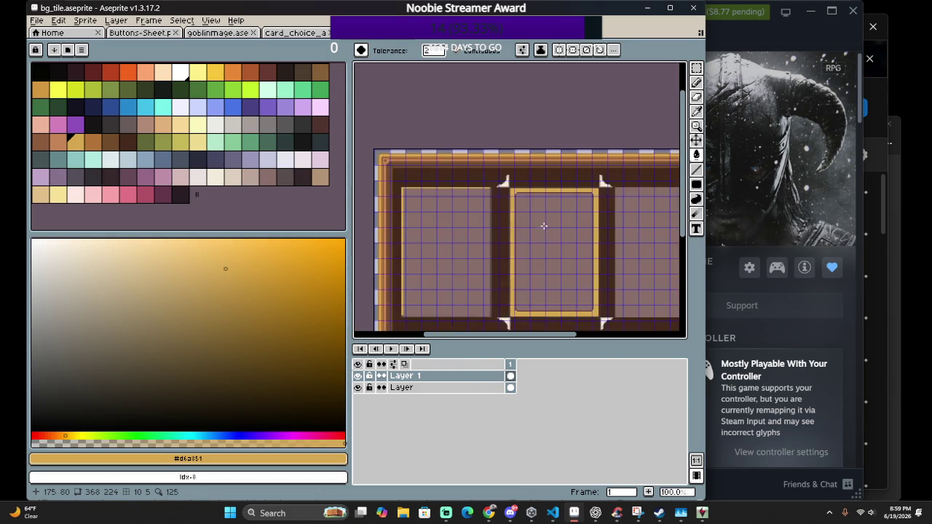
{"action": "scroll", "scroll_direction": "up", "scroll_amount": 3}
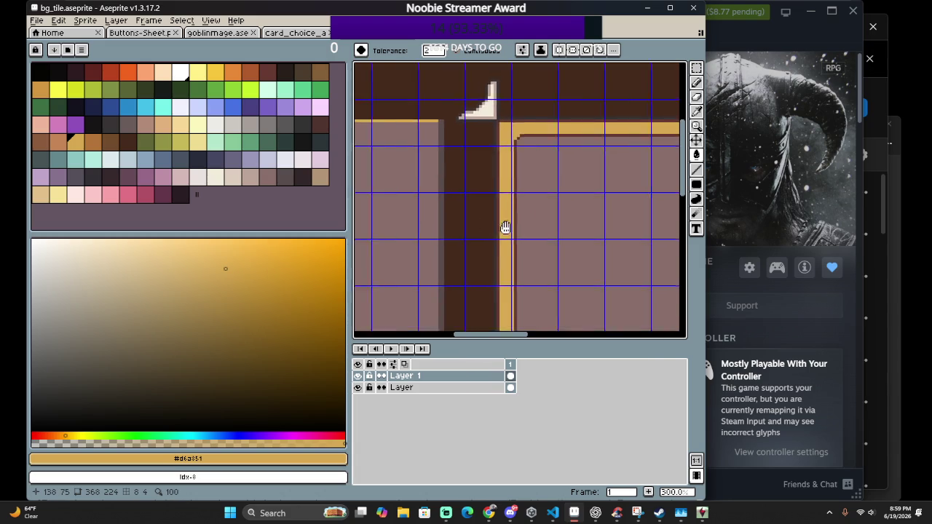
{"action": "scroll", "scroll_direction": "down", "scroll_amount": 3}
{"action": "scroll", "scroll_direction": "up", "scroll_amount": 3}
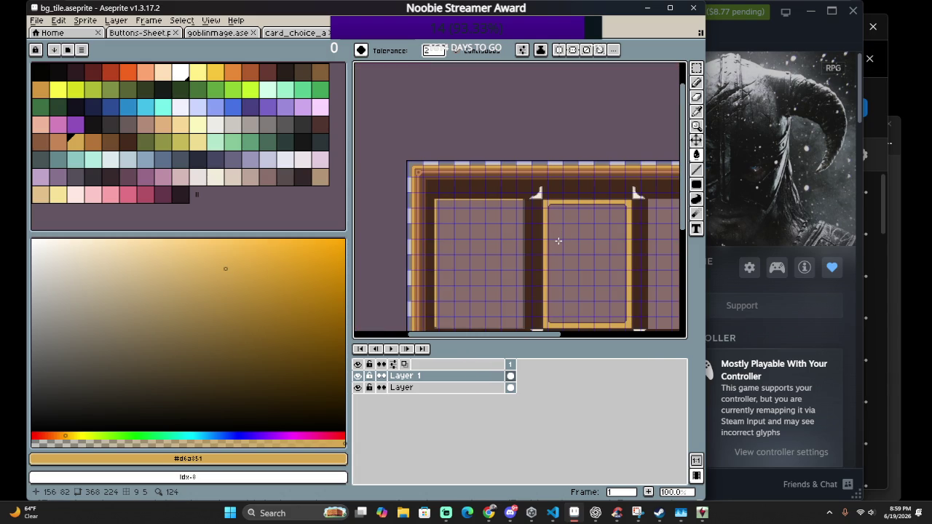
{"action": "scroll", "scroll_direction": "up", "scroll_amount": 3}
{"action": "scroll", "scroll_direction": "down", "scroll_amount": 3}
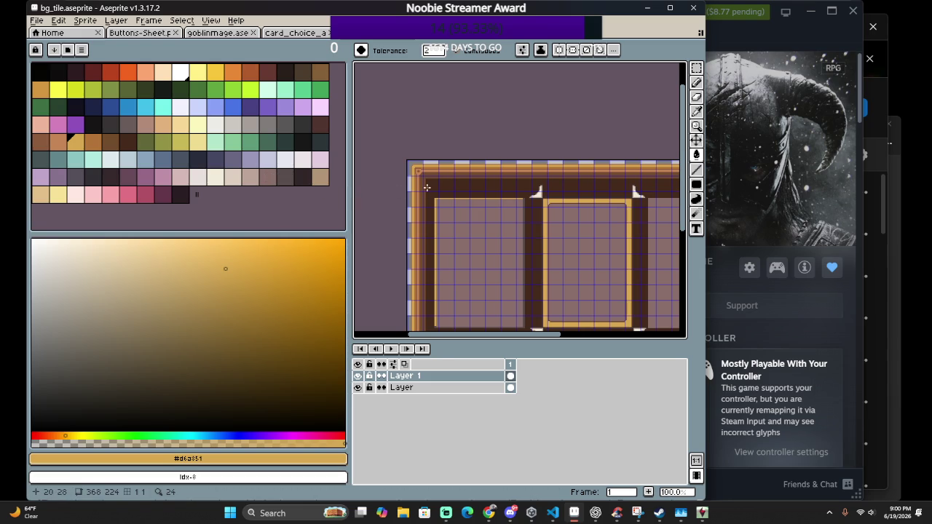
{"action": "scroll", "scroll_direction": "up", "scroll_amount": 3}
{"action": "left_click", "coordinate": [491, 161]}
{"action": "scroll", "scroll_direction": "up", "scroll_amount": 3}
{"action": "scroll", "scroll_direction": "up", "scroll_amount": 3}
{"action": "key", "text": "g"}
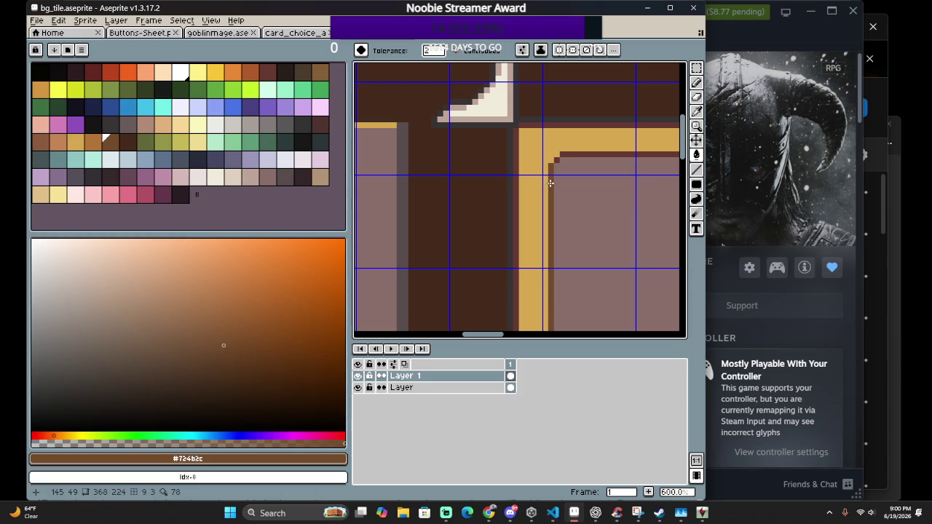
{"action": "scroll", "scroll_direction": "up", "scroll_amount": 3}
{"action": "scroll", "scroll_direction": "up", "scroll_amount": 3}
{"action": "key", "text": "ctrl+z"}
{"action": "left_click", "coordinate": [557, 181]}
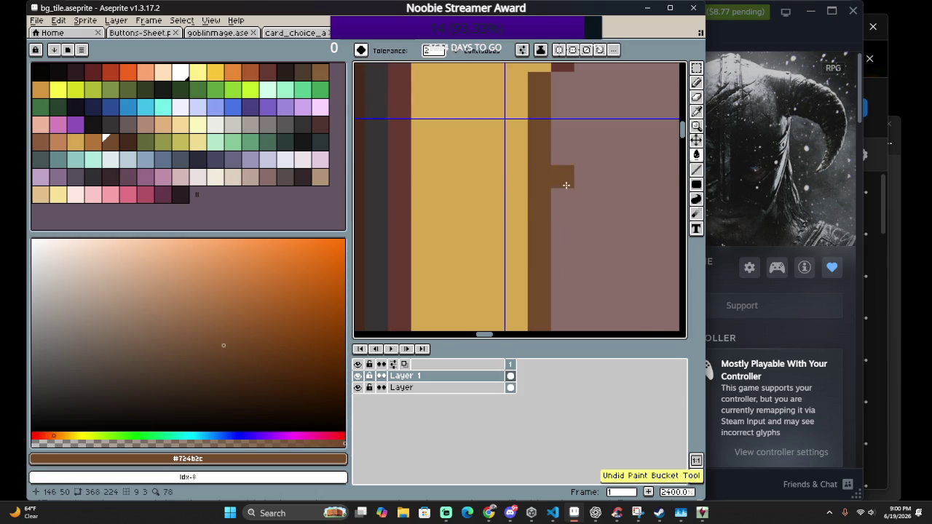
{"action": "key", "text": "ctrl+z"}
Bring up the Replace Color dialog with Shift+R
{"action": "scroll", "scroll_direction": "down", "scroll_amount": 3}
{"action": "scroll", "scroll_direction": "down", "scroll_amount": 3}
{"action": "scroll", "scroll_direction": "down", "scroll_amount": 3}
{"action": "scroll", "scroll_direction": "down", "scroll_amount": 3}
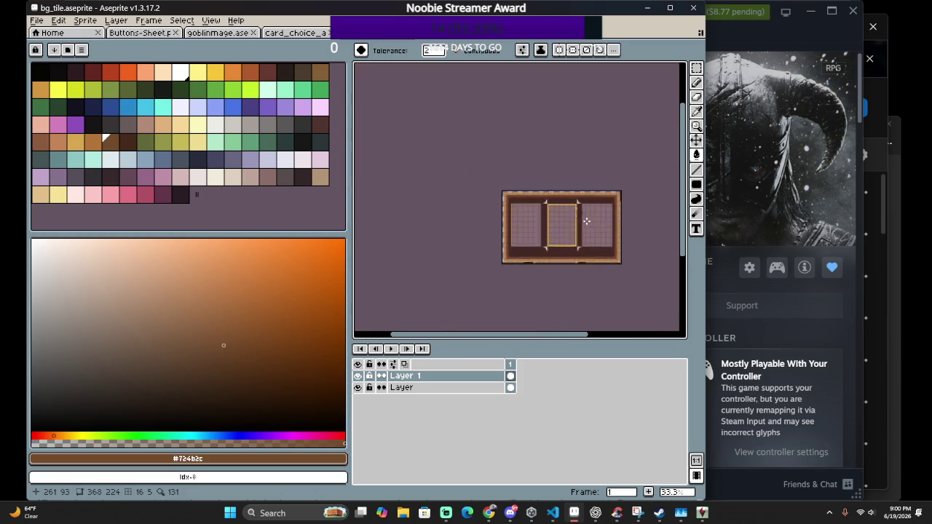
{"action": "scroll", "scroll_direction": "up", "scroll_amount": 3}
{"action": "scroll", "scroll_direction": "down", "scroll_amount": 3}
{"action": "scroll", "scroll_direction": "up", "scroll_amount": 3}
{"action": "key", "text": "shift+r"}
Set #886e6a as the From colour and trial lavender, yellow, orange and peach swatches as replacements
{"action": "left_click", "coordinate": [534, 192]}
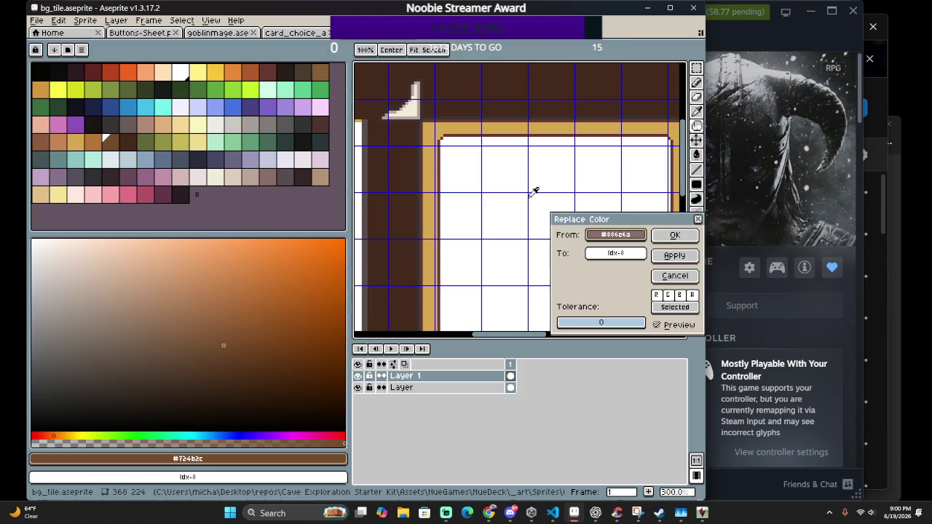
{"action": "left_click", "coordinate": [266, 151]}
{"action": "left_click", "coordinate": [210, 142]}
{"action": "left_click", "coordinate": [191, 130]}
{"action": "left_click", "coordinate": [198, 76]}
{"action": "left_click", "coordinate": [215, 70]}
{"action": "left_click", "coordinate": [234, 67]}
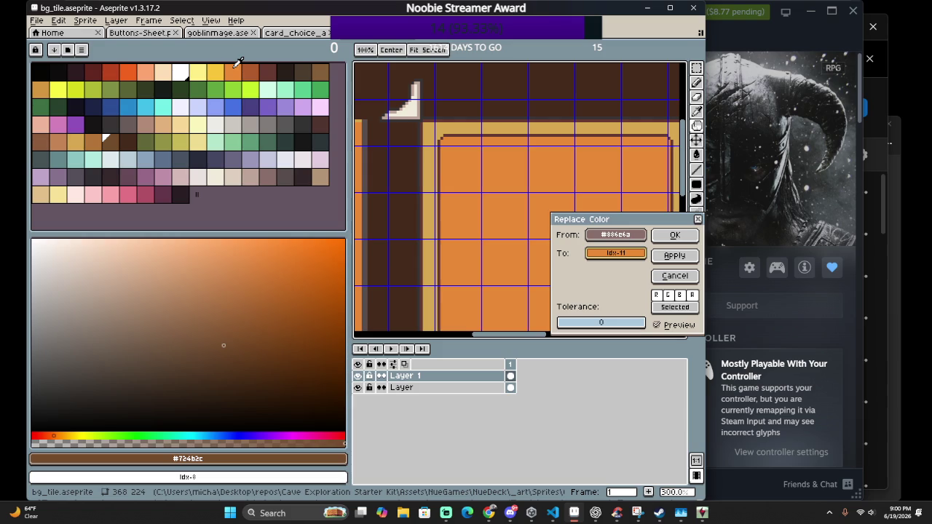
{"action": "left_click", "coordinate": [163, 70]}
{"action": "left_click", "coordinate": [153, 70]}
{"action": "left_click", "coordinate": [164, 70]}
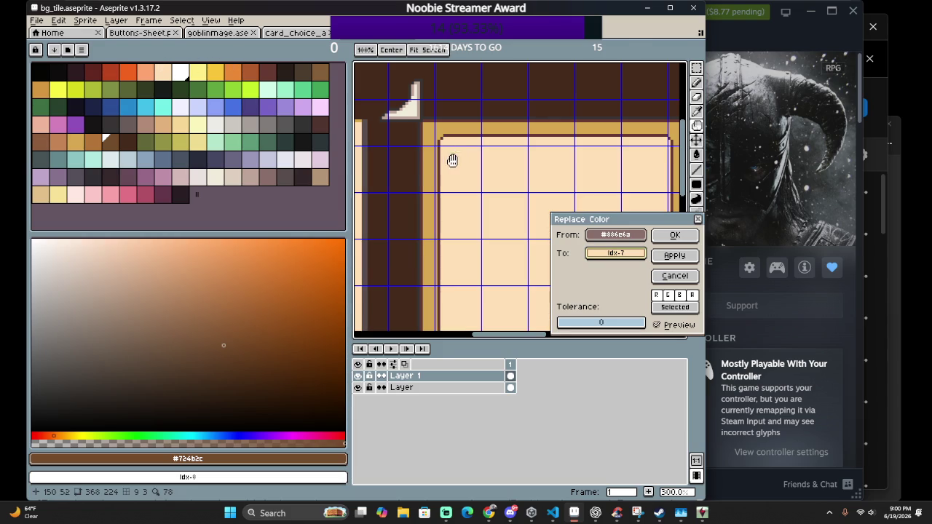
Compare blue-grey, yellow, brown and gold swatches, settle on salmon idx-69, and apply
{"action": "scroll", "scroll_direction": "down", "scroll_amount": 3}
{"action": "scroll", "scroll_direction": "up", "scroll_amount": 3}
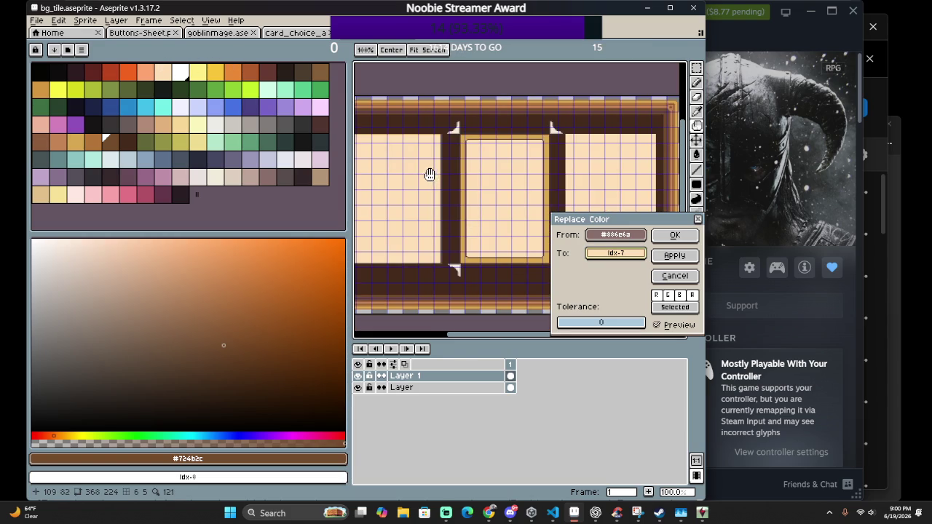
{"action": "scroll", "scroll_direction": "down", "scroll_amount": 3}
{"action": "scroll", "scroll_direction": "up", "scroll_amount": 3}
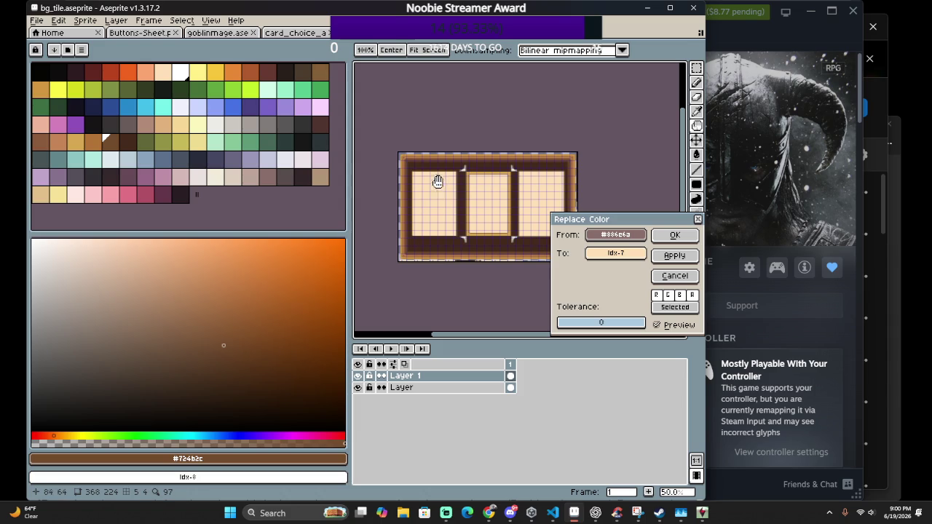
{"action": "left_click", "coordinate": [233, 160]}
{"action": "left_click", "coordinate": [182, 133]}
{"action": "left_click", "coordinate": [109, 138]}
{"action": "left_click", "coordinate": [73, 136]}
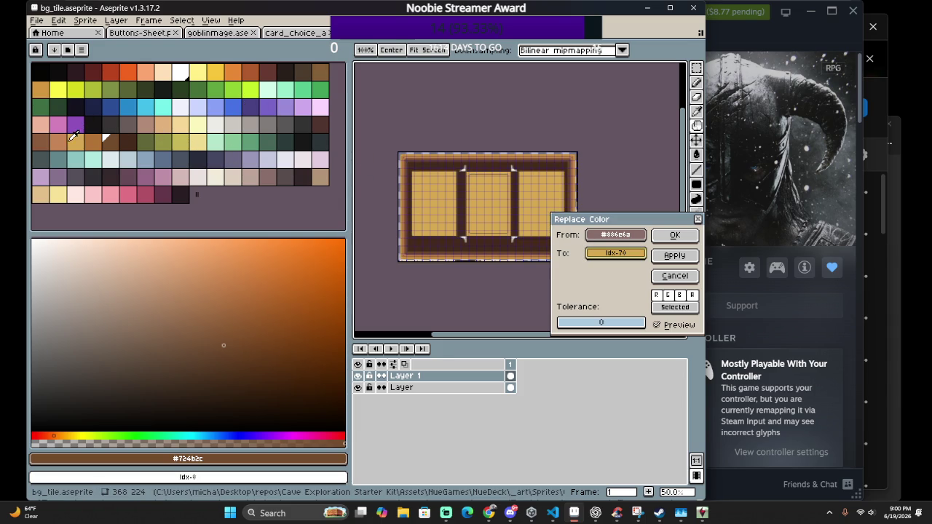
{"action": "left_click", "coordinate": [65, 137]}
{"action": "left_click", "coordinate": [43, 135]}
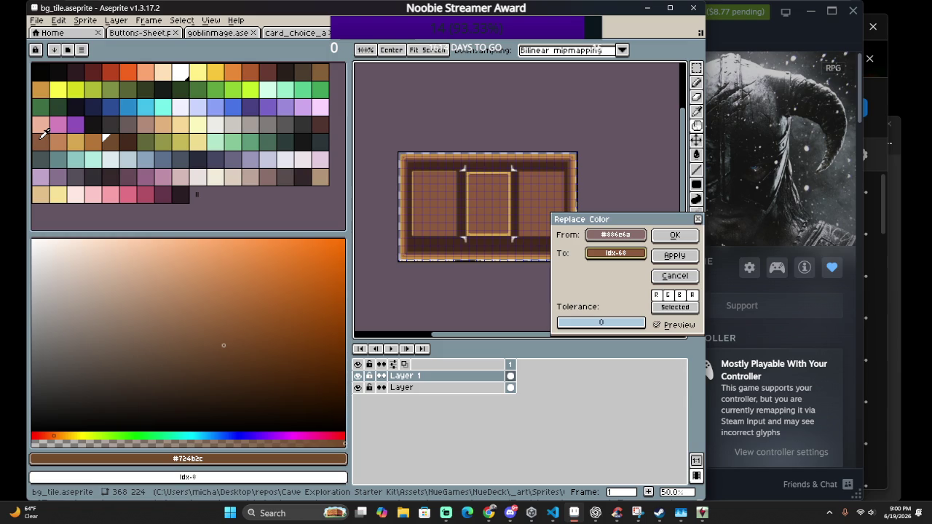
{"action": "left_click", "coordinate": [57, 139]}
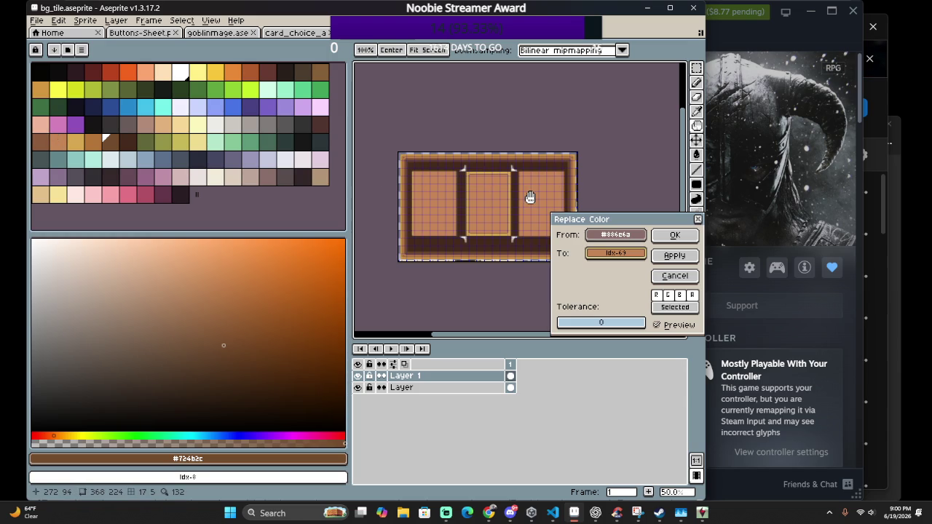
{"action": "scroll", "scroll_direction": "up", "scroll_amount": 3}
{"action": "scroll", "scroll_direction": "up", "scroll_amount": 3}
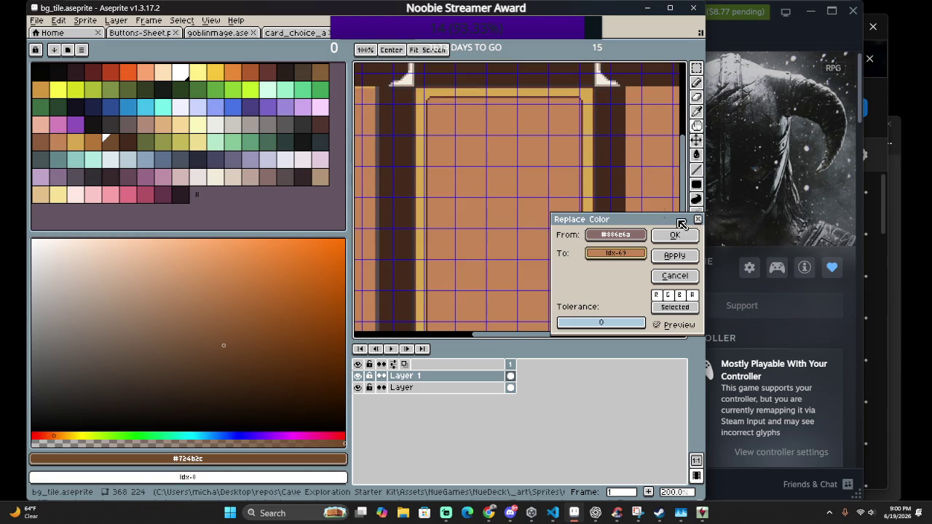
{"action": "left_click", "coordinate": [673, 237]}
Replace the #673931 reddish-brown shading with medium brown palette idx-68
{"action": "key", "text": "shift+r"}
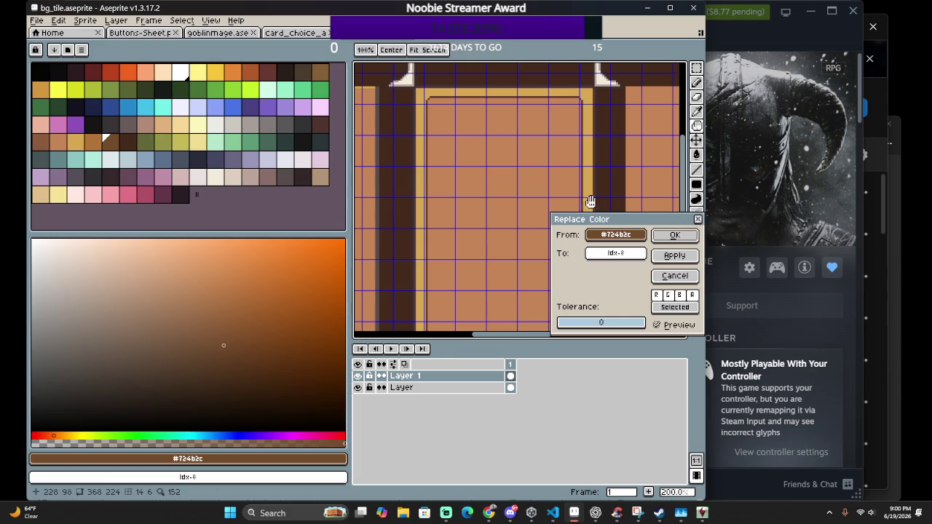
{"action": "left_click_drag", "start_coordinate": [605, 236], "coordinate": [430, 153]}
{"action": "left_click_drag", "start_coordinate": [626, 253], "coordinate": [48, 138]}
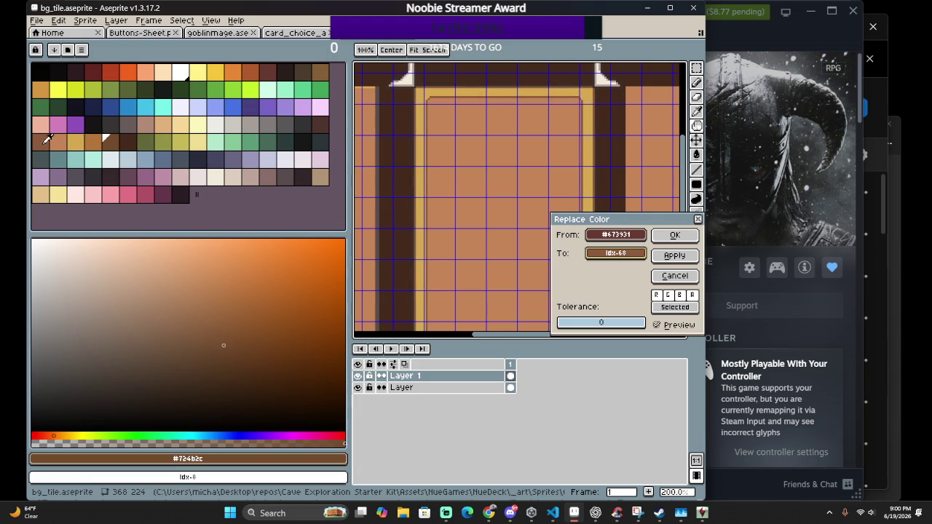
{"action": "left_click_drag", "start_coordinate": [46, 139], "coordinate": [109, 134]}
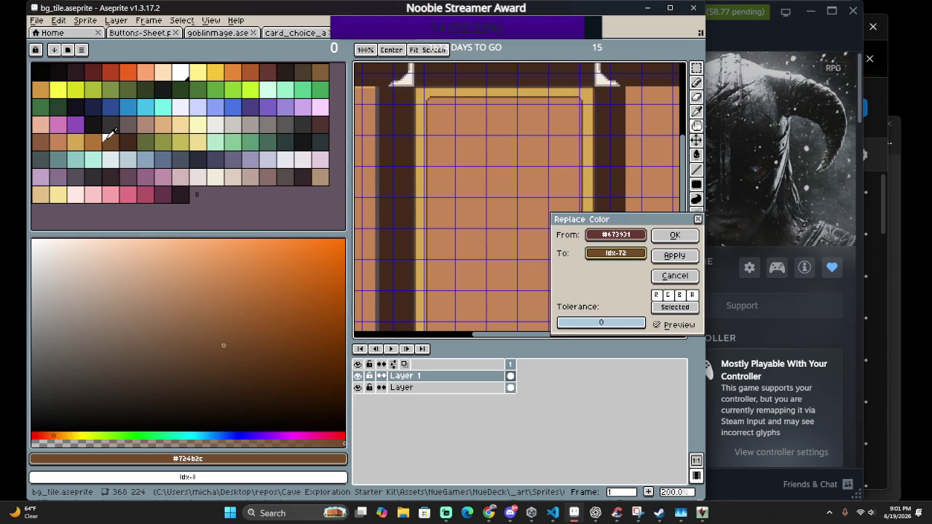
{"action": "left_click", "coordinate": [108, 137]}
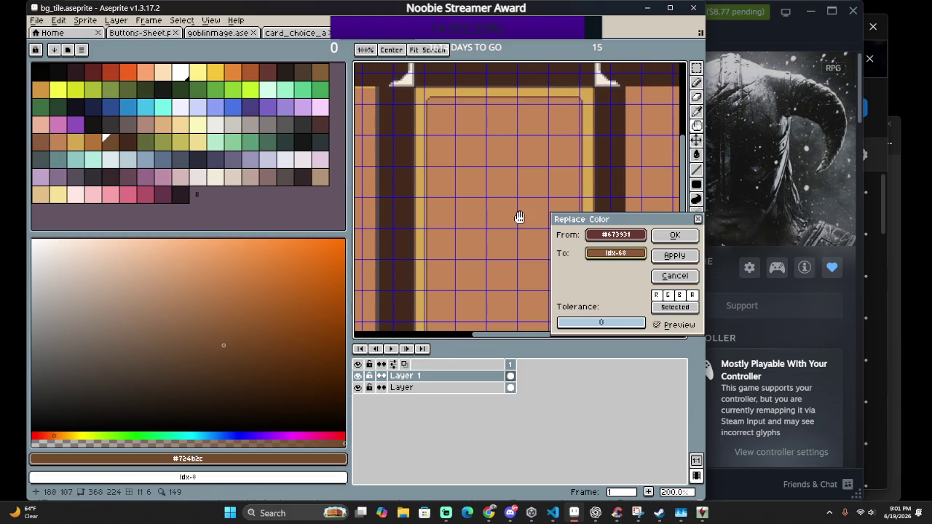
{"action": "left_click", "coordinate": [674, 235]}
{"action": "scroll", "scroll_direction": "down", "scroll_amount": 3}
{"action": "scroll", "scroll_direction": "up", "scroll_amount": 3}
{"action": "scroll", "scroll_direction": "up", "scroll_amount": 3}
{"action": "scroll", "scroll_direction": "up", "scroll_amount": 3}
{"action": "scroll", "scroll_direction": "up", "scroll_amount": 3}
{"action": "key", "text": "shift+r"}
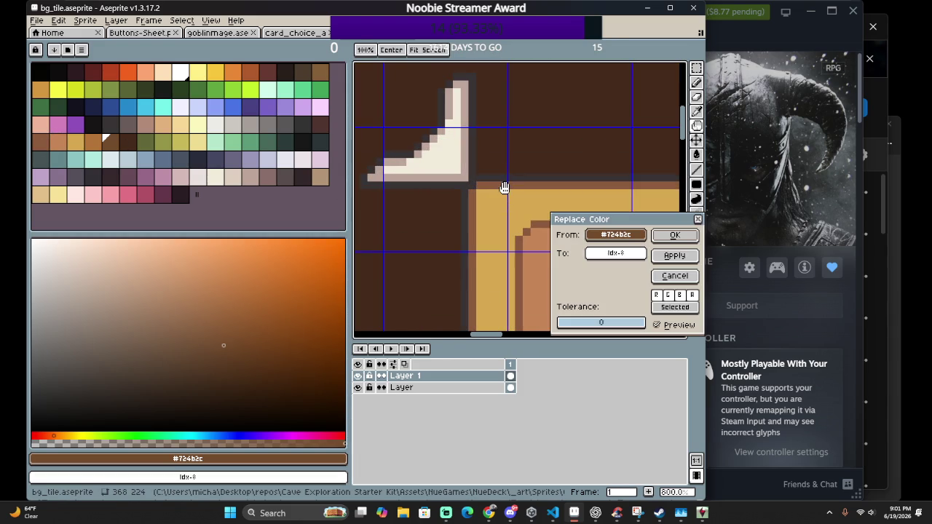
Cancel the pending replacement and undo the earlier white border recolour
{"action": "left_click", "coordinate": [491, 181]}
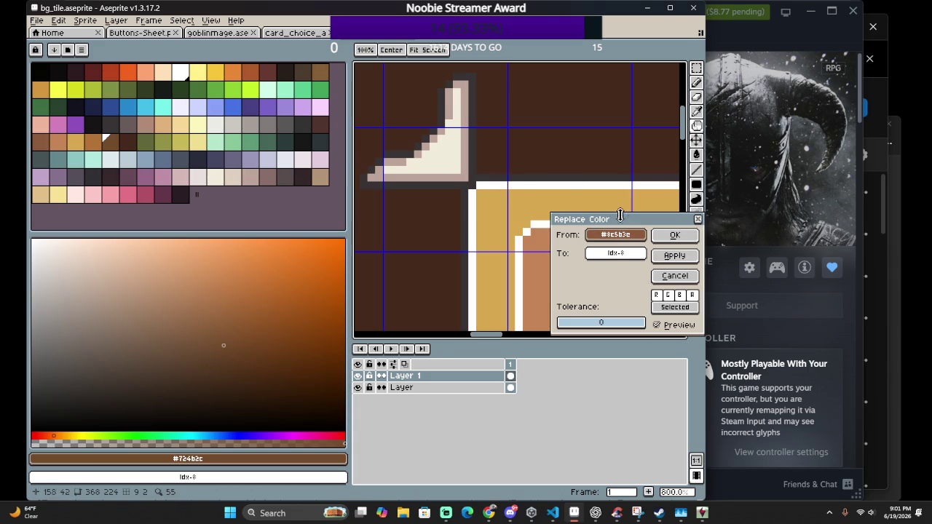
{"action": "scroll", "scroll_direction": "down", "scroll_amount": 3}
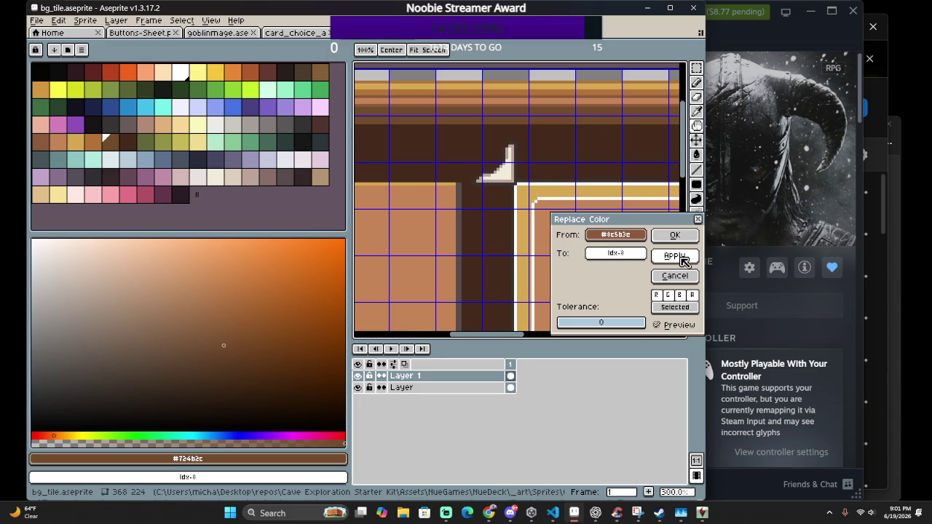
{"action": "left_click", "coordinate": [673, 277]}
{"action": "scroll", "scroll_direction": "down", "scroll_amount": 3}
{"action": "key", "text": "g"}
{"action": "key", "text": "ctrl+z"}
Inspect the tile in Replace Color, then close the dialog without changing any colours
{"action": "key", "text": "shift+r"}
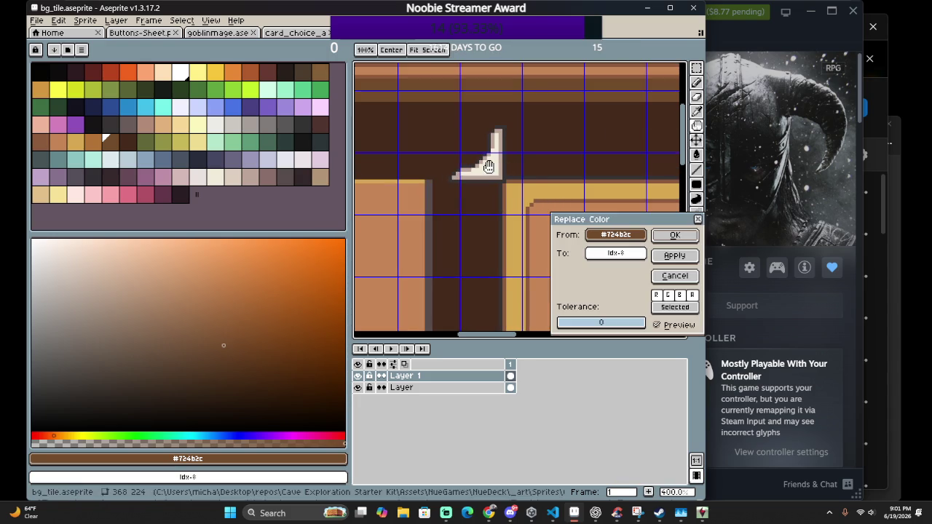
{"action": "scroll", "scroll_direction": "down", "scroll_amount": 3}
{"action": "scroll", "scroll_direction": "up", "scroll_amount": 3}
{"action": "scroll", "scroll_direction": "up", "scroll_amount": 3}
{"action": "scroll", "scroll_direction": "down", "scroll_amount": 3}
{"action": "scroll", "scroll_direction": "down", "scroll_amount": 3}
{"action": "scroll", "scroll_direction": "up", "scroll_amount": 3}
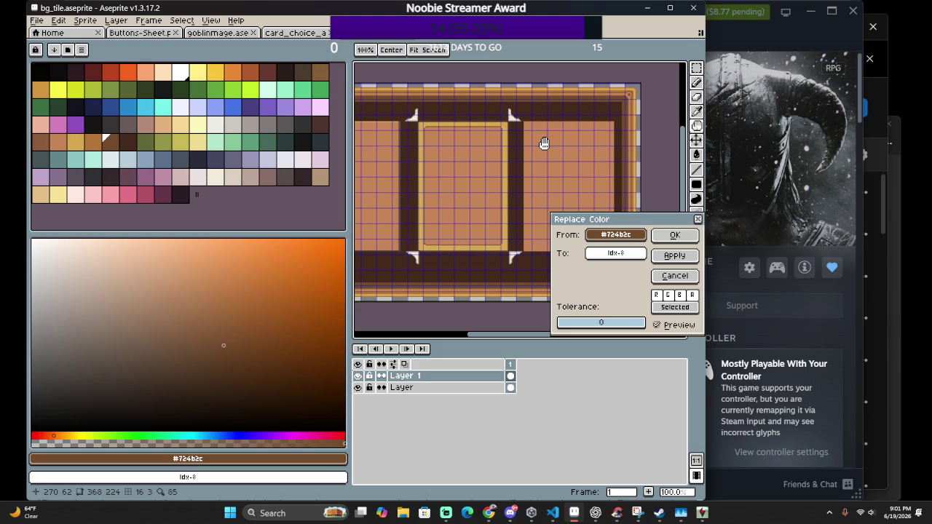
{"action": "scroll", "scroll_direction": "down", "scroll_amount": 3}
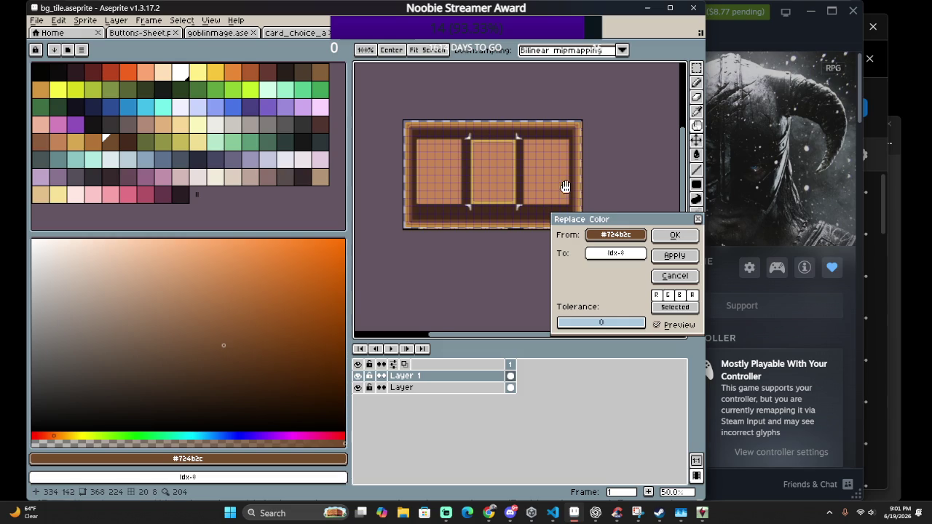
{"action": "left_click_drag", "start_coordinate": [561, 187], "coordinate": [525, 194]}
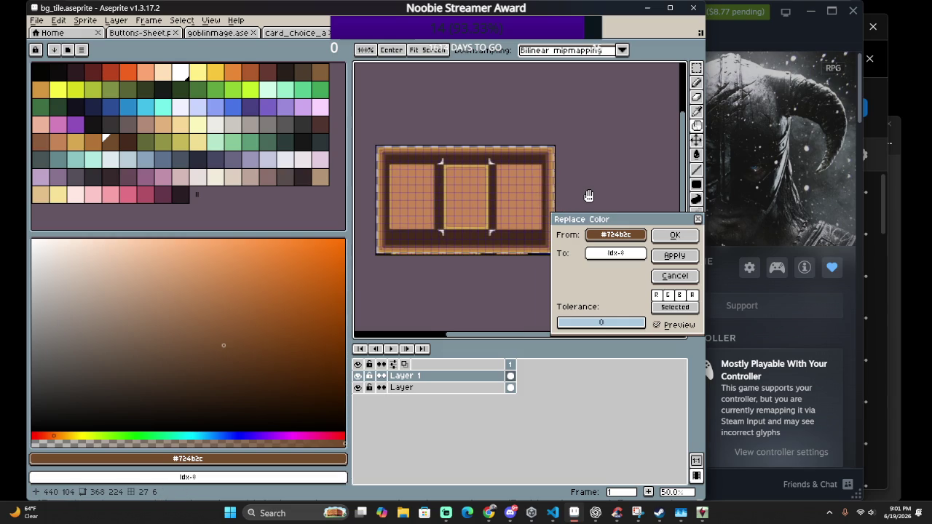
{"action": "scroll", "scroll_direction": "up", "scroll_amount": 3}
{"action": "scroll", "scroll_direction": "down", "scroll_amount": 3}
{"action": "left_click_drag", "start_coordinate": [616, 197], "coordinate": [630, 196]}
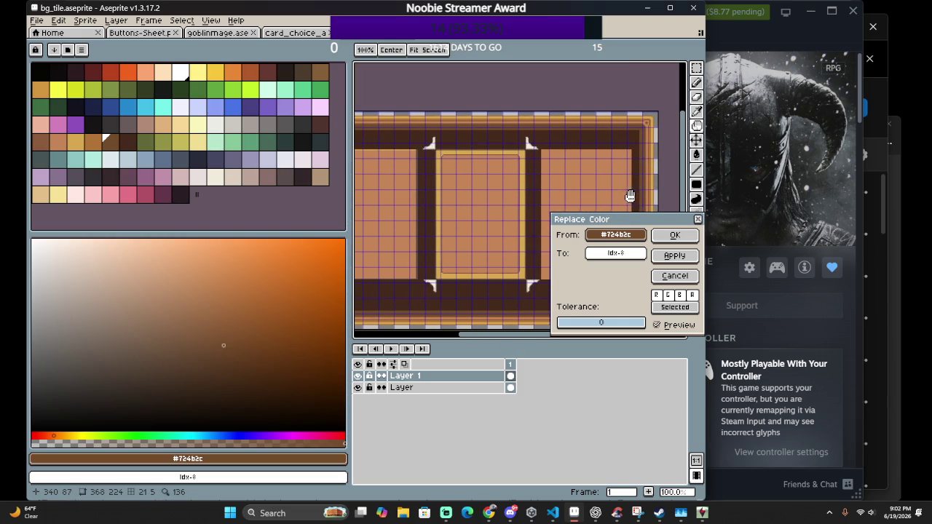
{"action": "scroll", "scroll_direction": "up", "scroll_amount": 3}
{"action": "scroll", "scroll_direction": "up", "scroll_amount": 3}
{"action": "scroll", "scroll_direction": "up", "scroll_amount": 3}
{"action": "scroll", "scroll_direction": "up", "scroll_amount": 3}
{"action": "scroll", "scroll_direction": "up", "scroll_amount": 3}
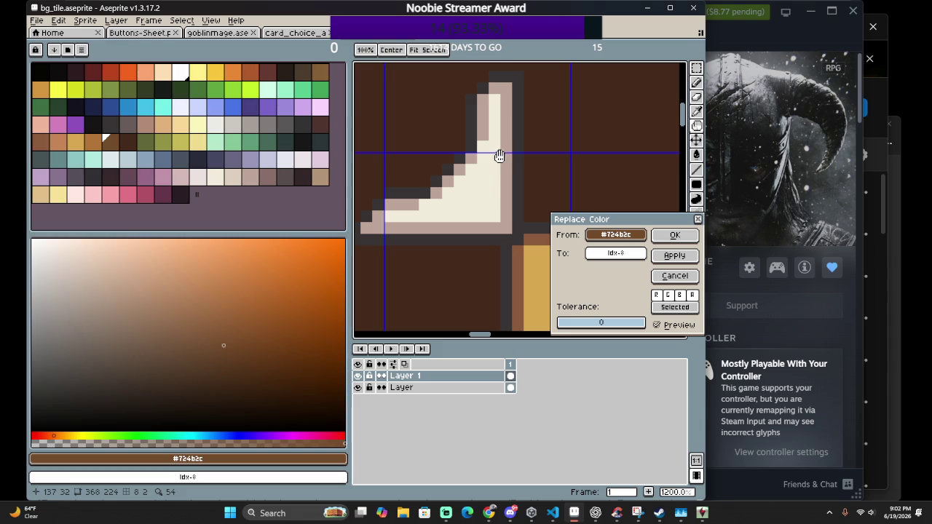
{"action": "scroll", "scroll_direction": "down", "scroll_amount": 3}
{"action": "scroll", "scroll_direction": "down", "scroll_amount": 3}
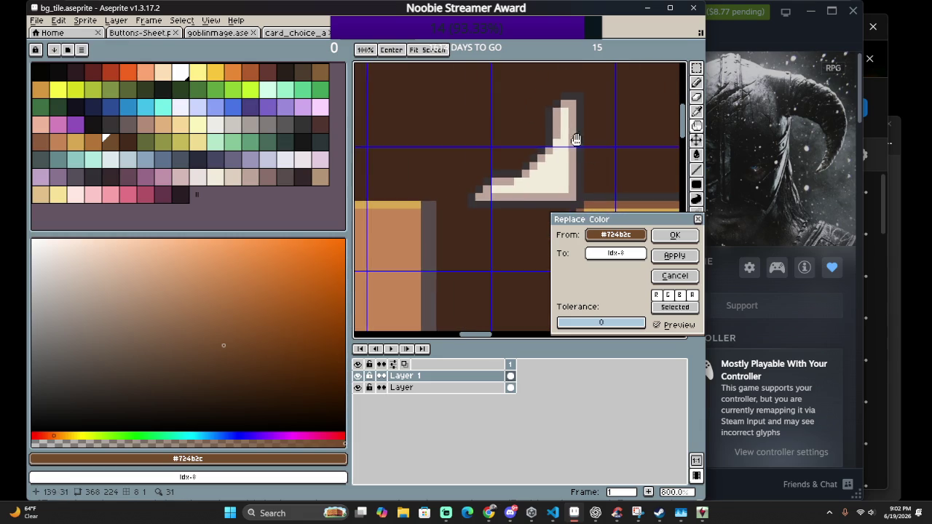
{"action": "scroll", "scroll_direction": "down", "scroll_amount": 3}
{"action": "scroll", "scroll_direction": "down", "scroll_amount": 3}
{"action": "scroll", "scroll_direction": "down", "scroll_amount": 3}
{"action": "scroll", "scroll_direction": "down", "scroll_amount": 3}
{"action": "scroll", "scroll_direction": "up", "scroll_amount": 3}
{"action": "scroll", "scroll_direction": "up", "scroll_amount": 3}
{"action": "scroll", "scroll_direction": "up", "scroll_amount": 3}
{"action": "scroll", "scroll_direction": "up", "scroll_amount": 3}
{"action": "scroll", "scroll_direction": "down", "scroll_amount": 3}
{"action": "scroll", "scroll_direction": "down", "scroll_amount": 3}
{"action": "scroll", "scroll_direction": "up", "scroll_amount": 3}
{"action": "scroll", "scroll_direction": "up", "scroll_amount": 3}
{"action": "scroll", "scroll_direction": "down", "scroll_amount": 3}
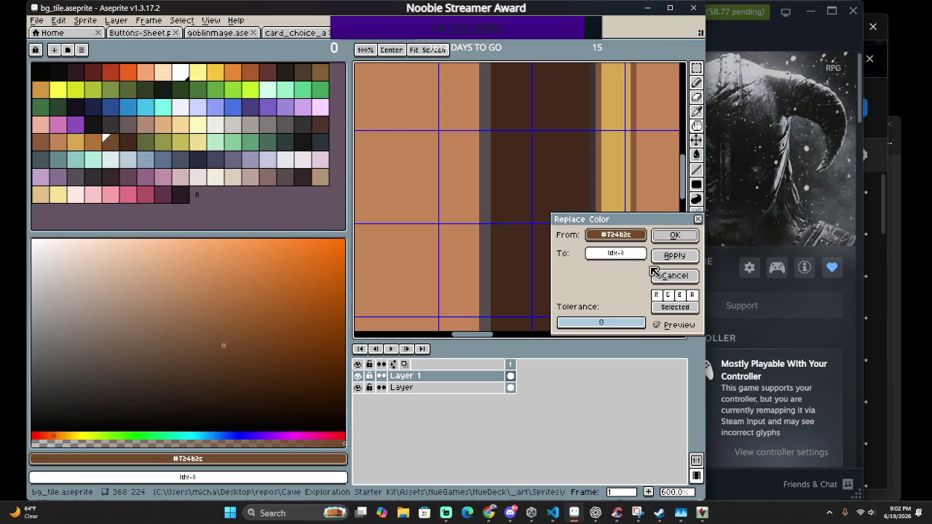
{"action": "left_click", "coordinate": [675, 259]}
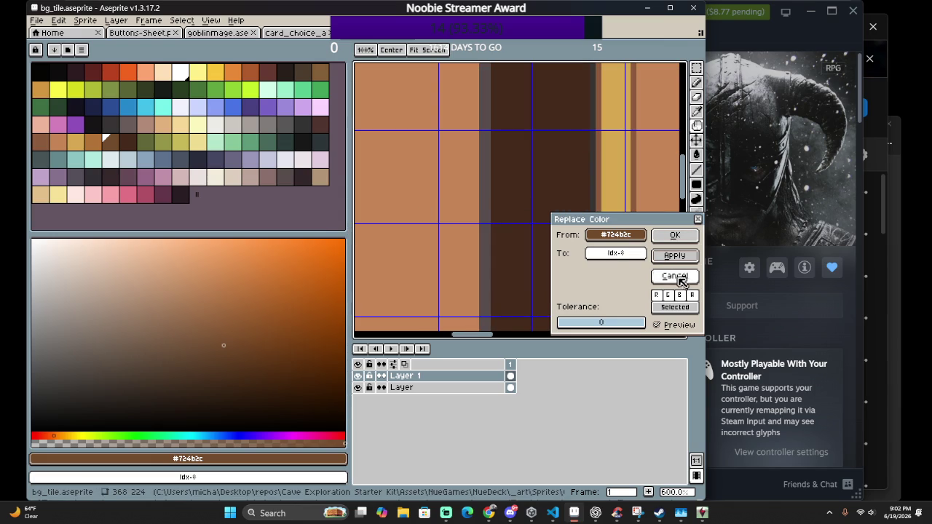
{"action": "left_click", "coordinate": [675, 276]}
Replace the grey #594d4d stripe colour with dark brown palette index 72
{"action": "key", "text": "shift+r"}
{"action": "left_click", "coordinate": [485, 240]}
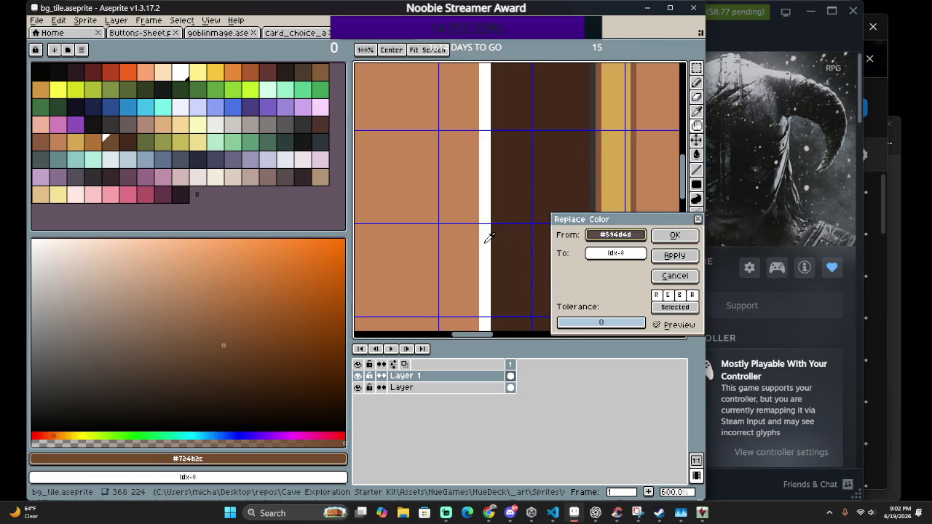
{"action": "right_click", "coordinate": [196, 160]}
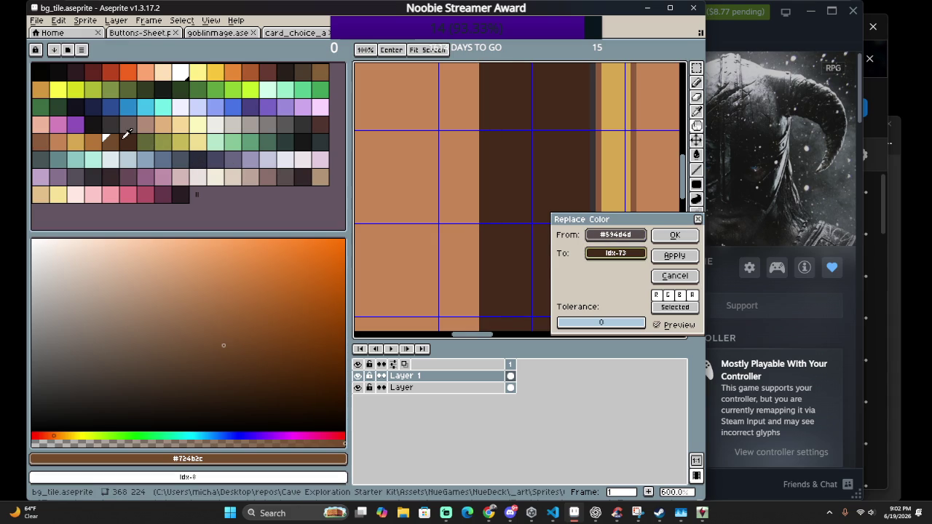
{"action": "right_click", "coordinate": [107, 137]}
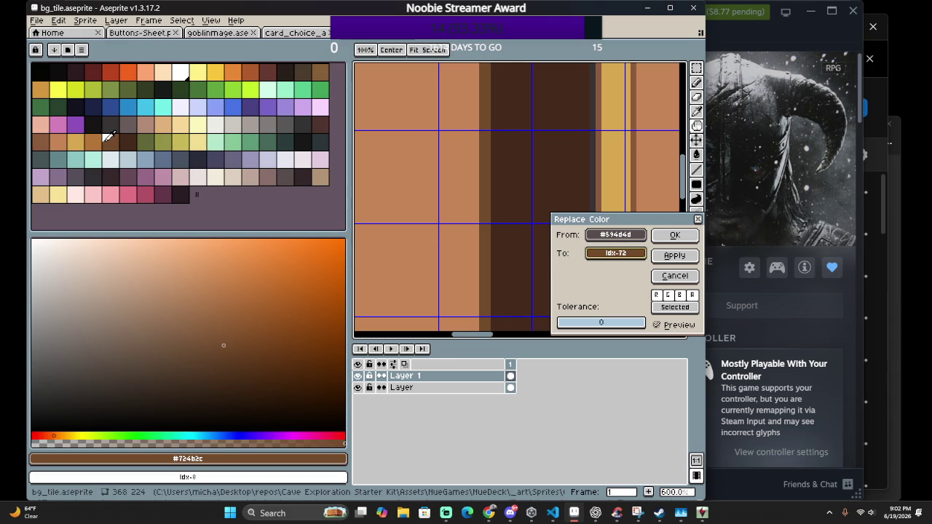
{"action": "left_click", "coordinate": [674, 235]}
{"action": "scroll", "scroll_direction": "down", "scroll_amount": 3}
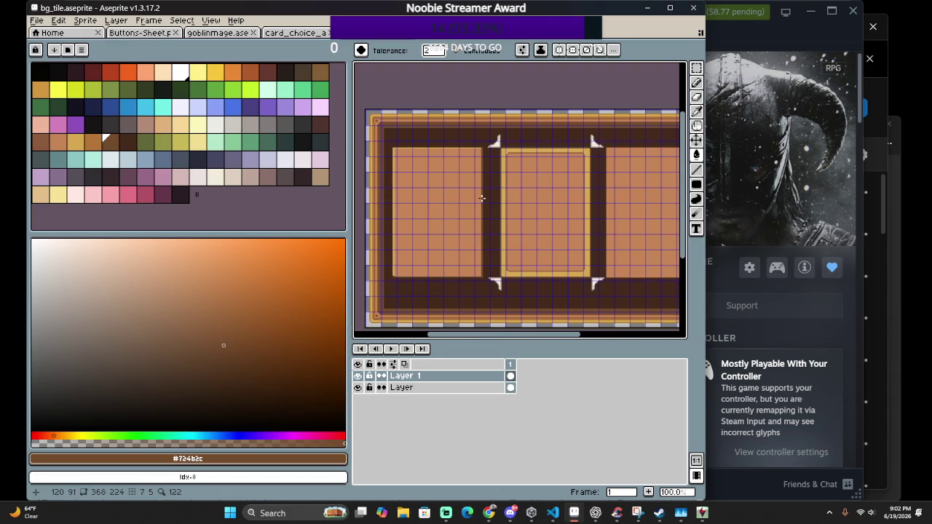
{"action": "scroll", "scroll_direction": "up", "scroll_amount": 3}
{"action": "scroll", "scroll_direction": "down", "scroll_amount": 3}
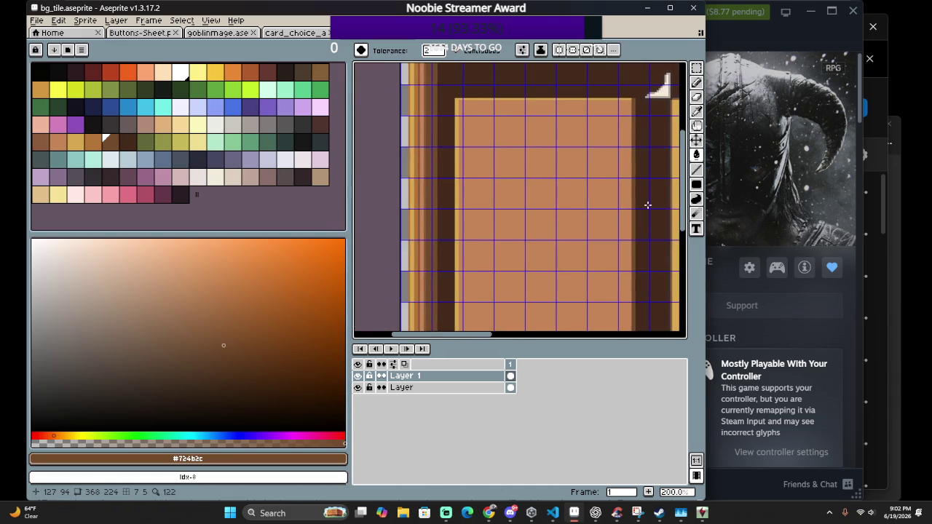
{"action": "left_click_drag", "start_coordinate": [415, 177], "coordinate": [473, 189]}
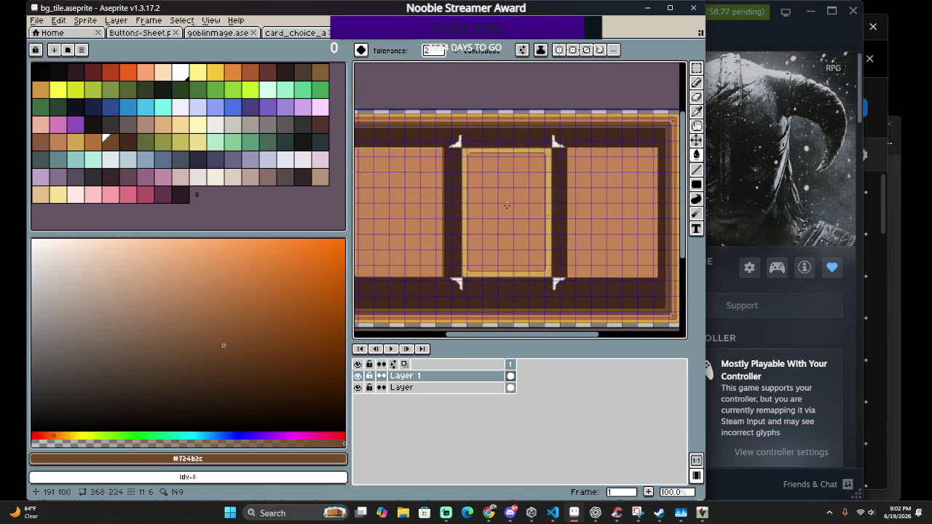
{"action": "scroll", "scroll_direction": "up", "scroll_amount": 3}
{"action": "scroll", "scroll_direction": "down", "scroll_amount": 3}
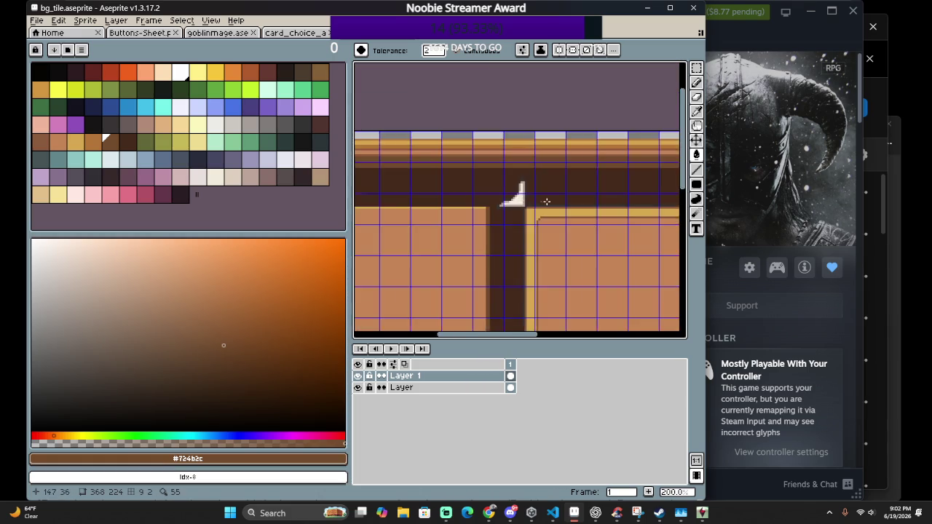
{"action": "scroll", "scroll_direction": "down", "scroll_amount": 3}
{"action": "scroll", "scroll_direction": "up", "scroll_amount": 3}
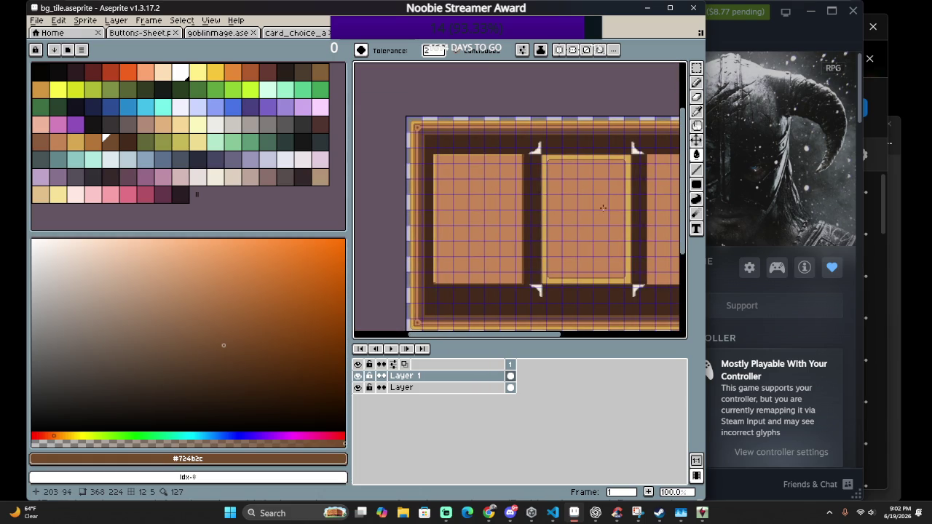
{"action": "scroll", "scroll_direction": "up", "scroll_amount": 3}
{"action": "scroll", "scroll_direction": "down", "scroll_amount": 3}
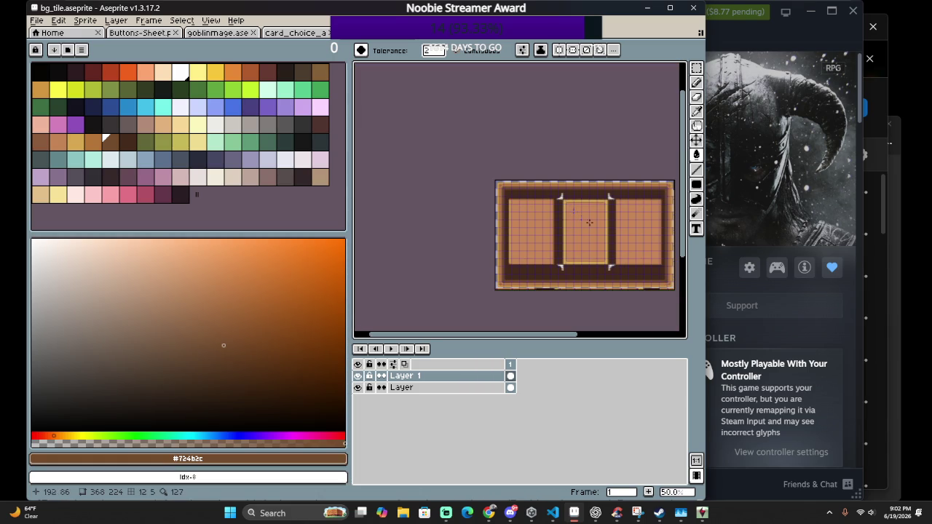
{"action": "scroll", "scroll_direction": "up", "scroll_amount": 3}
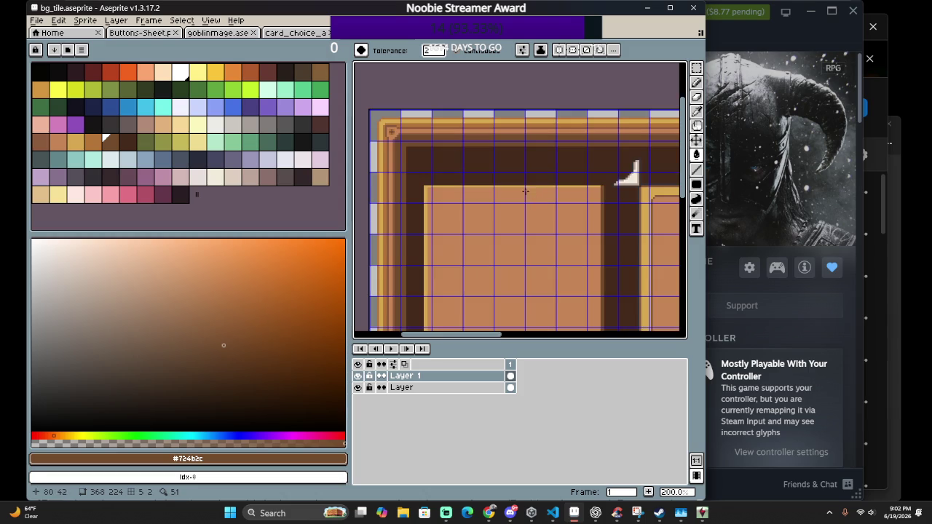
{"action": "scroll", "scroll_direction": "up", "scroll_amount": 3}
{"action": "key", "text": "shift+r"}
{"action": "left_click", "coordinate": [409, 195]}
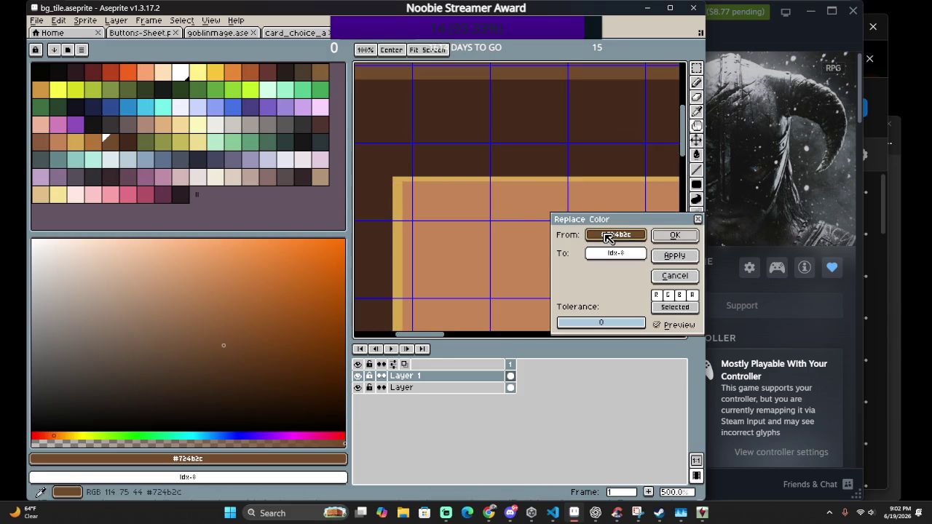
Replace the gold #d6a851 border colour with light tan palette index 58 (#e2b27e)
{"action": "left_click_drag", "start_coordinate": [410, 195], "coordinate": [399, 198]}
{"action": "left_click_drag", "start_coordinate": [616, 252], "coordinate": [85, 137]}
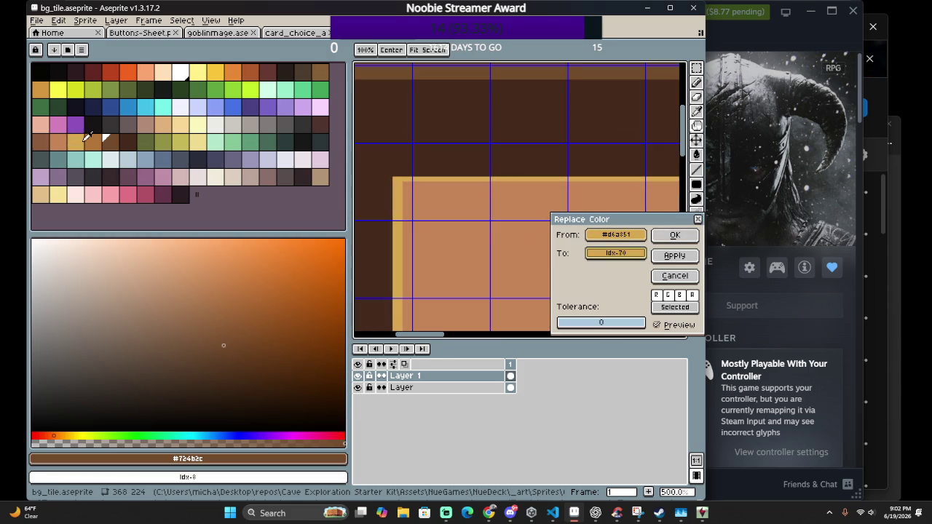
{"action": "left_click_drag", "start_coordinate": [79, 138], "coordinate": [154, 125]}
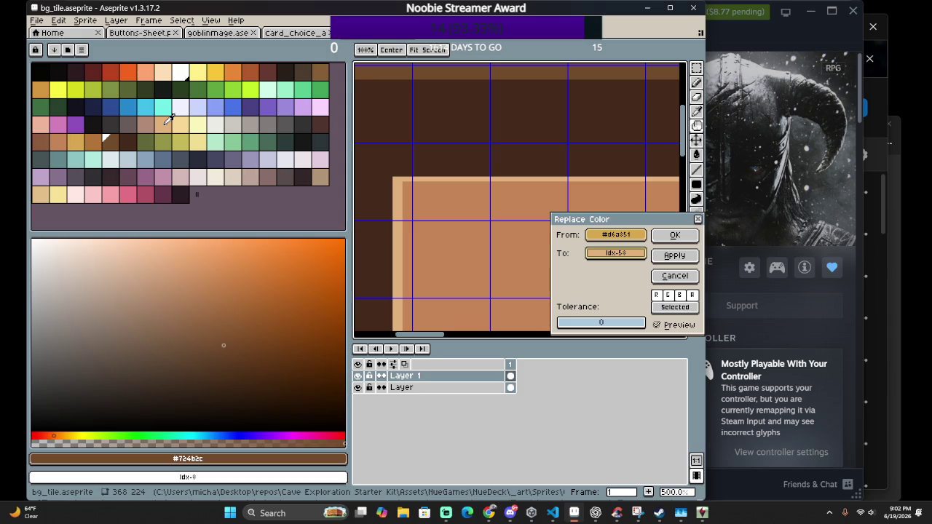
{"action": "scroll", "scroll_direction": "down", "scroll_amount": 3}
{"action": "scroll", "scroll_direction": "down", "scroll_amount": 3}
{"action": "scroll", "scroll_direction": "up", "scroll_amount": 3}
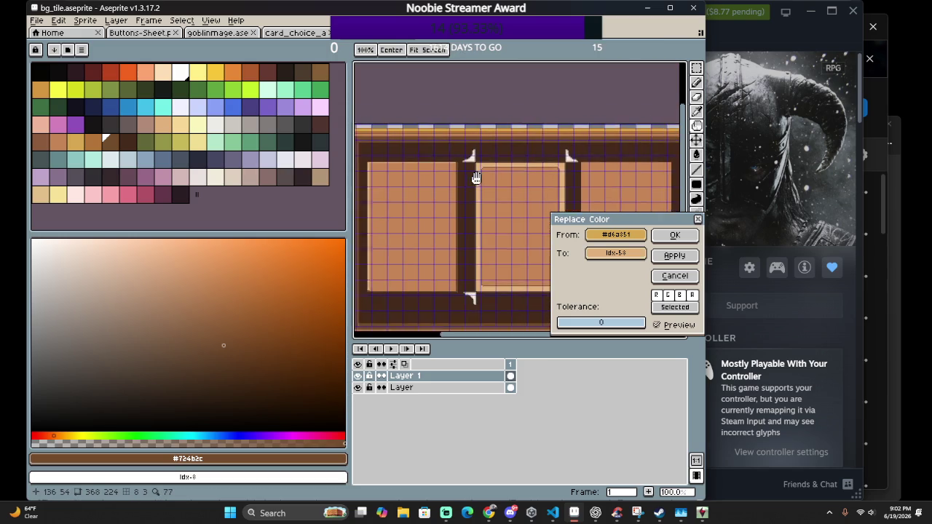
{"action": "scroll", "scroll_direction": "up", "scroll_amount": 3}
{"action": "scroll", "scroll_direction": "down", "scroll_amount": 3}
{"action": "left_click_drag", "start_coordinate": [490, 201], "coordinate": [452, 188]}
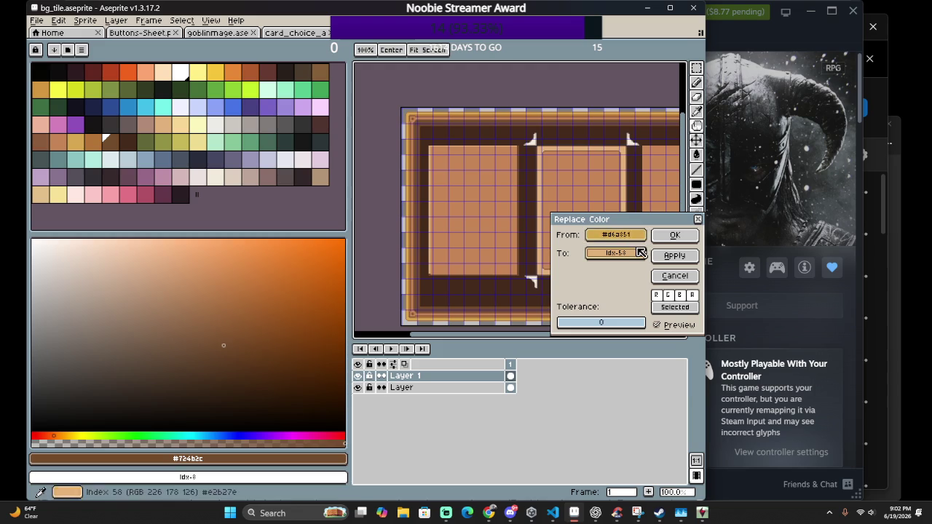
{"action": "scroll", "scroll_direction": "up", "scroll_amount": 3}
{"action": "scroll", "scroll_direction": "down", "scroll_amount": 3}
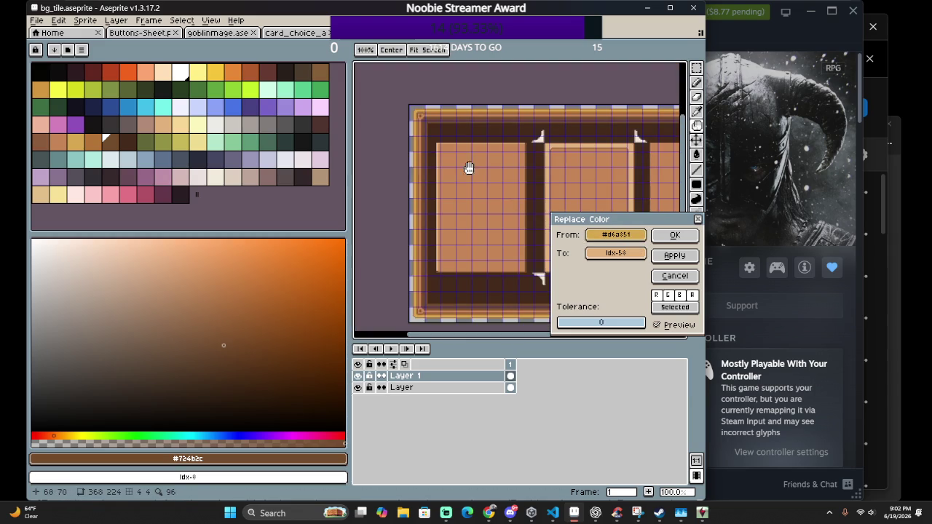
{"action": "left_click_drag", "start_coordinate": [478, 176], "coordinate": [486, 221]}
{"action": "scroll", "scroll_direction": "up", "scroll_amount": 3}
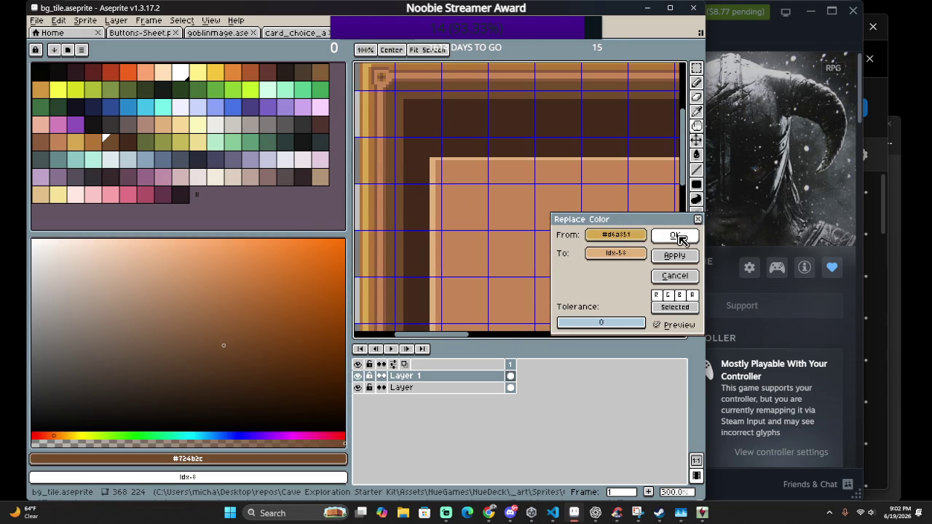
{"action": "left_click", "coordinate": [677, 236]}
{"action": "scroll", "scroll_direction": "down", "scroll_amount": 3}
{"action": "scroll", "scroll_direction": "up", "scroll_amount": 3}
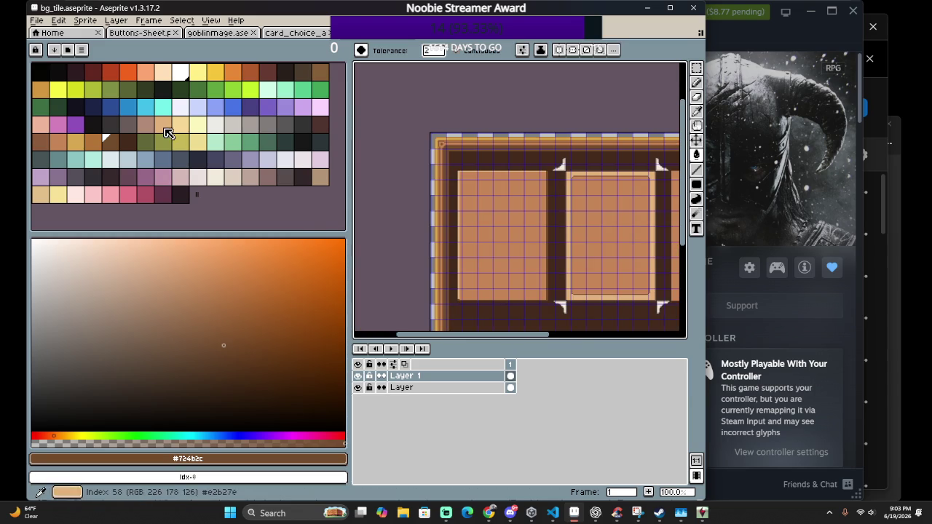
Choose a pale tan palette swatch as the paint colour
{"action": "left_click", "coordinate": [78, 145]}
{"action": "scroll", "scroll_direction": "up", "scroll_amount": 3}
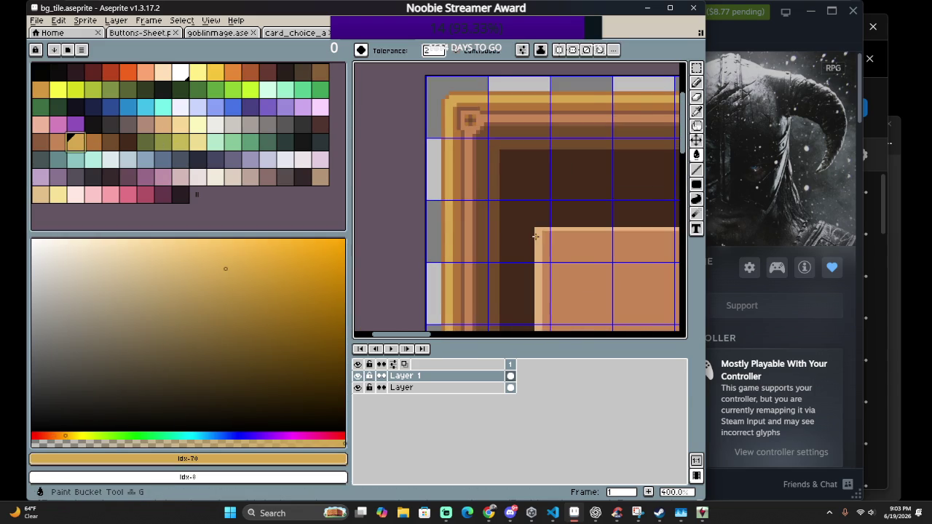
{"action": "scroll", "scroll_direction": "down", "scroll_amount": 3}
{"action": "scroll", "scroll_direction": "up", "scroll_amount": 3}
{"action": "scroll", "scroll_direction": "up", "scroll_amount": 3}
{"action": "scroll", "scroll_direction": "down", "scroll_amount": 3}
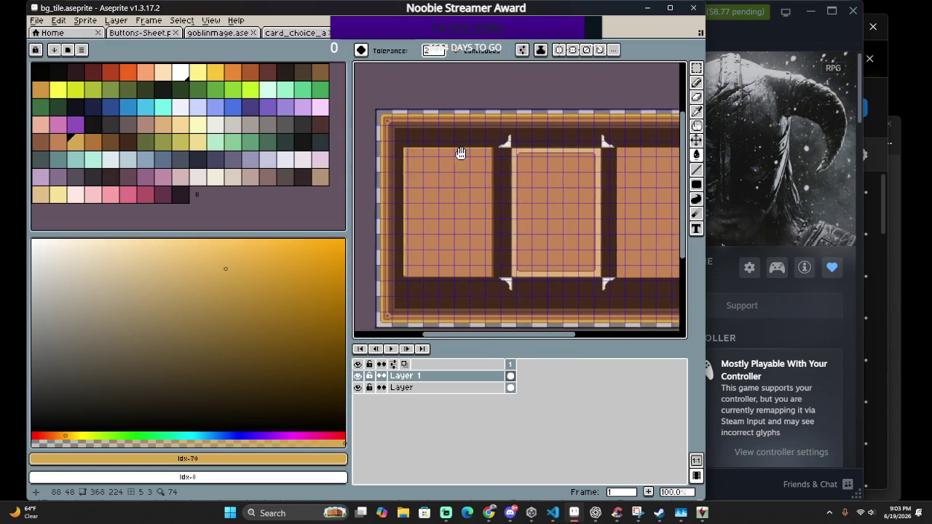
{"action": "scroll", "scroll_direction": "up", "scroll_amount": 3}
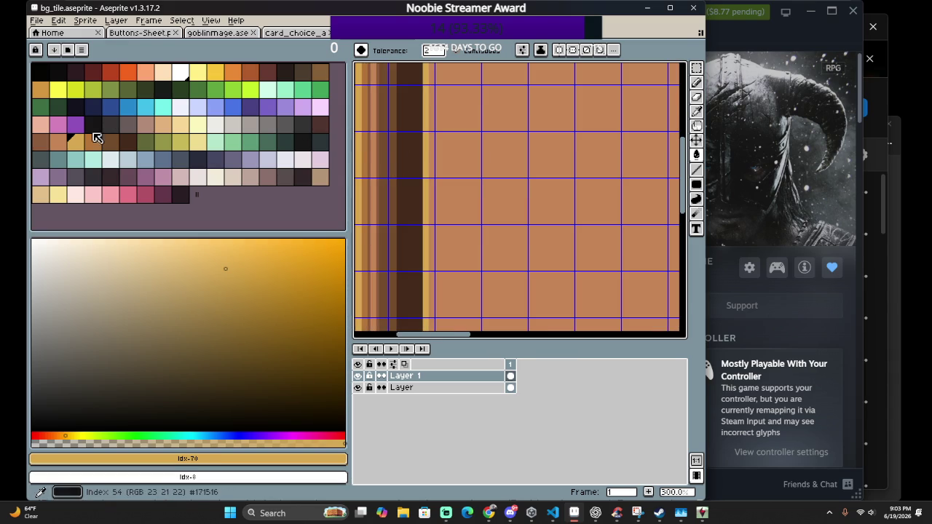
{"action": "left_click", "coordinate": [61, 145]}
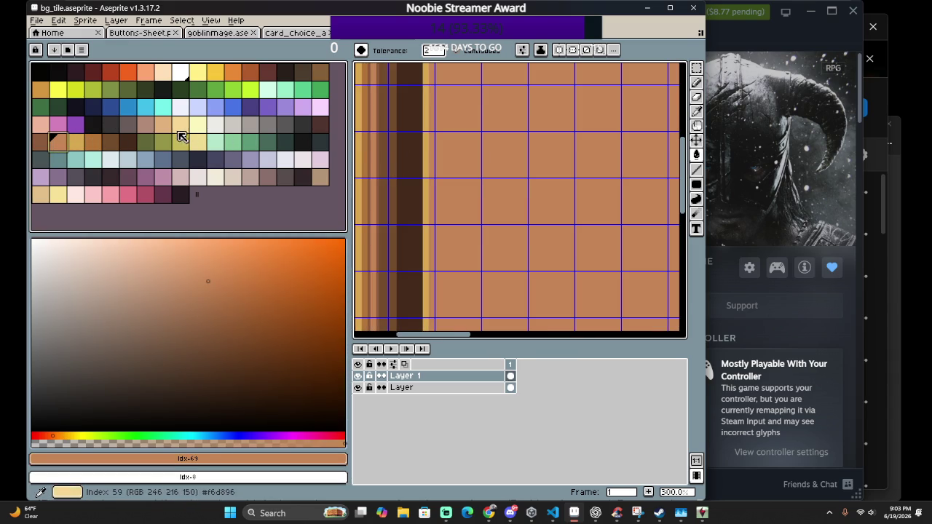
{"action": "left_click", "coordinate": [163, 124]}
{"action": "scroll", "scroll_direction": "down", "scroll_amount": 3}
{"action": "scroll", "scroll_direction": "up", "scroll_amount": 3}
{"action": "scroll", "scroll_direction": "up", "scroll_amount": 3}
{"action": "scroll", "scroll_direction": "up", "scroll_amount": 3}
{"action": "scroll", "scroll_direction": "up", "scroll_amount": 3}
{"action": "scroll", "scroll_direction": "down", "scroll_amount": 3}
{"action": "scroll", "scroll_direction": "down", "scroll_amount": 3}
{"action": "scroll", "scroll_direction": "down", "scroll_amount": 3}
{"action": "scroll", "scroll_direction": "down", "scroll_amount": 3}
{"action": "scroll", "scroll_direction": "down", "scroll_amount": 3}
{"action": "scroll", "scroll_direction": "down", "scroll_amount": 3}
{"action": "scroll", "scroll_direction": "up", "scroll_amount": 3}
{"action": "scroll", "scroll_direction": "up", "scroll_amount": 3}
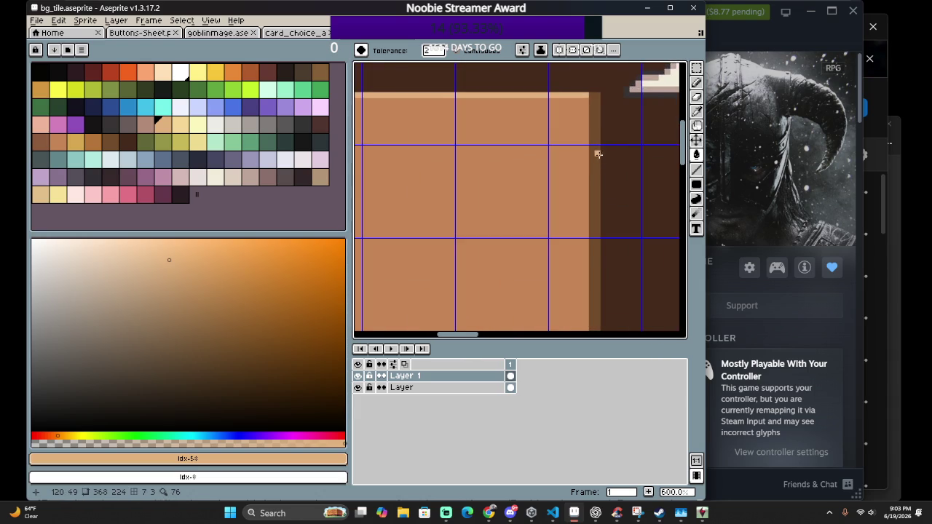
{"action": "scroll", "scroll_direction": "down", "scroll_amount": 3}
{"action": "scroll", "scroll_direction": "up", "scroll_amount": 3}
Switch to the Pencil tool and save bg_tile.aseprite
{"action": "key", "text": "b"}
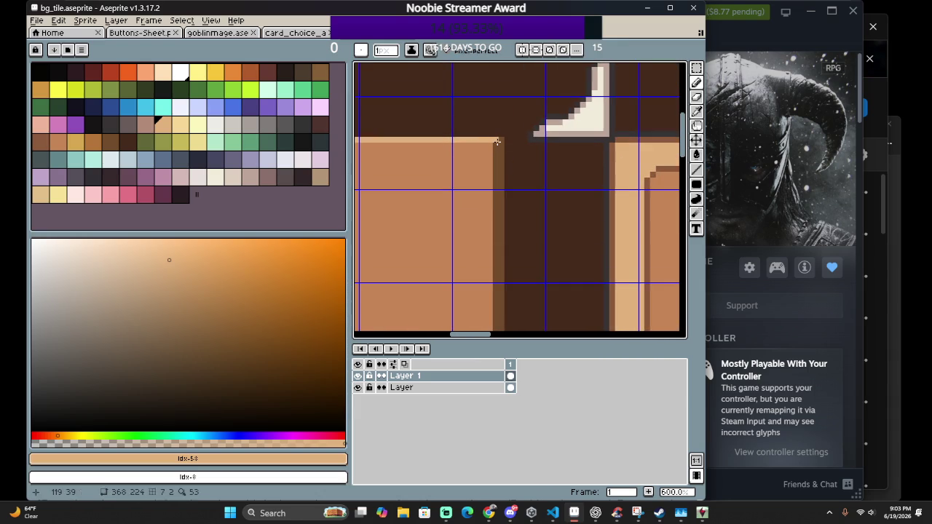
{"action": "scroll", "scroll_direction": "down", "scroll_amount": 3}
{"action": "scroll", "scroll_direction": "down", "scroll_amount": 3}
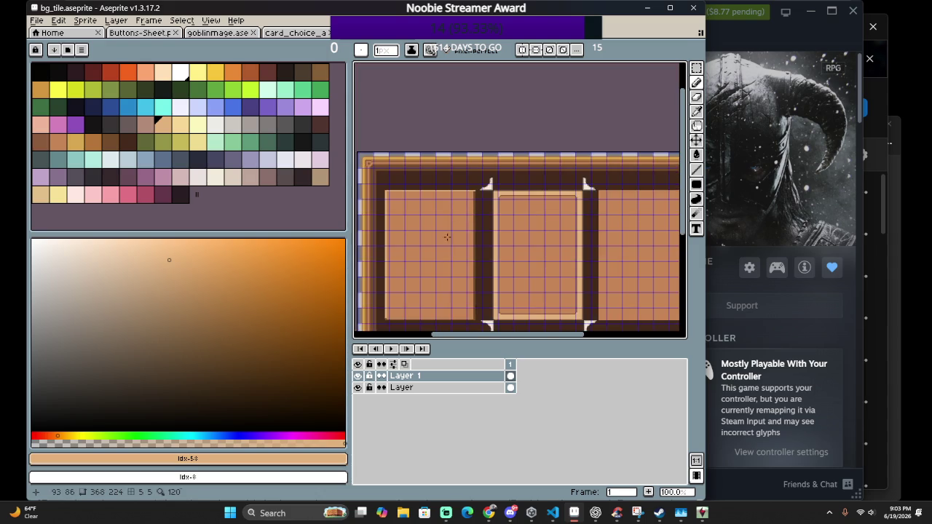
{"action": "scroll", "scroll_direction": "down", "scroll_amount": 3}
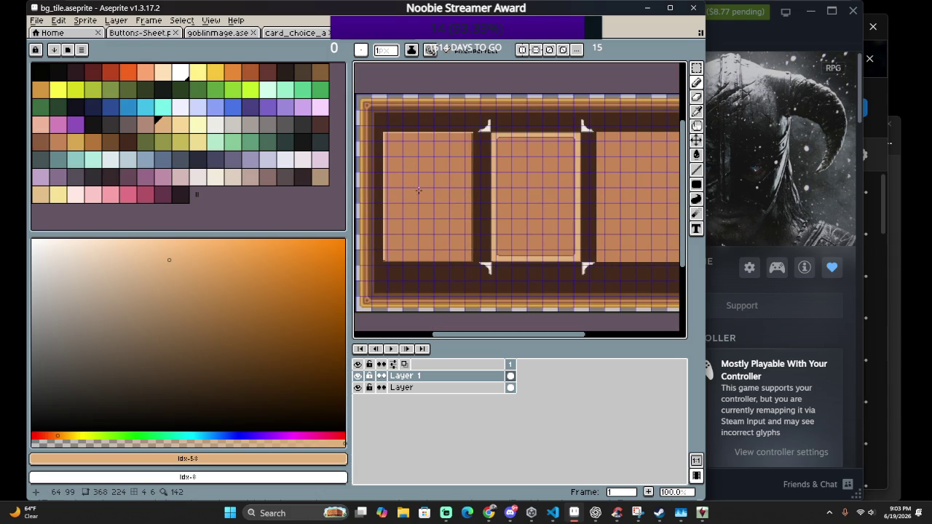
{"action": "scroll", "scroll_direction": "down", "scroll_amount": 3}
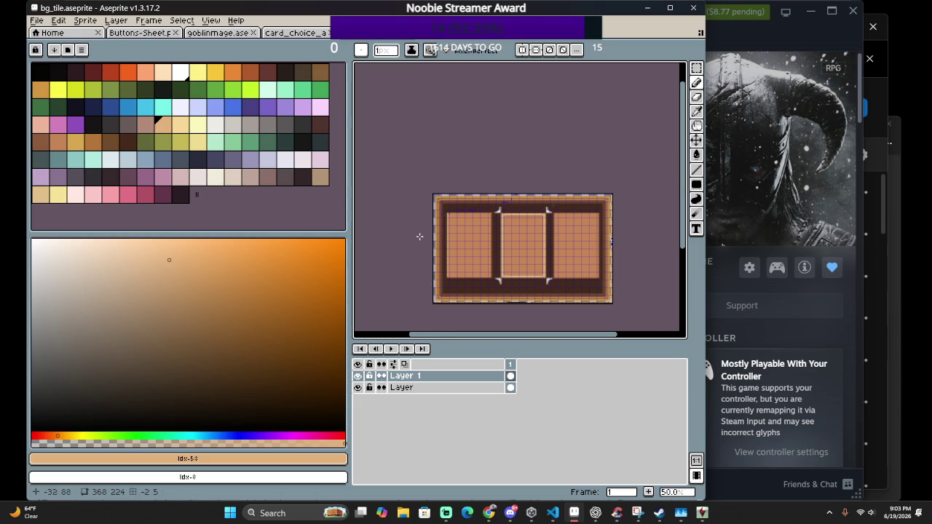
{"action": "scroll", "scroll_direction": "up", "scroll_amount": 3}
{"action": "left_click_drag", "start_coordinate": [415, 198], "coordinate": [354, 219]}
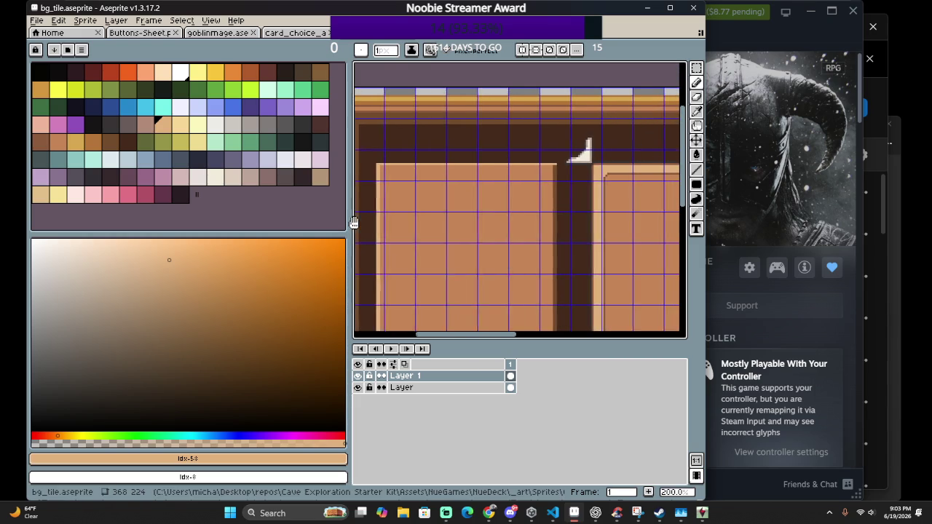
{"action": "scroll", "scroll_direction": "down", "scroll_amount": 3}
{"action": "key", "text": "ctrl+s"}
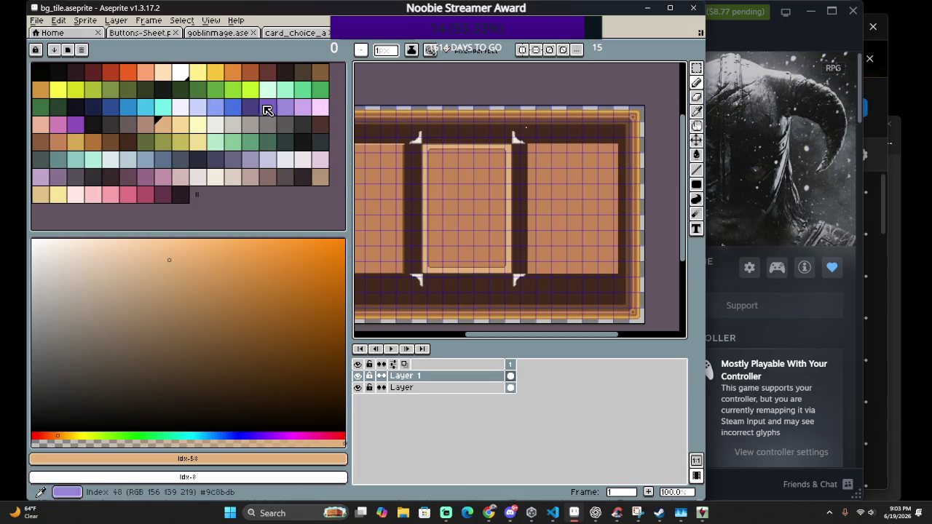
{"action": "left_click", "coordinate": [40, 21]}
{"action": "mouse_move", "coordinate": [64, 56]}
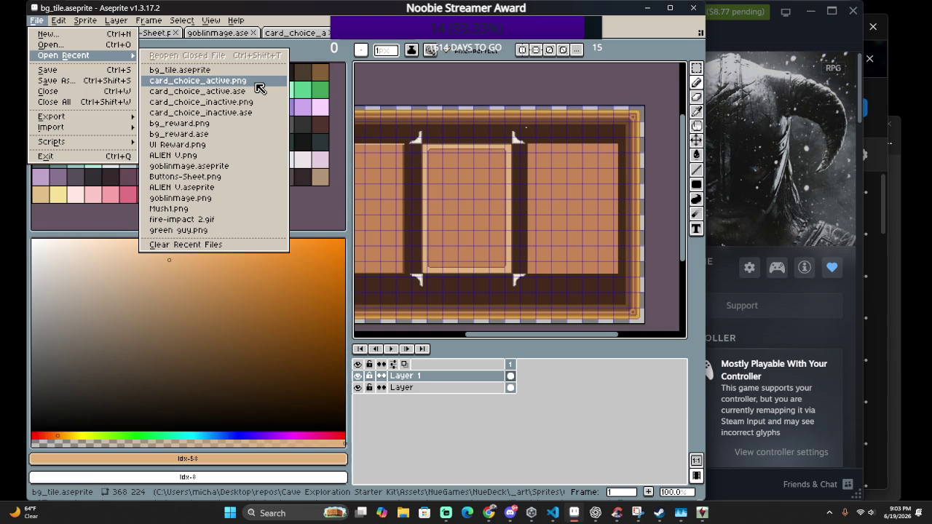
Try reopening card_choice_active.png from recent files and dismiss the file-not-found error
{"action": "left_click", "coordinate": [256, 82]}
{"action": "left_click", "coordinate": [364, 388]}
{"action": "left_click", "coordinate": [36, 20]}
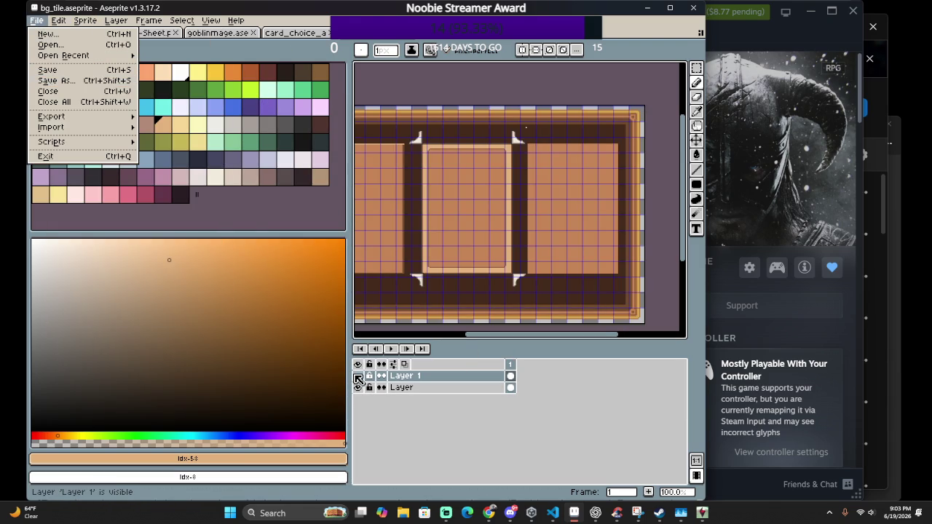
Hide Layer 1 so only the dark-brown tile shows, then select the Move tool
{"action": "left_click", "coordinate": [357, 378]}
{"action": "left_click", "coordinate": [358, 379]}
{"action": "scroll", "scroll_direction": "down", "scroll_amount": 3}
{"action": "scroll", "scroll_direction": "up", "scroll_amount": 3}
{"action": "scroll", "scroll_direction": "down", "scroll_amount": 3}
{"action": "key", "text": "v"}
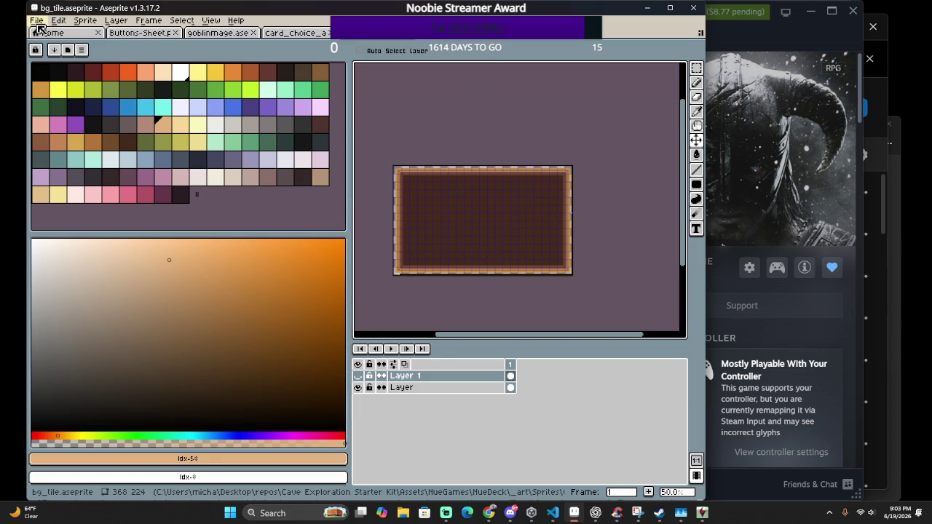
Export the sprite as bg_tile.png, accepting that PNG drops the layers
{"action": "left_click", "coordinate": [36, 21]}
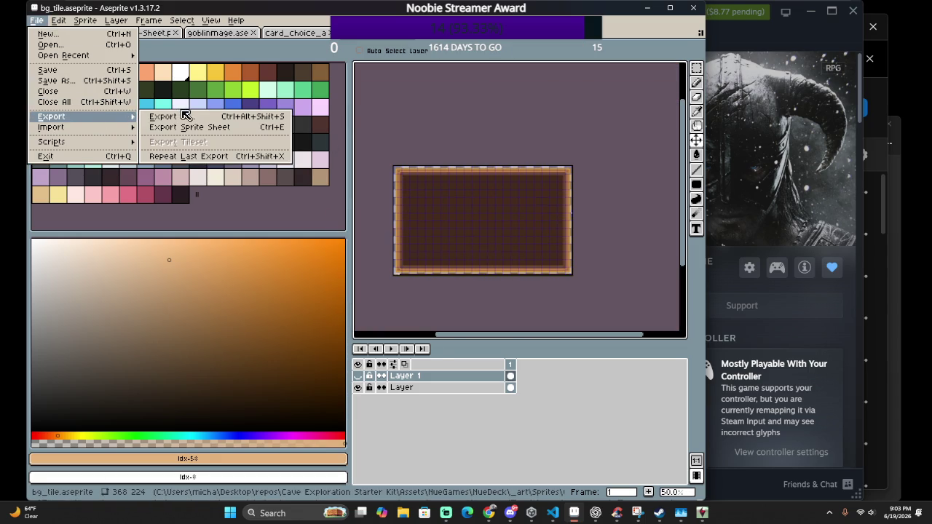
{"action": "left_click", "coordinate": [164, 116]}
{"action": "left_click", "coordinate": [547, 244]}
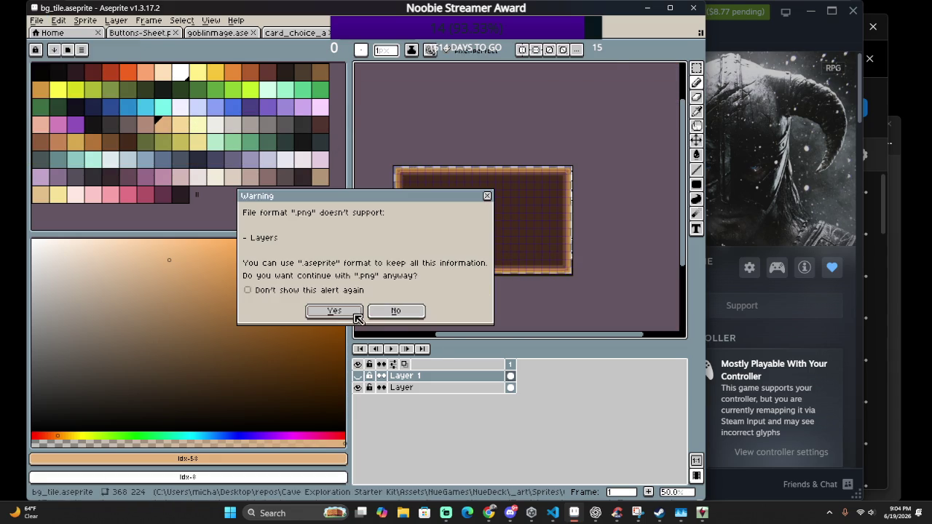
{"action": "left_click", "coordinate": [337, 310]}
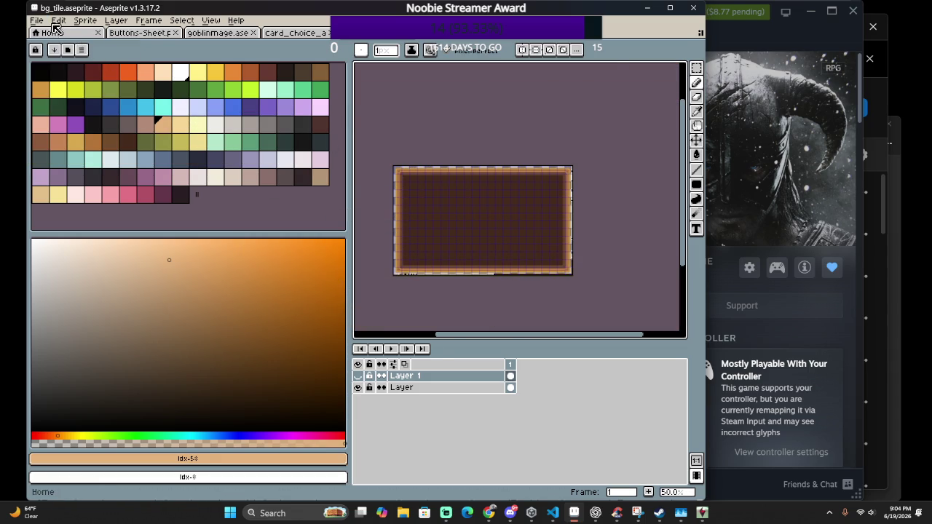
Try reopening card_choice_inactive.png from recent files and dismiss the file-not-found error
{"action": "left_click", "coordinate": [36, 21]}
{"action": "mouse_move", "coordinate": [64, 55]}
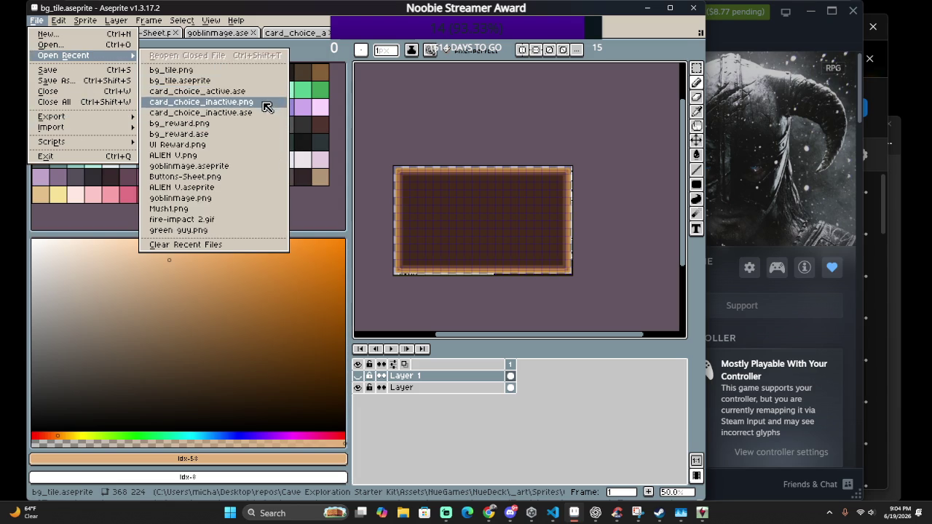
{"action": "left_click", "coordinate": [251, 102]}
{"action": "left_click", "coordinate": [364, 387]}
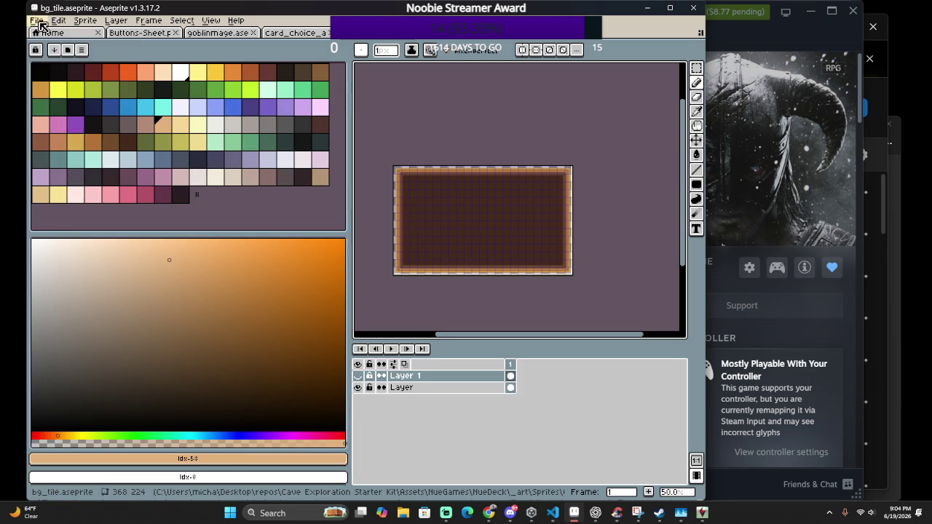
{"action": "left_click", "coordinate": [36, 20]}
{"action": "mouse_move", "coordinate": [64, 55]}
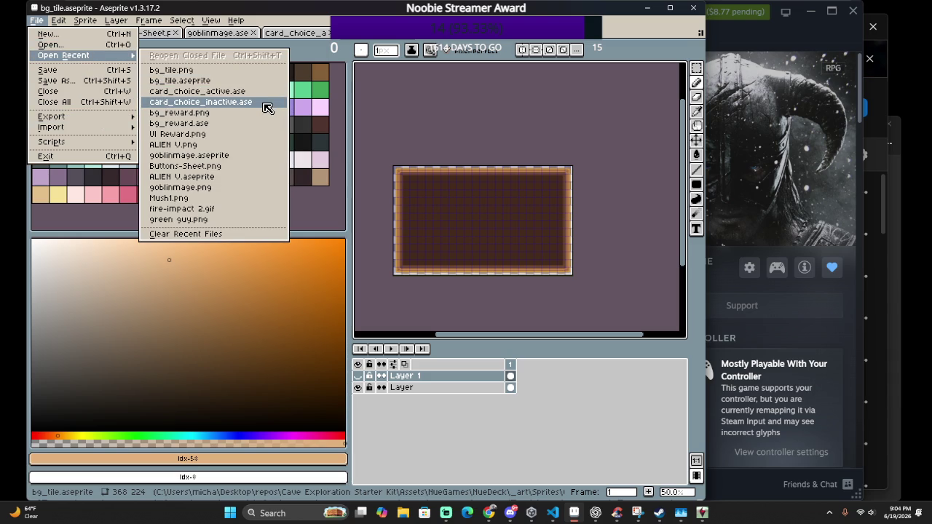
Retry the recent card_choice_inactive.ase, dismiss the not-found report, and browse the Characters and Downloads folders
{"action": "left_click", "coordinate": [267, 108]}
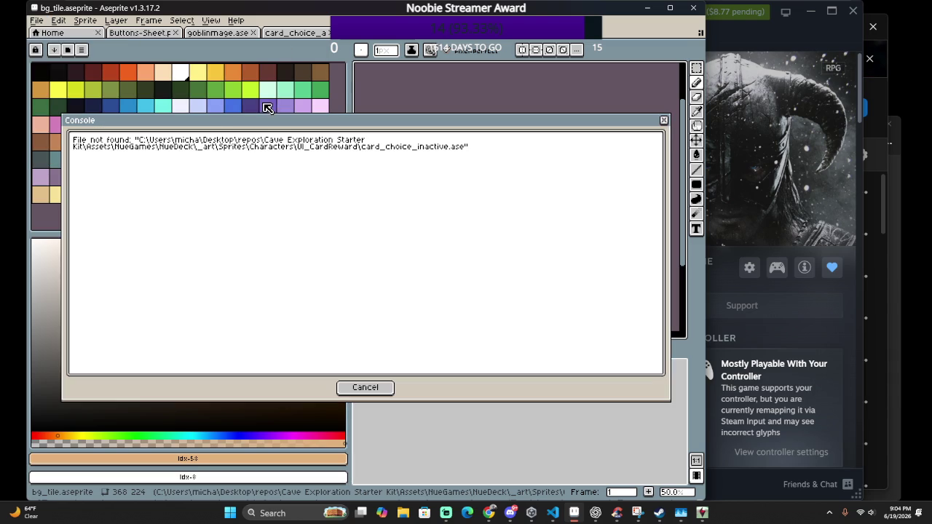
{"action": "left_click", "coordinate": [365, 387]}
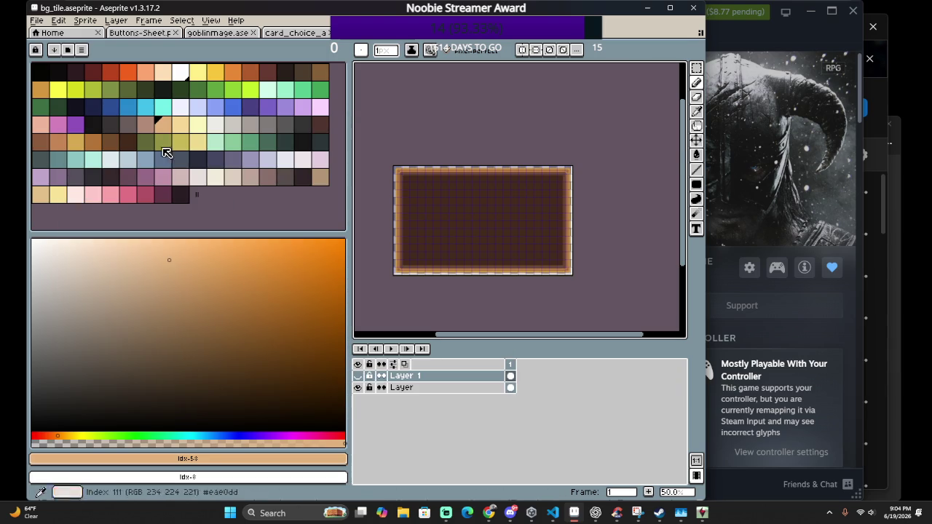
{"action": "left_click", "coordinate": [36, 20]}
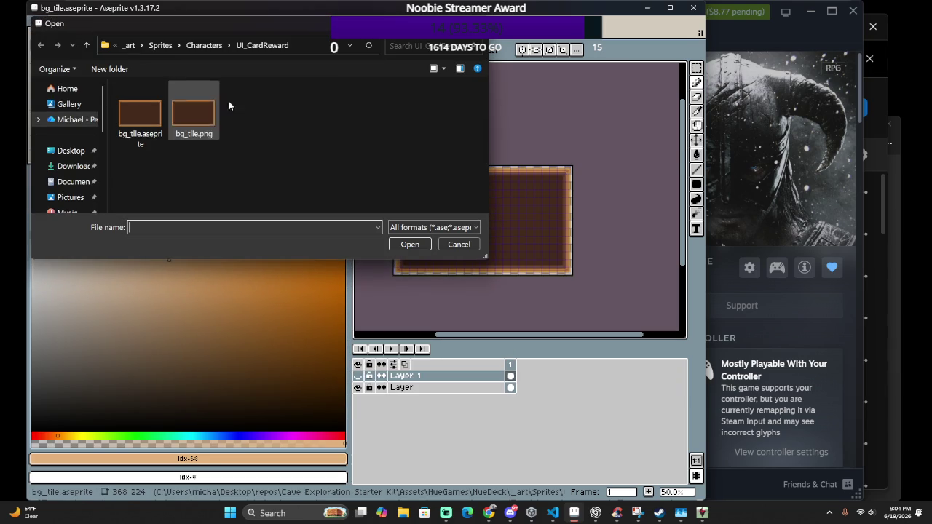
{"action": "left_click", "coordinate": [204, 45]}
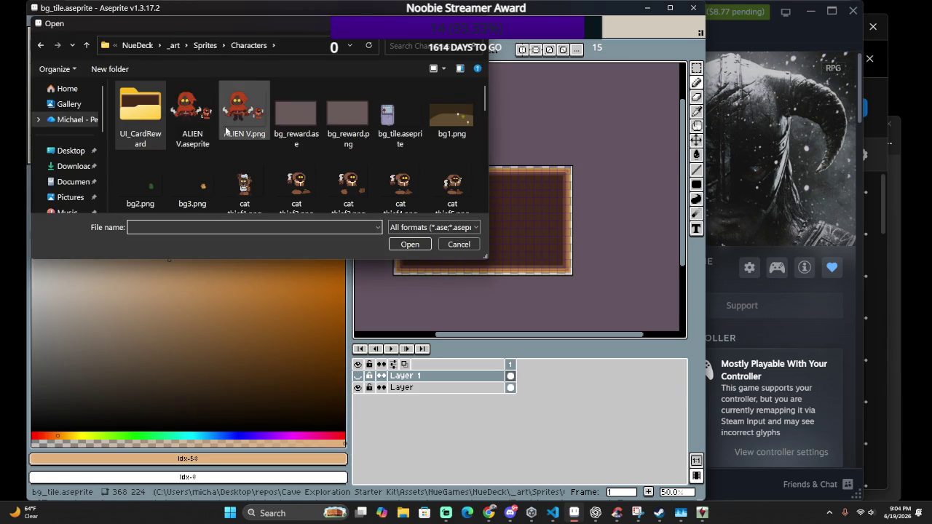
{"action": "scroll", "scroll_direction": "down", "scroll_amount": 3}
{"action": "scroll", "scroll_direction": "down", "scroll_amount": 3}
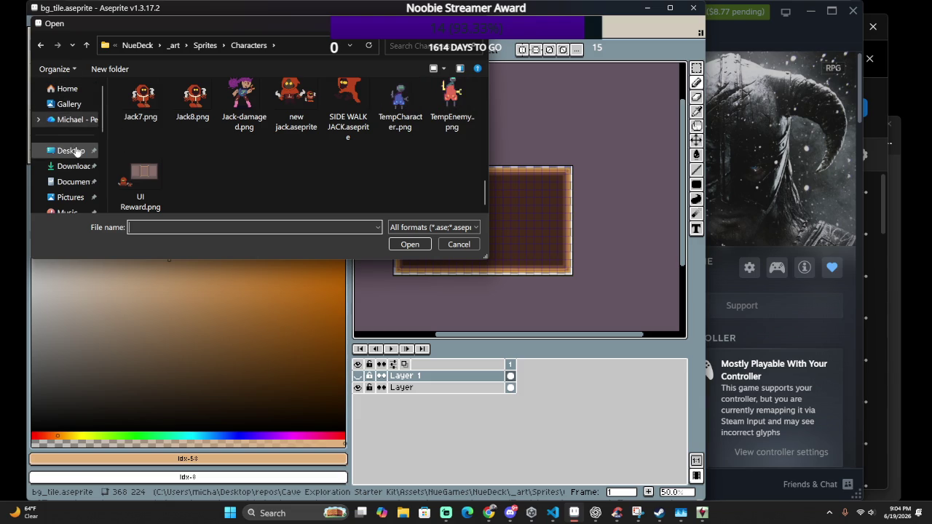
{"action": "left_click", "coordinate": [73, 169]}
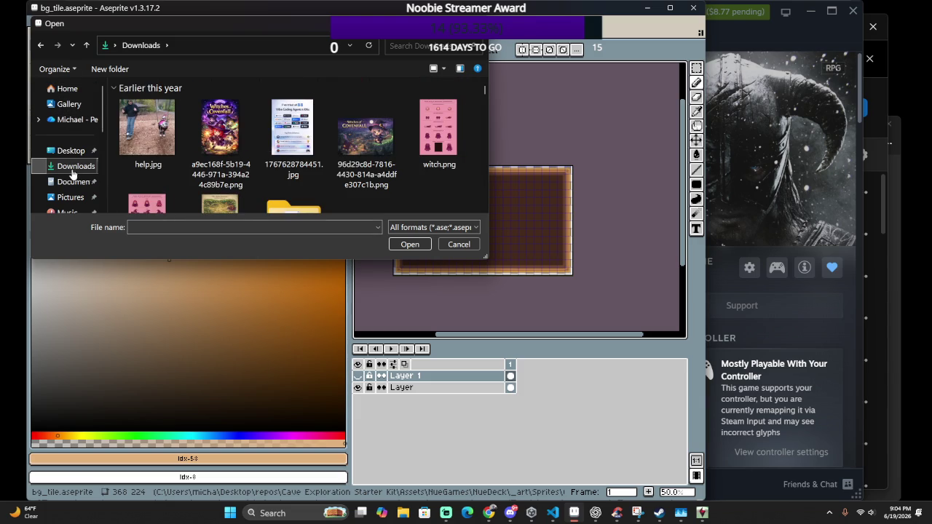
{"action": "left_click", "coordinate": [41, 45]}
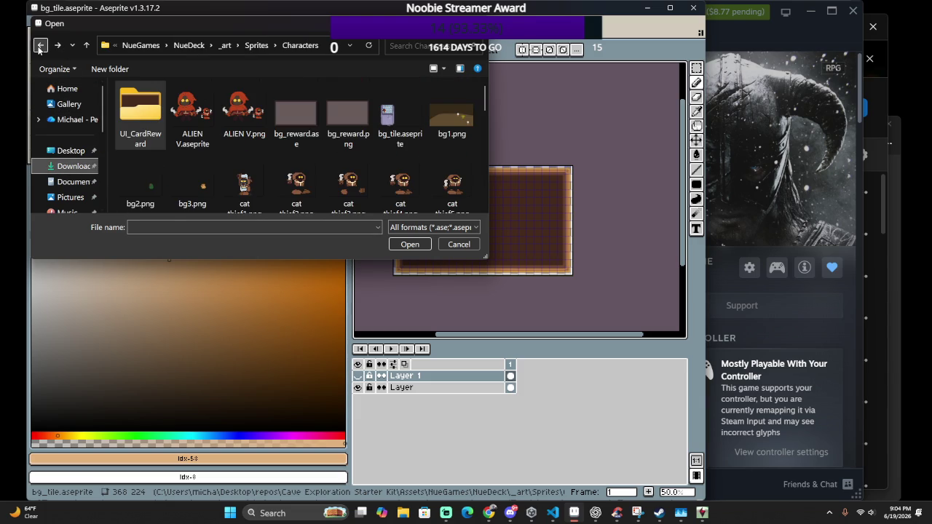
Go up to the Sprites folder and enter the UI_CardReward folder
{"action": "left_click", "coordinate": [205, 46]}
{"action": "scroll", "scroll_direction": "down", "scroll_amount": 3}
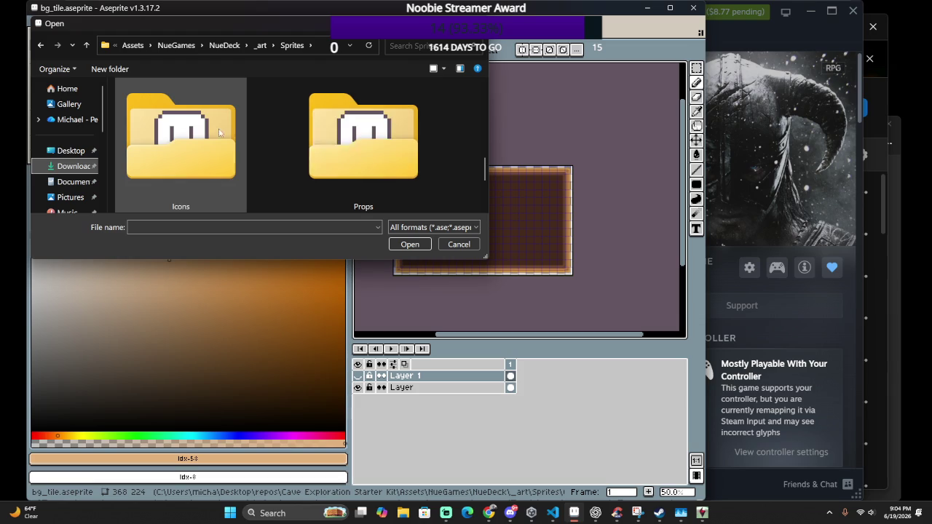
{"action": "scroll", "scroll_direction": "down", "scroll_amount": 3}
{"action": "scroll", "scroll_direction": "up", "scroll_amount": 3}
{"action": "scroll", "scroll_direction": "up", "scroll_amount": 3}
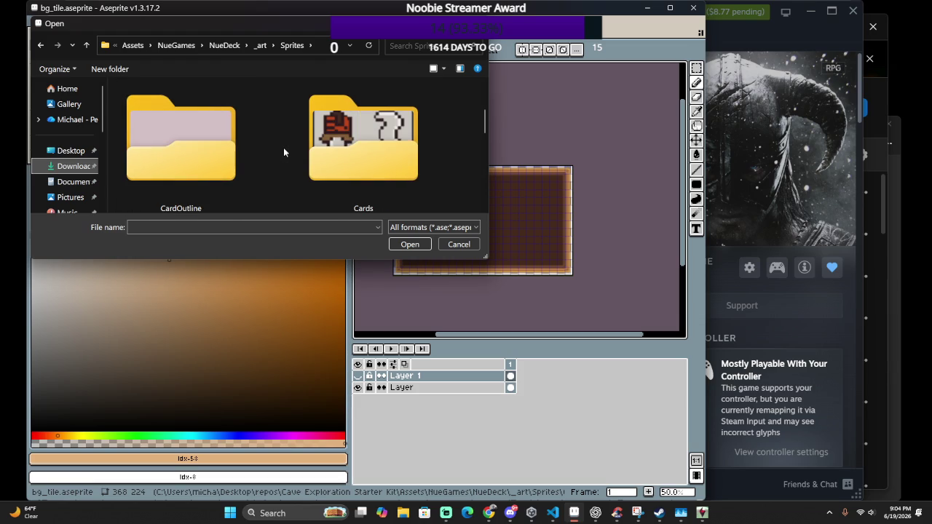
{"action": "scroll", "scroll_direction": "up", "scroll_amount": 3}
{"action": "scroll", "scroll_direction": "down", "scroll_amount": 3}
{"action": "scroll", "scroll_direction": "down", "scroll_amount": 3}
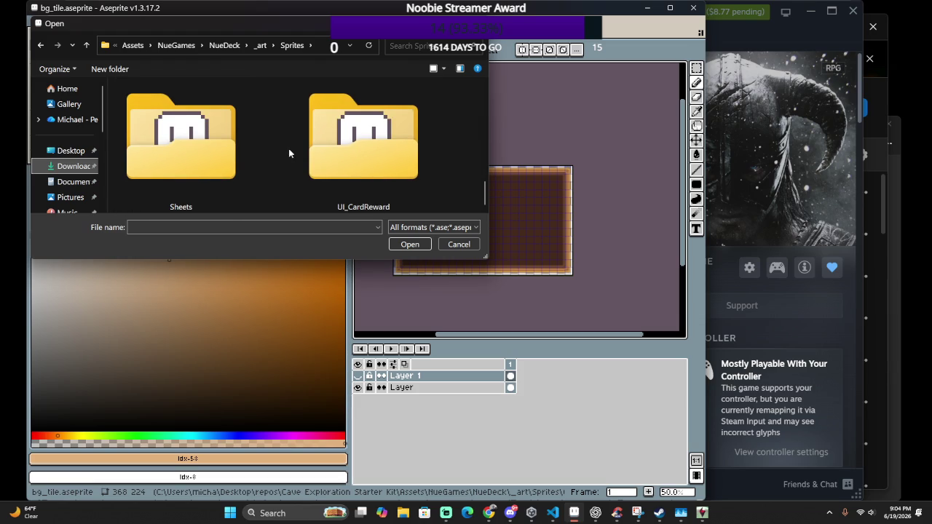
{"action": "double_click", "coordinate": [340, 155]}
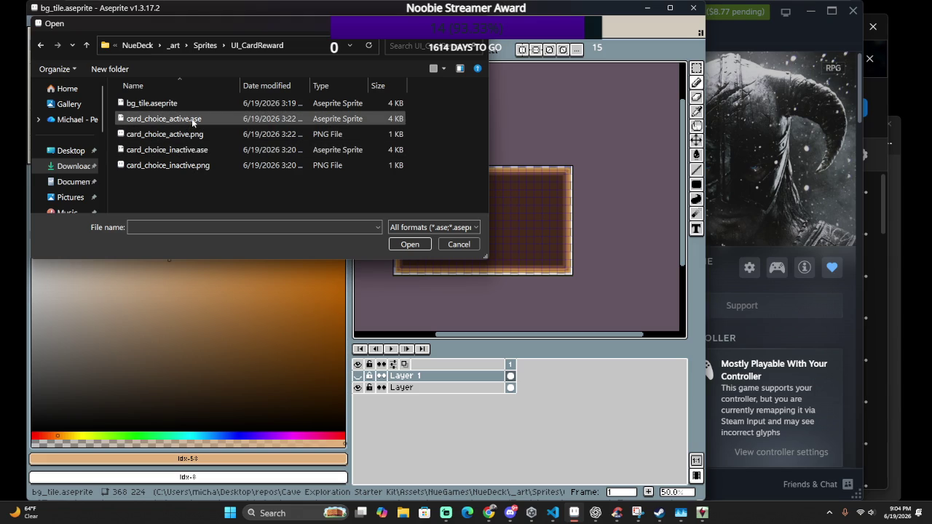
Open card_choice_inactive.ase and card_choice_active.ase together, then dismiss the file-not-found message
{"action": "left_click", "coordinate": [175, 104]}
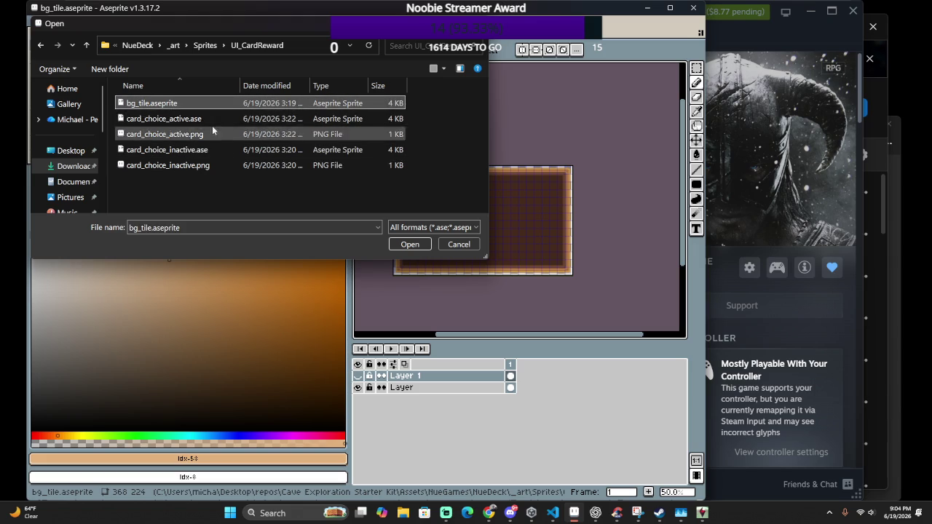
{"action": "left_click", "coordinate": [205, 149]}
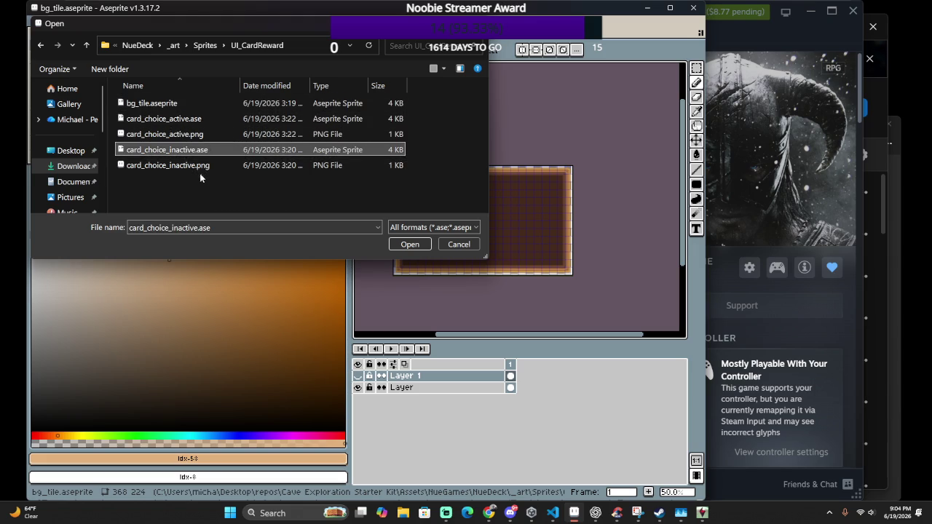
{"action": "left_click", "coordinate": [200, 119]}
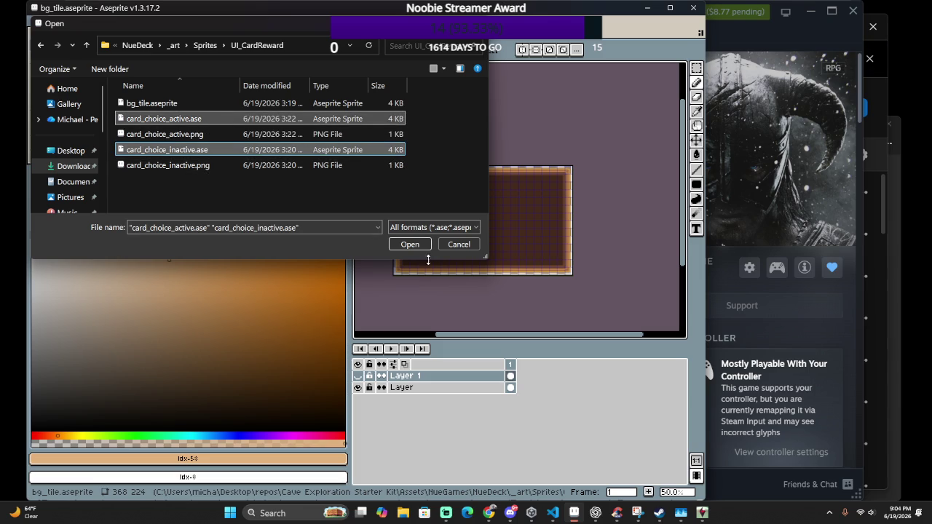
{"action": "left_click", "coordinate": [418, 245]}
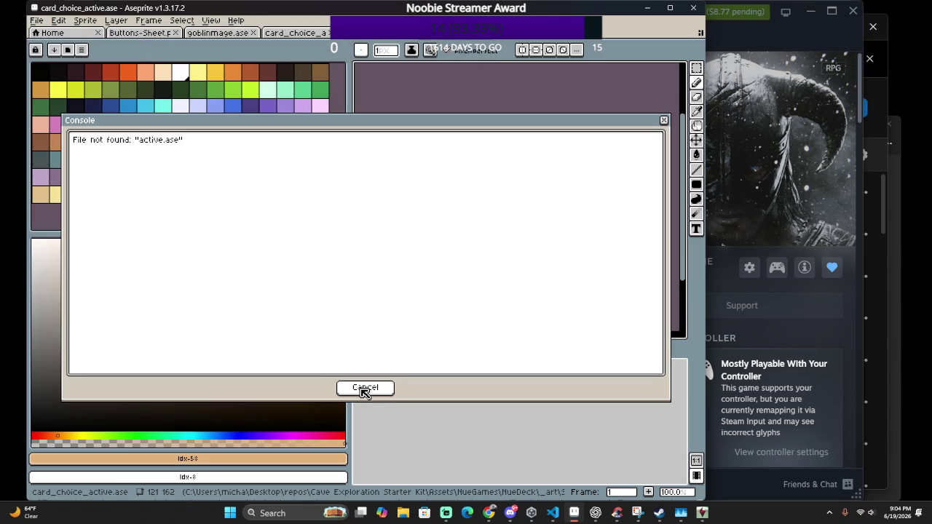
{"action": "left_click", "coordinate": [362, 391]}
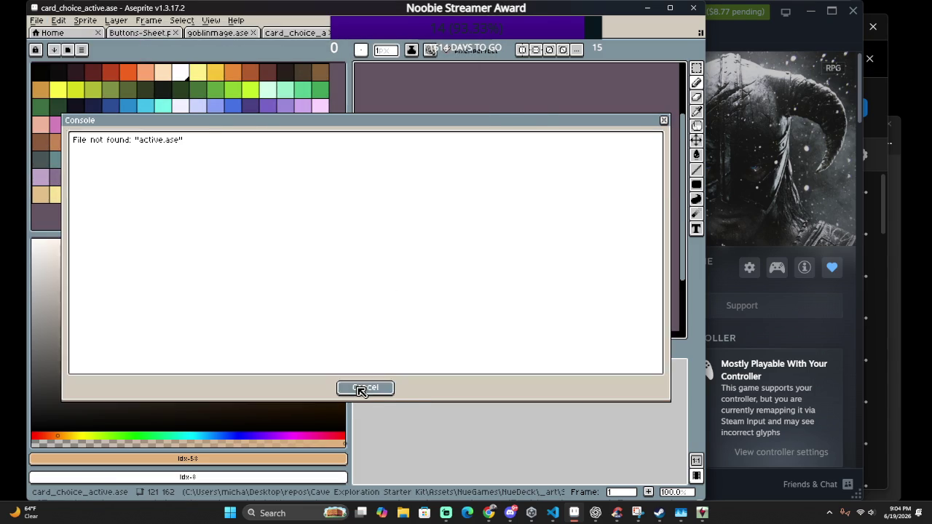
Make a trial Replace Color on the card's pinkish fill, then cancel a second attempt
{"action": "scroll", "scroll_direction": "up", "scroll_amount": 3}
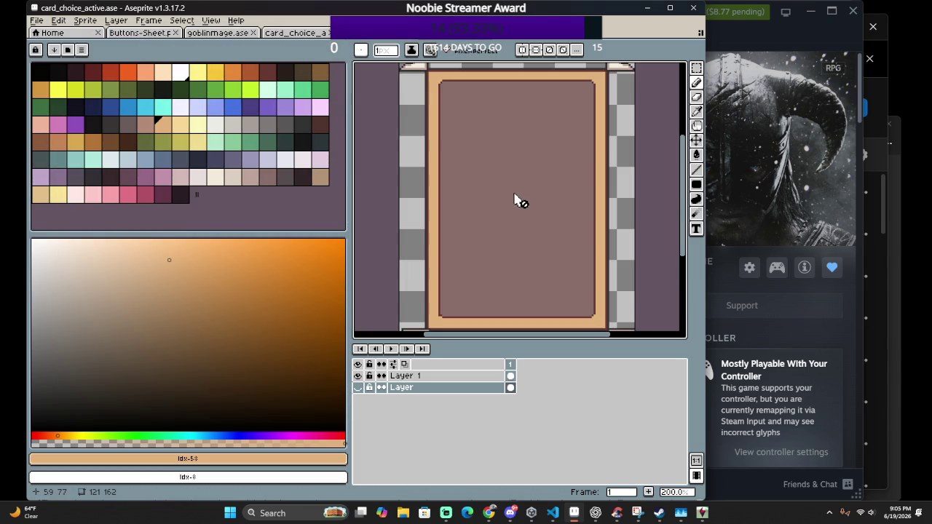
{"action": "scroll", "scroll_direction": "down", "scroll_amount": 3}
{"action": "key", "text": "g"}
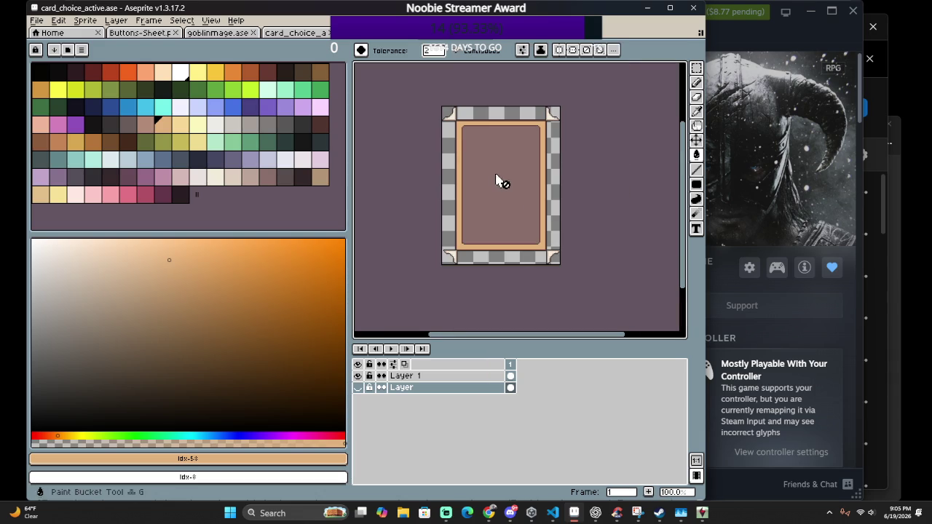
{"action": "scroll", "scroll_direction": "up", "scroll_amount": 3}
{"action": "key", "text": "shift+r"}
{"action": "left_click_drag", "start_coordinate": [615, 234], "coordinate": [511, 188]}
{"action": "left_click", "coordinate": [664, 243]}
{"action": "key", "text": "shift+r"}
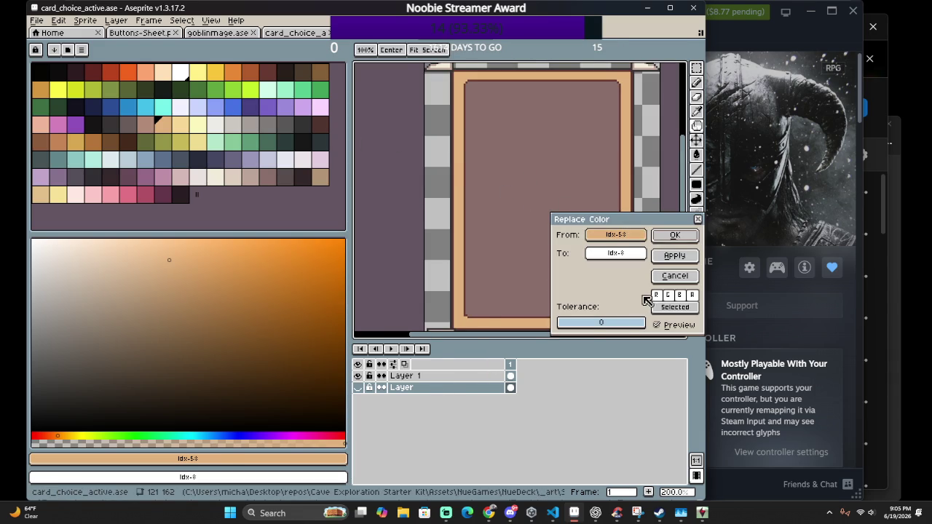
{"action": "left_click", "coordinate": [674, 275]}
On Layer 1, preview gold, red and pink palette colours as the border replacement
{"action": "left_click", "coordinate": [419, 375]}
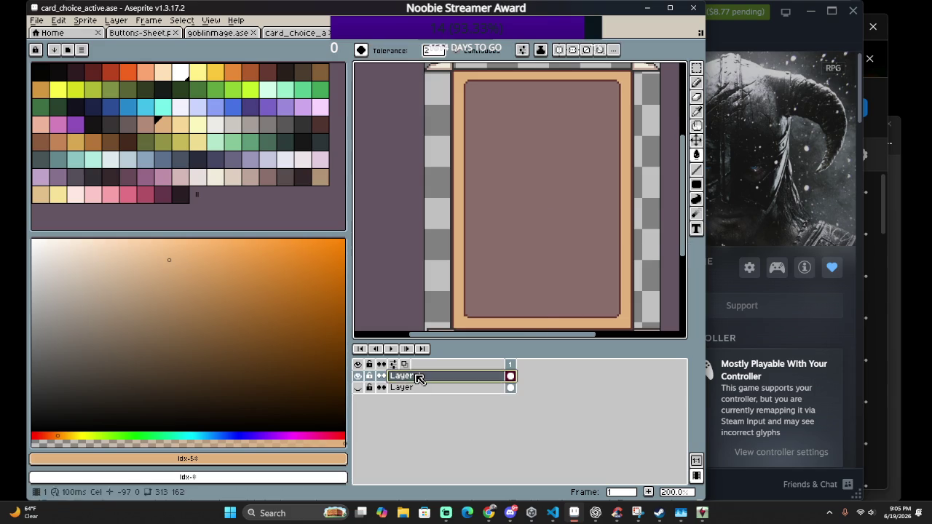
{"action": "key", "text": "Return"}
{"action": "key", "text": "shift+r"}
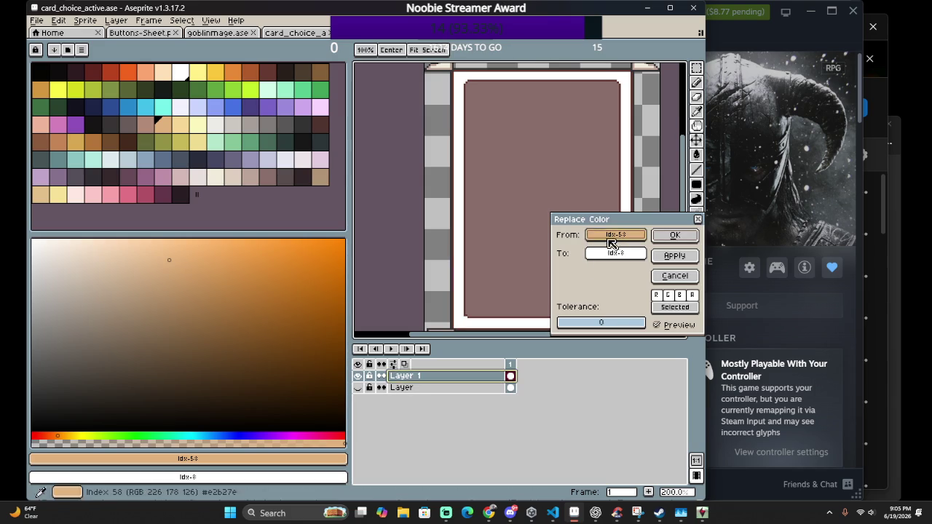
{"action": "left_click", "coordinate": [80, 140]}
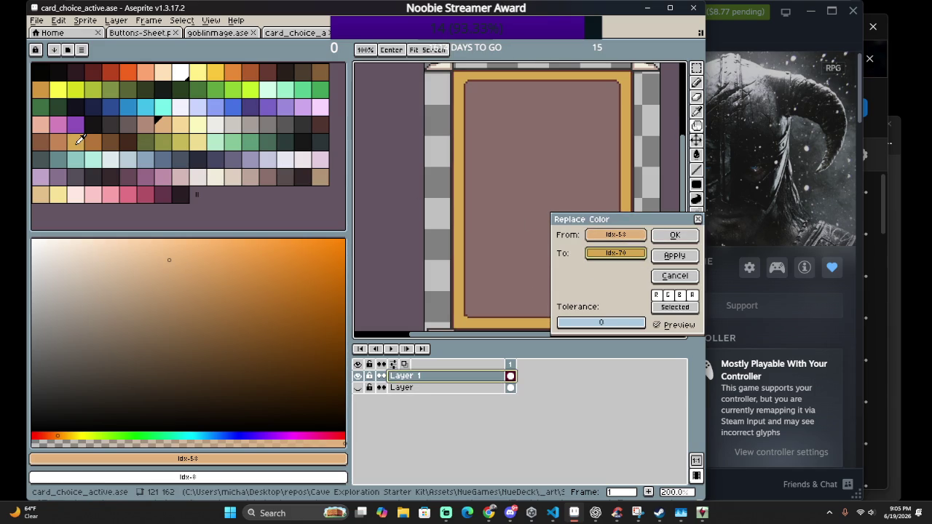
{"action": "left_click", "coordinate": [196, 124]}
{"action": "left_click", "coordinate": [197, 160]}
{"action": "left_click", "coordinate": [156, 193]}
{"action": "left_click", "coordinate": [129, 193]}
{"action": "left_click", "coordinate": [94, 191]}
{"action": "left_click", "coordinate": [128, 188]}
{"action": "left_click", "coordinate": [119, 190]}
Compare orange, near-white and yellow swatches, then recolour the tan border to light yellow index 9
{"action": "left_click", "coordinate": [93, 72]}
{"action": "left_click", "coordinate": [145, 71]}
{"action": "left_click", "coordinate": [110, 71]}
{"action": "left_click", "coordinate": [130, 69]}
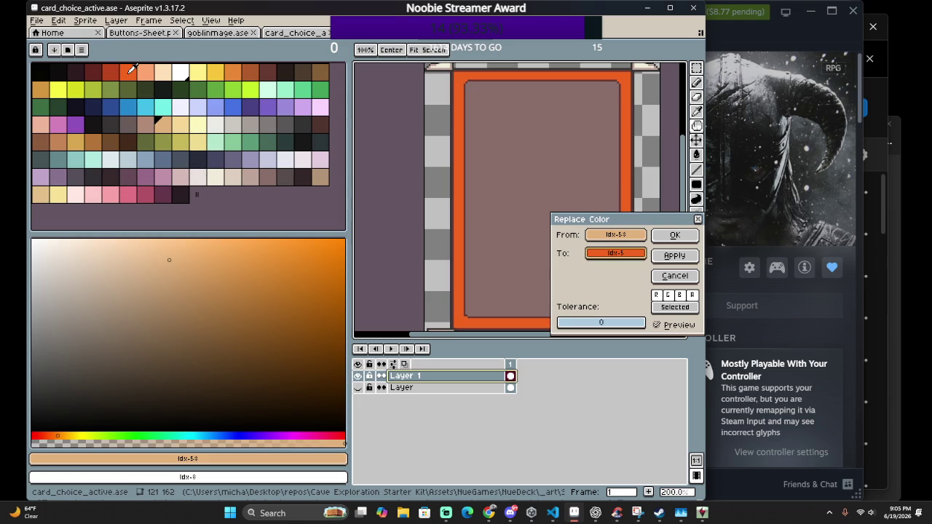
{"action": "left_click", "coordinate": [110, 71]}
{"action": "left_click", "coordinate": [129, 71]}
{"action": "left_click", "coordinate": [180, 70]}
{"action": "left_click", "coordinate": [198, 69]}
{"action": "left_click", "coordinate": [215, 69]}
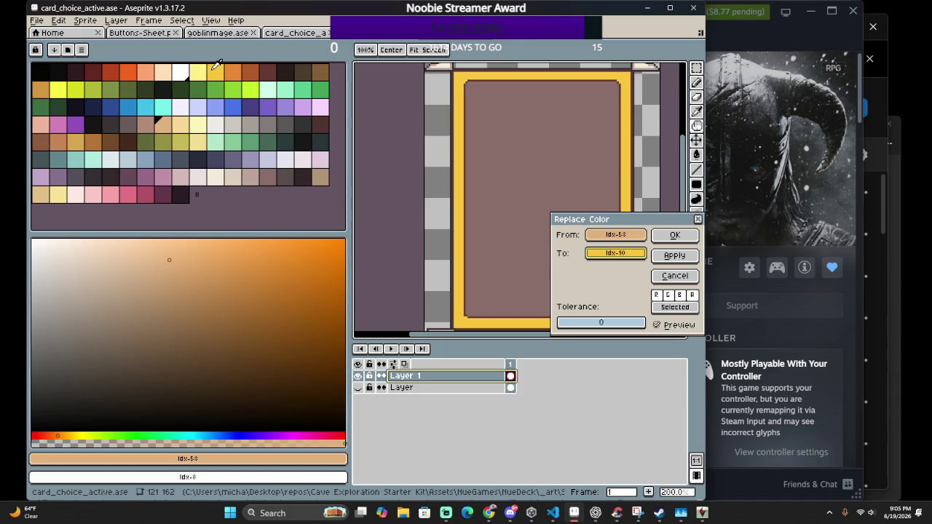
{"action": "left_click", "coordinate": [204, 70]}
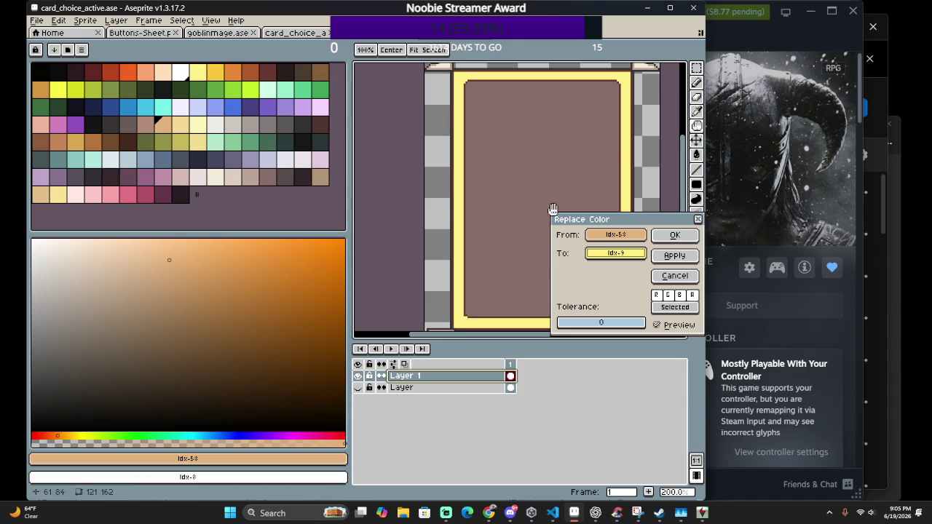
{"action": "left_click", "coordinate": [673, 235]}
{"action": "scroll", "scroll_direction": "up", "scroll_amount": 3}
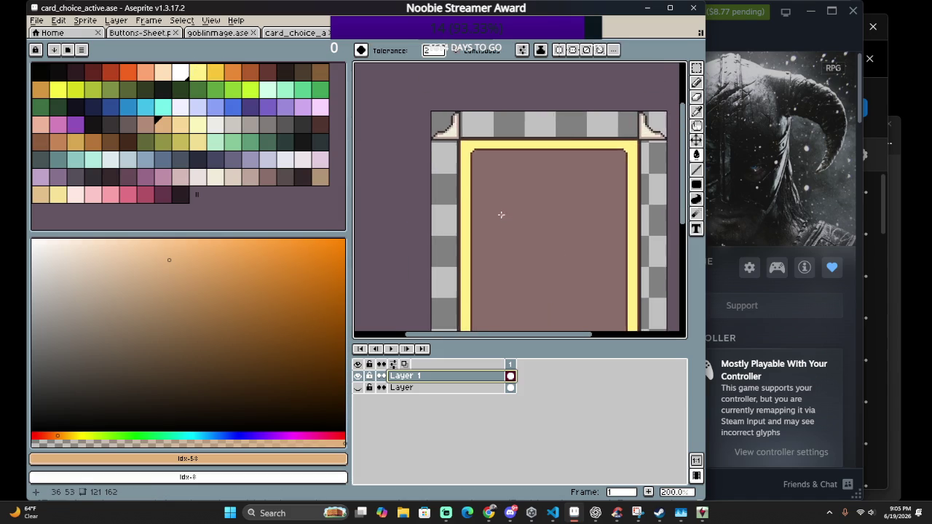
Recolour the card's dark outline to gold with Replace Color
{"action": "scroll", "scroll_direction": "up", "scroll_amount": 3}
{"action": "scroll", "scroll_direction": "up", "scroll_amount": 3}
{"action": "scroll", "scroll_direction": "up", "scroll_amount": 3}
{"action": "key", "text": "shift+r"}
{"action": "left_click", "coordinate": [572, 187]}
{"action": "left_click", "coordinate": [563, 176]}
{"action": "left_click_drag", "start_coordinate": [626, 254], "coordinate": [75, 142]}
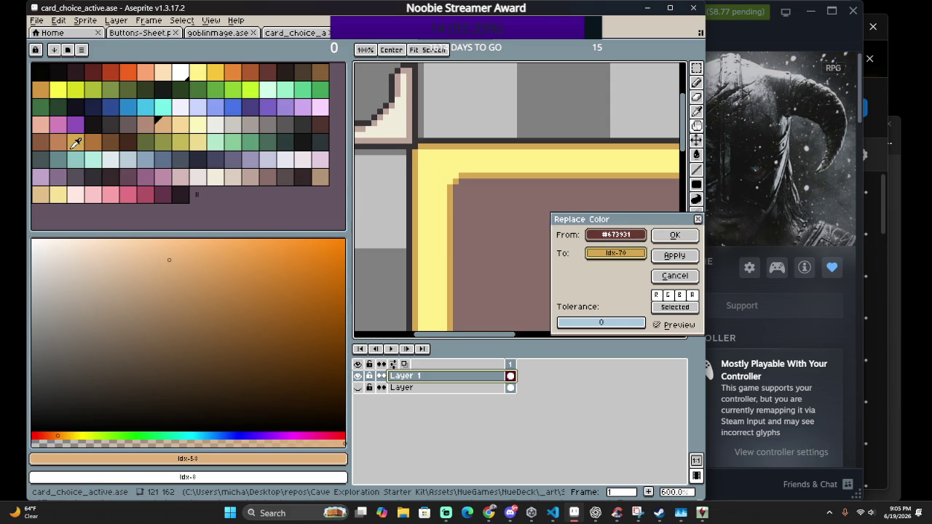
{"action": "left_click", "coordinate": [675, 240]}
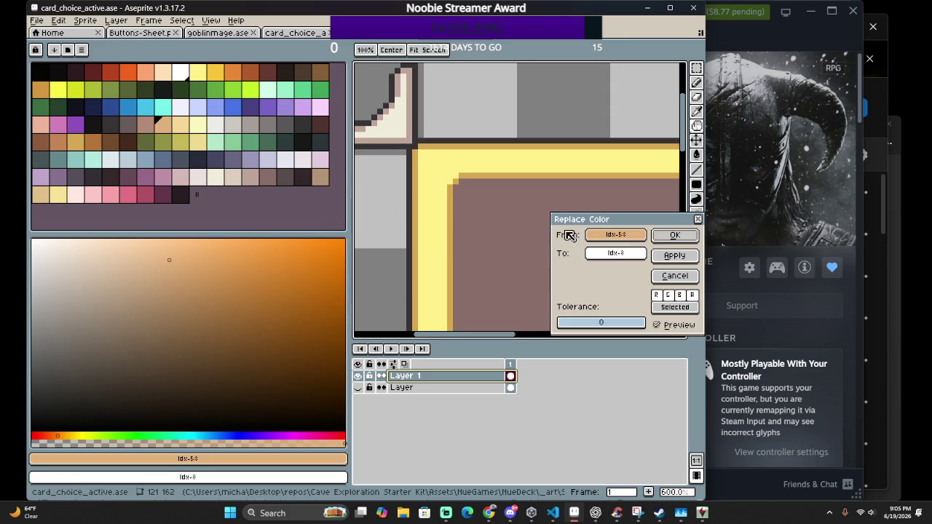
Replace the card's pinkish interior fill with dark brown index 67
{"action": "left_click_drag", "start_coordinate": [616, 239], "coordinate": [485, 206]}
{"action": "left_click_drag", "start_coordinate": [611, 250], "coordinate": [338, 125]}
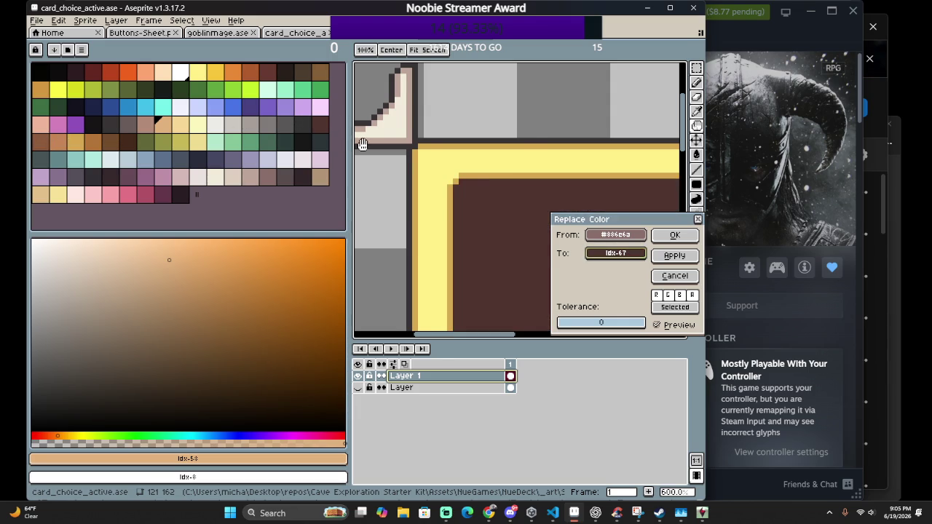
{"action": "scroll", "scroll_direction": "down", "scroll_amount": 3}
{"action": "left_click_drag", "start_coordinate": [512, 224], "coordinate": [529, 316]}
{"action": "scroll", "scroll_direction": "down", "scroll_amount": 3}
{"action": "scroll", "scroll_direction": "up", "scroll_amount": 3}
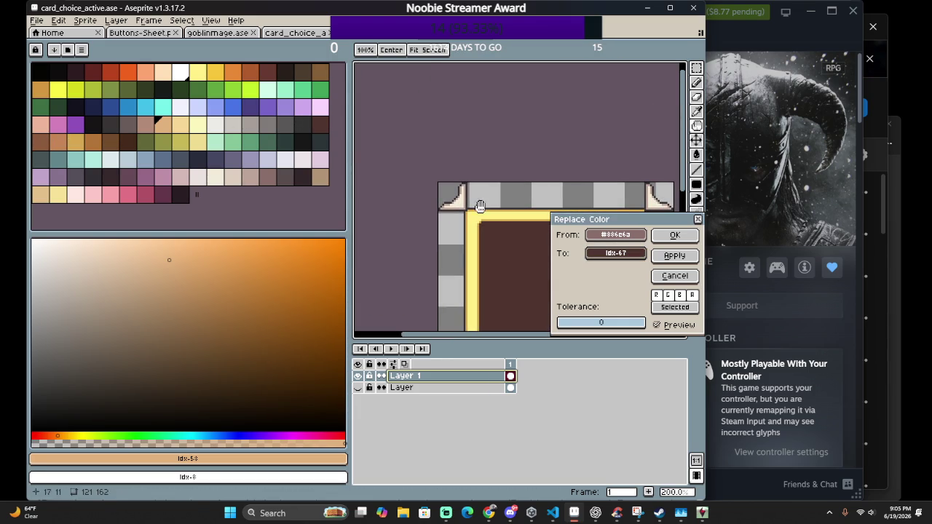
{"action": "scroll", "scroll_direction": "up", "scroll_amount": 3}
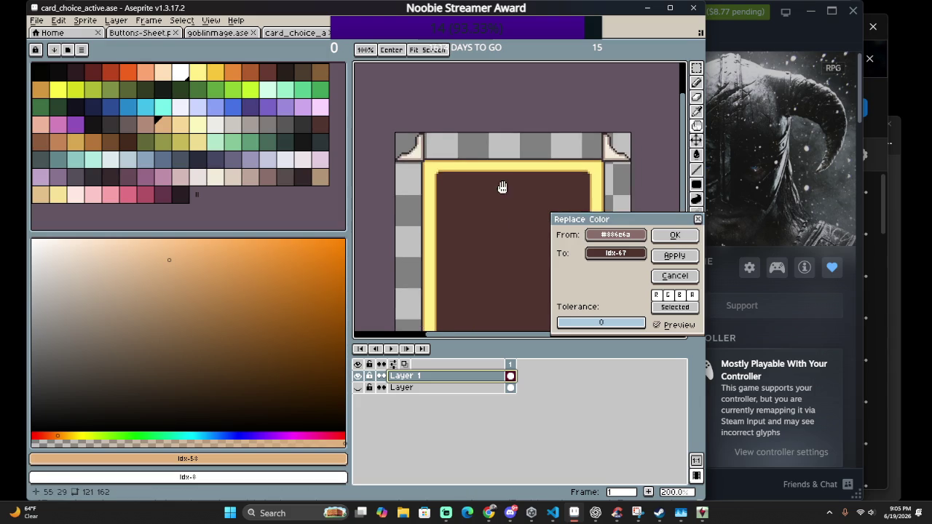
{"action": "scroll", "scroll_direction": "up", "scroll_amount": 3}
{"action": "left_click", "coordinate": [675, 235]}
Turn the thin outline around the yellow border brown, index 63
{"action": "key", "text": "shift+r"}
{"action": "left_click", "coordinate": [517, 181]}
{"action": "left_click", "coordinate": [519, 197]}
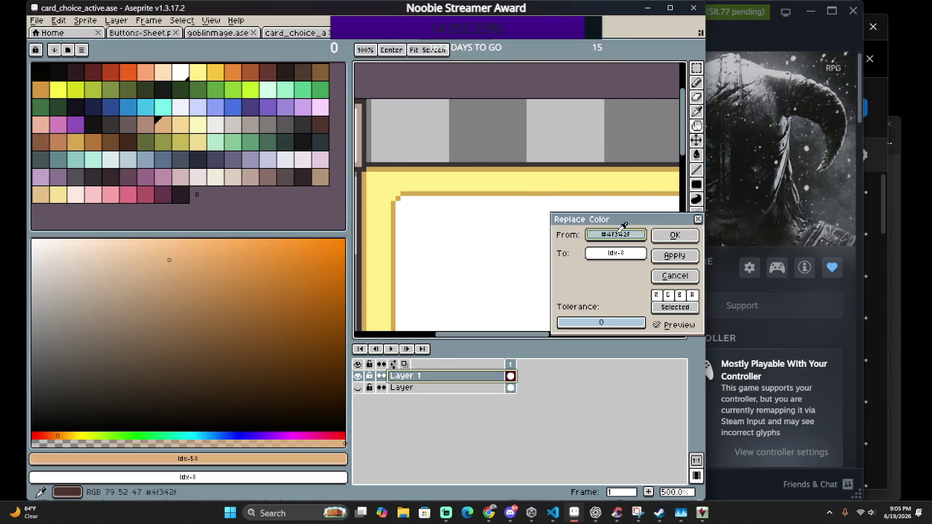
{"action": "left_click", "coordinate": [551, 194]}
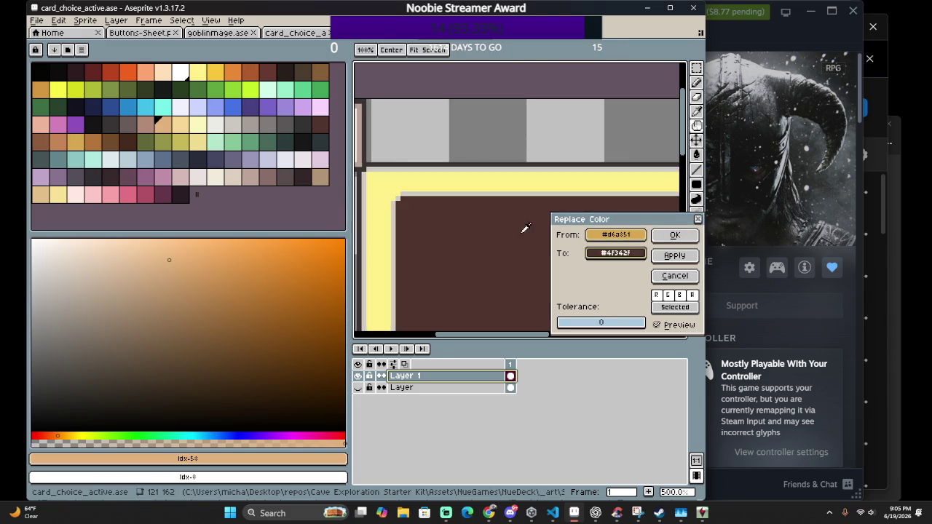
{"action": "left_click", "coordinate": [68, 140]}
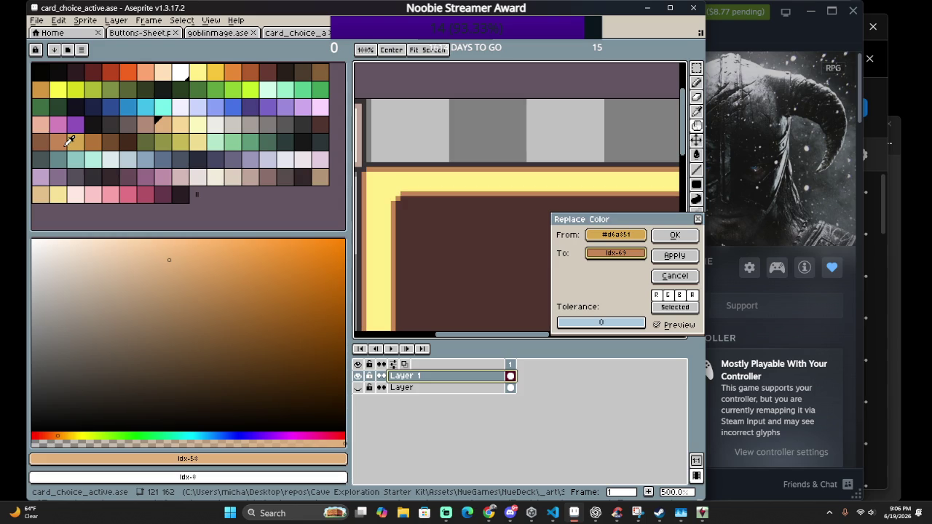
{"action": "left_click", "coordinate": [49, 140]}
{"action": "left_click", "coordinate": [62, 142]}
{"action": "left_click", "coordinate": [674, 235]}
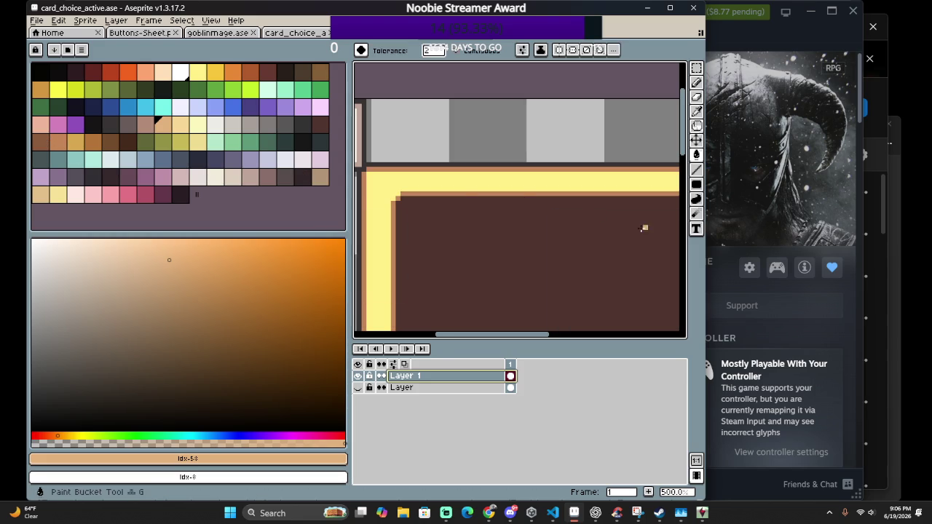
Zoom out to check the finished card, then save card_choice_active.ase with Ctrl+S
{"action": "scroll", "scroll_direction": "down", "scroll_amount": 3}
{"action": "scroll", "scroll_direction": "down", "scroll_amount": 3}
{"action": "scroll", "scroll_direction": "up", "scroll_amount": 3}
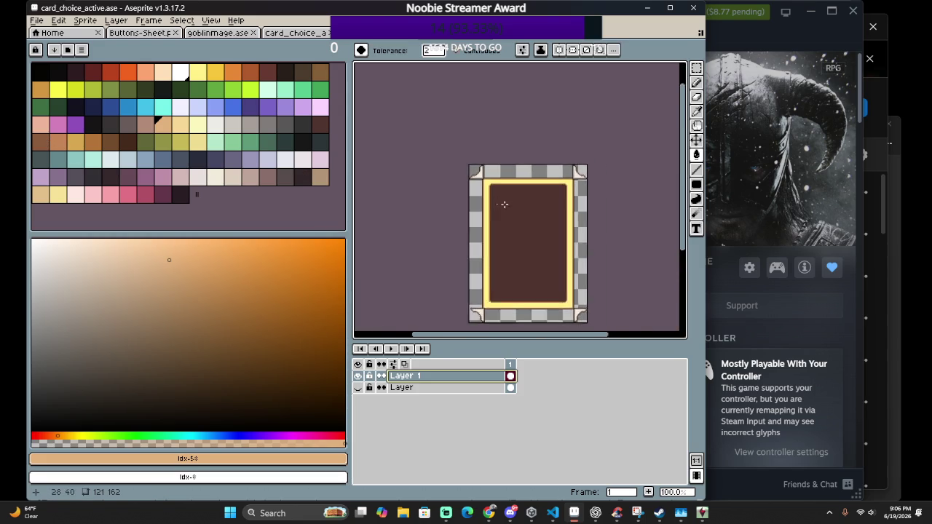
{"action": "scroll", "scroll_direction": "up", "scroll_amount": 3}
{"action": "scroll", "scroll_direction": "up", "scroll_amount": 3}
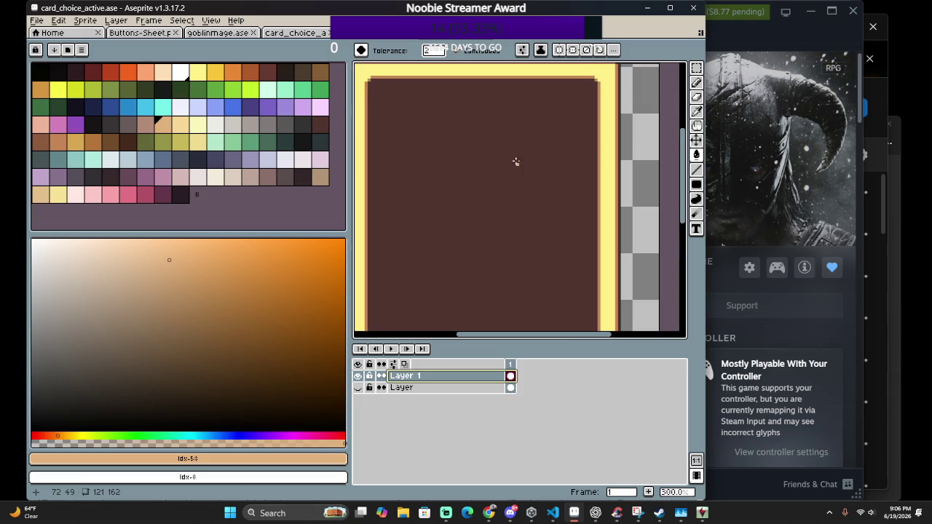
{"action": "scroll", "scroll_direction": "up", "scroll_amount": 3}
{"action": "scroll", "scroll_direction": "up", "scroll_amount": 3}
{"action": "scroll", "scroll_direction": "down", "scroll_amount": 3}
{"action": "scroll", "scroll_direction": "down", "scroll_amount": 3}
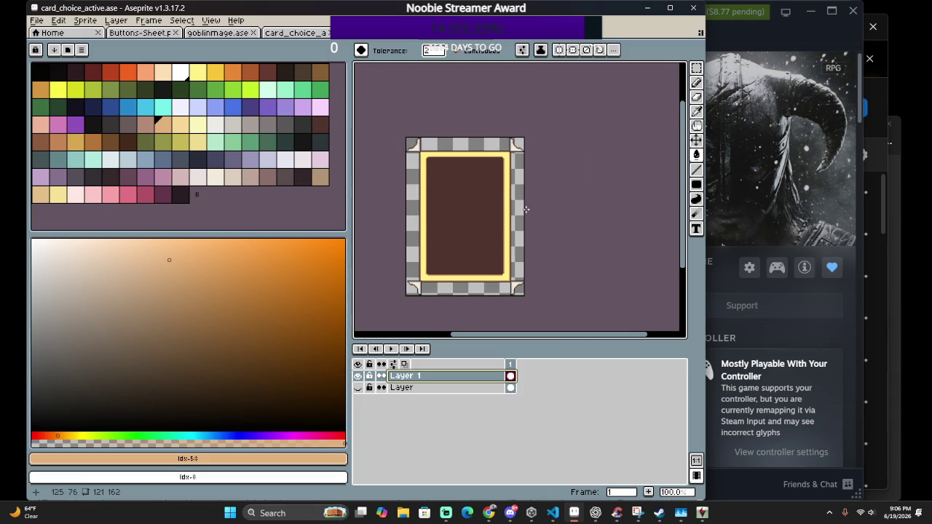
{"action": "key", "text": "ctrl+s"}
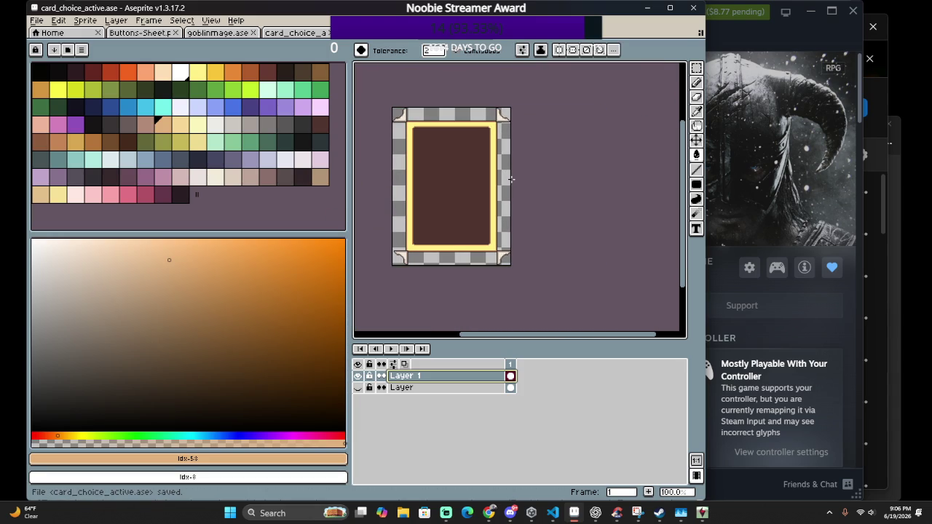
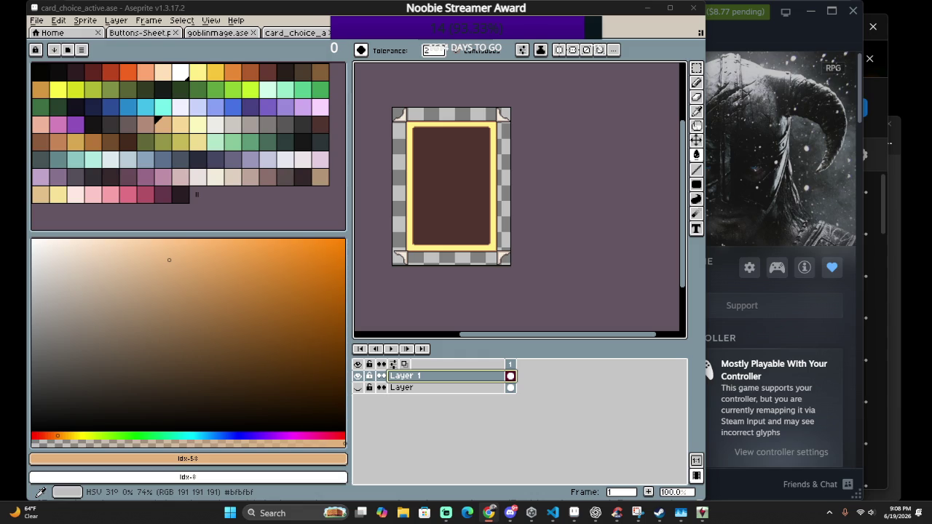
Fill the inner card panel with golden tan after undoing an orange fill
{"action": "left_click", "coordinate": [58, 141]}
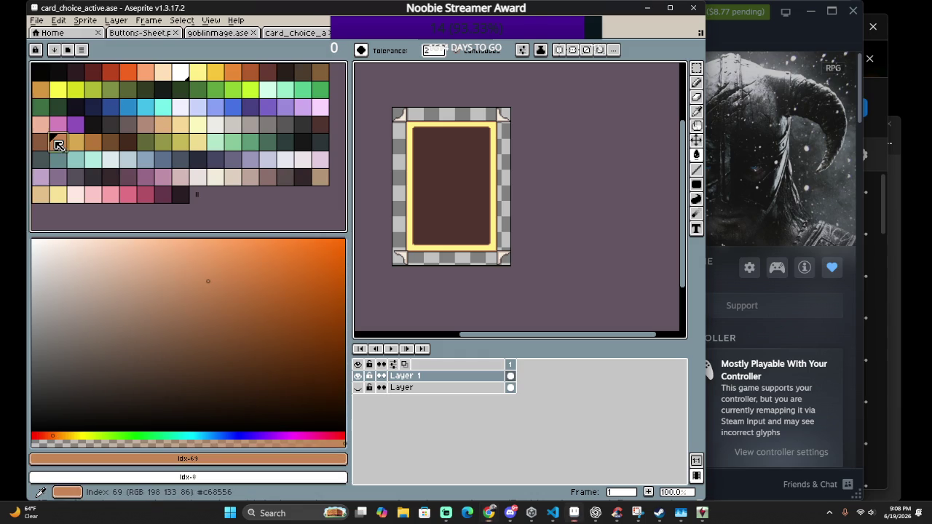
{"action": "left_click", "coordinate": [486, 209]}
{"action": "scroll", "scroll_direction": "up", "scroll_amount": 3}
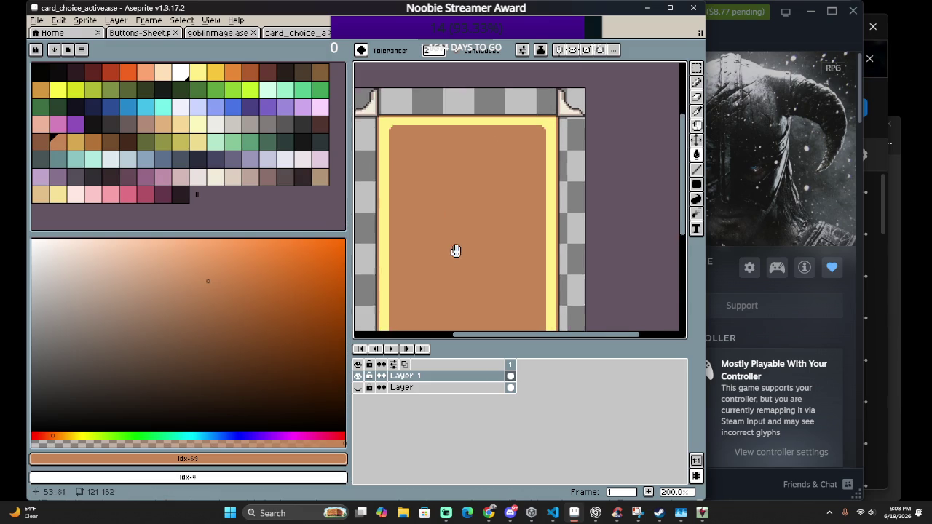
{"action": "key", "text": "ctrl+z"}
{"action": "left_click", "coordinate": [75, 141]}
{"action": "left_click", "coordinate": [471, 202]}
{"action": "scroll", "scroll_direction": "down", "scroll_amount": 3}
{"action": "scroll", "scroll_direction": "up", "scroll_amount": 3}
{"action": "scroll", "scroll_direction": "up", "scroll_amount": 3}
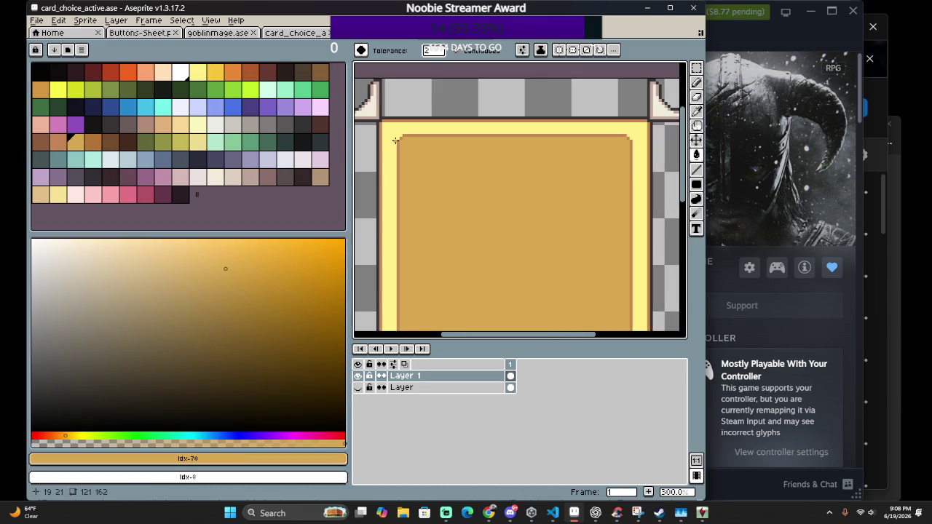
{"action": "scroll", "scroll_direction": "up", "scroll_amount": 3}
Fill the pale yellow border band with gold, then try and undo a tan panel fill
{"action": "left_click", "coordinate": [386, 128]}
{"action": "scroll", "scroll_direction": "down", "scroll_amount": 3}
{"action": "scroll", "scroll_direction": "up", "scroll_amount": 3}
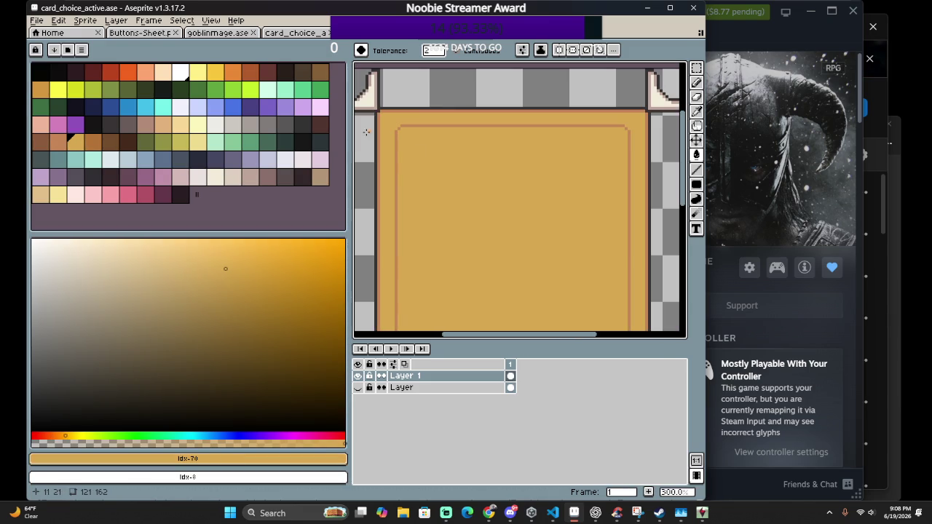
{"action": "key", "text": "["}
{"action": "left_click", "coordinate": [445, 192]}
{"action": "scroll", "scroll_direction": "down", "scroll_amount": 3}
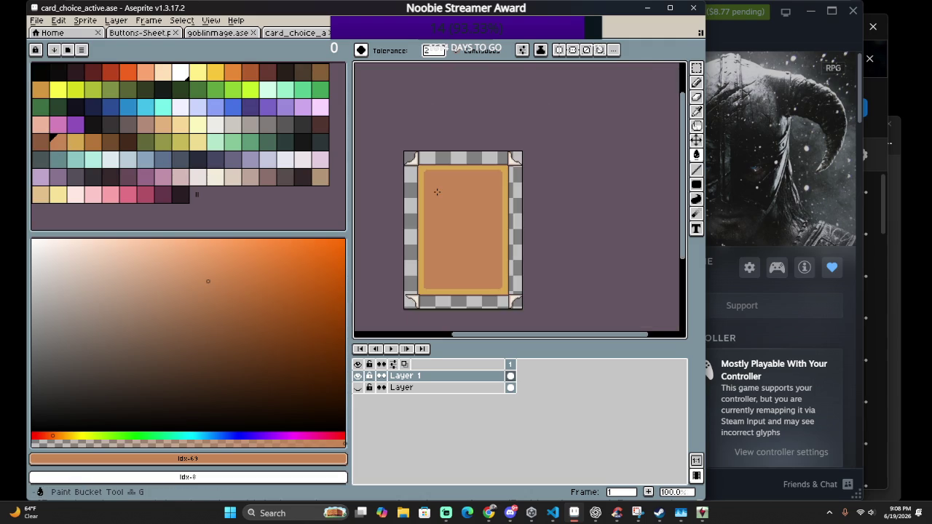
{"action": "scroll", "scroll_direction": "up", "scroll_amount": 3}
{"action": "key", "text": "ctrl+z"}
Refill the inner panel with medium brown, then with a darker brown
{"action": "left_click", "coordinate": [93, 142]}
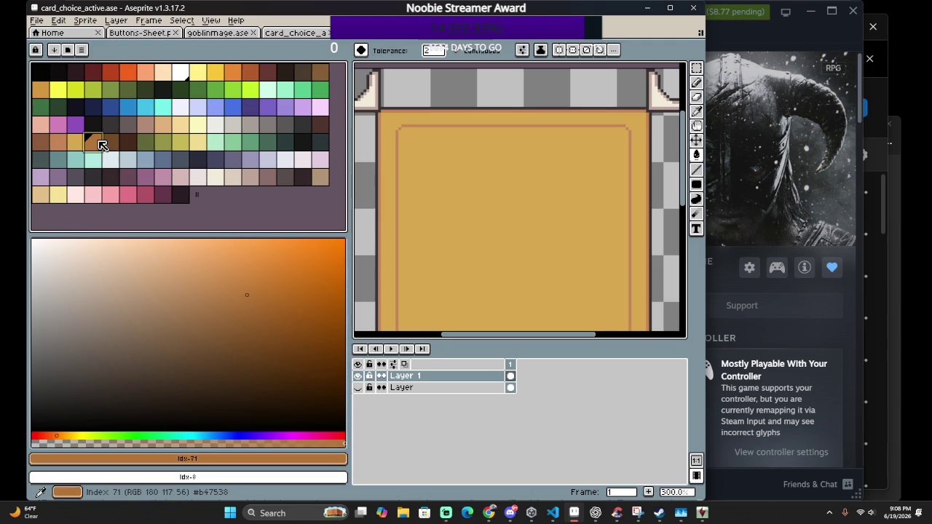
{"action": "left_click", "coordinate": [450, 188]}
{"action": "scroll", "scroll_direction": "down", "scroll_amount": 3}
{"action": "scroll", "scroll_direction": "up", "scroll_amount": 3}
{"action": "scroll", "scroll_direction": "down", "scroll_amount": 3}
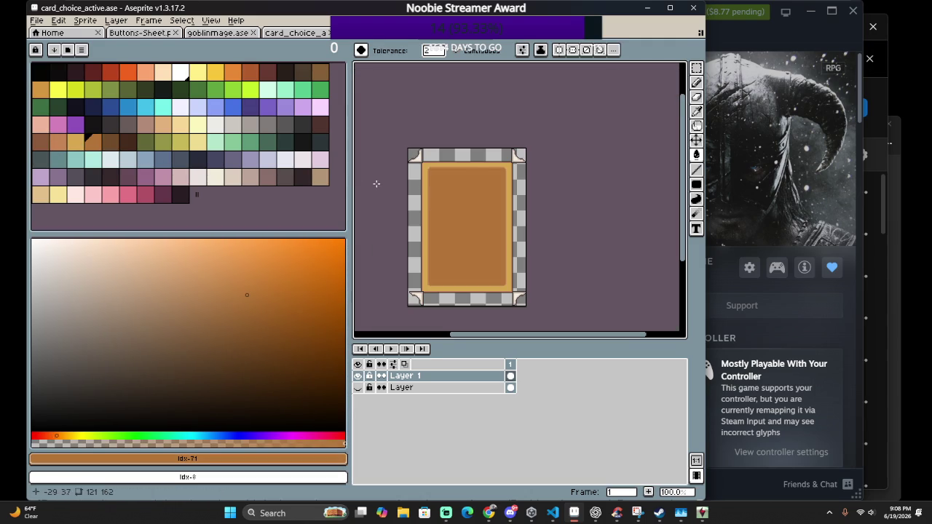
{"action": "scroll", "scroll_direction": "down", "scroll_amount": 3}
{"action": "scroll", "scroll_direction": "up", "scroll_amount": 3}
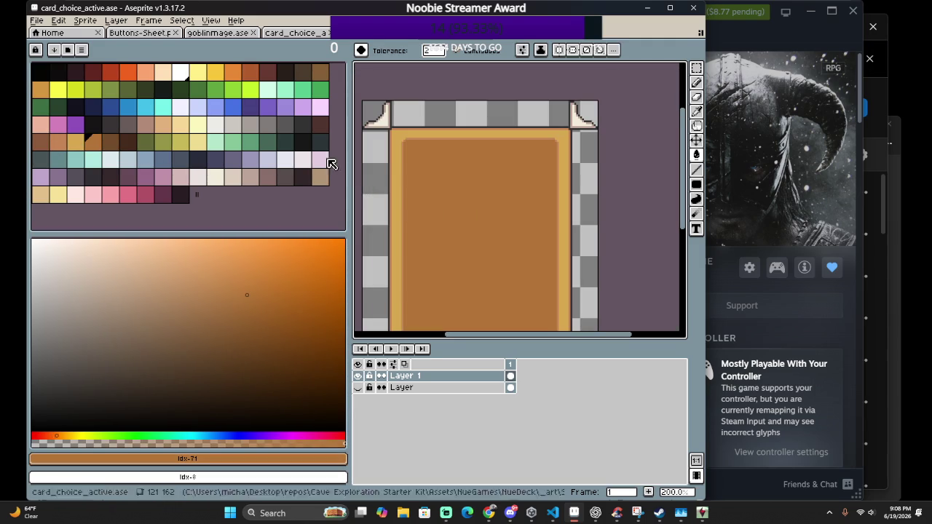
{"action": "left_click", "coordinate": [110, 142]}
{"action": "left_click", "coordinate": [426, 187]}
{"action": "scroll", "scroll_direction": "down", "scroll_amount": 3}
{"action": "scroll", "scroll_direction": "up", "scroll_amount": 3}
{"action": "scroll", "scroll_direction": "up", "scroll_amount": 3}
{"action": "scroll", "scroll_direction": "up", "scroll_amount": 3}
Bring the card's top-left corner into view and start Replace Color with medium brown selected
{"action": "left_click_drag", "start_coordinate": [505, 192], "coordinate": [434, 156]}
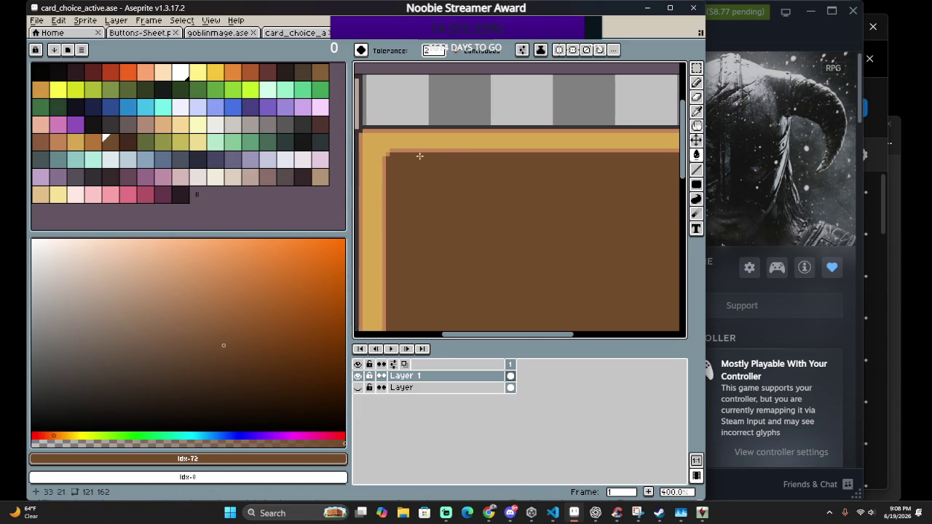
{"action": "left_click", "coordinate": [93, 142]}
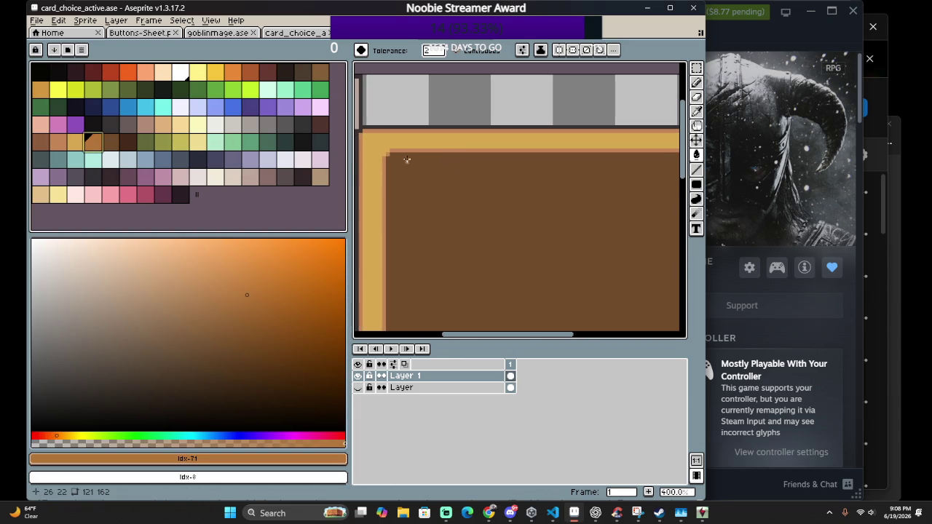
{"action": "key", "text": "shift+r"}
Replace the thin tan #c68556 outline colour with a dark brown
{"action": "left_click", "coordinate": [545, 194]}
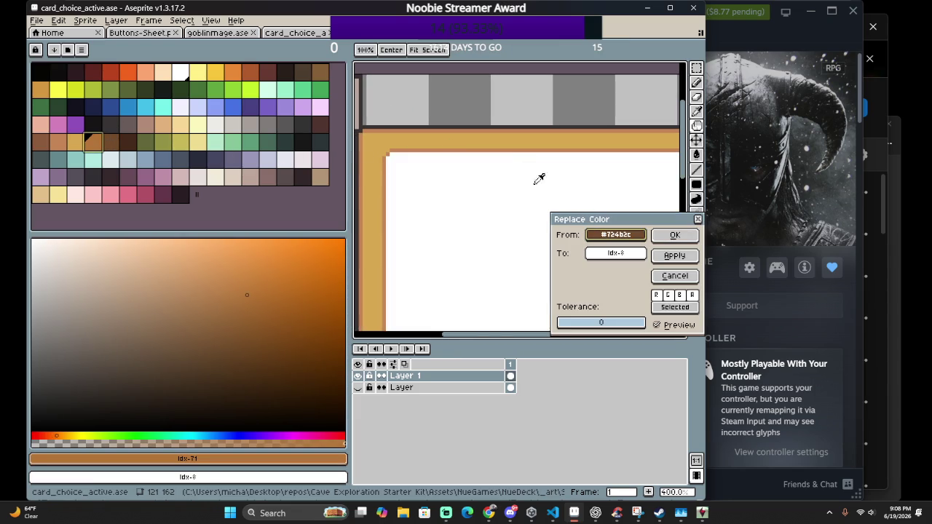
{"action": "left_click", "coordinate": [517, 150]}
{"action": "left_click", "coordinate": [615, 253]}
{"action": "left_click", "coordinate": [93, 142]}
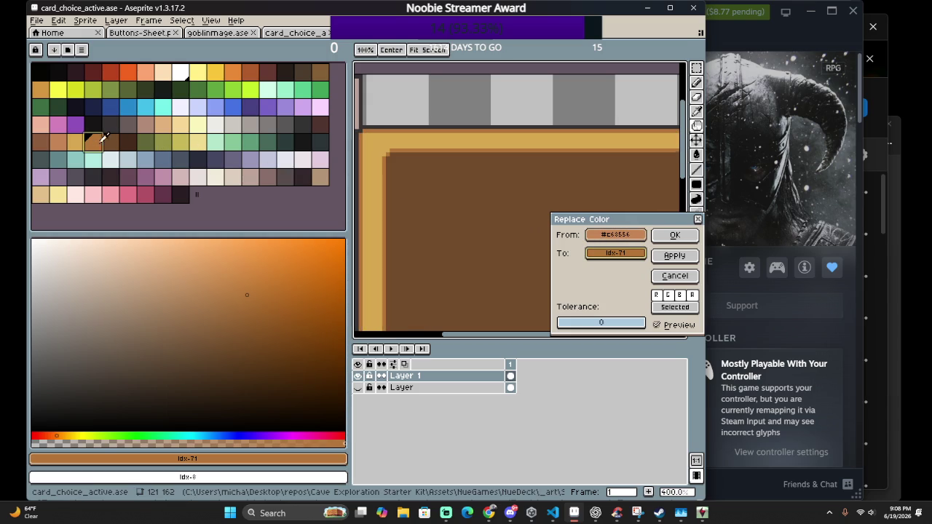
{"action": "left_click", "coordinate": [113, 141]}
{"action": "left_click", "coordinate": [129, 139]}
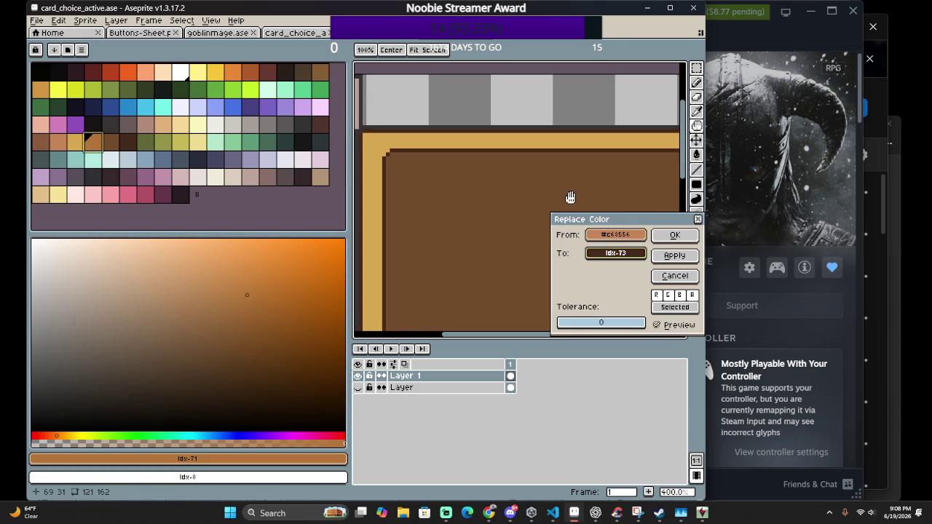
{"action": "left_click", "coordinate": [674, 235]}
{"action": "key", "text": "ctrl+z"}
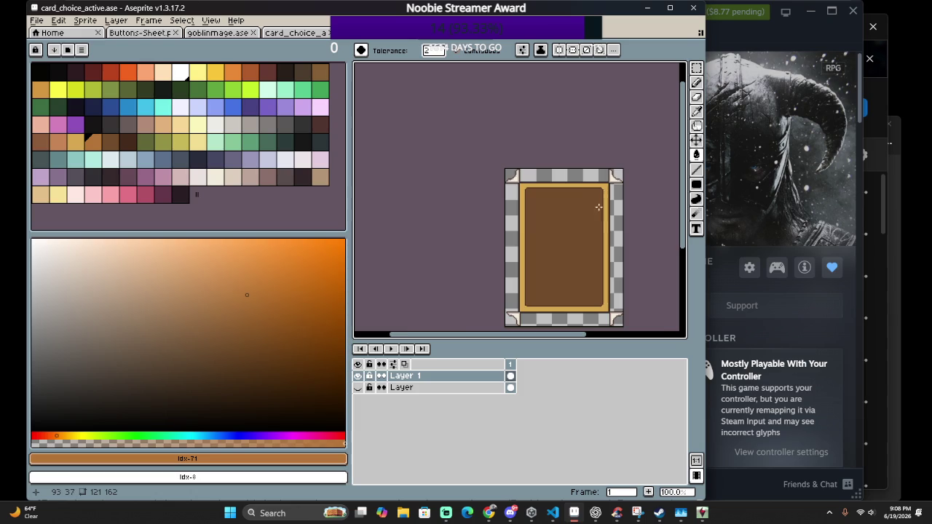
{"action": "scroll", "scroll_direction": "up", "scroll_amount": 3}
Replace the gold #d6a851 band with olive idx-75 after comparing lighter and yellow olives
{"action": "key", "text": "h"}
{"action": "key", "text": "shift+r"}
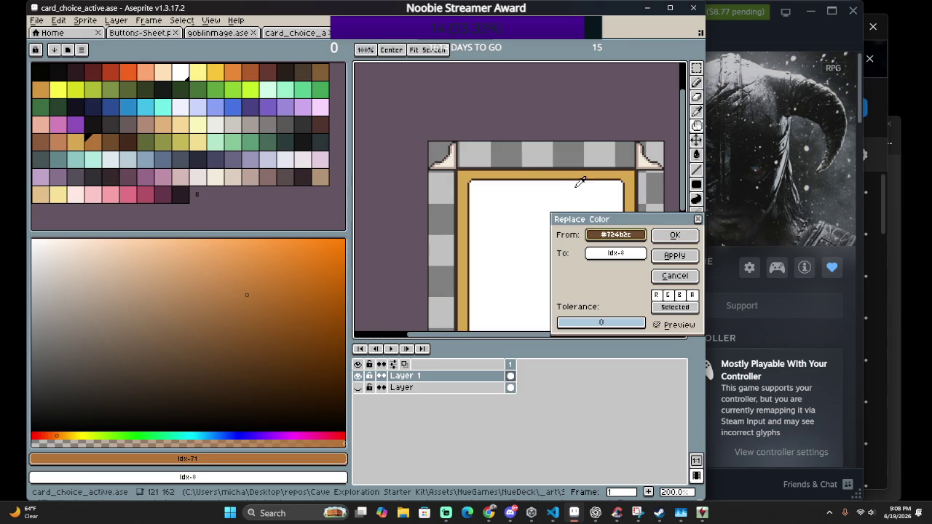
{"action": "left_click_drag", "start_coordinate": [615, 235], "coordinate": [568, 174]}
{"action": "left_click_drag", "start_coordinate": [615, 253], "coordinate": [146, 134]}
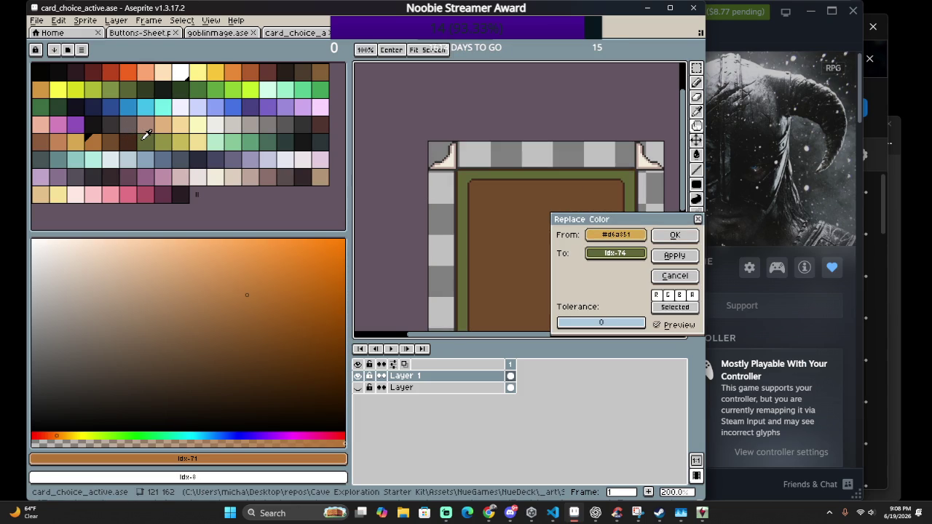
{"action": "scroll", "scroll_direction": "down", "scroll_amount": 3}
{"action": "scroll", "scroll_direction": "up", "scroll_amount": 3}
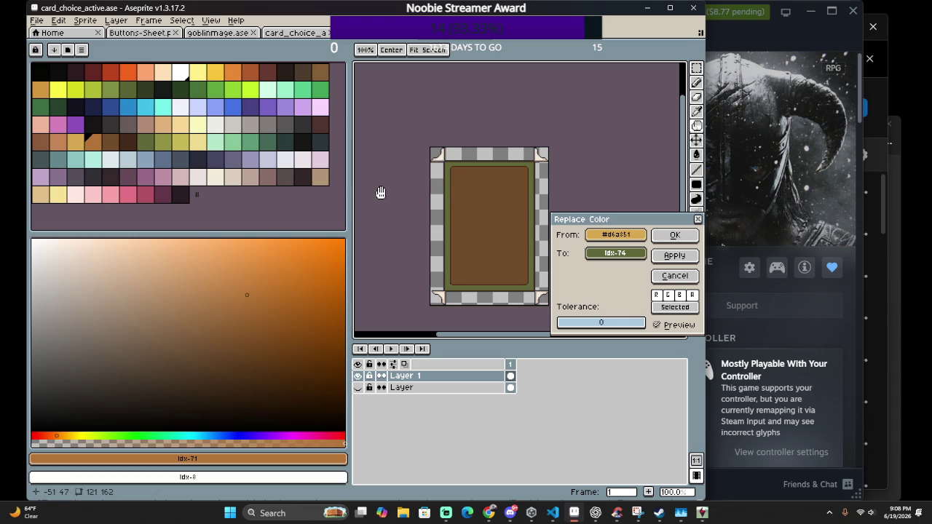
{"action": "right_click", "coordinate": [169, 140]}
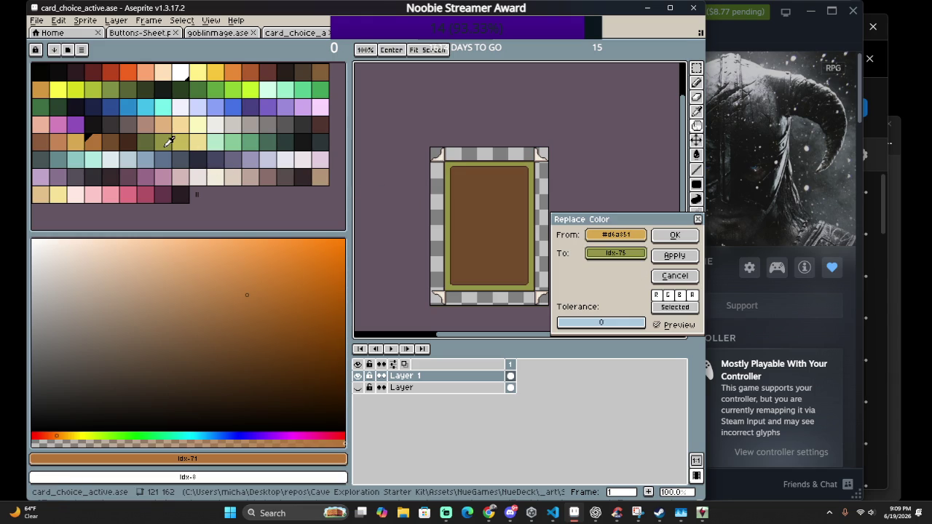
{"action": "right_click", "coordinate": [182, 141]}
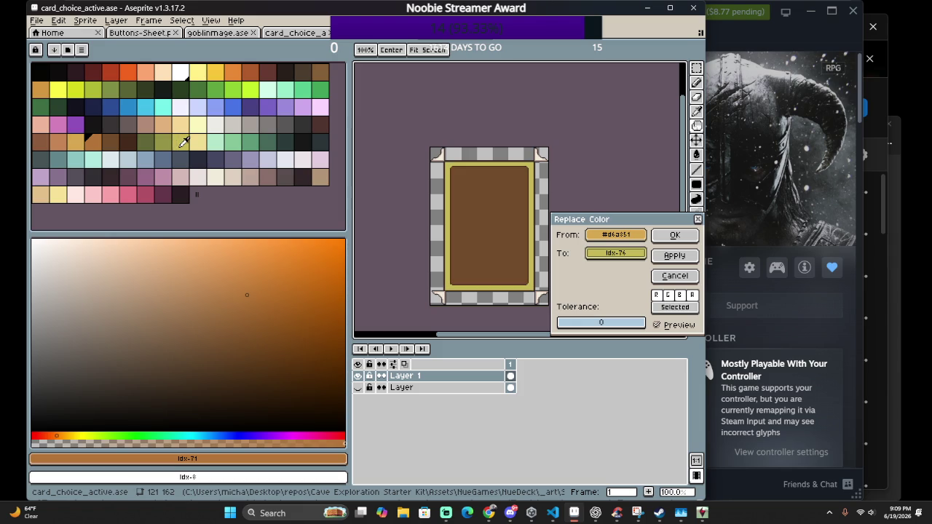
{"action": "right_click", "coordinate": [175, 143]}
{"action": "left_click", "coordinate": [675, 234]}
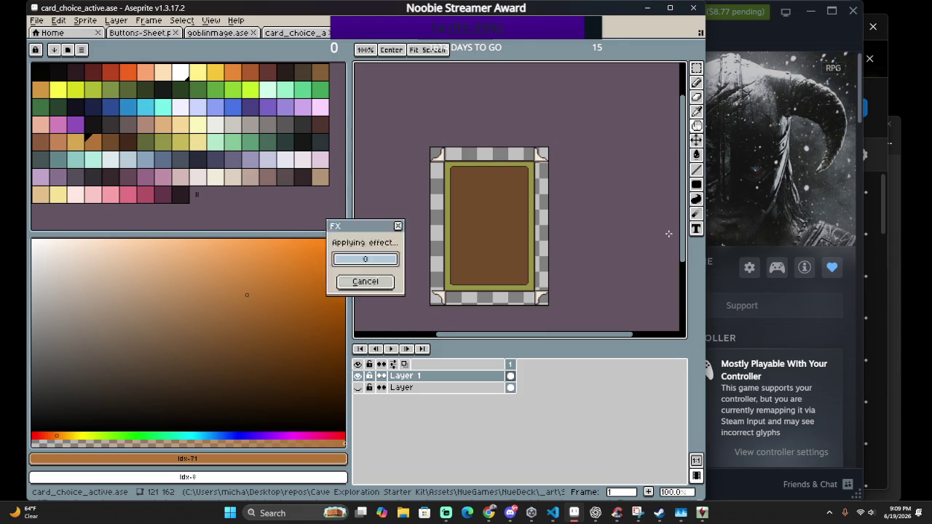
{"action": "scroll", "scroll_direction": "up", "scroll_amount": 3}
Set cream #f1ebdb as the From colour and trial yellow, cream, blue and mint To swatches
{"action": "key", "text": "shift+r"}
{"action": "left_click", "coordinate": [468, 157]}
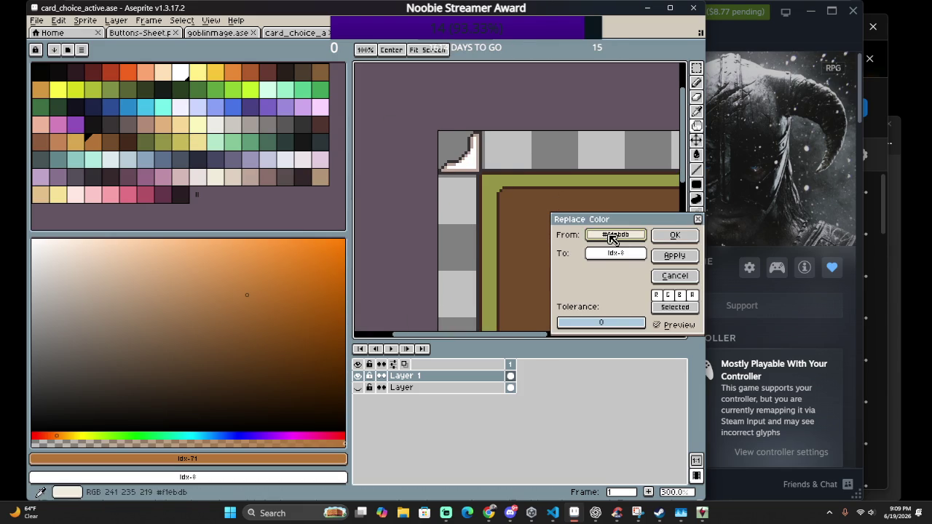
{"action": "right_click", "coordinate": [246, 134]}
{"action": "right_click", "coordinate": [181, 145]}
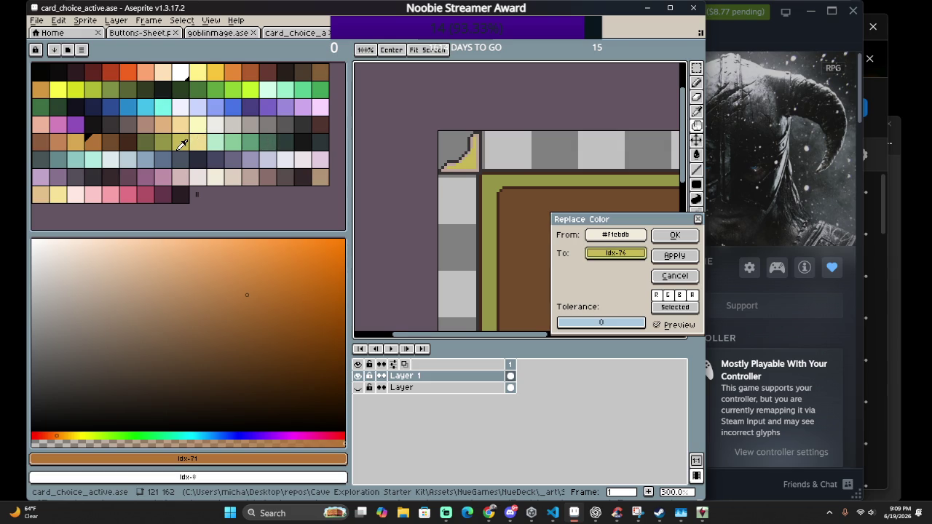
{"action": "right_click", "coordinate": [196, 142]}
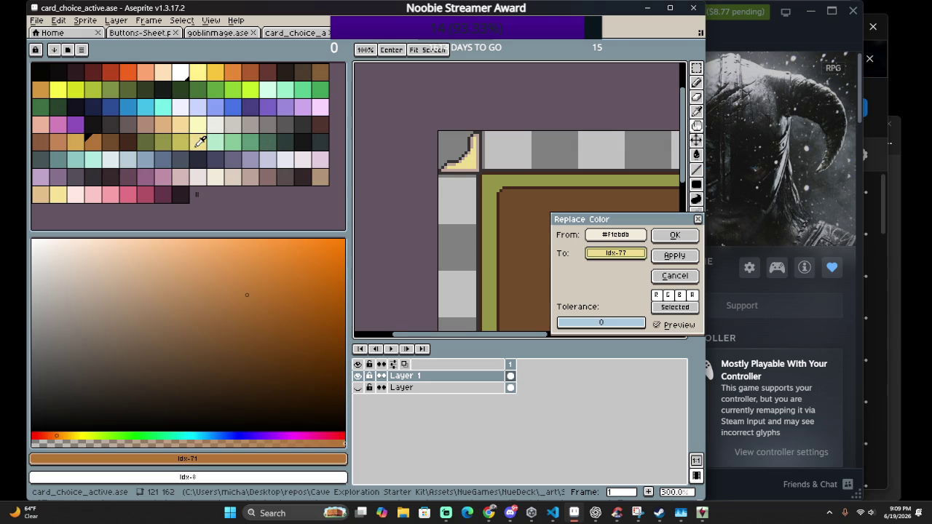
{"action": "right_click", "coordinate": [202, 125]}
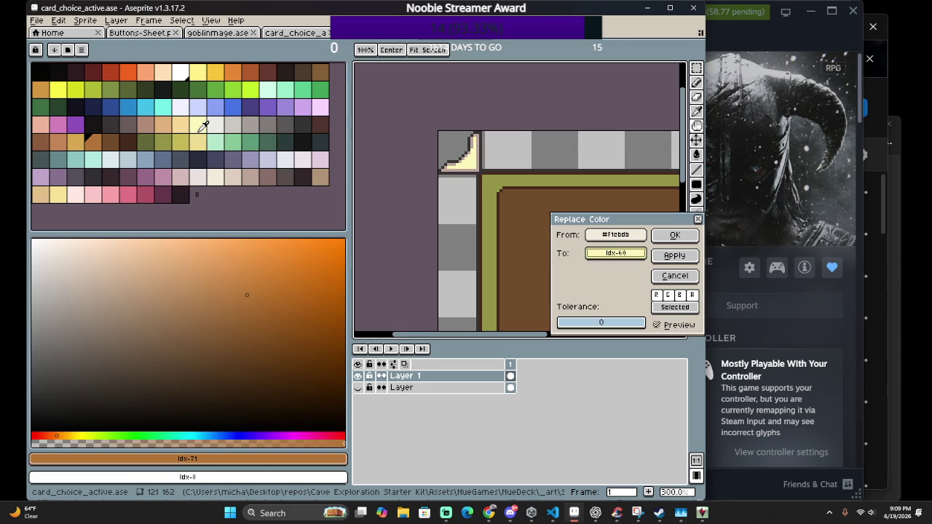
{"action": "right_click", "coordinate": [203, 133]}
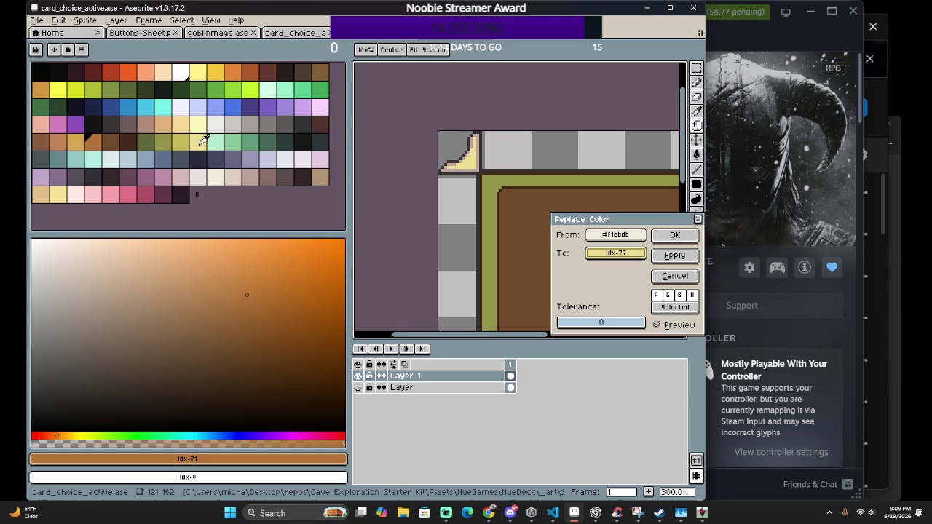
{"action": "right_click", "coordinate": [155, 161]}
{"action": "right_click", "coordinate": [144, 156]}
{"action": "right_click", "coordinate": [131, 156]}
{"action": "right_click", "coordinate": [152, 156]}
{"action": "right_click", "coordinate": [92, 160]}
{"action": "right_click", "coordinate": [75, 159]}
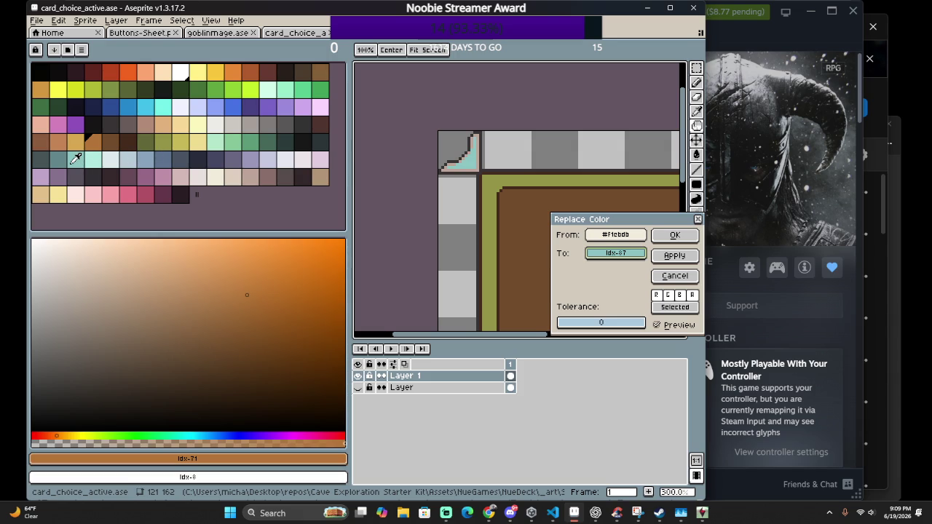
{"action": "right_click", "coordinate": [96, 160]}
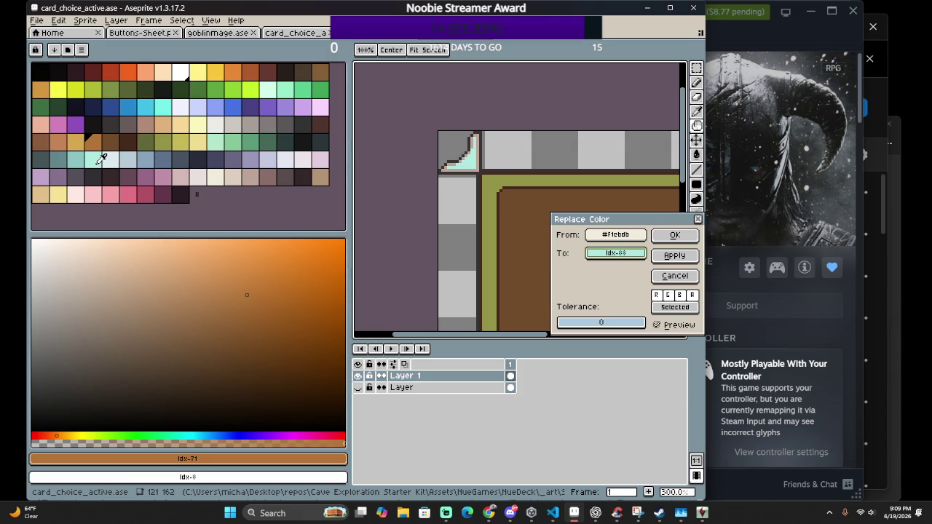
Settle on light green idx-79 as the To colour and preview it across the whole card
{"action": "scroll", "scroll_direction": "down", "scroll_amount": 3}
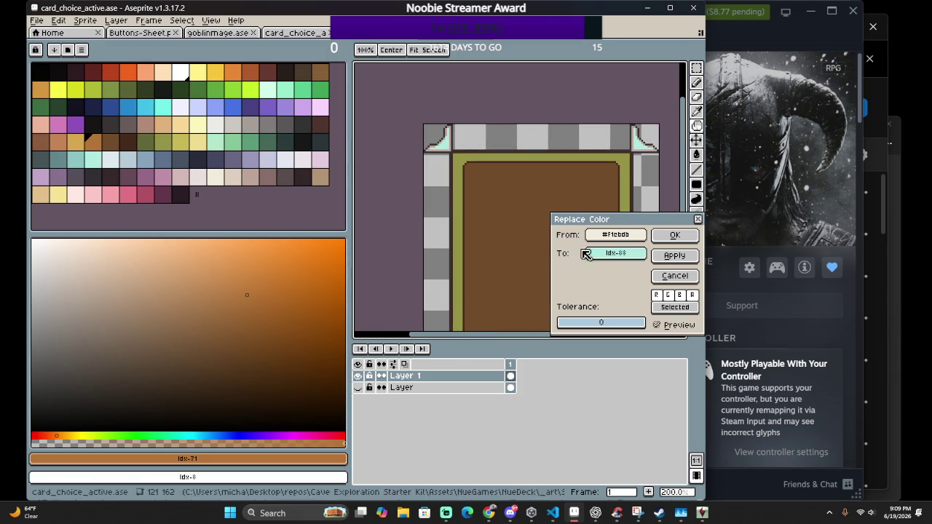
{"action": "right_click", "coordinate": [163, 159]}
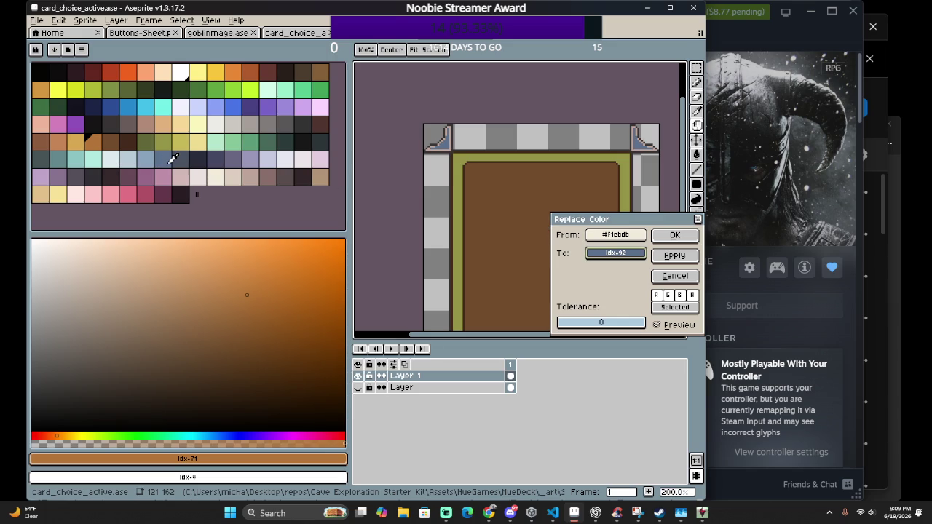
{"action": "left_click", "coordinate": [183, 143]}
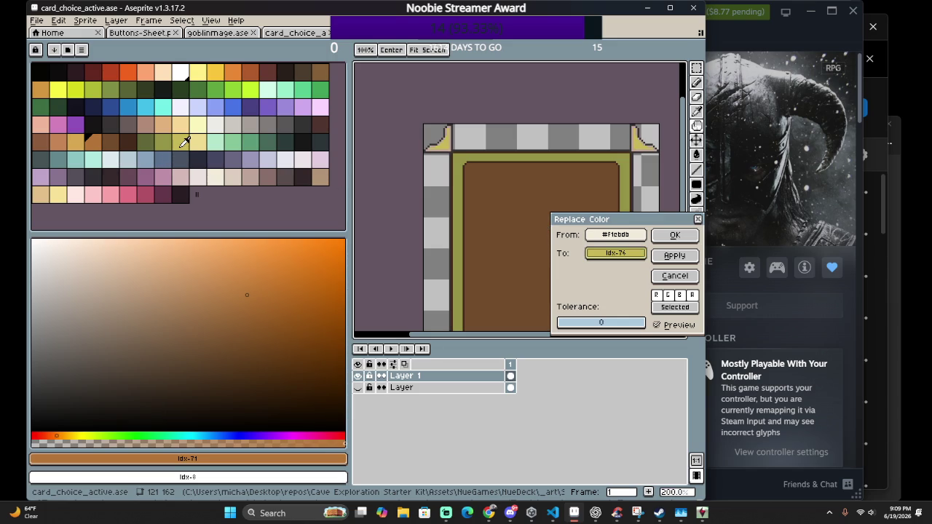
{"action": "left_click", "coordinate": [198, 142]}
{"action": "left_click", "coordinate": [219, 141]}
{"action": "left_click", "coordinate": [255, 138]}
{"action": "left_click", "coordinate": [237, 139]}
{"action": "scroll", "scroll_direction": "down", "scroll_amount": 3}
{"action": "left_click_drag", "start_coordinate": [495, 194], "coordinate": [440, 166]}
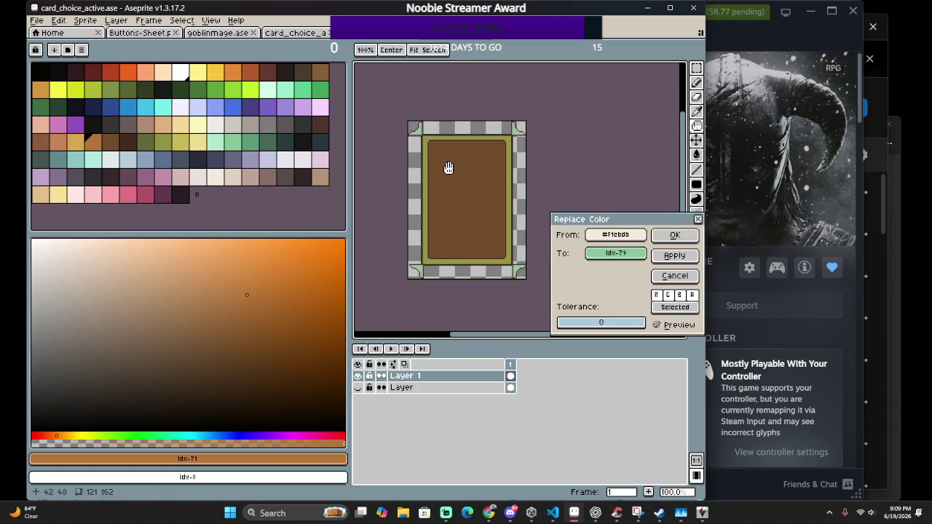
{"action": "scroll", "scroll_direction": "up", "scroll_amount": 3}
{"action": "left_click_drag", "start_coordinate": [432, 179], "coordinate": [454, 230]}
Apply the light green idx-79 corner ornament replacement
{"action": "left_click", "coordinate": [674, 238]}
{"action": "scroll", "scroll_direction": "up", "scroll_amount": 3}
{"action": "scroll", "scroll_direction": "up", "scroll_amount": 3}
Sample tan #bda499 as the From colour and compare greens, settling on idx-79
{"action": "key", "text": "shift+r"}
{"action": "left_click_drag", "start_coordinate": [487, 198], "coordinate": [244, 143]}
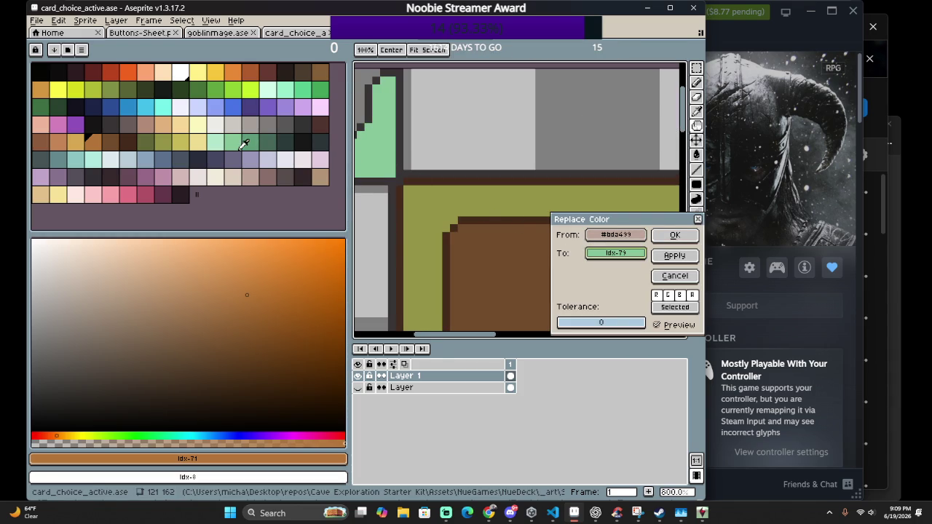
{"action": "left_click", "coordinate": [229, 141]}
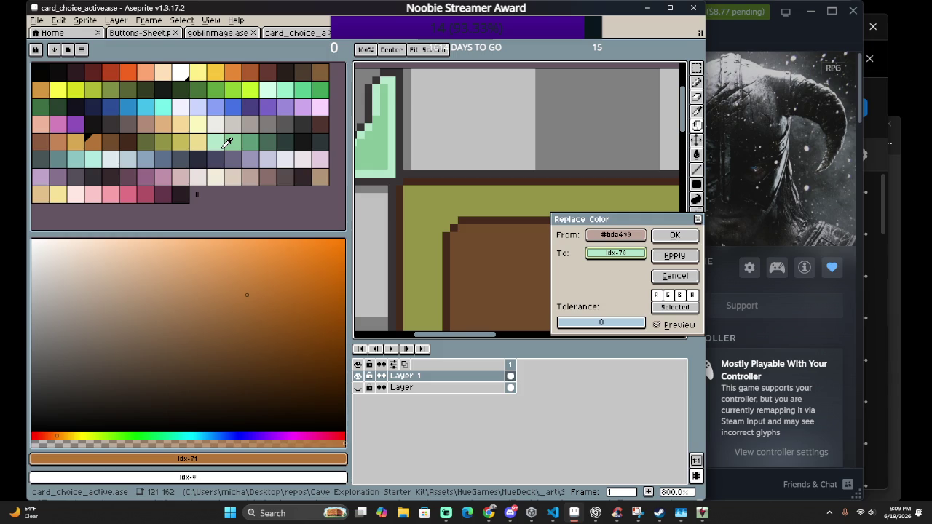
{"action": "left_click", "coordinate": [243, 143]}
{"action": "left_click", "coordinate": [260, 139]}
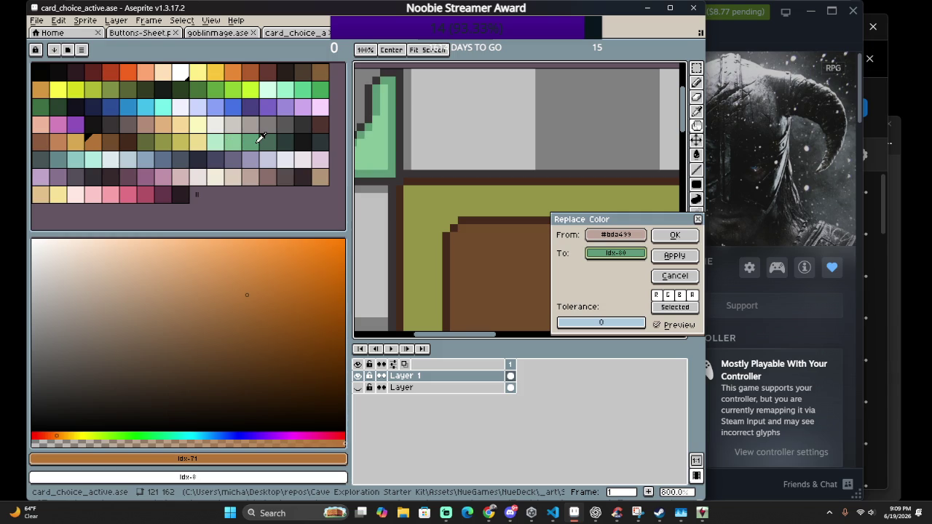
{"action": "scroll", "scroll_direction": "down", "scroll_amount": 3}
{"action": "scroll", "scroll_direction": "down", "scroll_amount": 3}
{"action": "scroll", "scroll_direction": "down", "scroll_amount": 3}
{"action": "scroll", "scroll_direction": "down", "scroll_amount": 3}
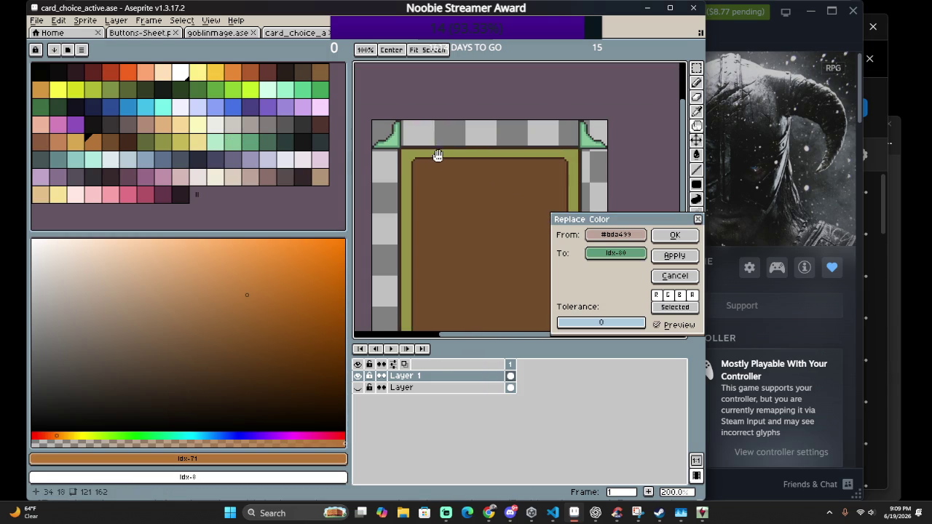
{"action": "scroll", "scroll_direction": "down", "scroll_amount": 3}
{"action": "scroll", "scroll_direction": "up", "scroll_amount": 3}
{"action": "left_click_drag", "start_coordinate": [405, 156], "coordinate": [456, 261]}
{"action": "left_click", "coordinate": [226, 143]}
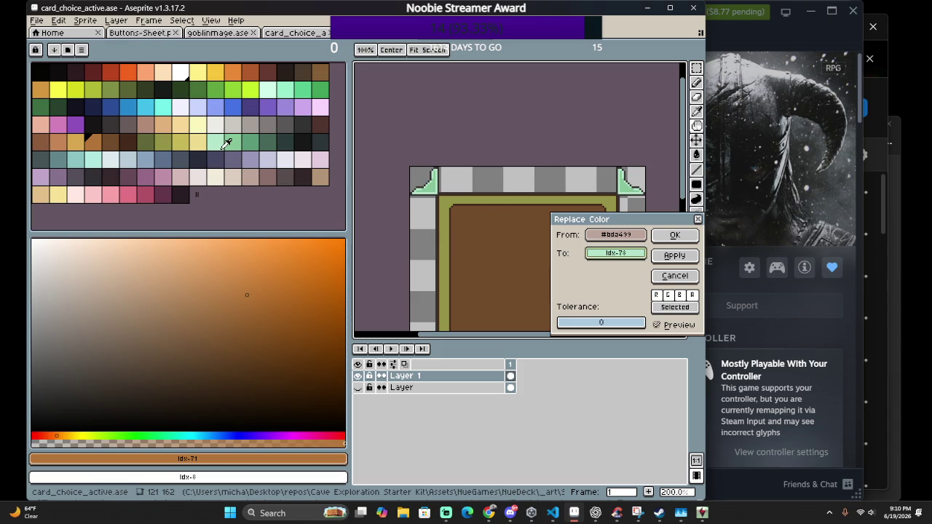
{"action": "left_click", "coordinate": [236, 142]}
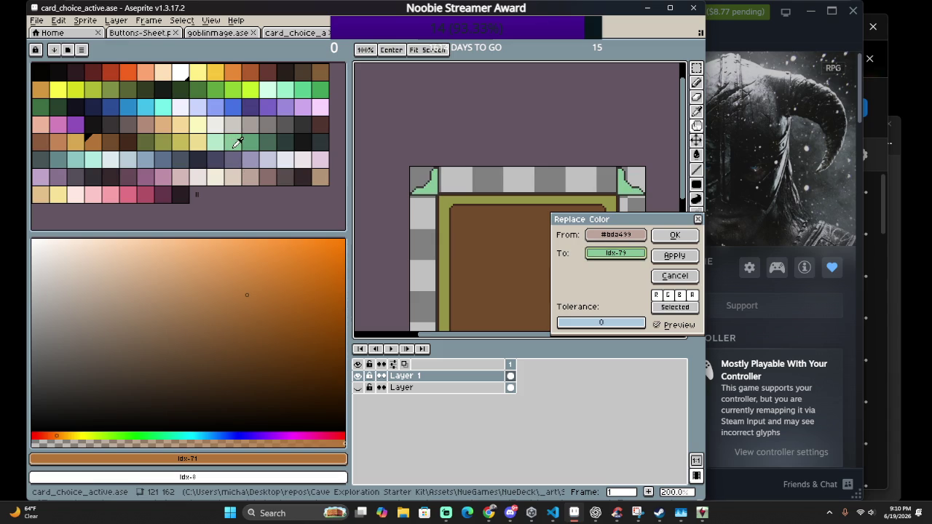
Preview the recolour across the frame while trying other palette colours as the replacement
{"action": "scroll", "scroll_direction": "up", "scroll_amount": 3}
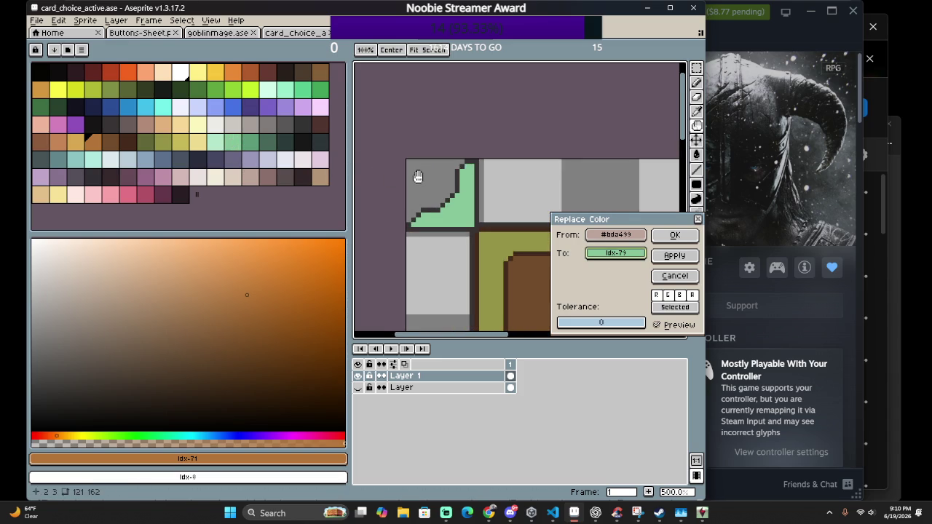
{"action": "scroll", "scroll_direction": "up", "scroll_amount": 3}
{"action": "scroll", "scroll_direction": "up", "scroll_amount": 3}
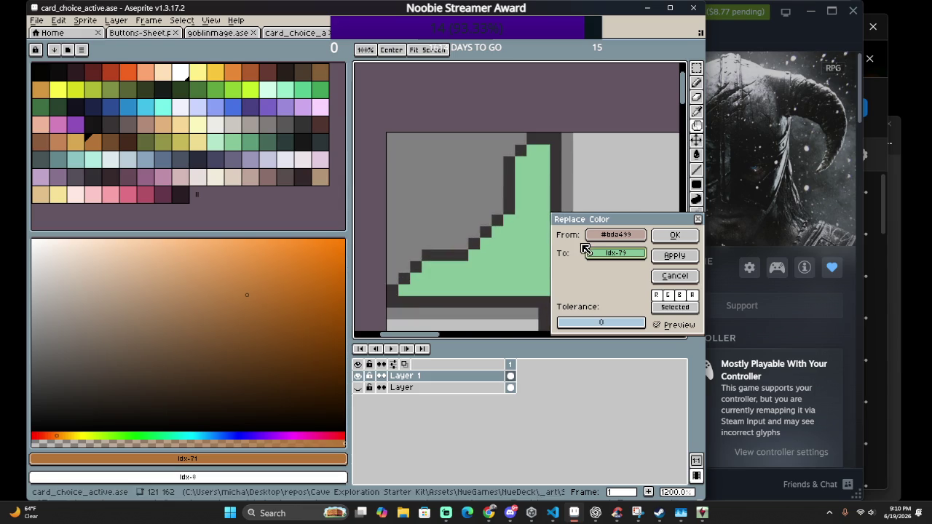
{"action": "scroll", "scroll_direction": "down", "scroll_amount": 3}
{"action": "scroll", "scroll_direction": "down", "scroll_amount": 3}
{"action": "scroll", "scroll_direction": "down", "scroll_amount": 3}
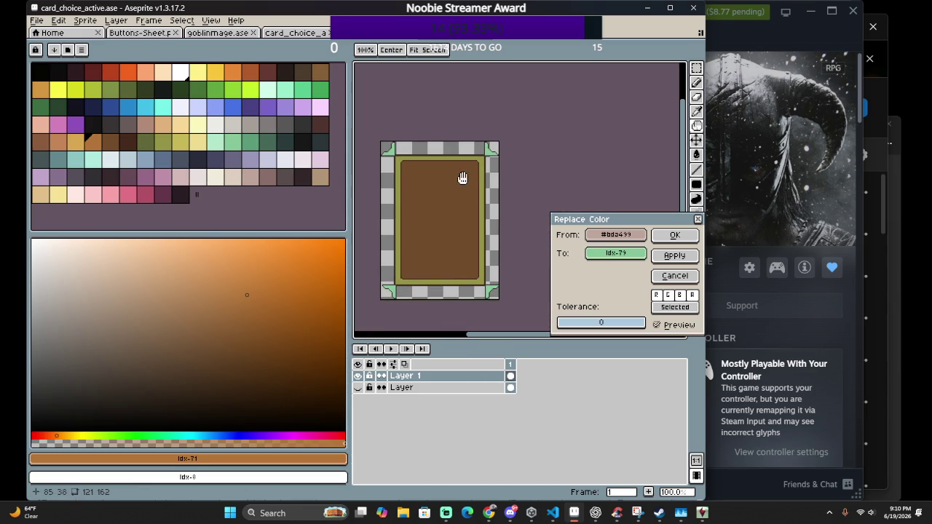
{"action": "scroll", "scroll_direction": "up", "scroll_amount": 3}
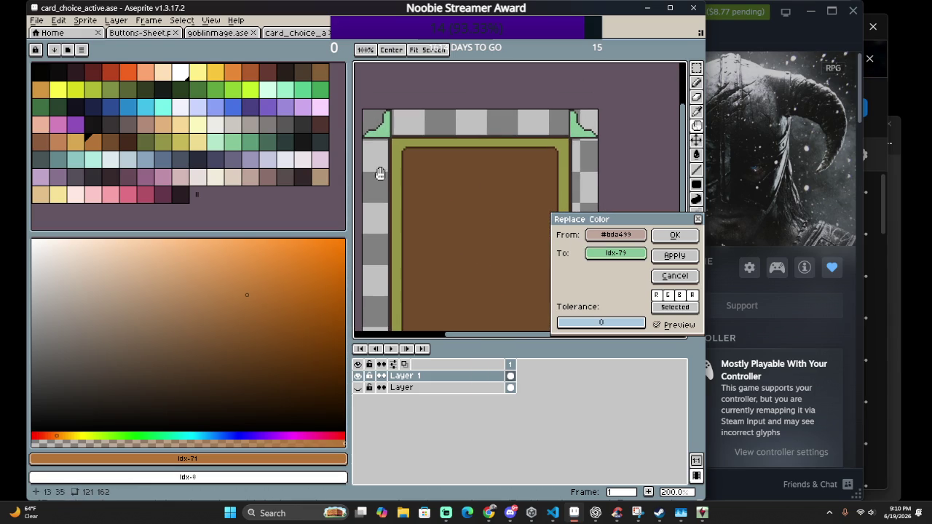
{"action": "scroll", "scroll_direction": "up", "scroll_amount": 3}
{"action": "scroll", "scroll_direction": "up", "scroll_amount": 3}
{"action": "scroll", "scroll_direction": "up", "scroll_amount": 3}
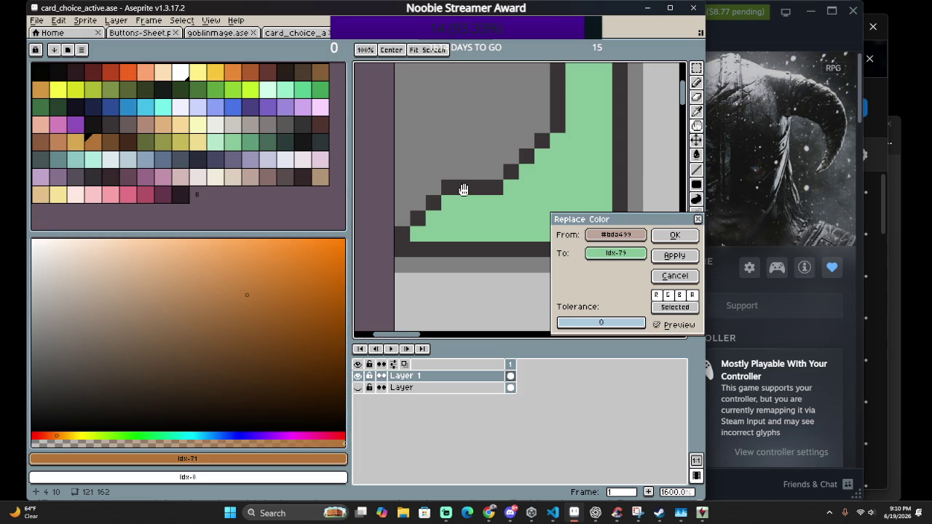
{"action": "scroll", "scroll_direction": "down", "scroll_amount": 3}
{"action": "scroll", "scroll_direction": "down", "scroll_amount": 3}
{"action": "left_click_drag", "start_coordinate": [524, 213], "coordinate": [499, 156]}
{"action": "scroll", "scroll_direction": "up", "scroll_amount": 3}
{"action": "left_click_drag", "start_coordinate": [613, 254], "coordinate": [80, 158]}
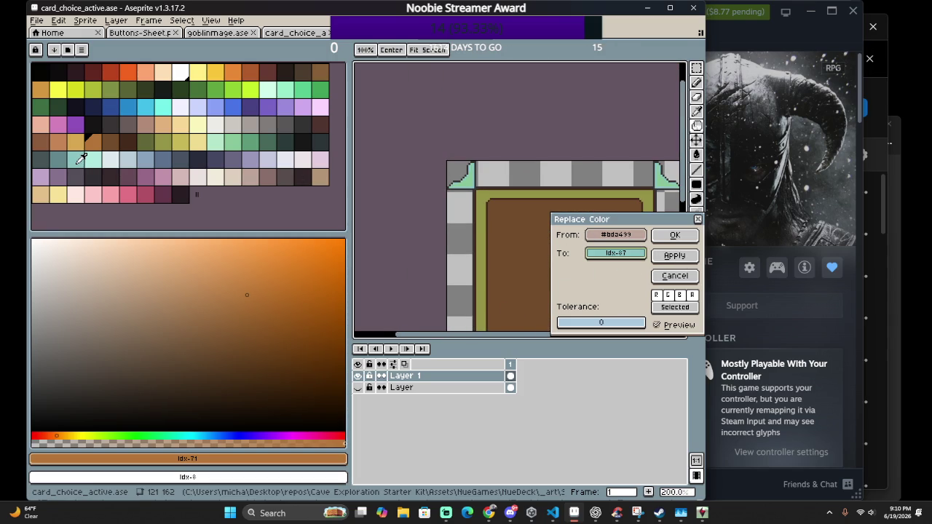
{"action": "left_click_drag", "start_coordinate": [80, 159], "coordinate": [268, 140]}
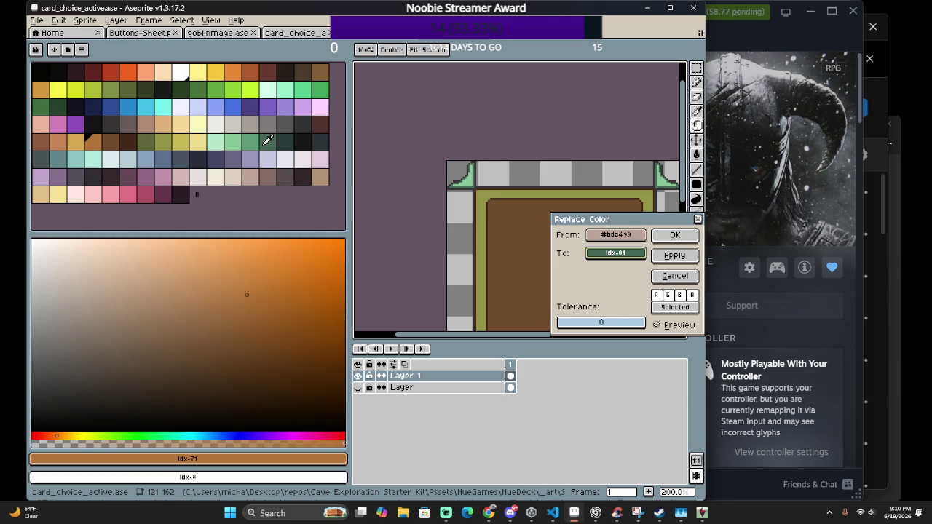
{"action": "left_click_drag", "start_coordinate": [278, 139], "coordinate": [268, 140]}
Choose medium green idx-80 as the replacement for #bda499 and apply it
{"action": "scroll", "scroll_direction": "up", "scroll_amount": 3}
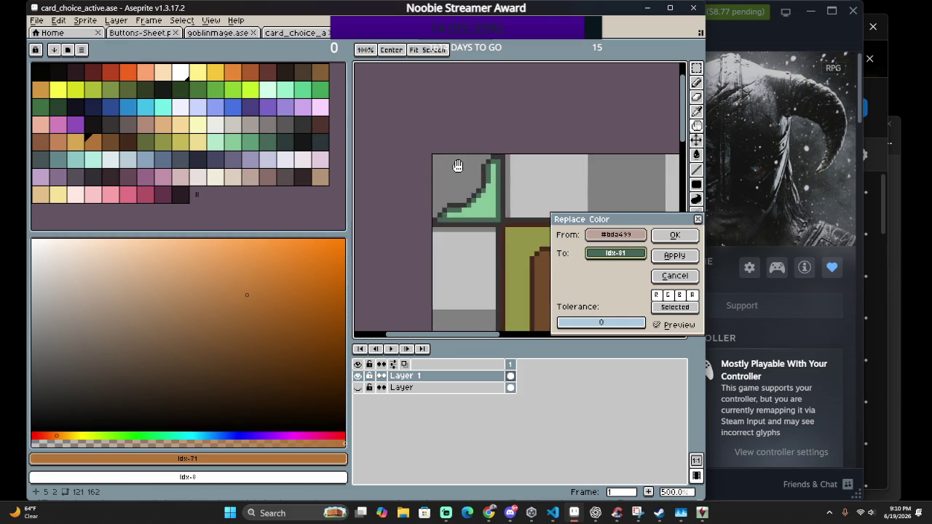
{"action": "scroll", "scroll_direction": "up", "scroll_amount": 3}
{"action": "scroll", "scroll_direction": "down", "scroll_amount": 3}
{"action": "scroll", "scroll_direction": "down", "scroll_amount": 3}
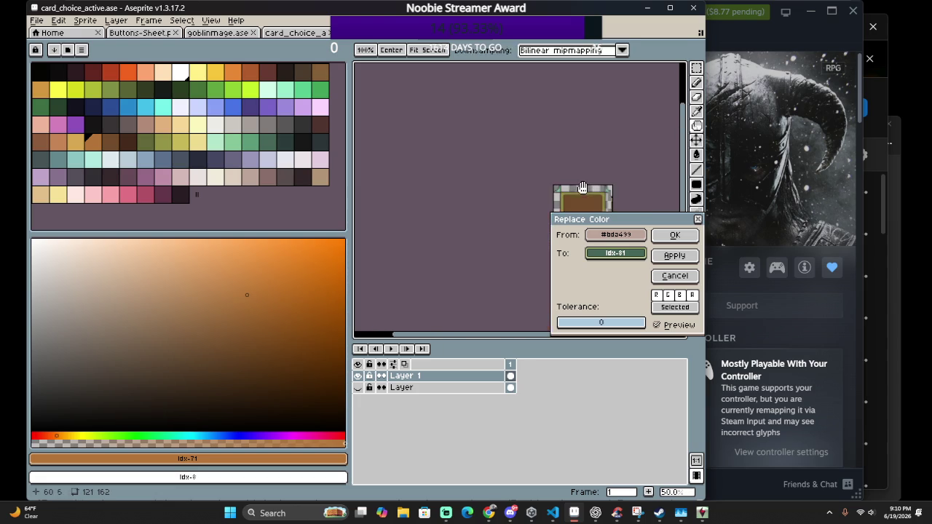
{"action": "left_click_drag", "start_coordinate": [481, 190], "coordinate": [431, 179]}
{"action": "scroll", "scroll_direction": "up", "scroll_amount": 3}
{"action": "scroll", "scroll_direction": "down", "scroll_amount": 3}
{"action": "scroll", "scroll_direction": "down", "scroll_amount": 3}
{"action": "scroll", "scroll_direction": "left", "scroll_amount": 3}
{"action": "scroll", "scroll_direction": "up", "scroll_amount": 3}
{"action": "left_click_drag", "start_coordinate": [461, 131], "coordinate": [473, 169]}
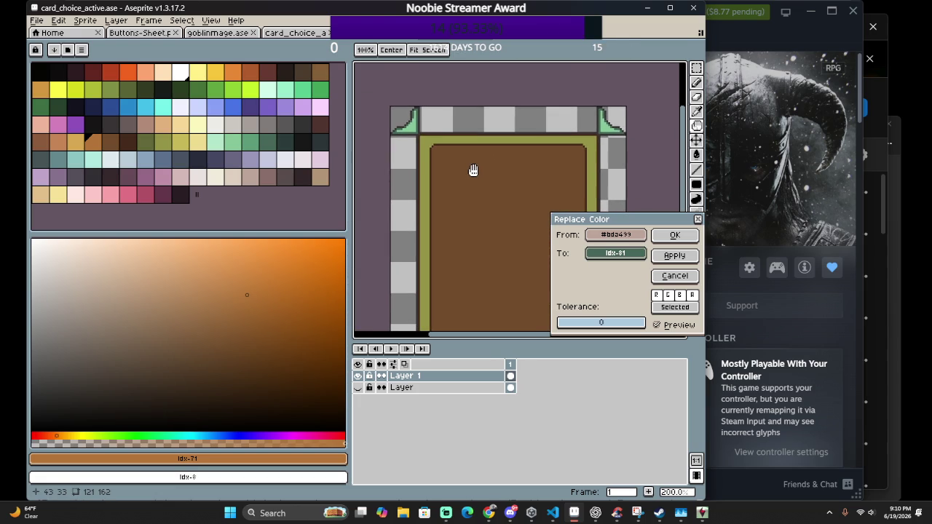
{"action": "scroll", "scroll_direction": "down", "scroll_amount": 3}
{"action": "scroll", "scroll_direction": "up", "scroll_amount": 3}
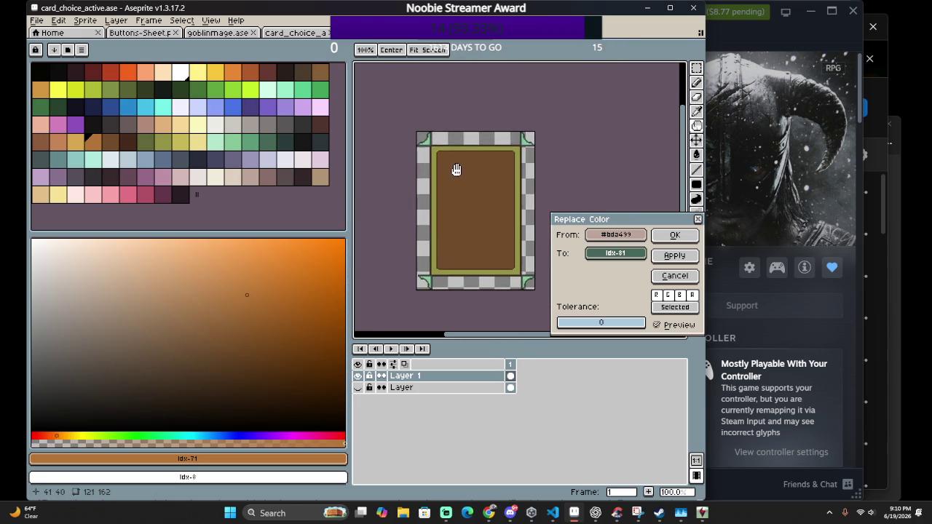
{"action": "scroll", "scroll_direction": "up", "scroll_amount": 3}
{"action": "left_click_drag", "start_coordinate": [434, 128], "coordinate": [495, 222]}
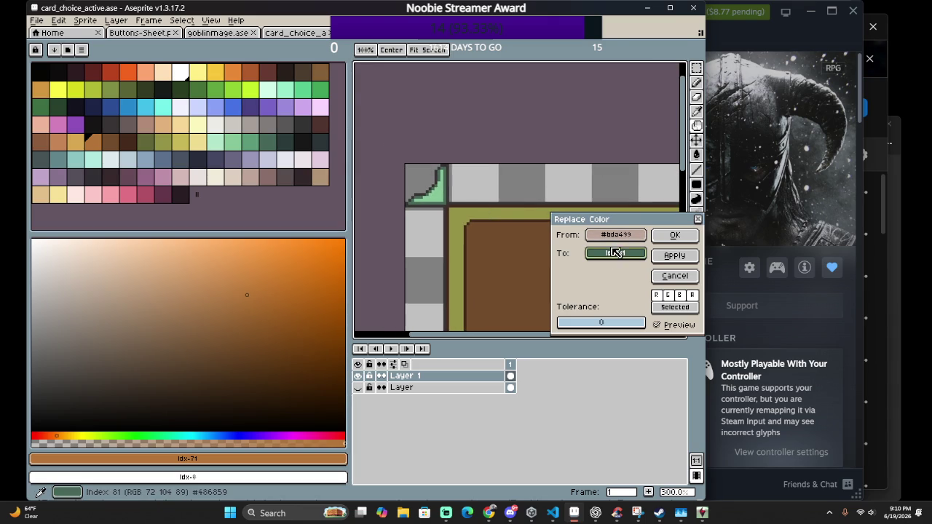
{"action": "scroll", "scroll_direction": "up", "scroll_amount": 3}
{"action": "scroll", "scroll_direction": "up", "scroll_amount": 3}
{"action": "scroll", "scroll_direction": "down", "scroll_amount": 3}
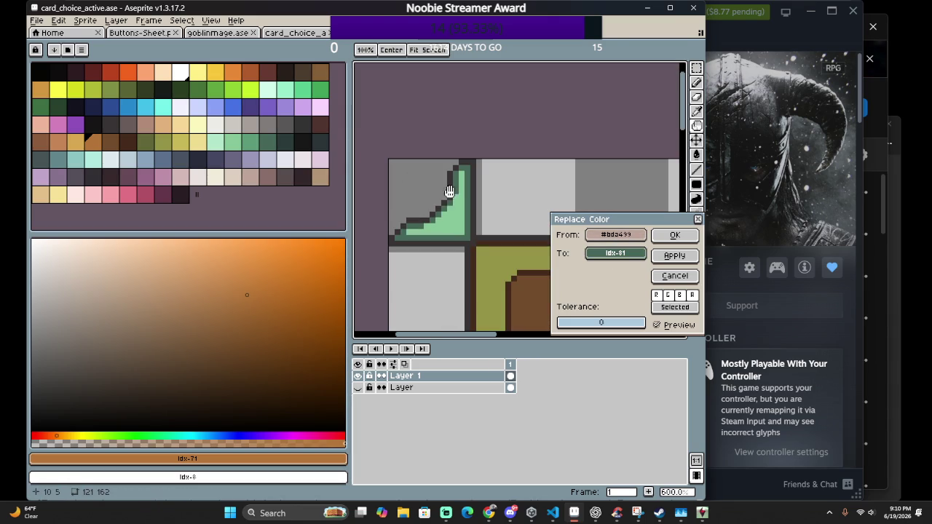
{"action": "left_click", "coordinate": [257, 139]}
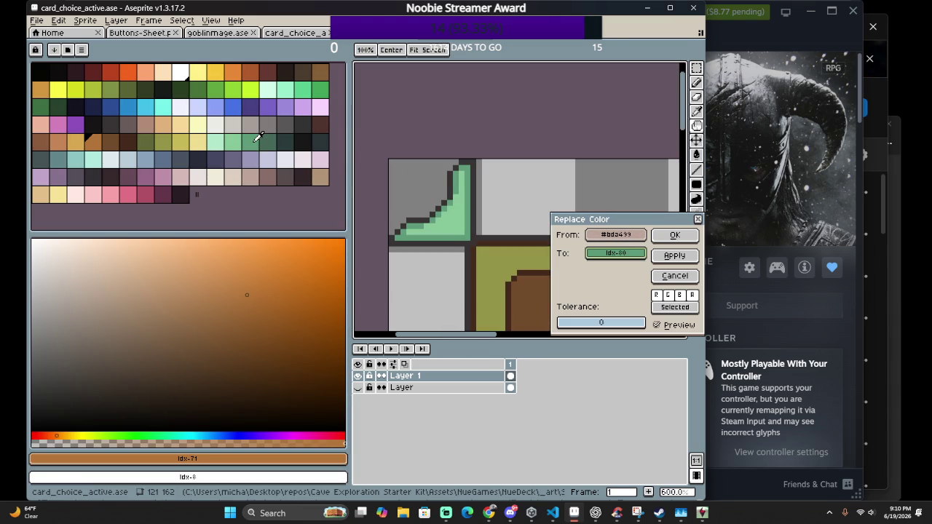
{"action": "left_click", "coordinate": [675, 234]}
{"action": "scroll", "scroll_direction": "down", "scroll_amount": 3}
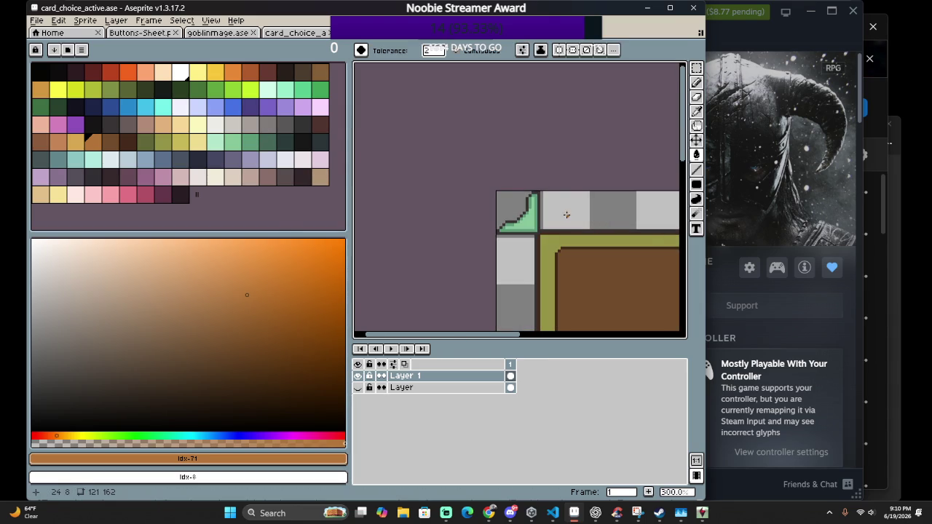
Pencil a dark stair-step outline inside the top-left green corner ornament
{"action": "scroll", "scroll_direction": "up", "scroll_amount": 3}
{"action": "scroll", "scroll_direction": "up", "scroll_amount": 3}
{"action": "scroll", "scroll_direction": "down", "scroll_amount": 3}
{"action": "scroll", "scroll_direction": "up", "scroll_amount": 3}
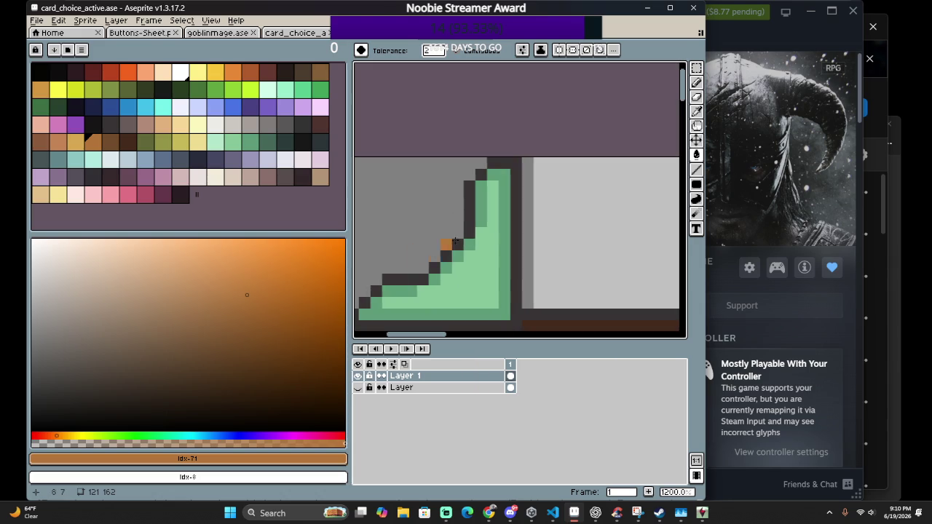
{"action": "key", "text": "b"}
{"action": "left_click", "coordinate": [384, 277]}
{"action": "left_click_drag", "start_coordinate": [385, 277], "coordinate": [412, 255]}
{"action": "left_click_drag", "start_coordinate": [442, 228], "coordinate": [469, 201]}
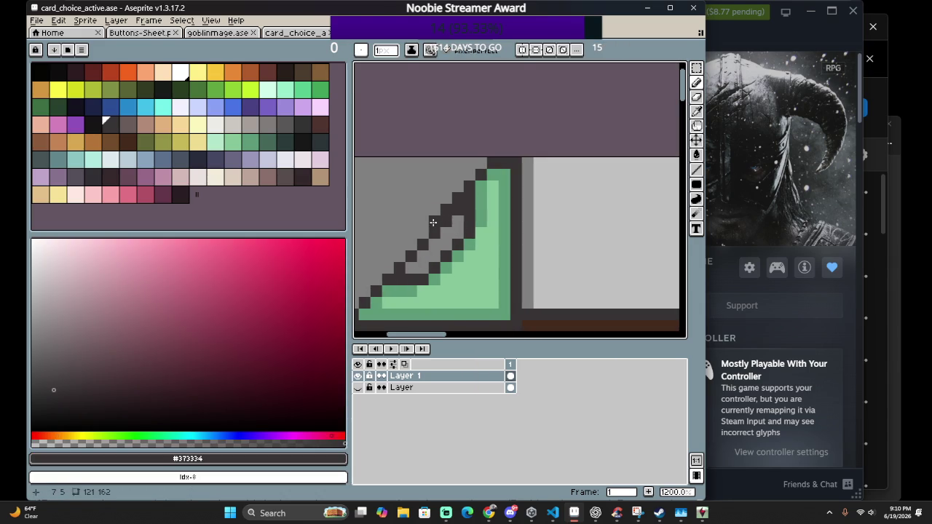
{"action": "left_click_drag", "start_coordinate": [425, 231], "coordinate": [402, 253]}
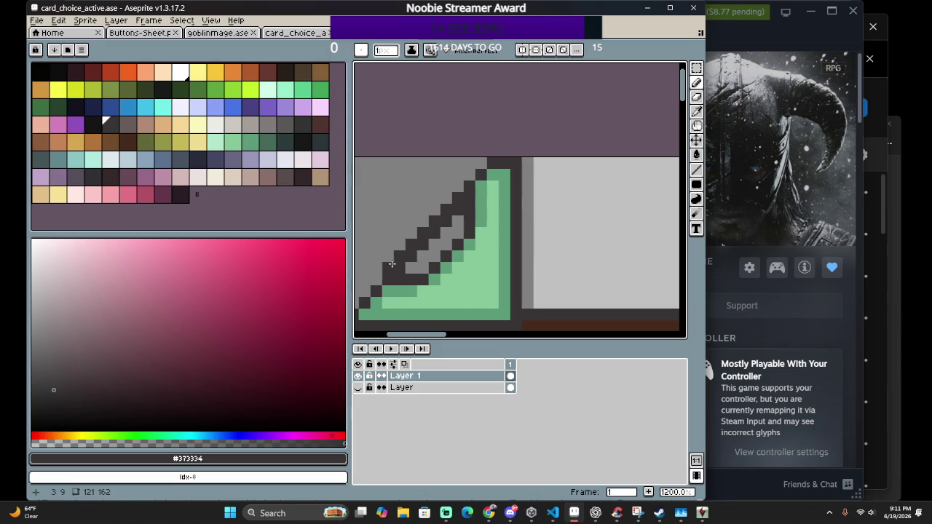
Paint the leftover grey and dark gaps inside the corner medium green #5d9b79
{"action": "left_click", "coordinate": [399, 291]}
{"action": "left_click", "coordinate": [394, 280]}
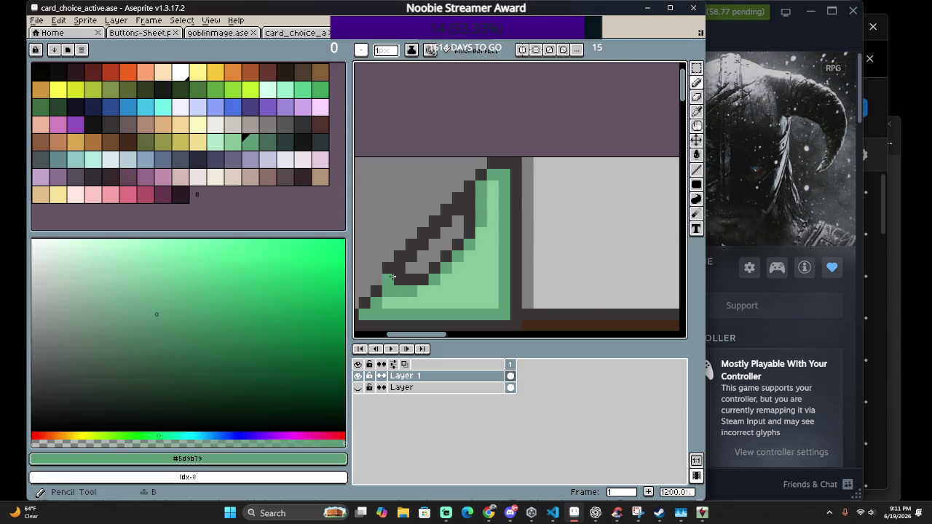
{"action": "left_click_drag", "start_coordinate": [409, 267], "coordinate": [418, 255]}
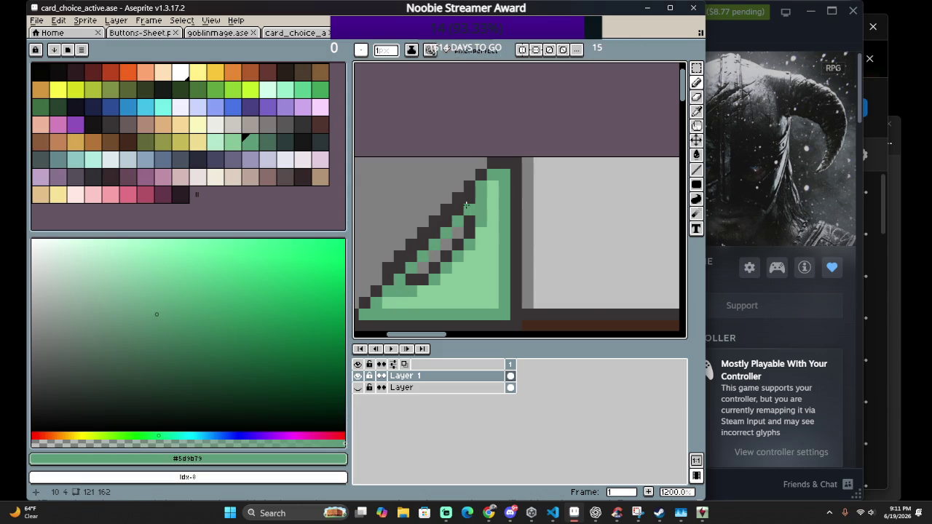
{"action": "right_click", "coordinate": [463, 228]}
{"action": "left_click_drag", "start_coordinate": [463, 235], "coordinate": [422, 272]}
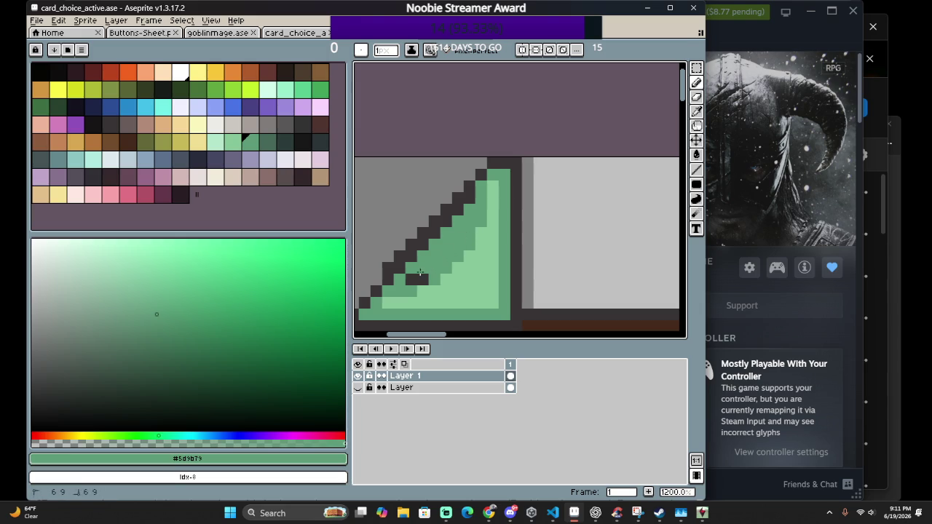
{"action": "scroll", "scroll_direction": "down", "scroll_amount": 3}
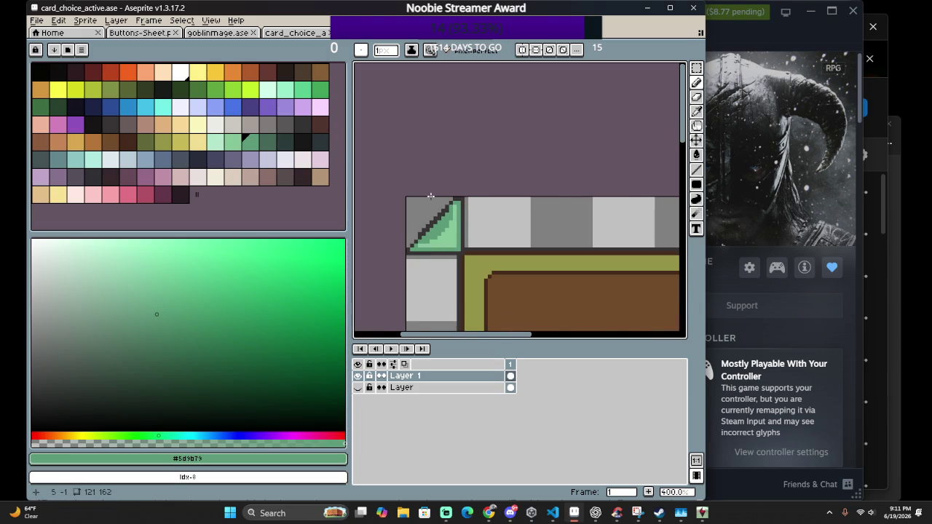
Touch up the corner's staircase pixels with a dark outline pixel and green shades
{"action": "scroll", "scroll_direction": "down", "scroll_amount": 3}
{"action": "scroll", "scroll_direction": "up", "scroll_amount": 3}
{"action": "scroll", "scroll_direction": "up", "scroll_amount": 3}
{"action": "scroll", "scroll_direction": "up", "scroll_amount": 3}
{"action": "scroll", "scroll_direction": "up", "scroll_amount": 3}
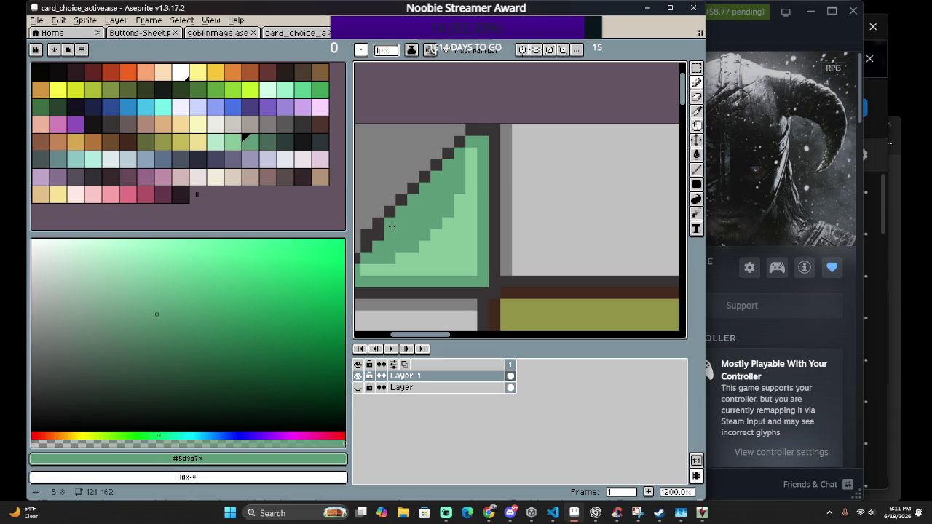
{"action": "left_click_drag", "start_coordinate": [379, 236], "coordinate": [438, 213]}
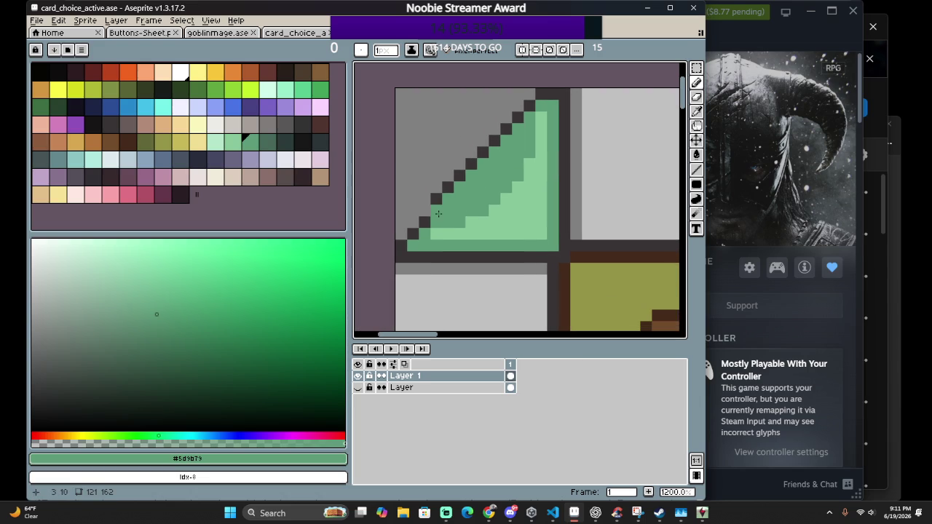
{"action": "scroll", "scroll_direction": "down", "scroll_amount": 3}
{"action": "scroll", "scroll_direction": "down", "scroll_amount": 3}
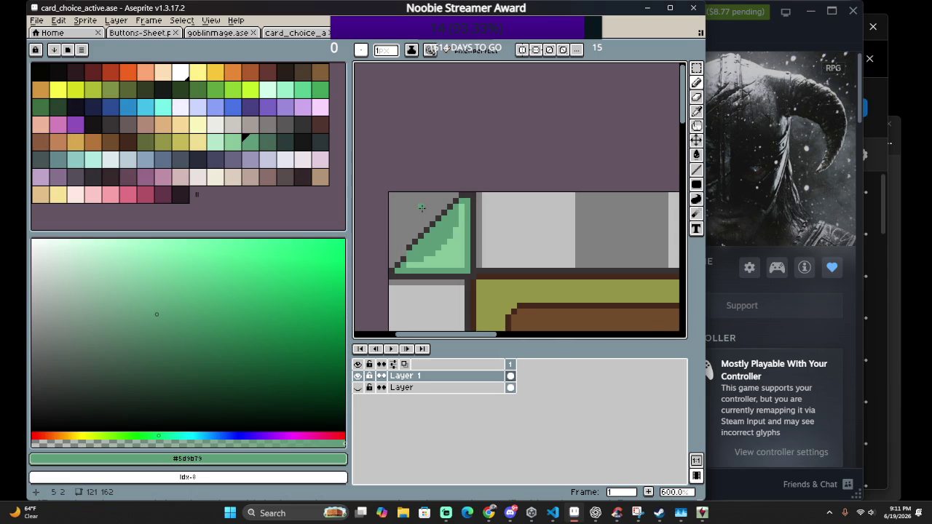
{"action": "scroll", "scroll_direction": "up", "scroll_amount": 3}
{"action": "right_click", "coordinate": [403, 247]}
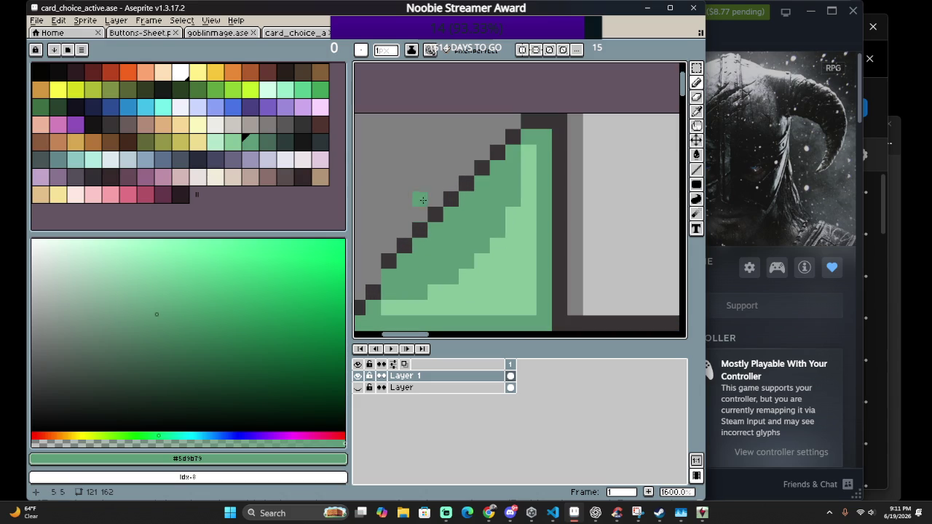
{"action": "left_click", "coordinate": [527, 122]}
{"action": "left_click_drag", "start_coordinate": [531, 158], "coordinate": [515, 222]}
{"action": "left_click", "coordinate": [497, 151]}
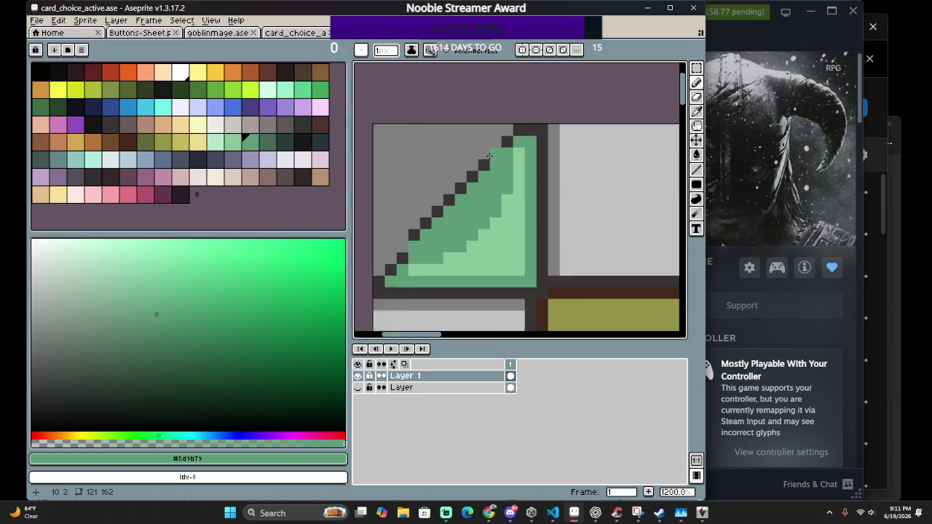
Draw a dark #373334 stepped outline along the triangle's diagonal
{"action": "left_click", "coordinate": [551, 129]}
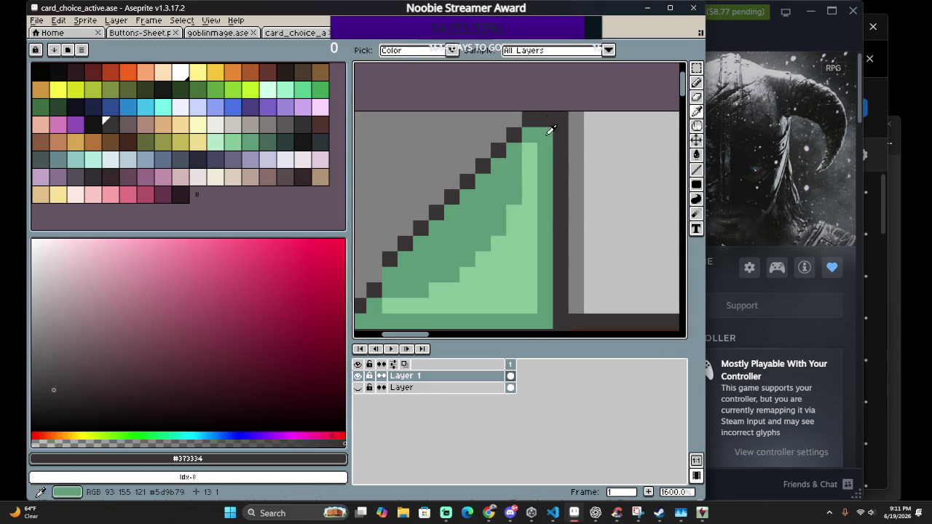
{"action": "left_click", "coordinate": [529, 135]}
{"action": "left_click_drag", "start_coordinate": [530, 153], "coordinate": [450, 248]}
Erase the duplicate dark diagonal pixels above the triangle with the 6px Eraser
{"action": "key", "text": "e"}
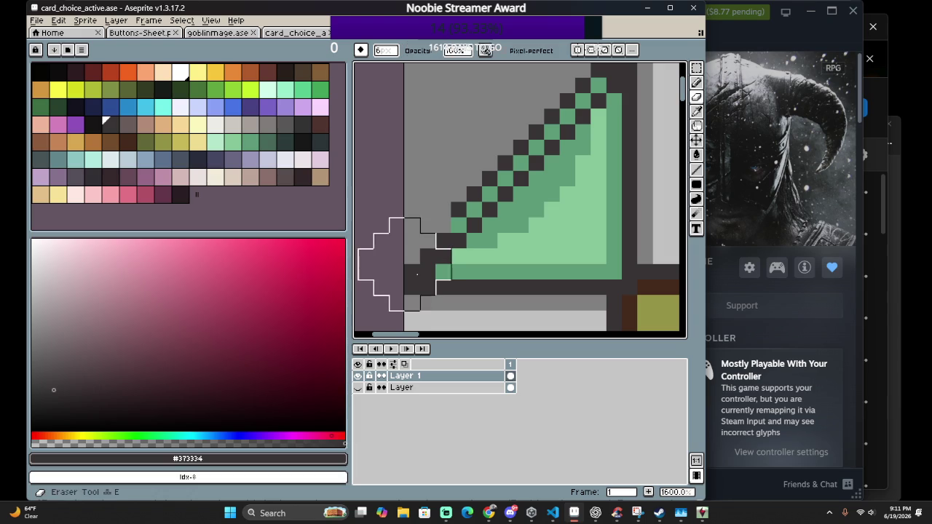
{"action": "left_click_drag", "start_coordinate": [408, 240], "coordinate": [454, 197]}
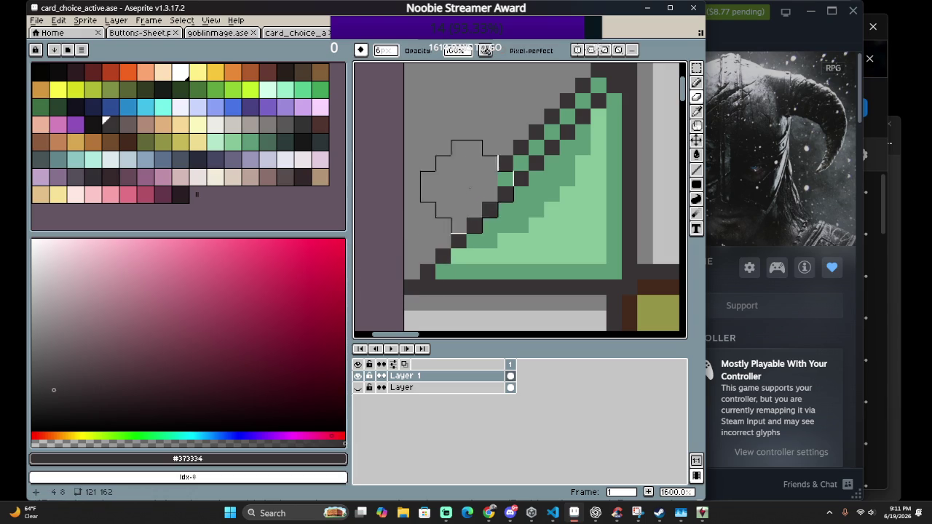
{"action": "left_click_drag", "start_coordinate": [454, 197], "coordinate": [501, 143]}
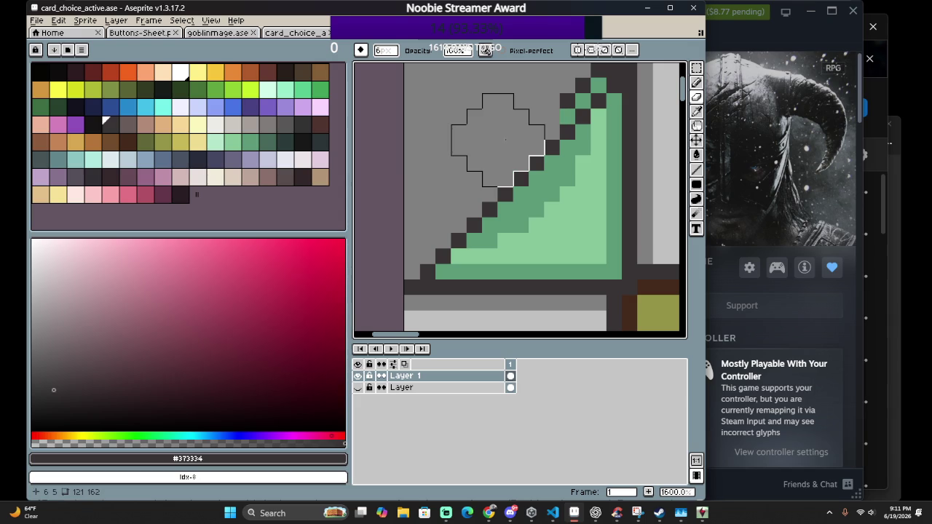
{"action": "left_click_drag", "start_coordinate": [537, 134], "coordinate": [466, 221]}
{"action": "left_click", "coordinate": [505, 150]}
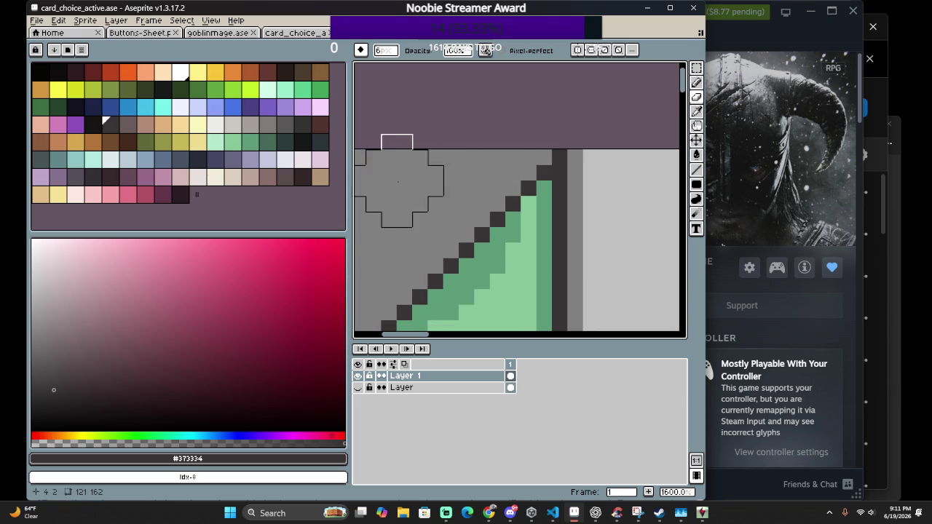
{"action": "scroll", "scroll_direction": "down", "scroll_amount": 3}
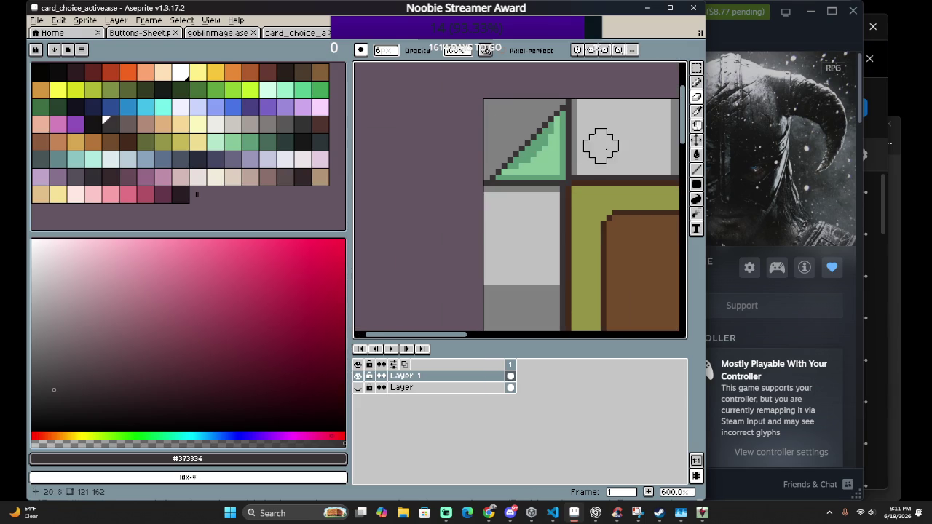
{"action": "scroll", "scroll_direction": "up", "scroll_amount": 3}
{"action": "scroll", "scroll_direction": "down", "scroll_amount": 3}
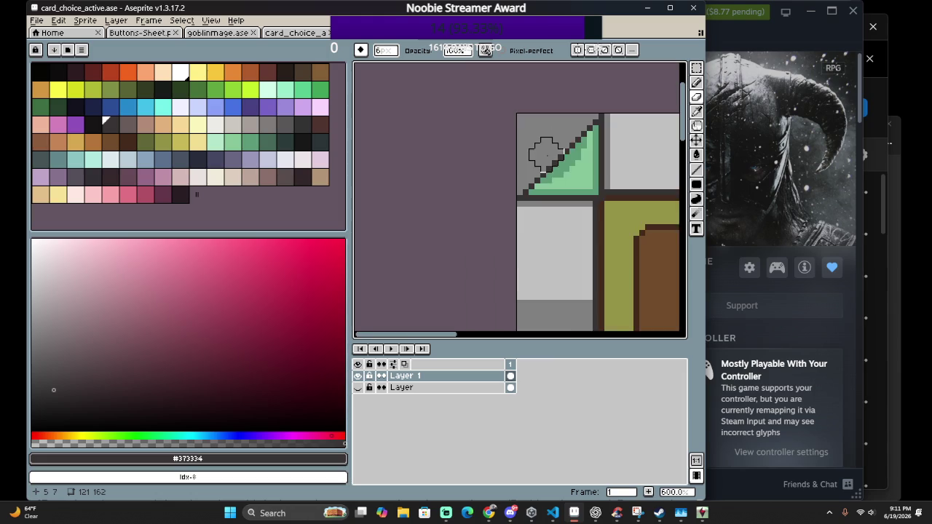
{"action": "scroll", "scroll_direction": "down", "scroll_amount": 3}
{"action": "left_click_drag", "start_coordinate": [614, 158], "coordinate": [406, 140]}
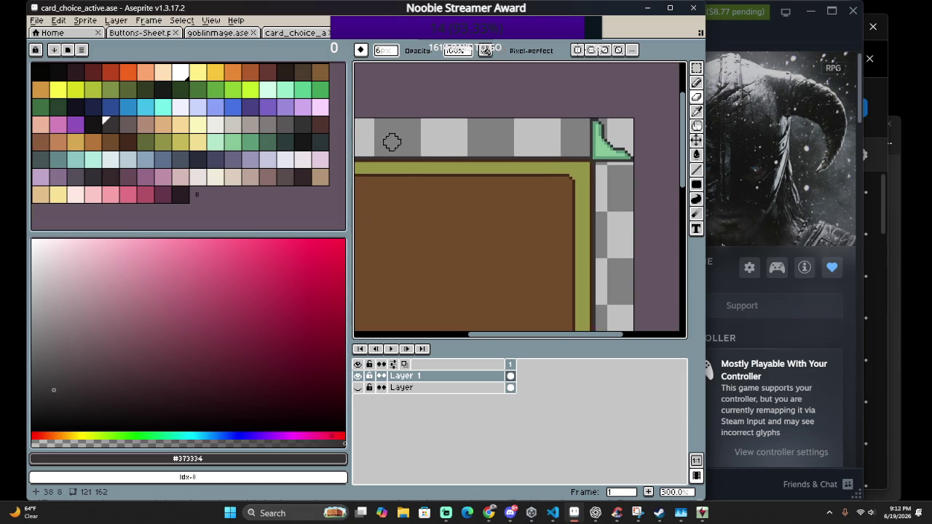
{"action": "scroll", "scroll_direction": "right", "scroll_amount": 3}
{"action": "scroll", "scroll_direction": "up", "scroll_amount": 3}
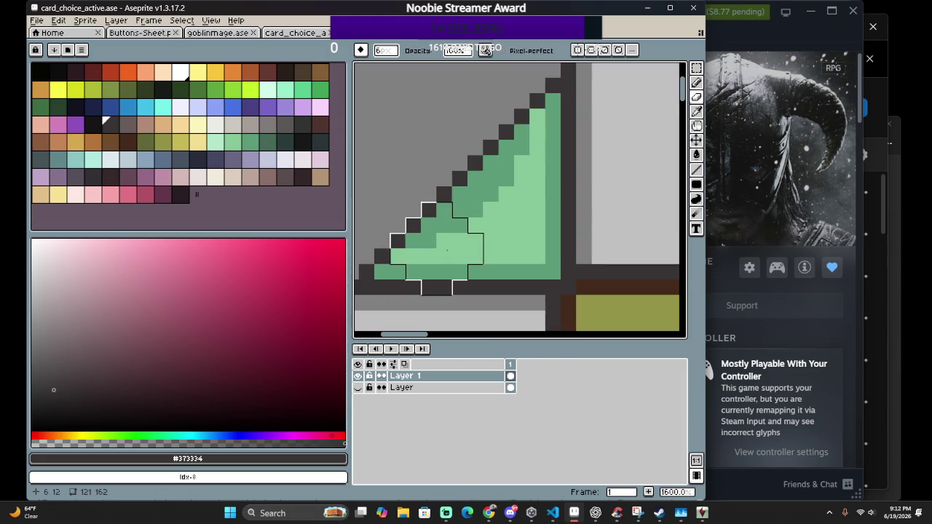
Refill the corner's darker green band with light green using the Paint Bucket
{"action": "key", "text": "g"}
{"action": "left_click", "coordinate": [454, 241]}
{"action": "left_click", "coordinate": [466, 217]}
{"action": "scroll", "scroll_direction": "down", "scroll_amount": 3}
{"action": "scroll", "scroll_direction": "down", "scroll_amount": 3}
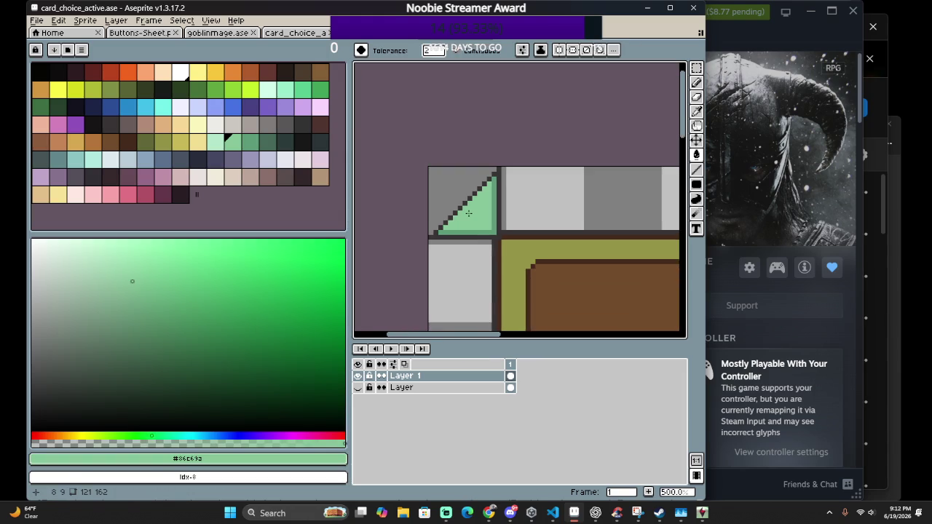
{"action": "scroll", "scroll_direction": "down", "scroll_amount": 3}
{"action": "scroll", "scroll_direction": "down", "scroll_amount": 3}
{"action": "scroll", "scroll_direction": "up", "scroll_amount": 3}
{"action": "scroll", "scroll_direction": "up", "scroll_amount": 3}
{"action": "scroll", "scroll_direction": "down", "scroll_amount": 3}
{"action": "scroll", "scroll_direction": "up", "scroll_amount": 3}
Pencil two darker green #5d9b79 bands along the triangle's stepped diagonal
{"action": "key", "text": "i"}
{"action": "left_click", "coordinate": [508, 252]}
{"action": "key", "text": "b"}
{"action": "left_click_drag", "start_coordinate": [492, 252], "coordinate": [566, 179]}
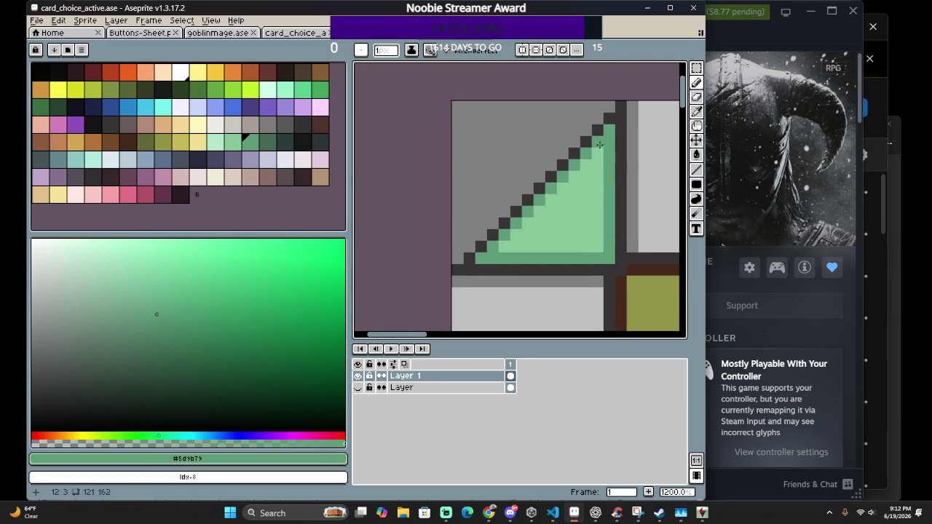
{"action": "scroll", "scroll_direction": "down", "scroll_amount": 3}
{"action": "scroll", "scroll_direction": "up", "scroll_amount": 3}
{"action": "scroll", "scroll_direction": "up", "scroll_amount": 3}
{"action": "left_click_drag", "start_coordinate": [470, 248], "coordinate": [540, 167]}
{"action": "scroll", "scroll_direction": "down", "scroll_amount": 3}
{"action": "scroll", "scroll_direction": "up", "scroll_amount": 3}
{"action": "scroll", "scroll_direction": "up", "scroll_amount": 3}
{"action": "scroll", "scroll_direction": "down", "scroll_amount": 3}
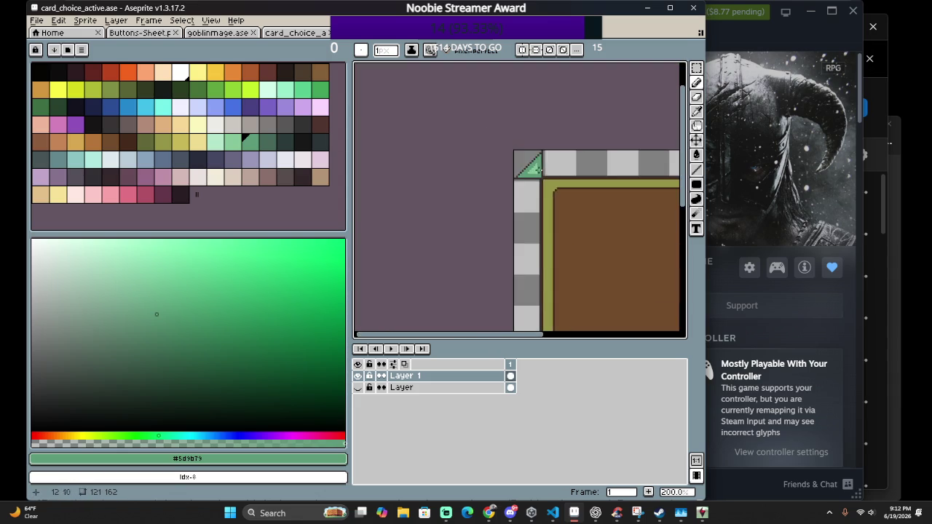
{"action": "left_click_drag", "start_coordinate": [558, 197], "coordinate": [514, 187]}
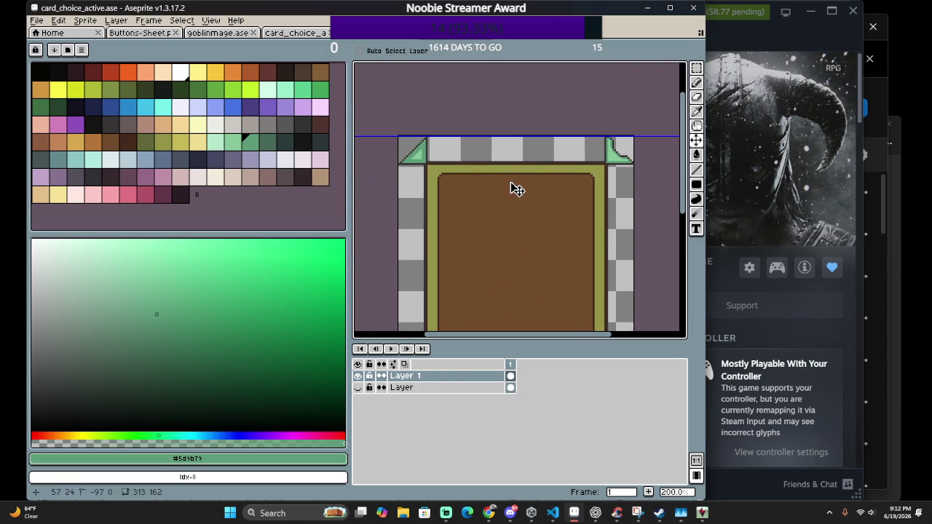
Undo three of the darker green pencil strokes in the corner triangle
{"action": "key", "text": "ctrl+z"}
{"action": "scroll", "scroll_direction": "up", "scroll_amount": 3}
{"action": "scroll", "scroll_direction": "up", "scroll_amount": 3}
{"action": "left_click_drag", "start_coordinate": [449, 179], "coordinate": [516, 200]}
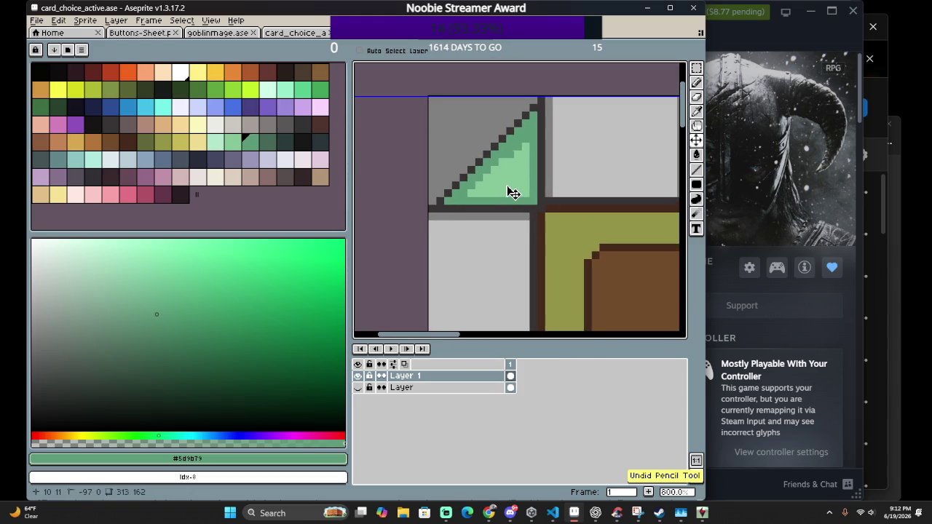
{"action": "key", "text": "ctrl+z"}
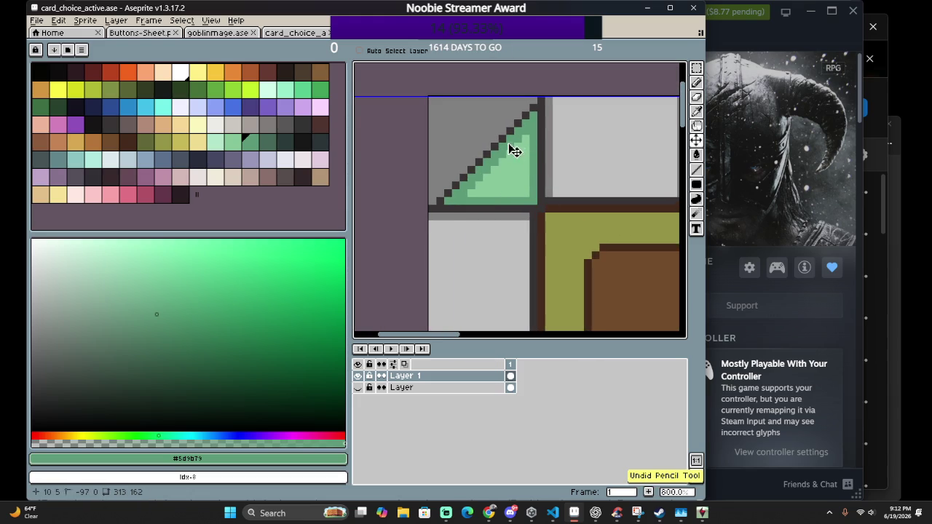
{"action": "key", "text": "b"}
{"action": "scroll", "scroll_direction": "up", "scroll_amount": 3}
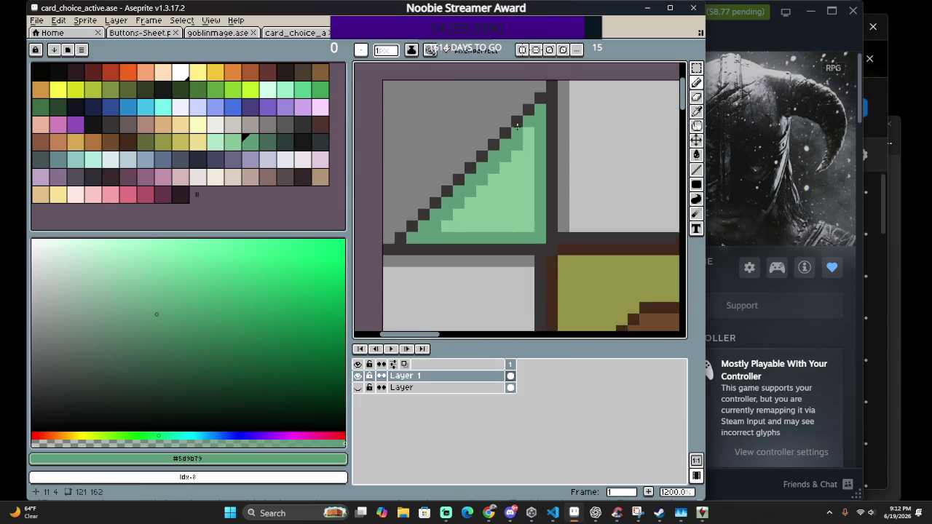
{"action": "scroll", "scroll_direction": "up", "scroll_amount": 3}
{"action": "key", "text": "ctrl+z"}
{"action": "key", "text": "ctrl+z"}
Touch up one pixel and undo the last darker green stroke, keeping a one-pixel edge
{"action": "key", "text": "ctrl+z"}
{"action": "key", "text": "ctrl+z"}
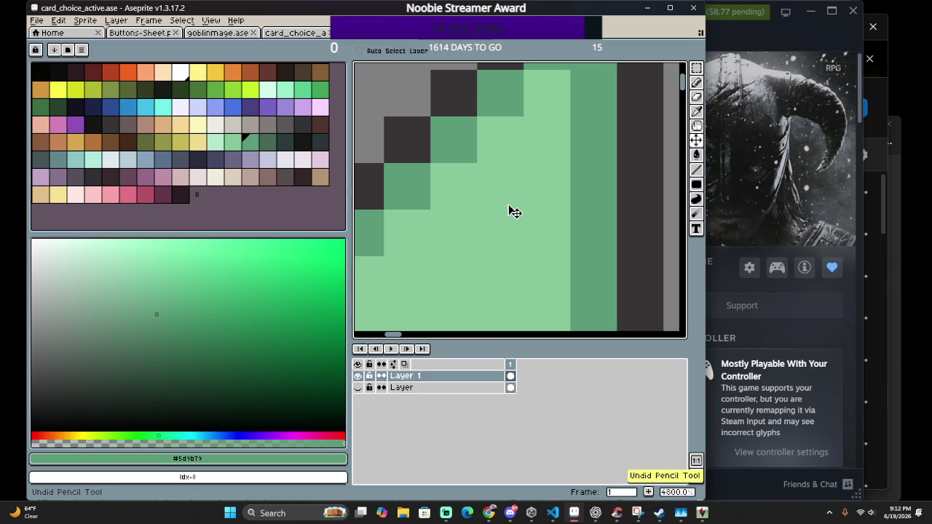
{"action": "left_click", "coordinate": [500, 204]}
{"action": "scroll", "scroll_direction": "down", "scroll_amount": 3}
{"action": "key", "text": "ctrl+z"}
{"action": "key", "text": "ctrl+z"}
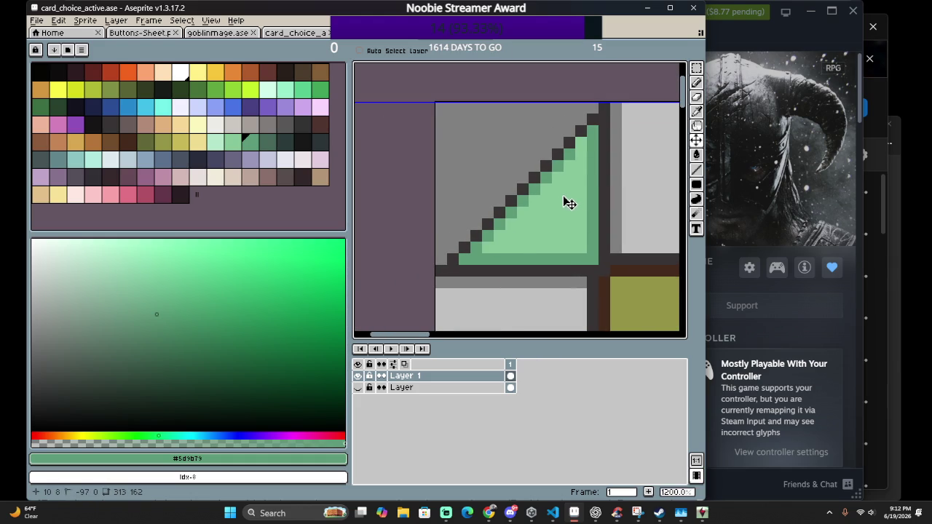
{"action": "key", "text": "b"}
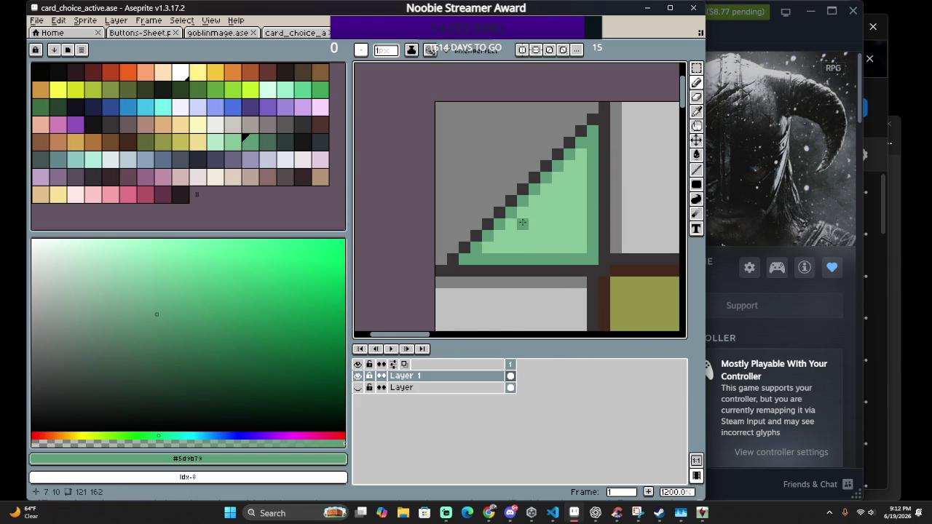
{"action": "scroll", "scroll_direction": "down", "scroll_amount": 3}
{"action": "scroll", "scroll_direction": "down", "scroll_amount": 3}
{"action": "scroll", "scroll_direction": "down", "scroll_amount": 3}
{"action": "scroll", "scroll_direction": "up", "scroll_amount": 3}
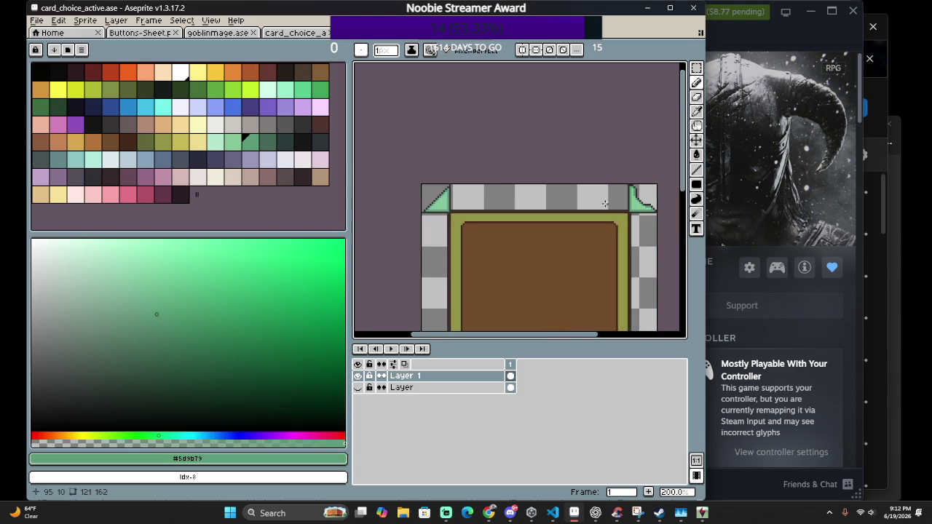
{"action": "scroll", "scroll_direction": "up", "scroll_amount": 3}
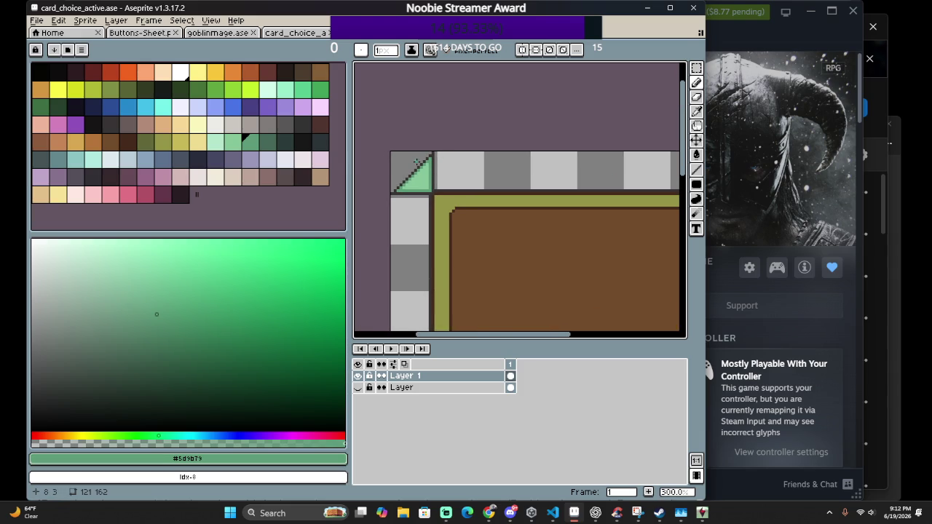
{"action": "scroll", "scroll_direction": "up", "scroll_amount": 3}
{"action": "scroll", "scroll_direction": "up", "scroll_amount": 3}
{"action": "scroll", "scroll_direction": "up", "scroll_amount": 3}
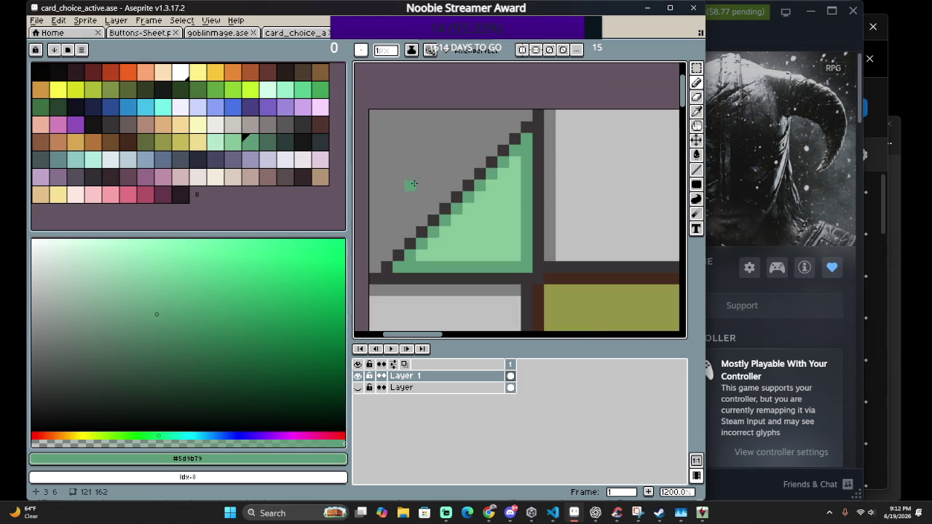
{"action": "scroll", "scroll_direction": "down", "scroll_amount": 3}
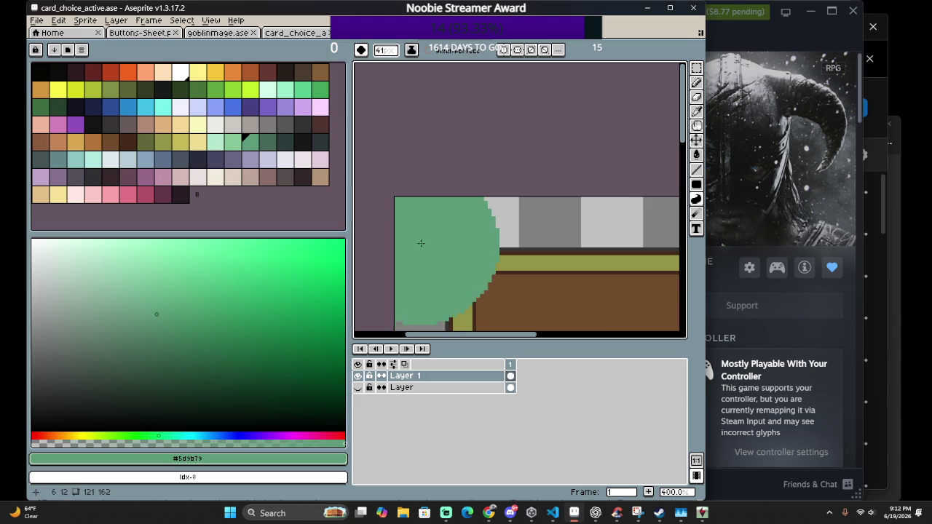
{"action": "scroll", "scroll_direction": "down", "scroll_amount": 3}
{"action": "scroll", "scroll_direction": "up", "scroll_amount": 3}
{"action": "scroll", "scroll_direction": "down", "scroll_amount": 3}
{"action": "scroll", "scroll_direction": "down", "scroll_amount": 3}
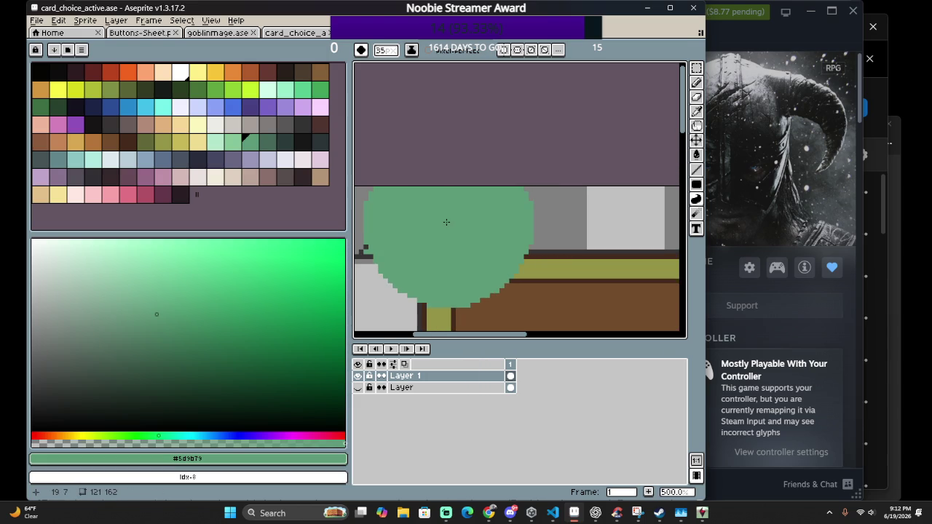
{"action": "scroll", "scroll_direction": "down", "scroll_amount": 3}
{"action": "scroll", "scroll_direction": "down", "scroll_amount": 3}
{"action": "scroll", "scroll_direction": "down", "scroll_amount": 3}
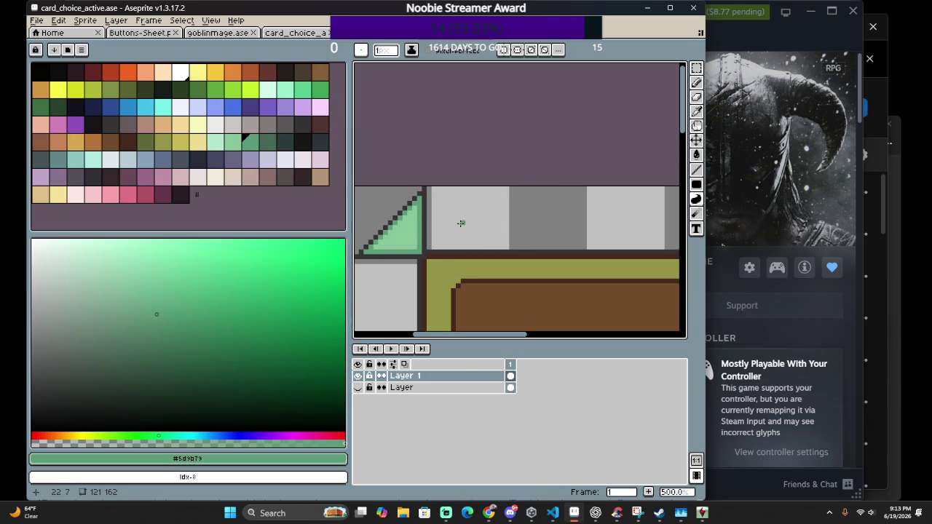
{"action": "scroll", "scroll_direction": "down", "scroll_amount": 3}
{"action": "scroll", "scroll_direction": "up", "scroll_amount": 3}
{"action": "scroll", "scroll_direction": "down", "scroll_amount": 3}
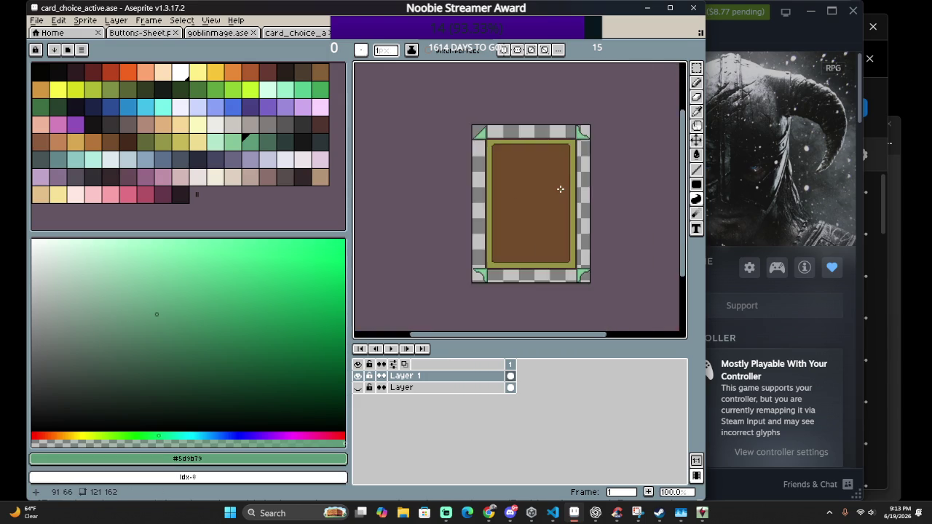
{"action": "scroll", "scroll_direction": "up", "scroll_amount": 3}
{"action": "scroll", "scroll_direction": "down", "scroll_amount": 3}
{"action": "scroll", "scroll_direction": "up", "scroll_amount": 3}
{"action": "scroll", "scroll_direction": "down", "scroll_amount": 3}
{"action": "scroll", "scroll_direction": "up", "scroll_amount": 3}
{"action": "scroll", "scroll_direction": "down", "scroll_amount": 3}
{"action": "scroll", "scroll_direction": "up", "scroll_amount": 3}
{"action": "scroll", "scroll_direction": "down", "scroll_amount": 3}
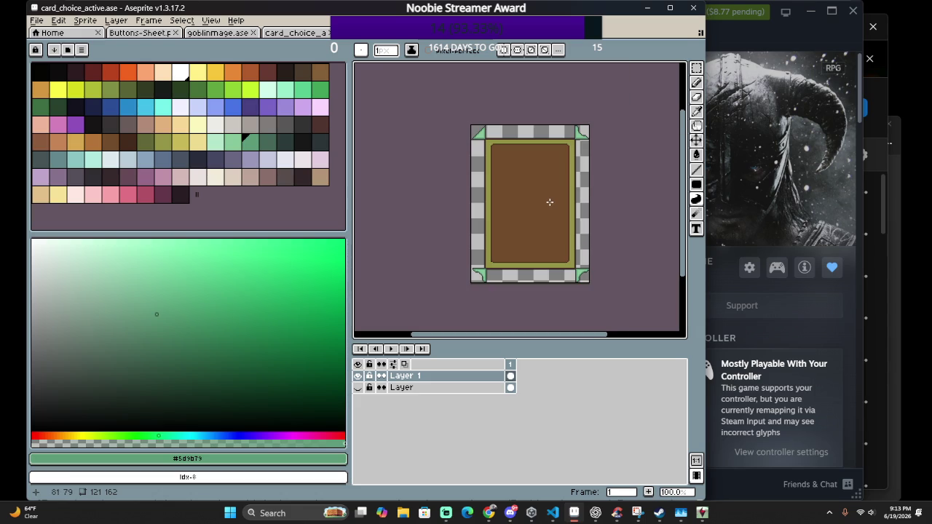
{"action": "scroll", "scroll_direction": "up", "scroll_amount": 3}
{"action": "scroll", "scroll_direction": "down", "scroll_amount": 3}
{"action": "scroll", "scroll_direction": "up", "scroll_amount": 3}
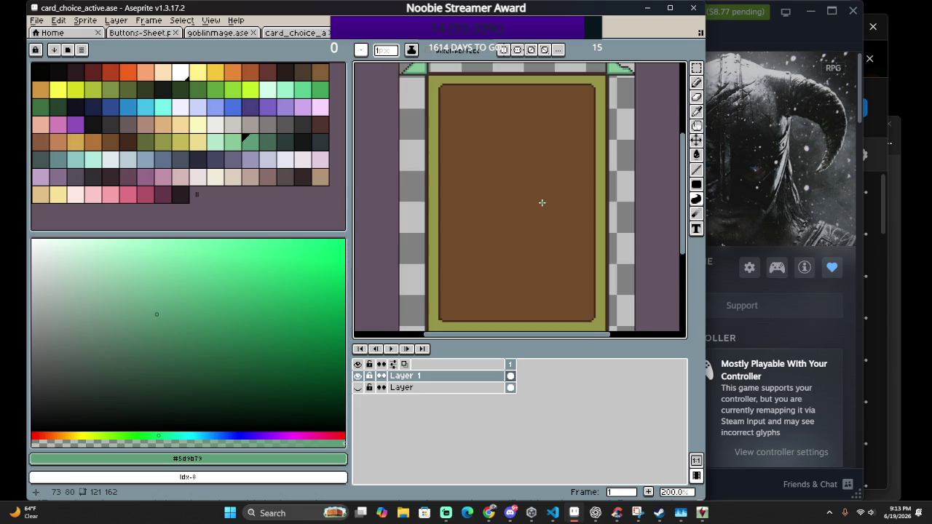
{"action": "scroll", "scroll_direction": "down", "scroll_amount": 3}
{"action": "scroll", "scroll_direction": "up", "scroll_amount": 3}
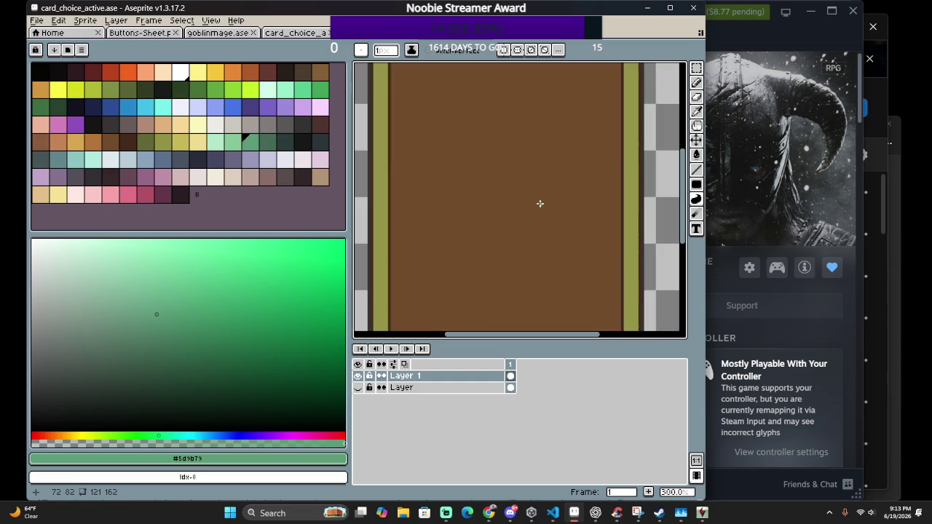
{"action": "scroll", "scroll_direction": "down", "scroll_amount": 3}
{"action": "scroll", "scroll_direction": "up", "scroll_amount": 3}
{"action": "scroll", "scroll_direction": "up", "scroll_amount": 3}
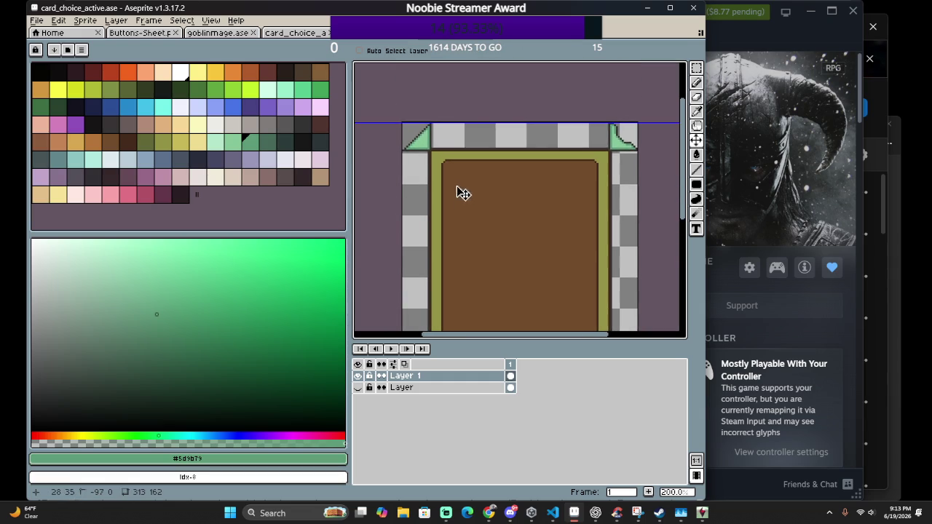
{"action": "key", "text": "ctrl+e"}
{"action": "left_click", "coordinate": [607, 241]}
{"action": "key", "text": "b"}
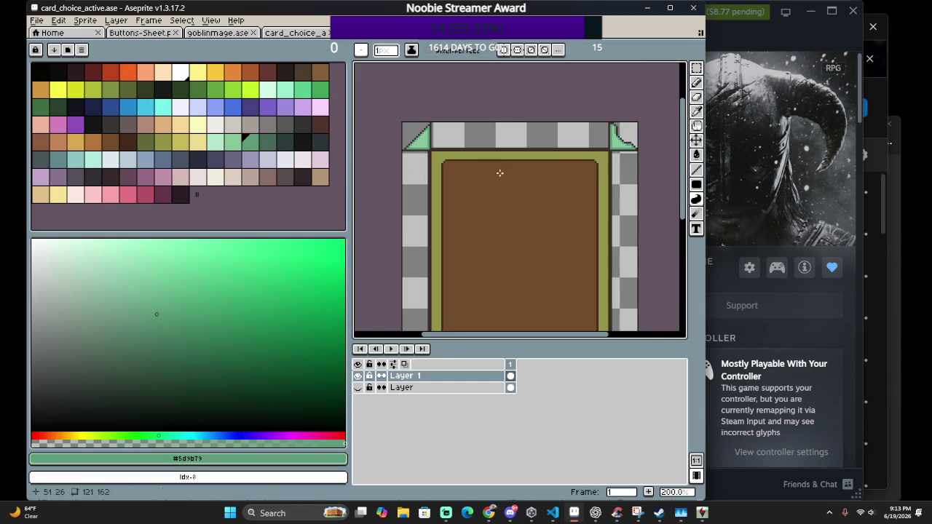
{"action": "scroll", "scroll_direction": "up", "scroll_amount": 3}
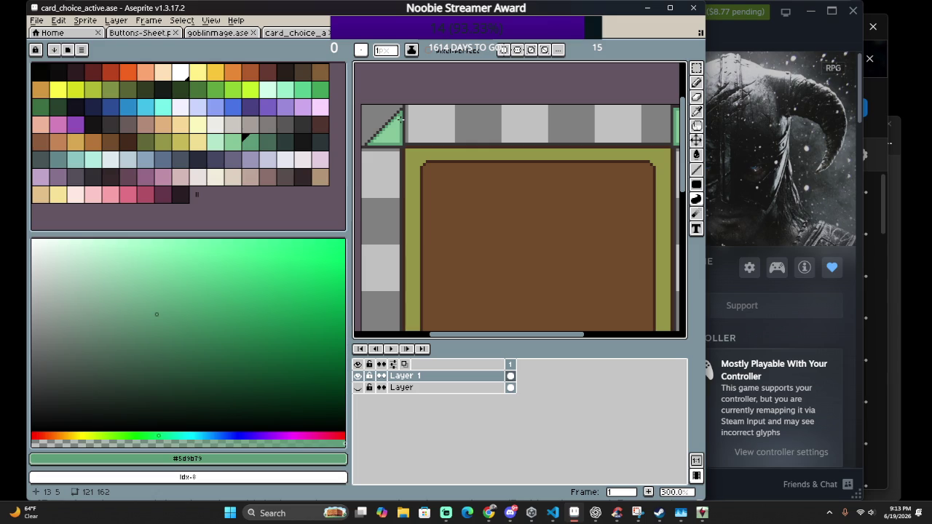
Select the top-left corner tile and rotate the canvas 90° clockwise
{"action": "key", "text": "m"}
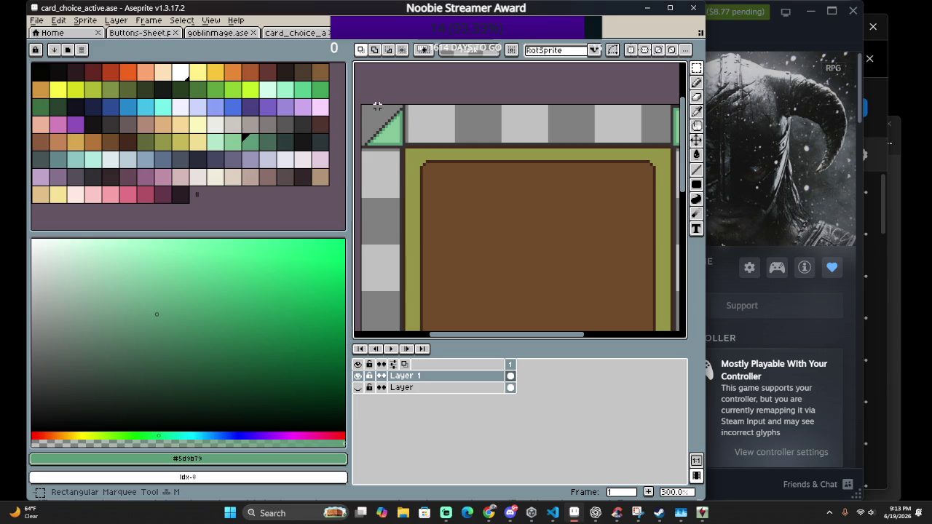
{"action": "left_click_drag", "start_coordinate": [362, 108], "coordinate": [405, 146]}
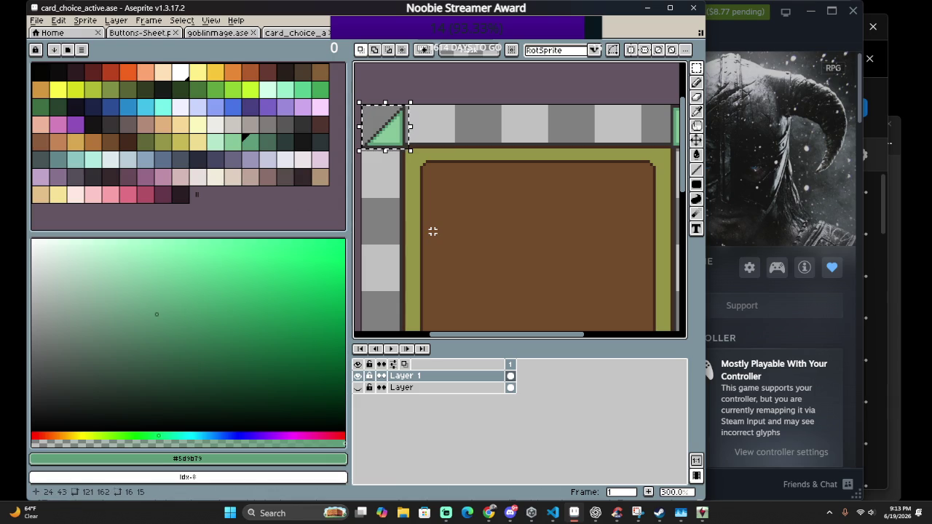
{"action": "left_click_drag", "start_coordinate": [386, 129], "coordinate": [381, 248]}
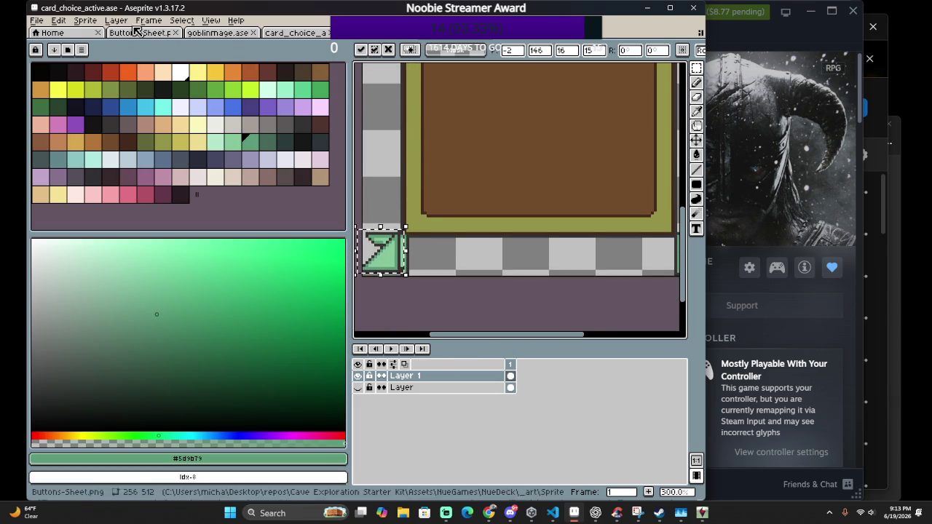
{"action": "left_click", "coordinate": [85, 19]}
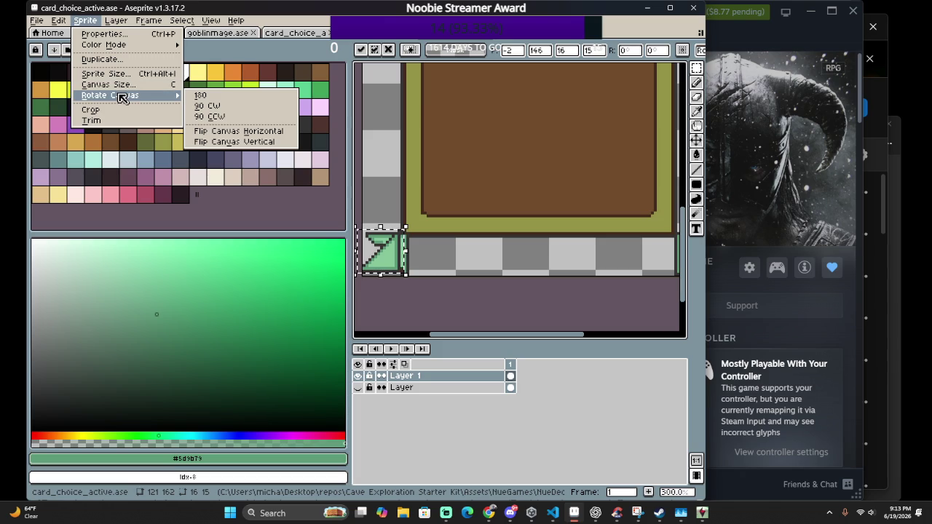
{"action": "left_click", "coordinate": [270, 105]}
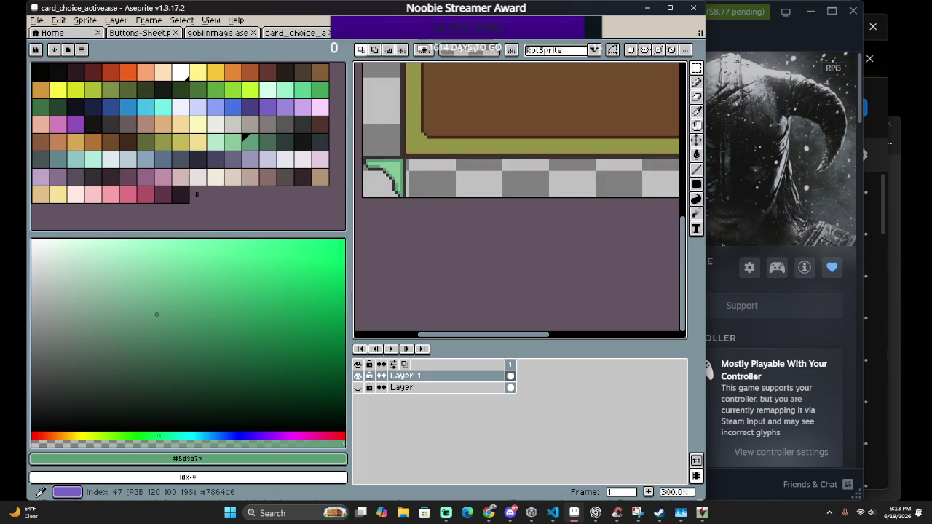
{"action": "scroll", "scroll_direction": "down", "scroll_amount": 3}
{"action": "scroll", "scroll_direction": "down", "scroll_amount": 3}
{"action": "scroll", "scroll_direction": "up", "scroll_amount": 3}
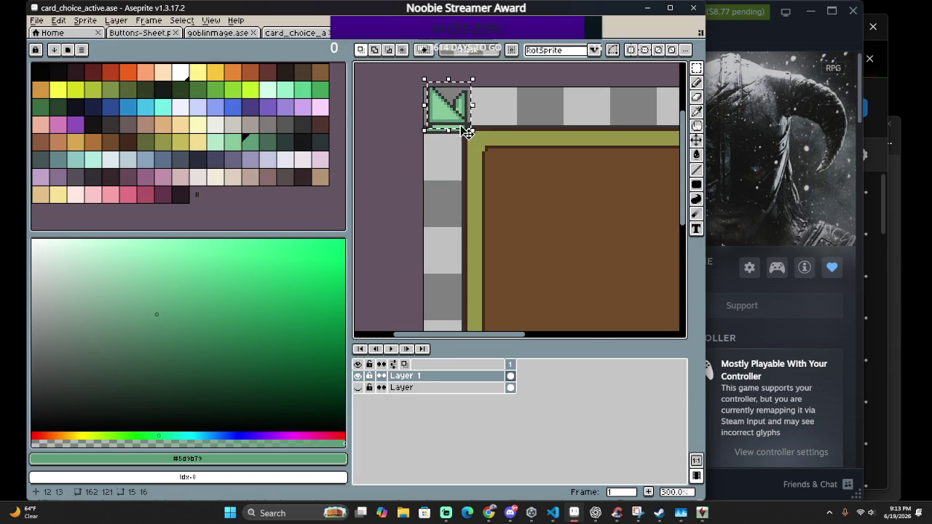
{"action": "left_click_drag", "start_coordinate": [441, 109], "coordinate": [557, 113]}
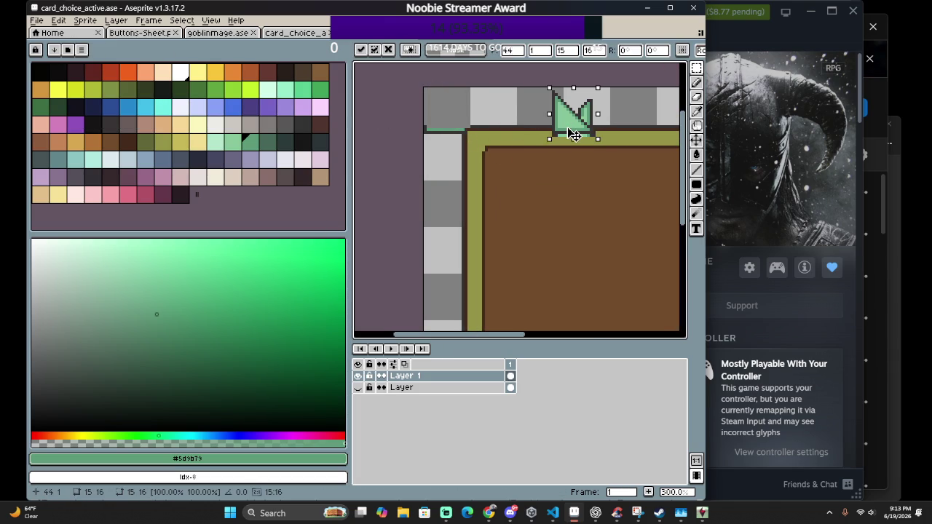
{"action": "key", "text": "ctrl+z"}
{"action": "key", "text": "ctrl+z"}
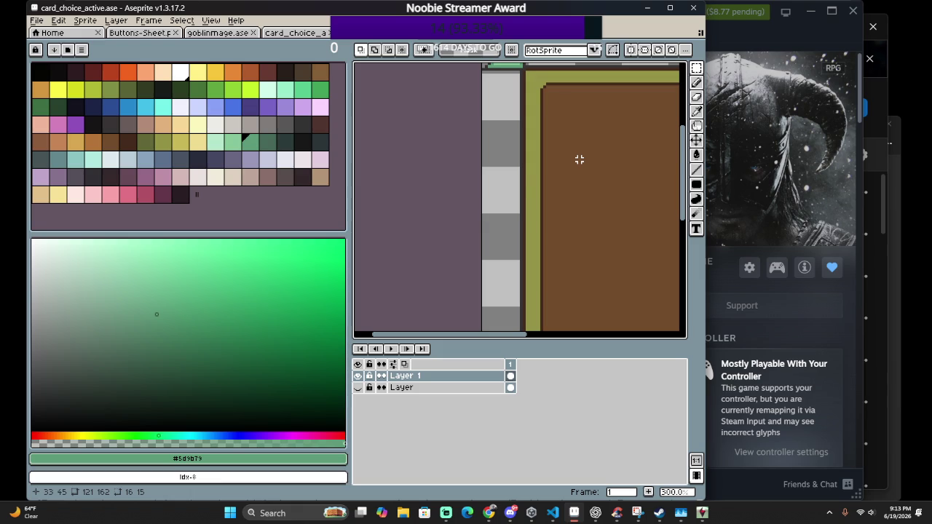
Paste a copy of the green triangle and flip it horizontally
{"action": "key", "text": "ctrl+v"}
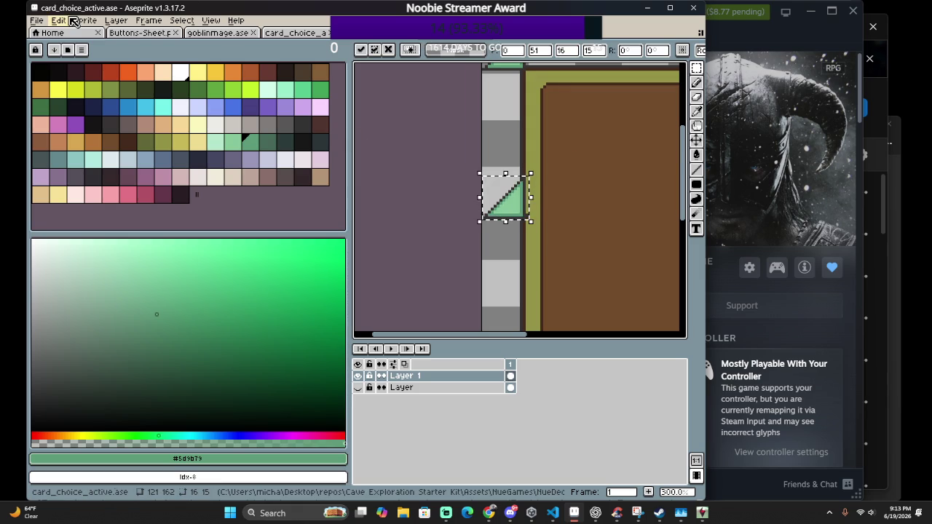
{"action": "left_click", "coordinate": [59, 21]}
{"action": "mouse_move", "coordinate": [68, 206]}
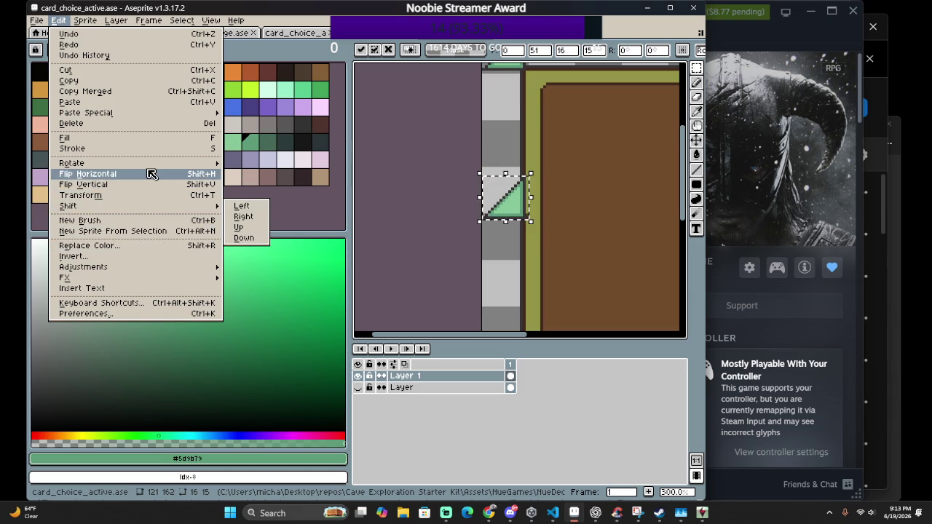
{"action": "left_click", "coordinate": [149, 180]}
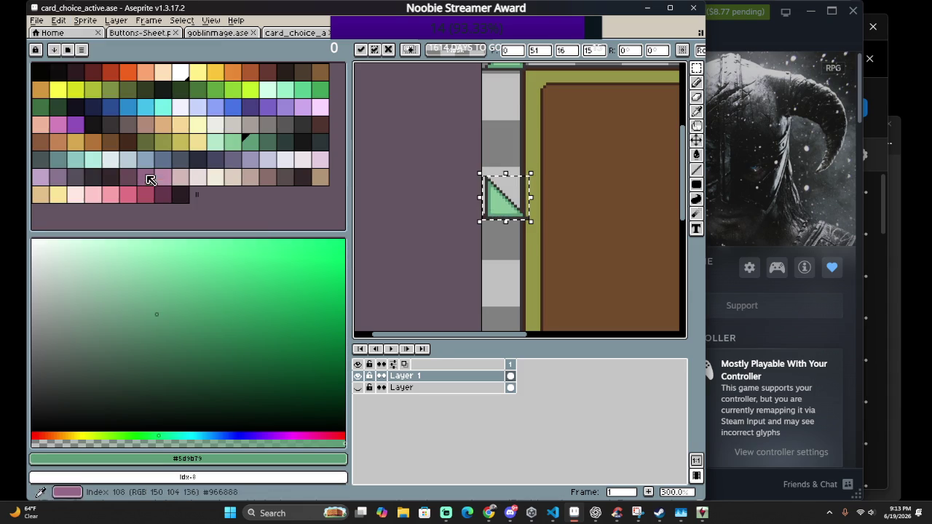
Place the flipped triangle in the top-right corner, nudged one pixel, and deselect
{"action": "left_click_drag", "start_coordinate": [502, 201], "coordinate": [547, 99]}
{"action": "scroll", "scroll_direction": "up", "scroll_amount": 3}
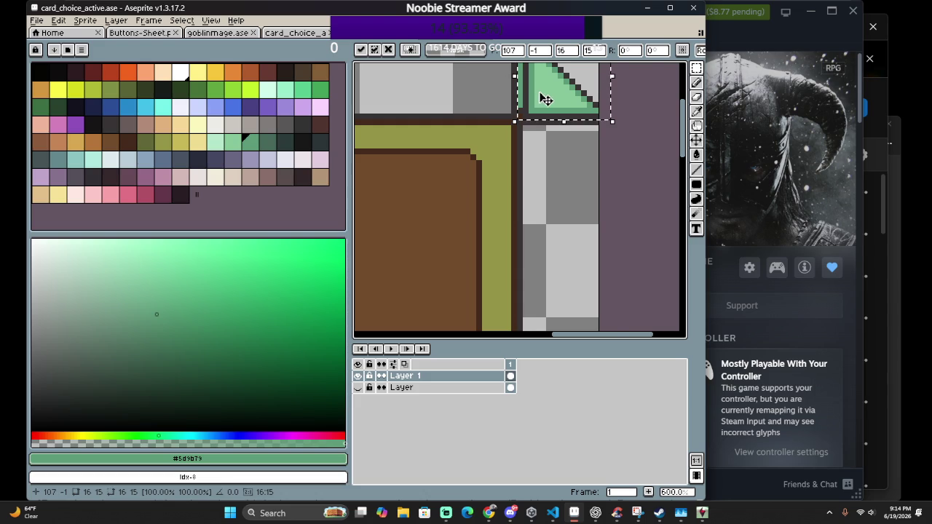
{"action": "scroll", "scroll_direction": "up", "scroll_amount": 3}
{"action": "left_click_drag", "start_coordinate": [527, 137], "coordinate": [509, 139]}
{"action": "scroll", "scroll_direction": "down", "scroll_amount": 3}
{"action": "scroll", "scroll_direction": "up", "scroll_amount": 3}
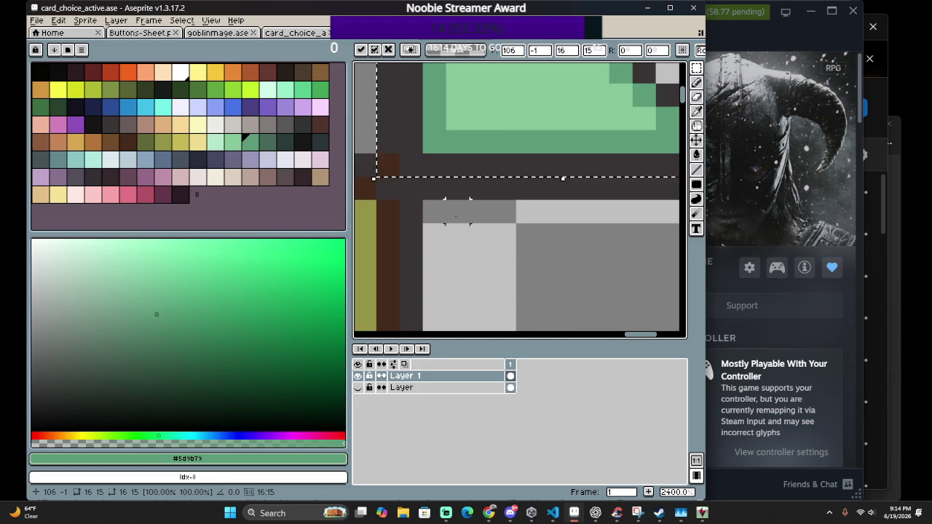
{"action": "left_click", "coordinate": [457, 234]}
Paint a border pixel dark grey and the dark pixels beside the brown column brown
{"action": "key", "text": "b"}
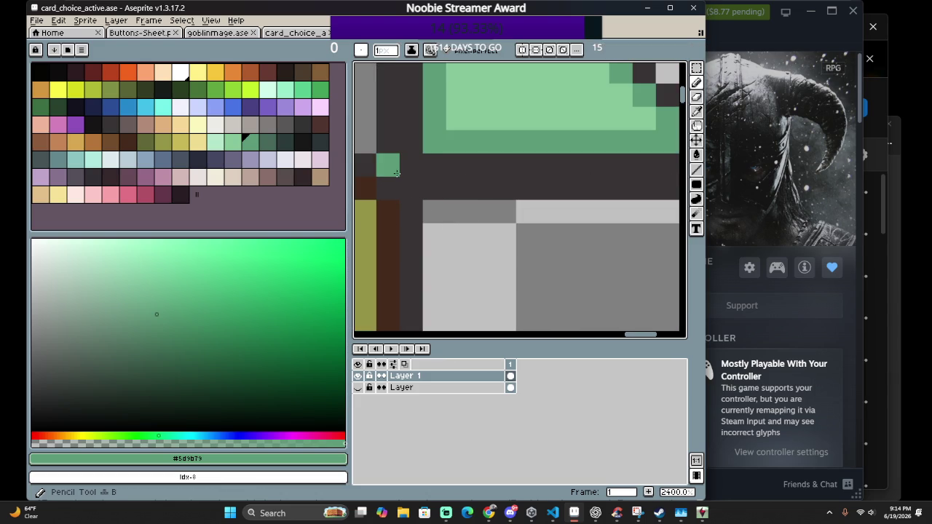
{"action": "left_click", "coordinate": [390, 169]}
{"action": "scroll", "scroll_direction": "down", "scroll_amount": 3}
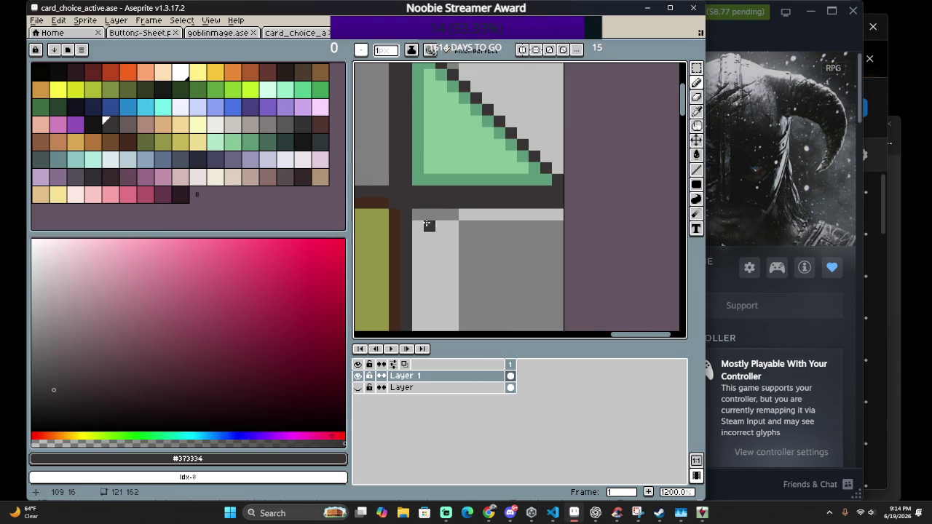
{"action": "scroll", "scroll_direction": "up", "scroll_amount": 3}
{"action": "left_click", "coordinate": [473, 208]}
{"action": "left_click_drag", "start_coordinate": [513, 235], "coordinate": [513, 213]}
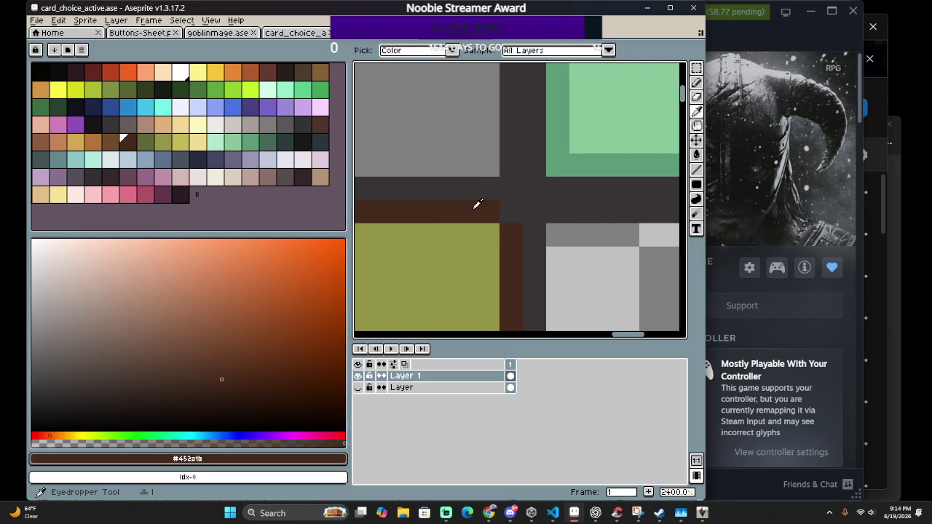
{"action": "scroll", "scroll_direction": "down", "scroll_amount": 3}
{"action": "scroll", "scroll_direction": "up", "scroll_amount": 3}
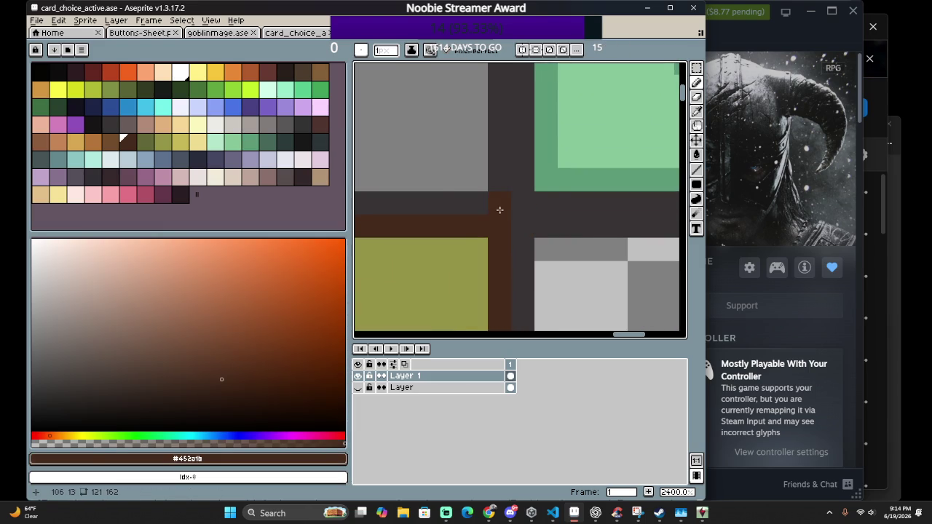
Shift the 15×15 top-left corner tile by one pixel and commit it
{"action": "key", "text": "e"}
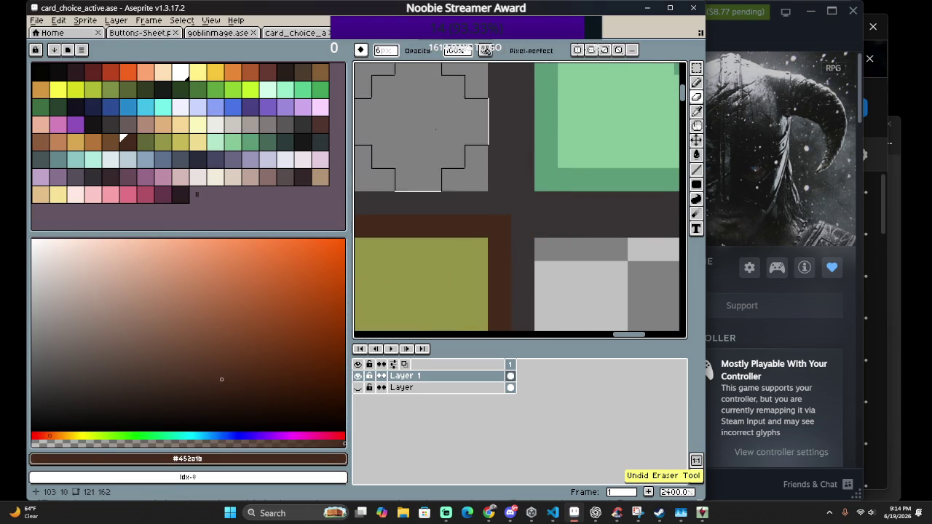
{"action": "scroll", "scroll_direction": "down", "scroll_amount": 3}
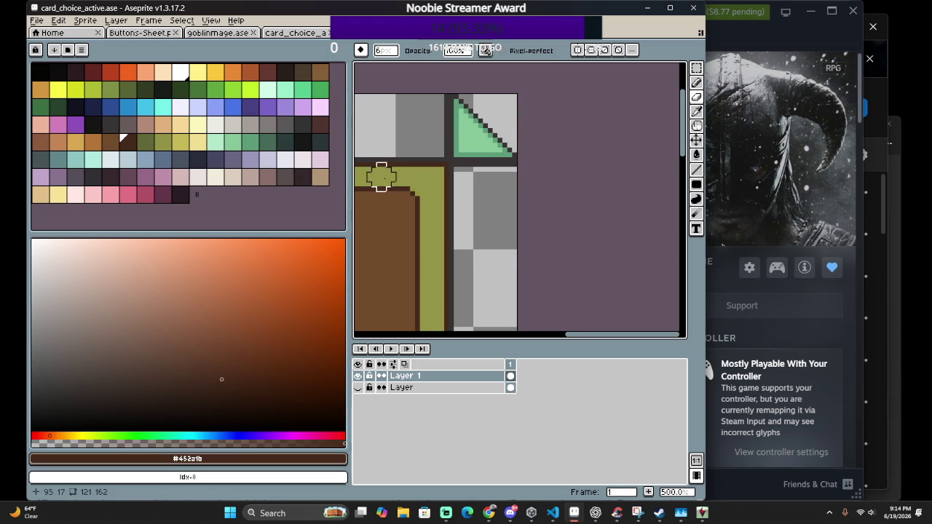
{"action": "left_click_drag", "start_coordinate": [404, 182], "coordinate": [615, 202]}
{"action": "scroll", "scroll_direction": "down", "scroll_amount": 3}
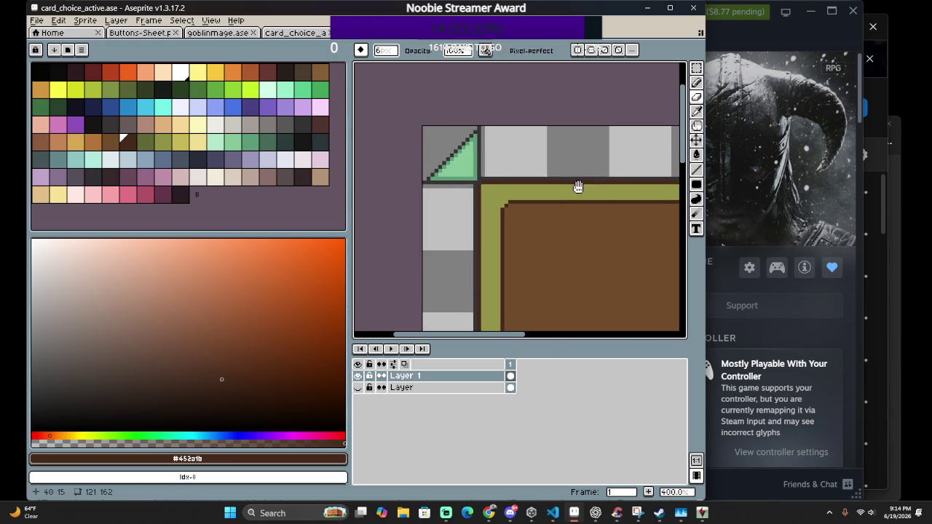
{"action": "scroll", "scroll_direction": "up", "scroll_amount": 3}
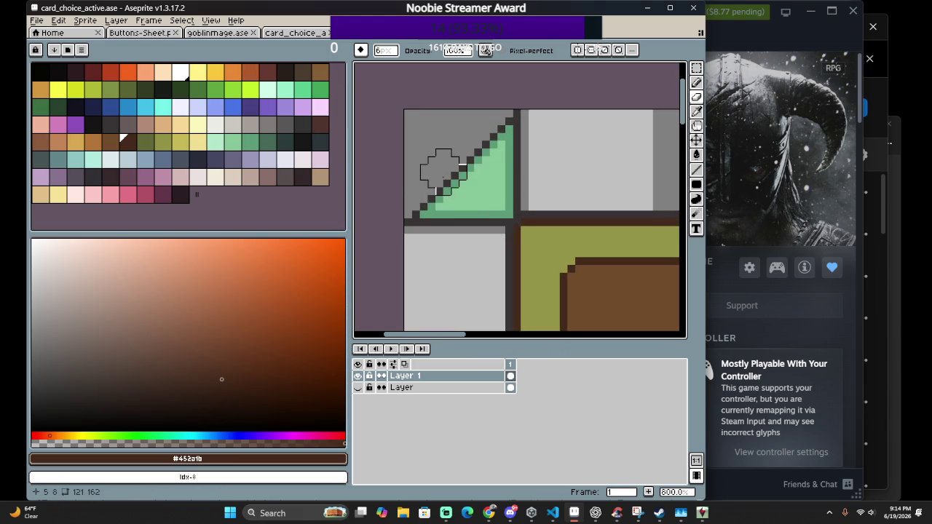
{"action": "key", "text": "m"}
{"action": "scroll", "scroll_direction": "up", "scroll_amount": 3}
{"action": "scroll", "scroll_direction": "up", "scroll_amount": 3}
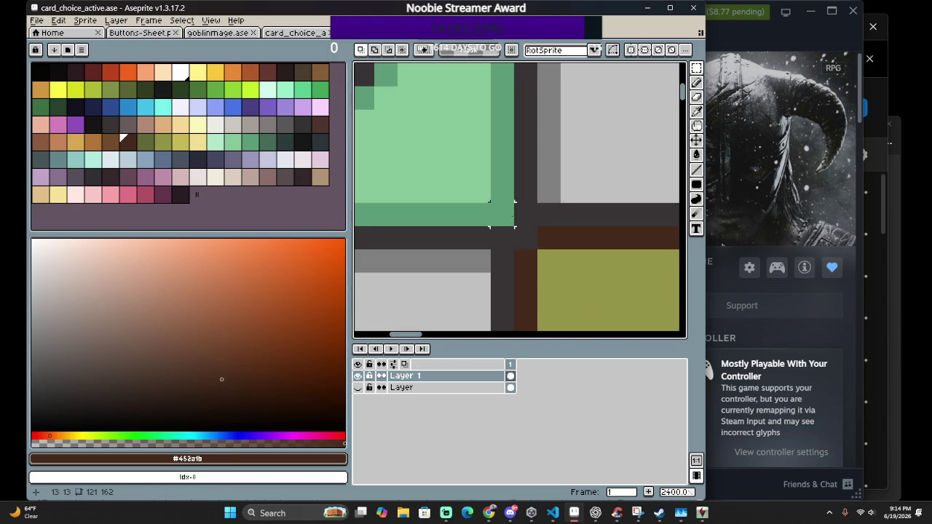
{"action": "left_click_drag", "start_coordinate": [525, 238], "coordinate": [360, 69]}
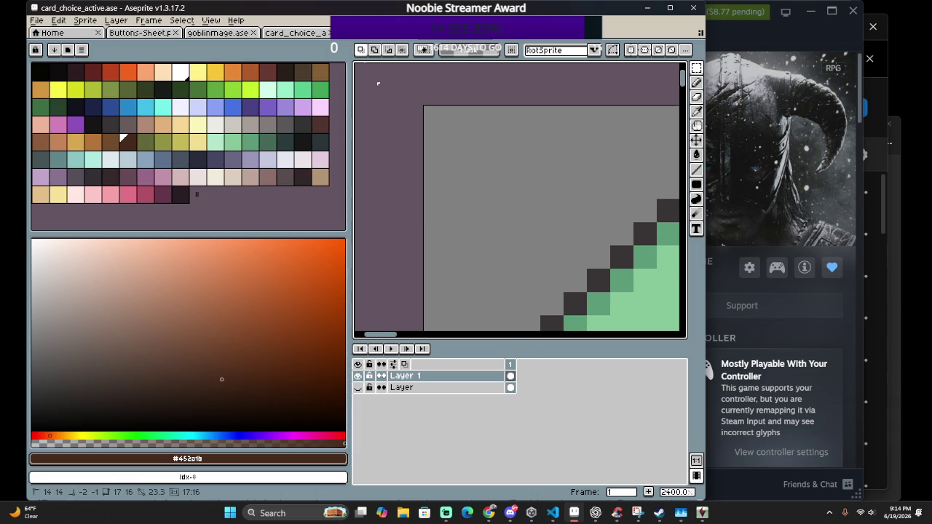
{"action": "left_click_drag", "start_coordinate": [532, 226], "coordinate": [506, 229]}
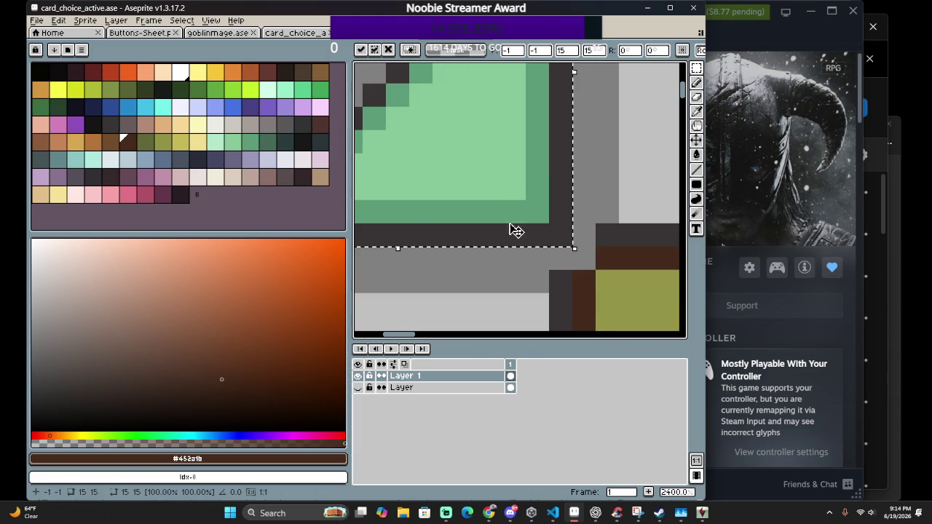
{"action": "key", "text": "Return"}
Draw a dark-brown pixel at the border joint and sample the dark grey outline
{"action": "key", "text": "b"}
{"action": "left_click", "coordinate": [589, 260]}
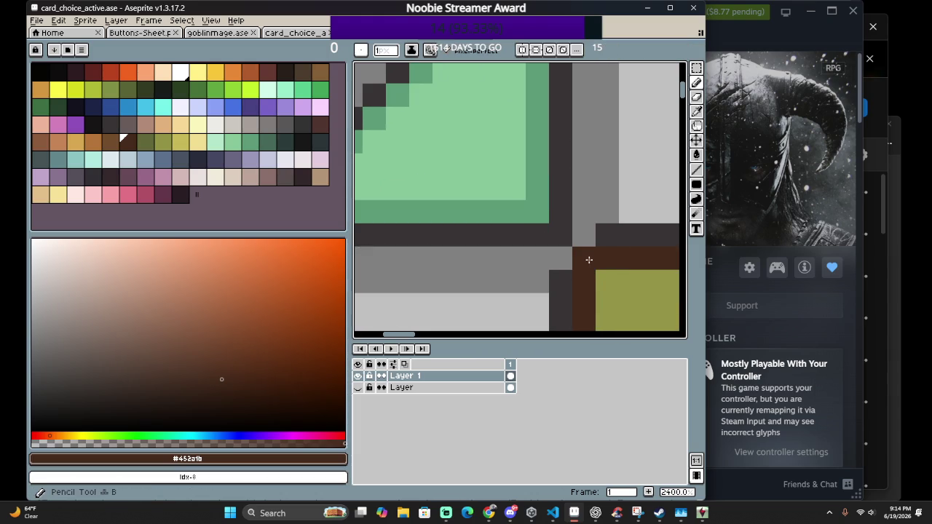
{"action": "left_click", "coordinate": [565, 278]}
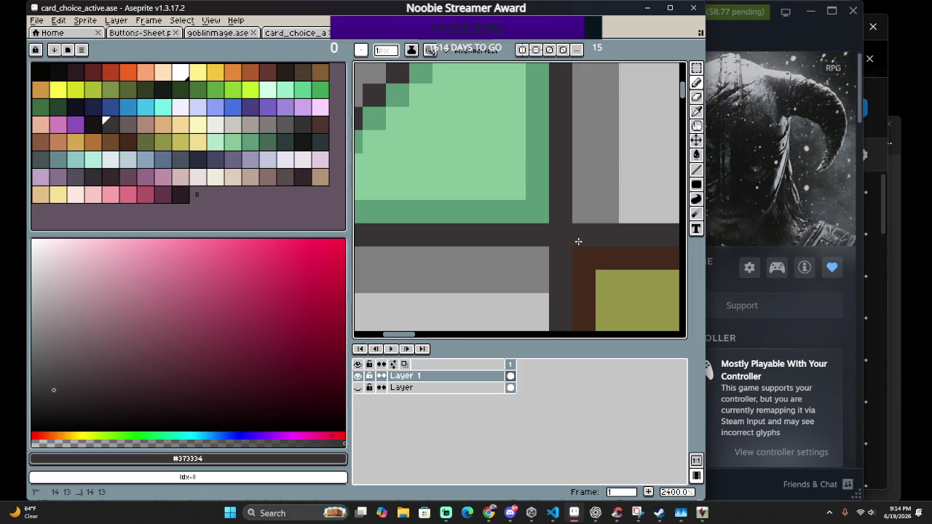
{"action": "scroll", "scroll_direction": "down", "scroll_amount": 3}
{"action": "scroll", "scroll_direction": "down", "scroll_amount": 3}
{"action": "scroll", "scroll_direction": "down", "scroll_amount": 3}
{"action": "left_click_drag", "start_coordinate": [576, 223], "coordinate": [524, 221]}
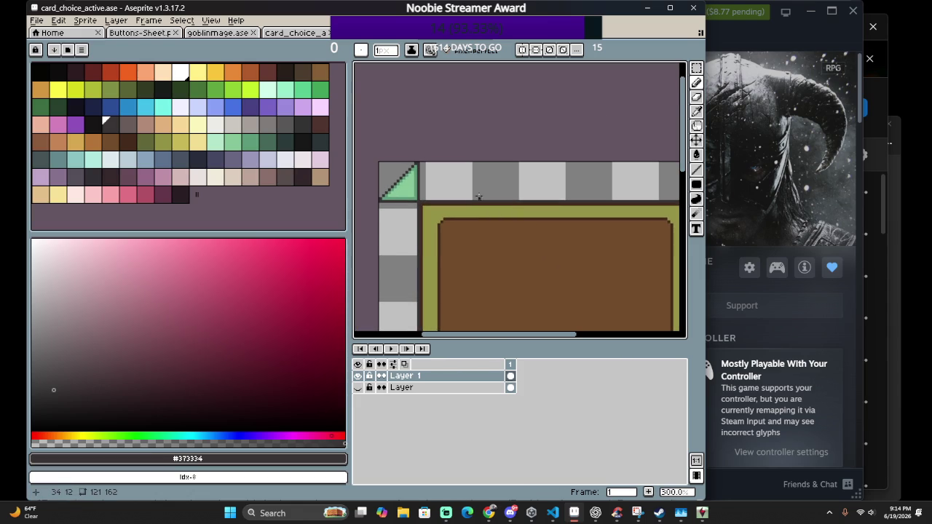
Flip the selected 121×14 top border strip vertically and drag it to the card's bottom
{"action": "key", "text": "m"}
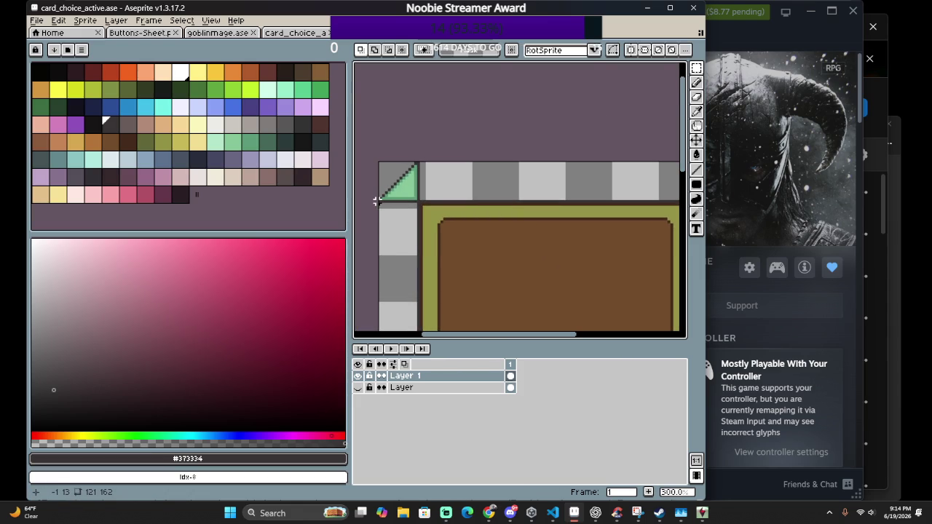
{"action": "left_click_drag", "start_coordinate": [376, 201], "coordinate": [645, 76]}
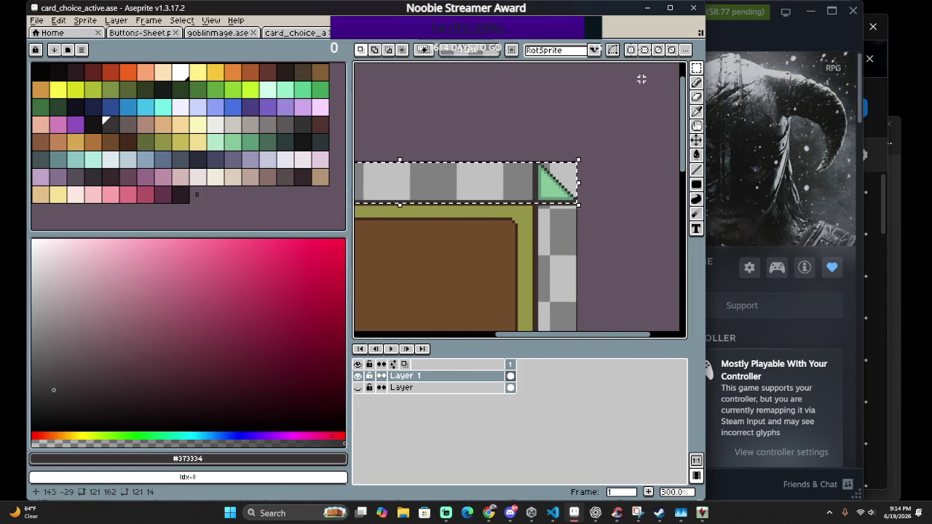
{"action": "left_click", "coordinate": [543, 203]}
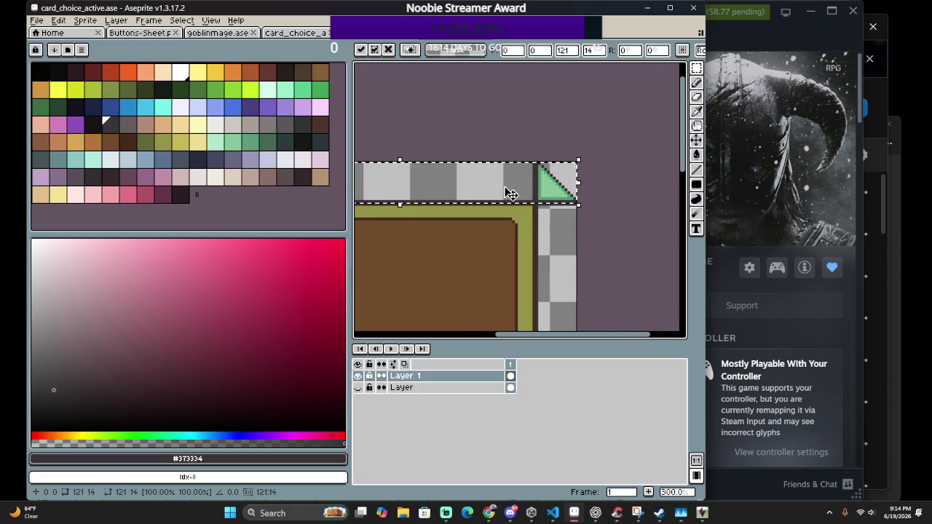
{"action": "left_click_drag", "start_coordinate": [534, 190], "coordinate": [538, 238]}
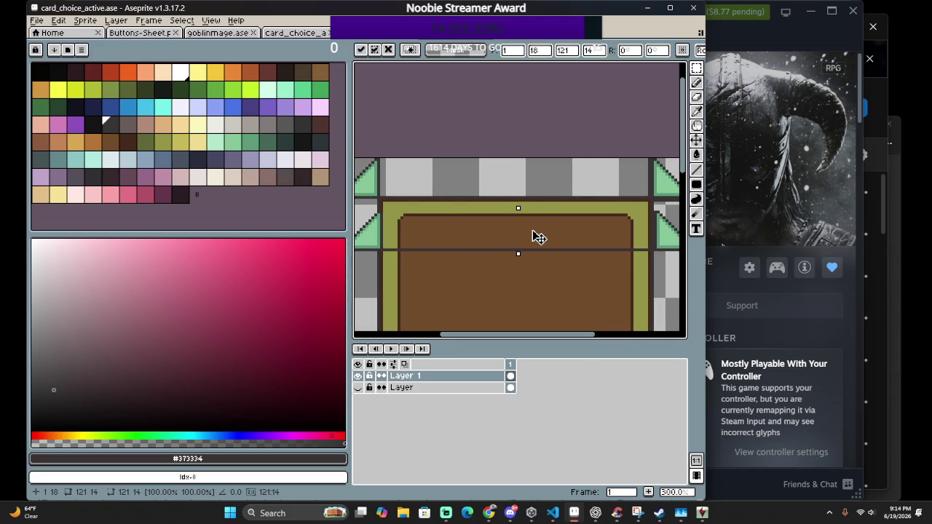
{"action": "left_click", "coordinate": [95, 22]}
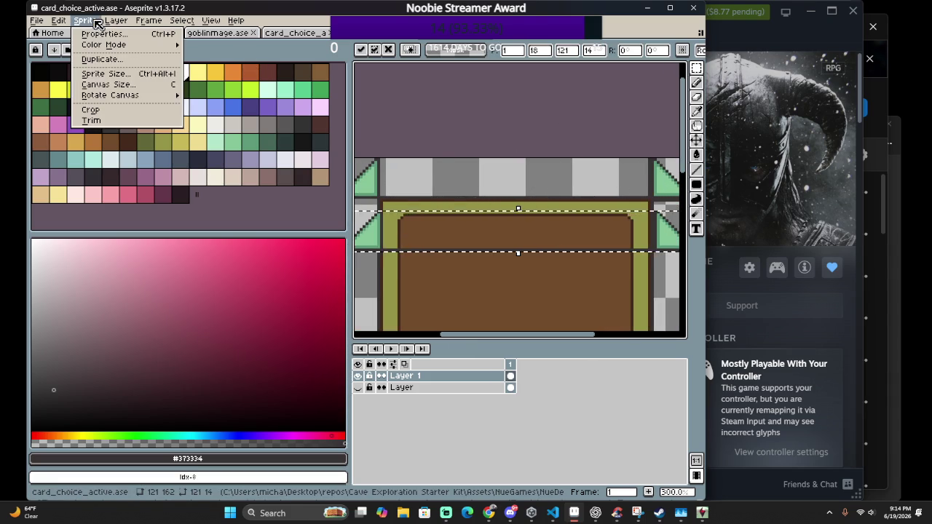
{"action": "left_click", "coordinate": [129, 183]}
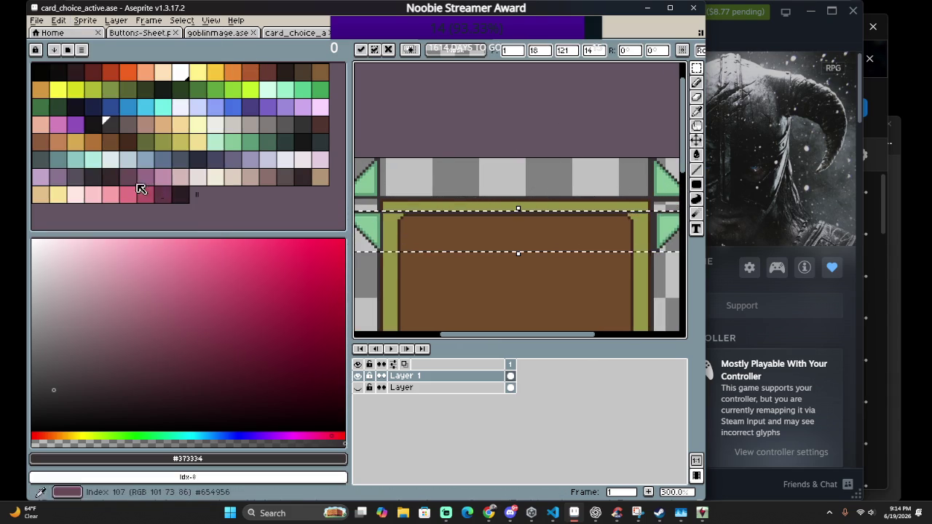
{"action": "left_click_drag", "start_coordinate": [408, 229], "coordinate": [425, 227]}
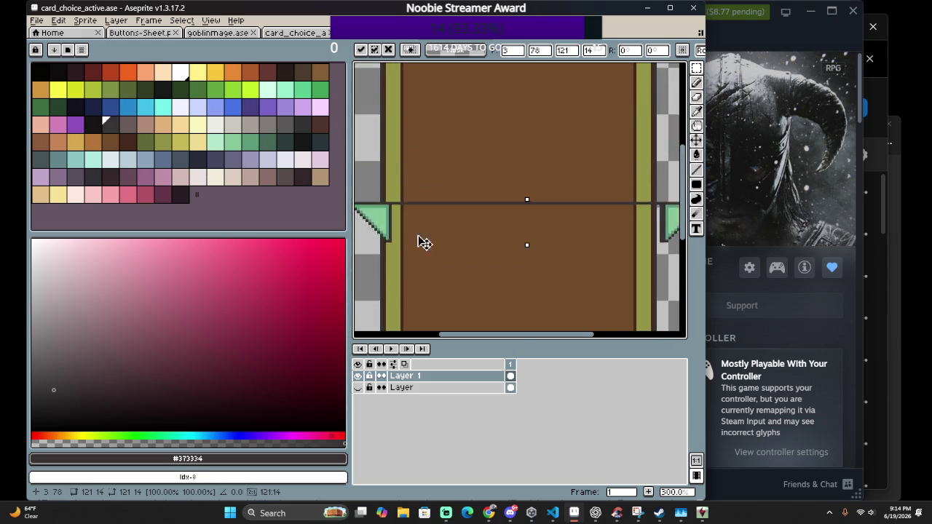
{"action": "left_click_drag", "start_coordinate": [424, 228], "coordinate": [518, 253]}
{"action": "scroll", "scroll_direction": "up", "scroll_amount": 3}
Erase the leftover green and dark pixels along the bottom-left corner of the card
{"action": "scroll", "scroll_direction": "up", "scroll_amount": 3}
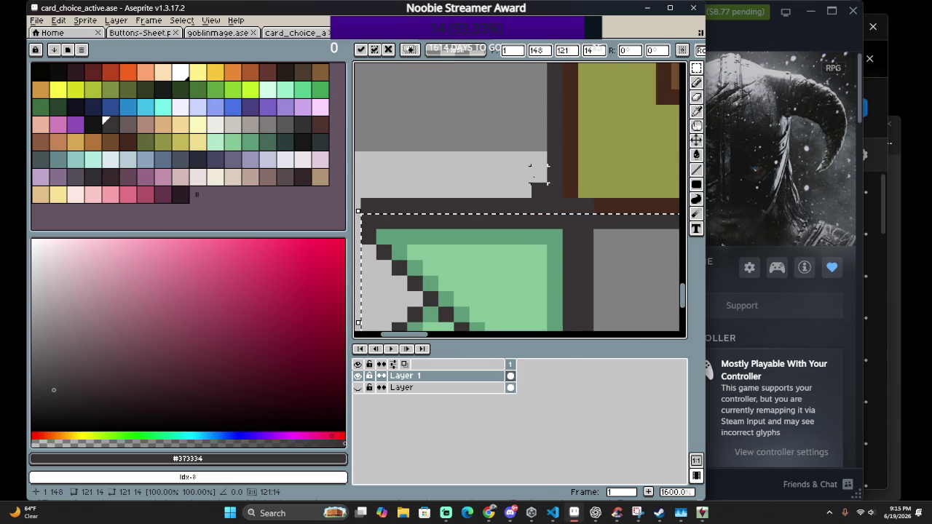
{"action": "key", "text": "b"}
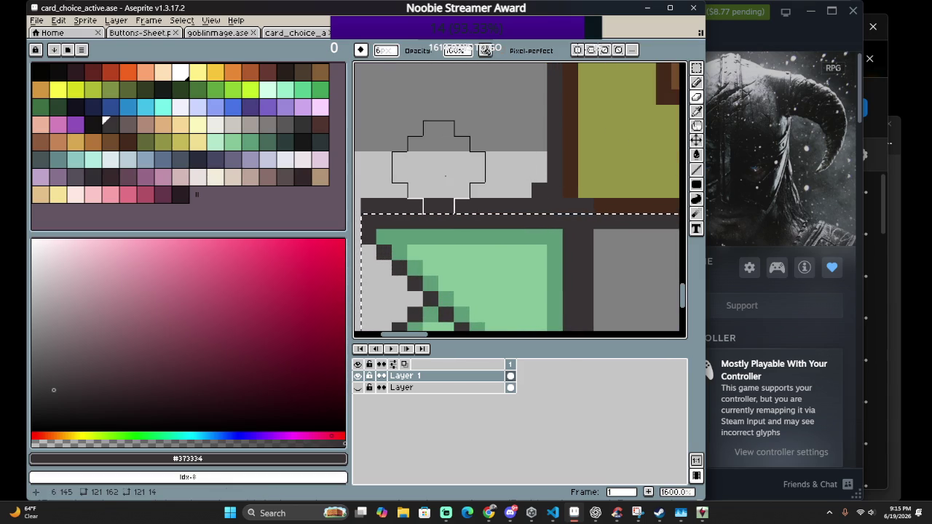
{"action": "scroll", "scroll_direction": "down", "scroll_amount": 3}
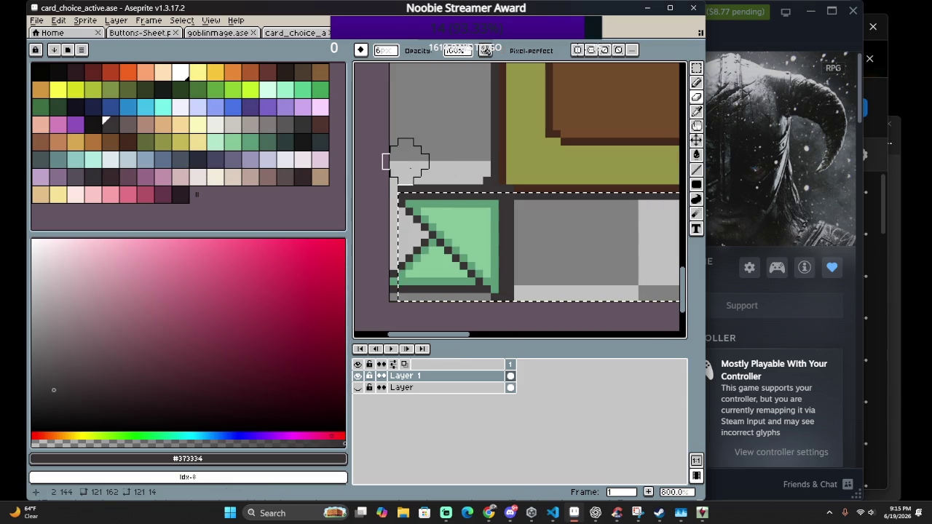
{"action": "key", "text": "m"}
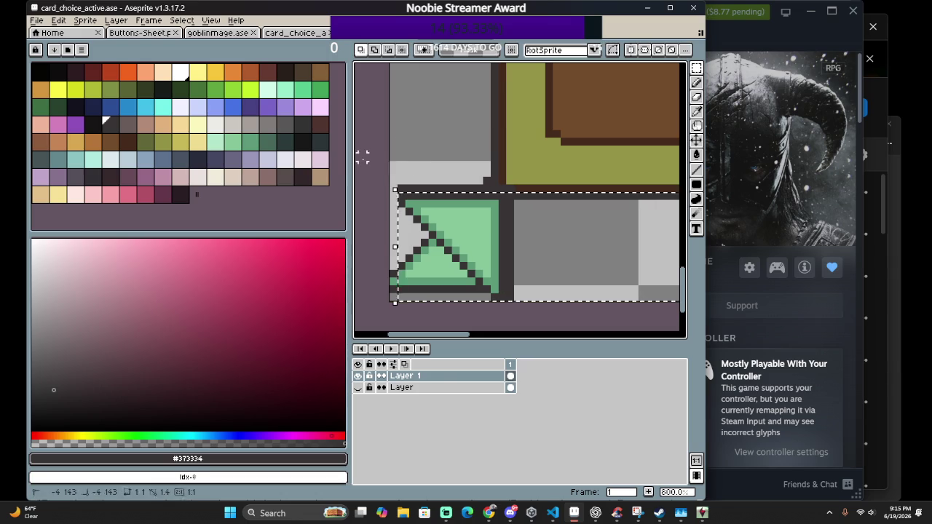
{"action": "scroll", "scroll_direction": "up", "scroll_amount": 3}
{"action": "scroll", "scroll_direction": "up", "scroll_amount": 3}
{"action": "key", "text": "b"}
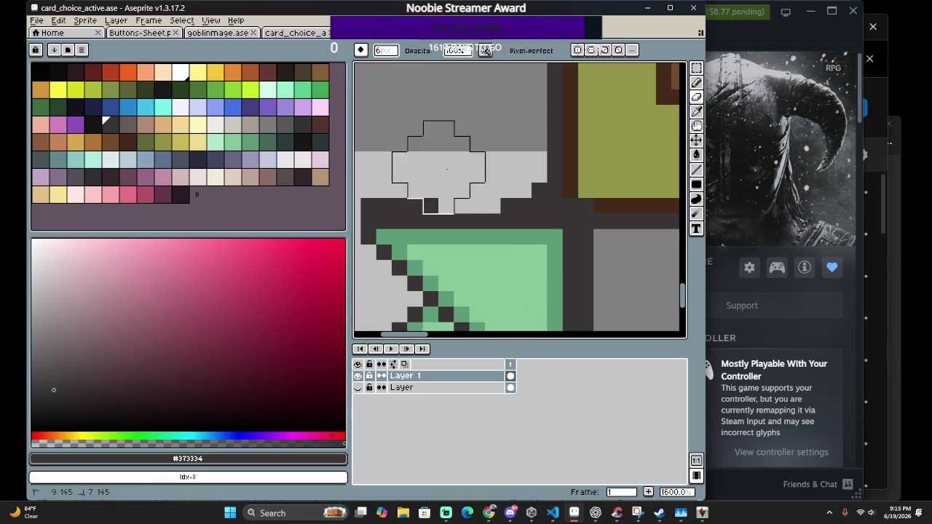
{"action": "key", "text": "minus"}
{"action": "key", "text": "minus"}
{"action": "key", "text": "minus"}
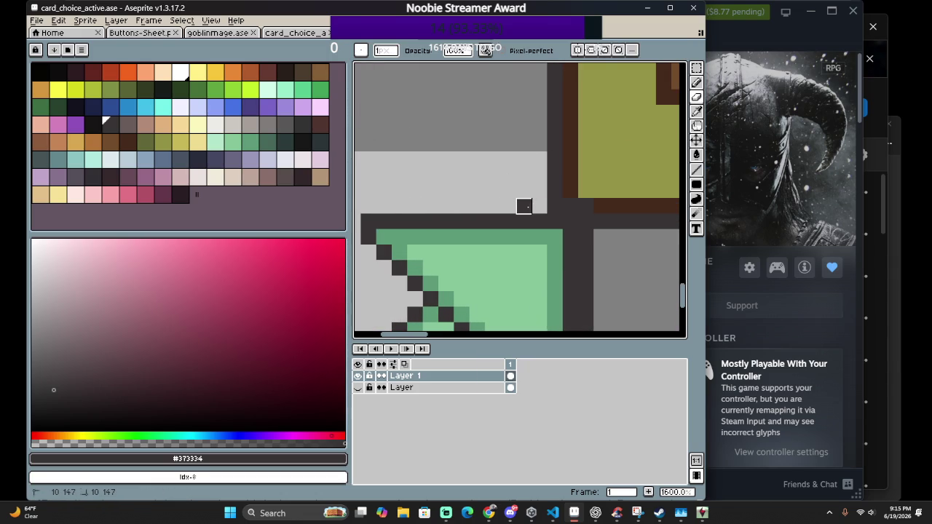
{"action": "scroll", "scroll_direction": "down", "scroll_amount": 3}
{"action": "scroll", "scroll_direction": "down", "scroll_amount": 3}
{"action": "key", "text": "plus"}
{"action": "key", "text": "plus"}
{"action": "key", "text": "plus"}
{"action": "key", "text": "plus"}
{"action": "key", "text": "plus"}
{"action": "key", "text": "plus"}
{"action": "left_click", "coordinate": [408, 231]}
{"action": "key", "text": "plus"}
{"action": "key", "text": "plus"}
{"action": "left_click_drag", "start_coordinate": [424, 252], "coordinate": [450, 289]}
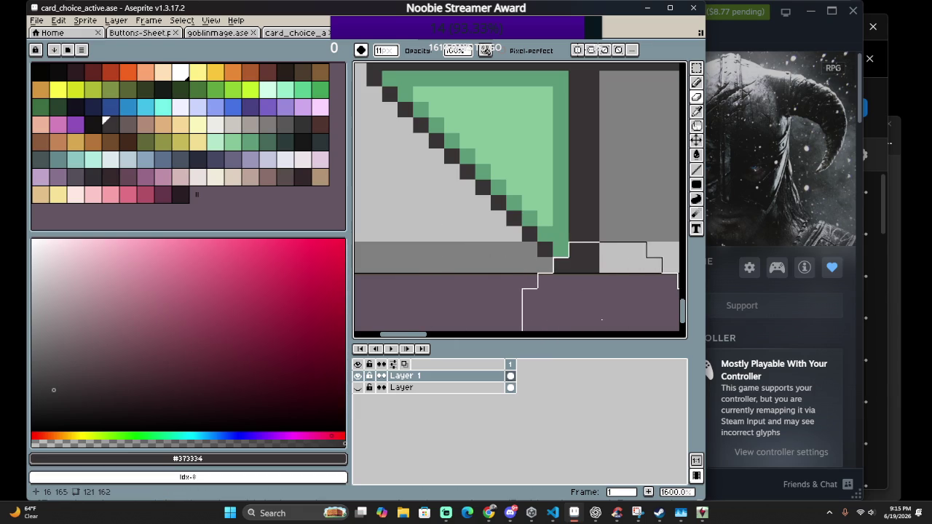
{"action": "left_click_drag", "start_coordinate": [669, 262], "coordinate": [662, 247]}
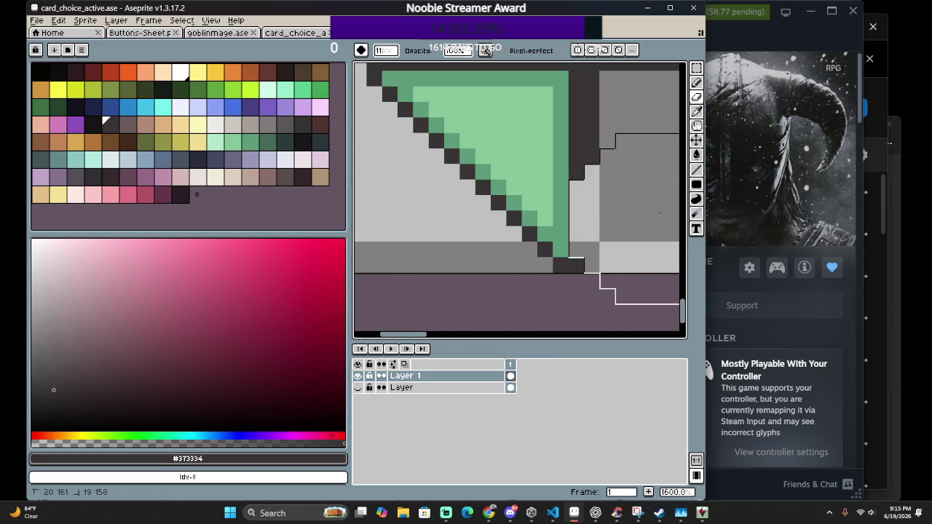
{"action": "key", "text": "ctrl+z"}
Sample the dark brown border colour and add a brown pixel at the corner triangle's tip
{"action": "scroll", "scroll_direction": "up", "scroll_amount": 3}
{"action": "scroll", "scroll_direction": "right", "scroll_amount": 3}
{"action": "key", "text": "minus"}
{"action": "key", "text": "minus"}
{"action": "key", "text": "minus"}
{"action": "key", "text": "minus"}
{"action": "key", "text": "minus"}
{"action": "key", "text": "minus"}
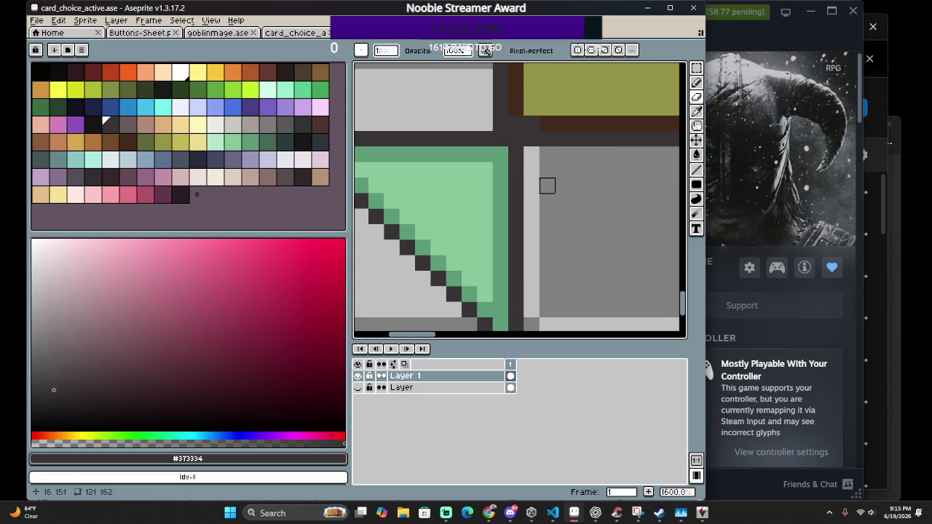
{"action": "scroll", "scroll_direction": "up", "scroll_amount": 3}
{"action": "key", "text": "i"}
{"action": "left_click", "coordinate": [553, 104]}
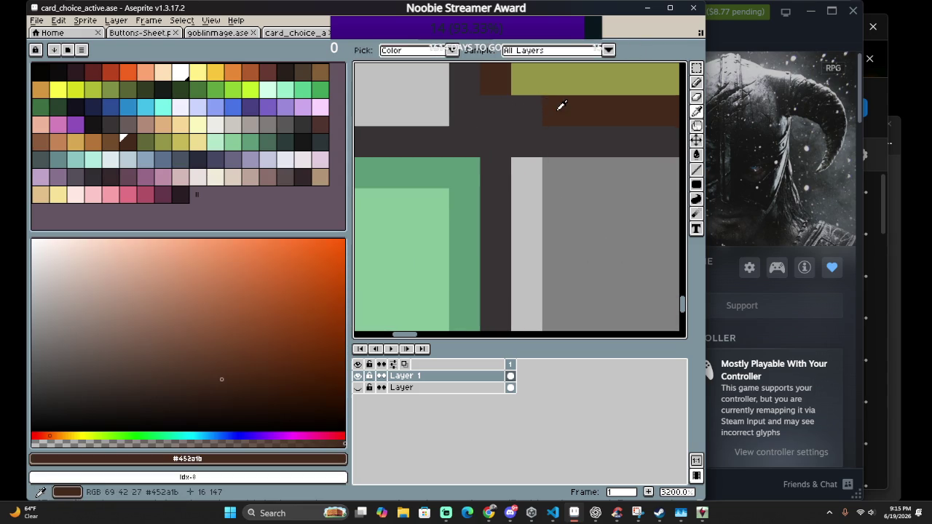
{"action": "key", "text": "b"}
{"action": "scroll", "scroll_direction": "down", "scroll_amount": 3}
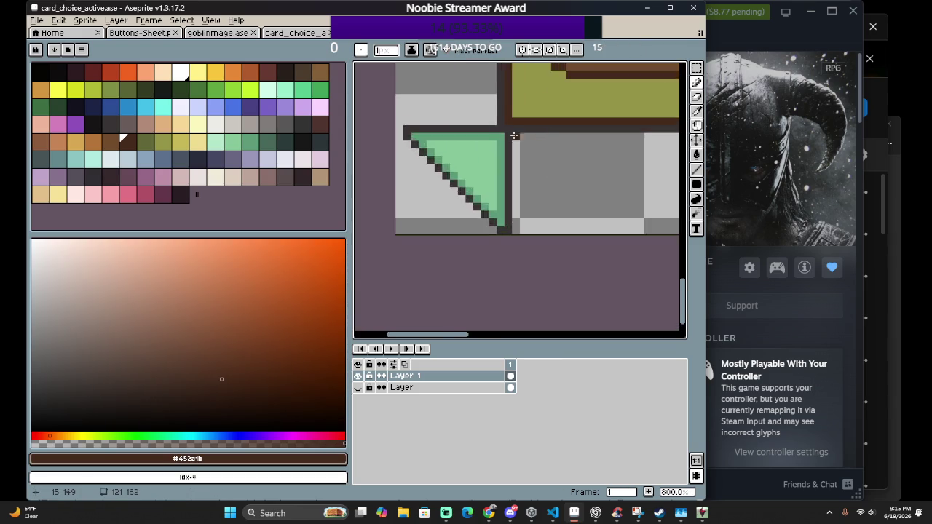
{"action": "scroll", "scroll_direction": "up", "scroll_amount": 3}
{"action": "left_click", "coordinate": [491, 135]}
{"action": "scroll", "scroll_direction": "down", "scroll_amount": 3}
{"action": "left_click_drag", "start_coordinate": [474, 131], "coordinate": [559, 161]}
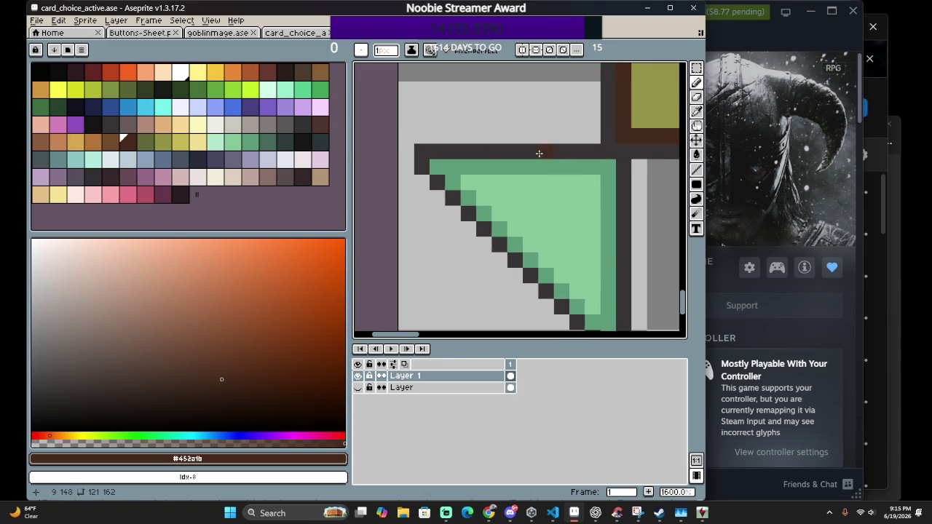
{"action": "scroll", "scroll_direction": "down", "scroll_amount": 3}
{"action": "scroll", "scroll_direction": "up", "scroll_amount": 3}
{"action": "left_click", "coordinate": [541, 175]}
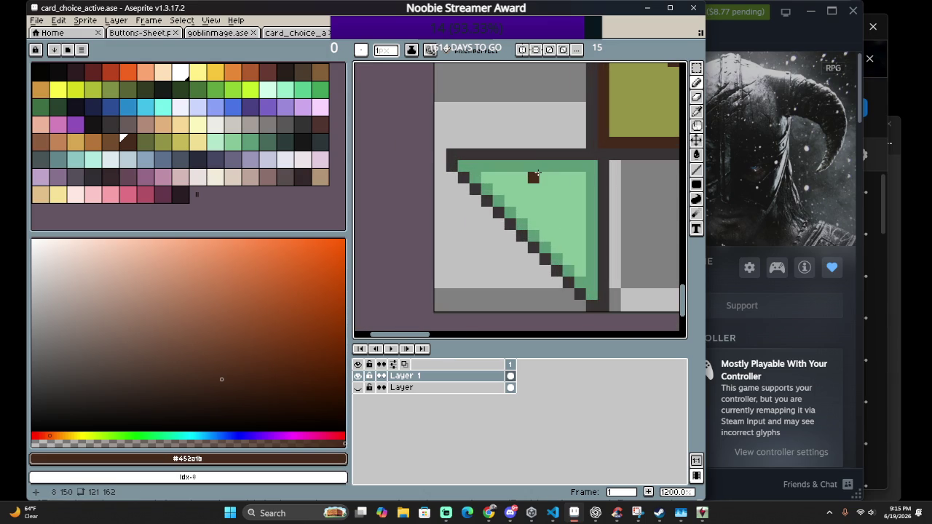
{"action": "key", "text": "ctrl+z"}
Select the bottom-left corner triangle block and shift it into place
{"action": "key", "text": "m"}
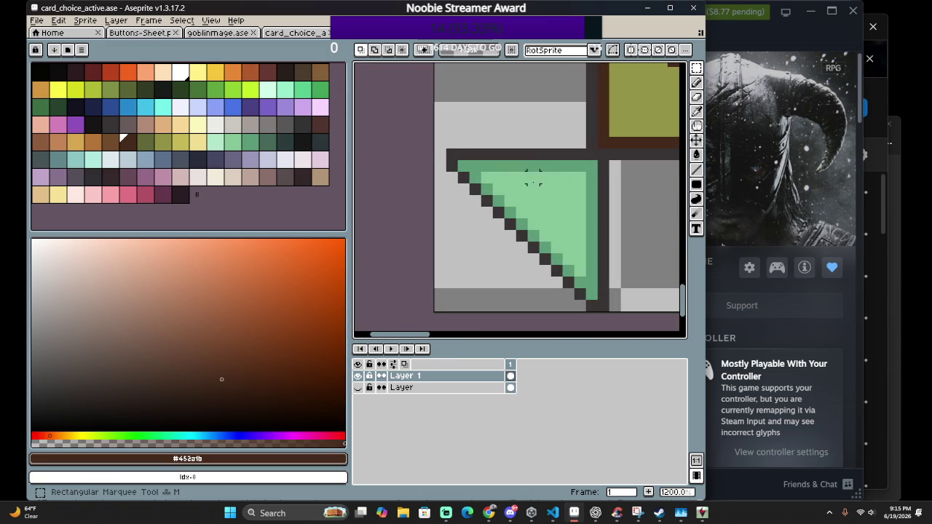
{"action": "left_click_drag", "start_coordinate": [603, 153], "coordinate": [417, 317]}
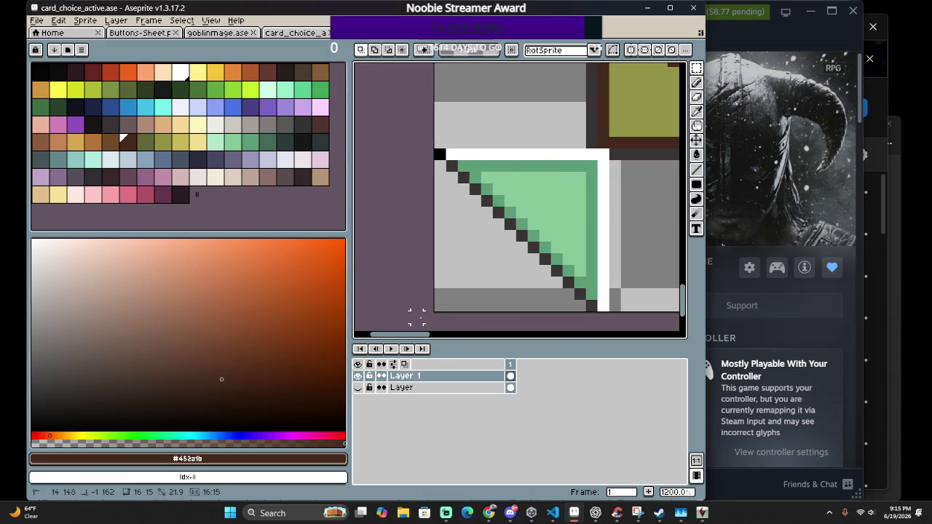
{"action": "left_click_drag", "start_coordinate": [536, 273], "coordinate": [545, 270]}
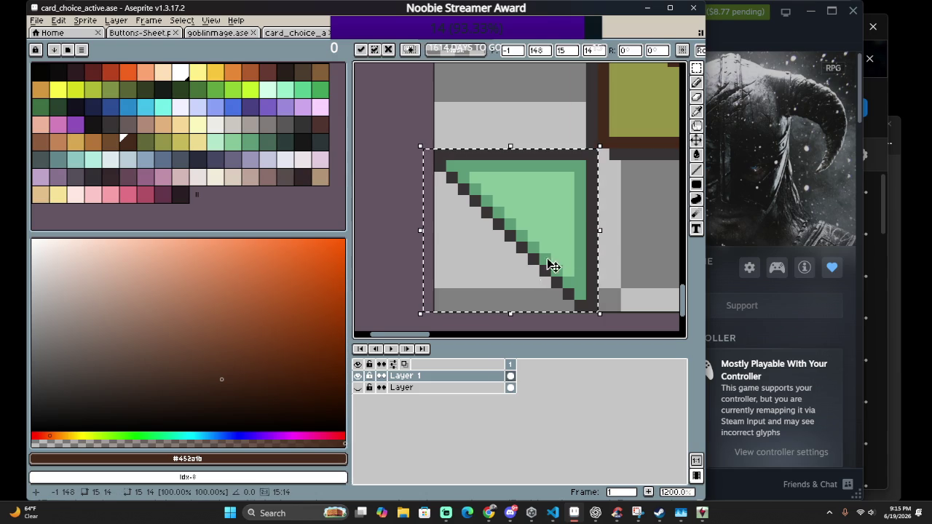
{"action": "left_click", "coordinate": [614, 234]}
{"action": "scroll", "scroll_direction": "up", "scroll_amount": 3}
{"action": "scroll", "scroll_direction": "up", "scroll_amount": 3}
Make dark grey the drawing colour and erase a row of dark pixels at the bottom-right corner
{"action": "key", "text": "r"}
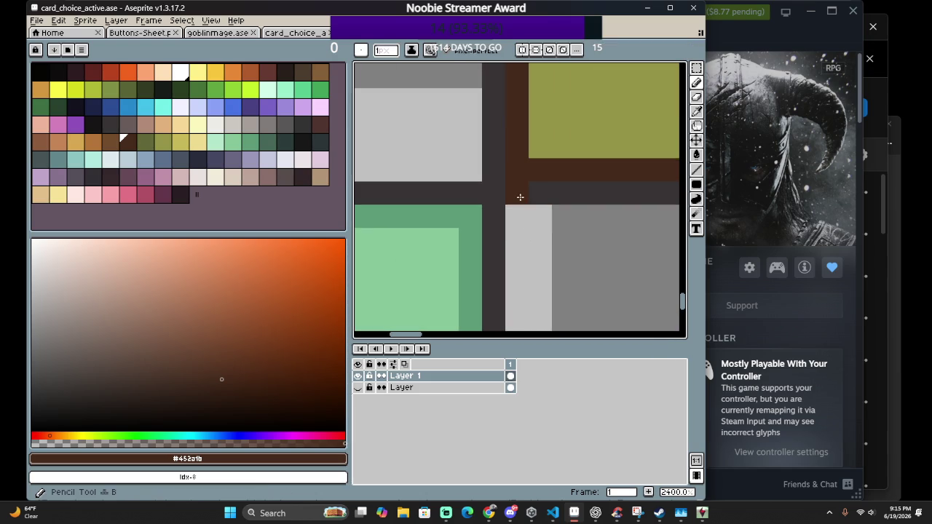
{"action": "left_click", "coordinate": [543, 186]}
{"action": "scroll", "scroll_direction": "down", "scroll_amount": 3}
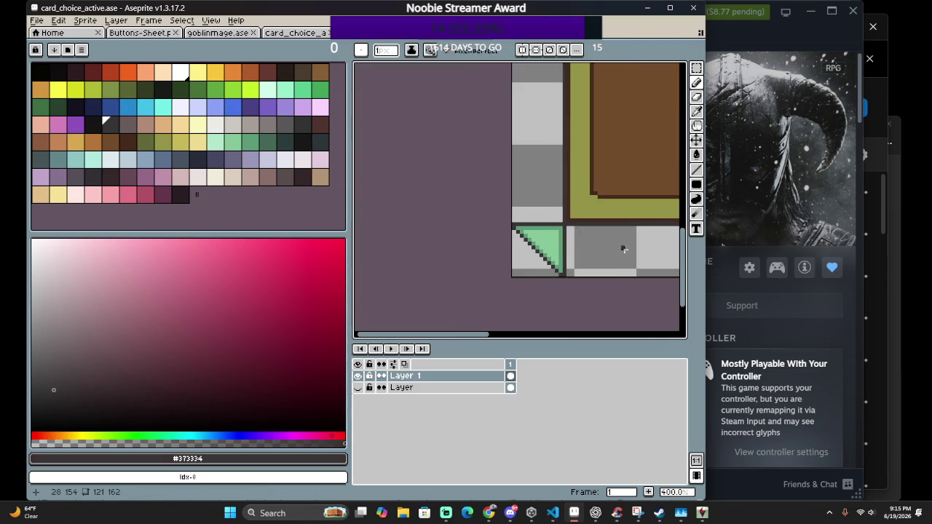
{"action": "scroll", "scroll_direction": "down", "scroll_amount": 3}
{"action": "left_click_drag", "start_coordinate": [607, 245], "coordinate": [453, 257]}
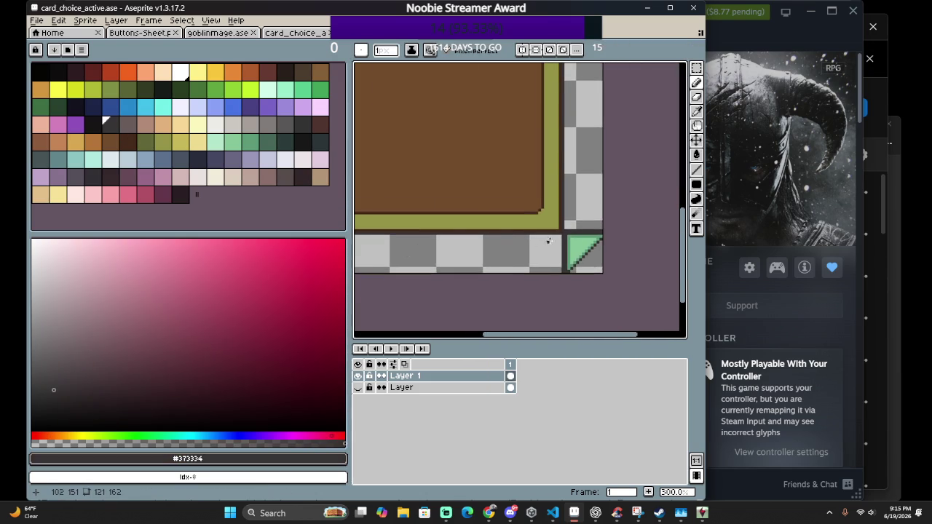
{"action": "scroll", "scroll_direction": "up", "scroll_amount": 3}
{"action": "scroll", "scroll_direction": "up", "scroll_amount": 3}
{"action": "left_click_drag", "start_coordinate": [583, 189], "coordinate": [450, 329]}
{"action": "key", "text": "e"}
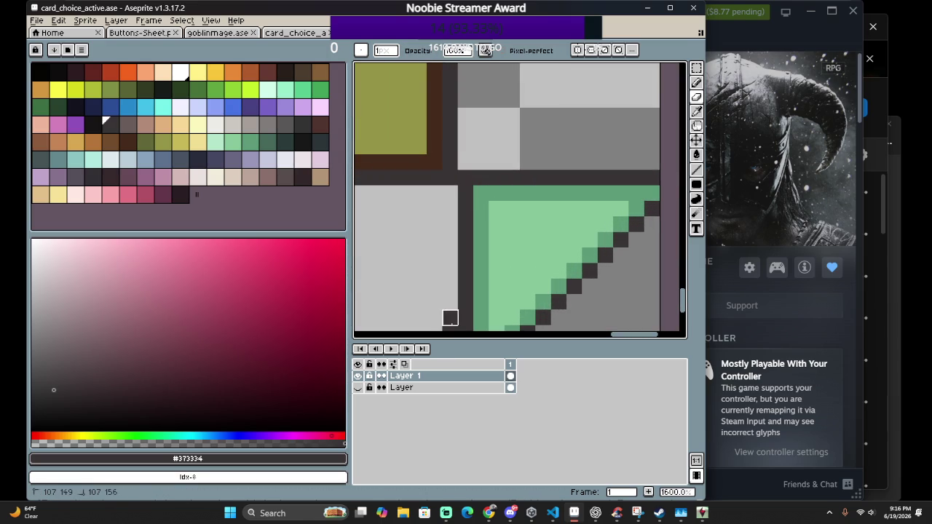
{"action": "scroll", "scroll_direction": "down", "scroll_amount": 3}
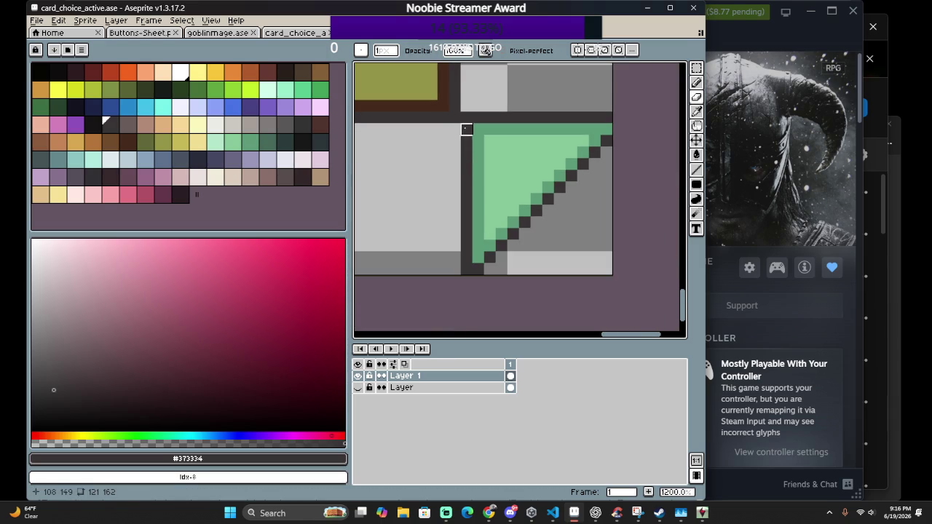
Nudge the bottom-right corner triangle one pixel left and close the corner gap with a dark pixel
{"action": "key", "text": "m"}
{"action": "left_click_drag", "start_coordinate": [460, 111], "coordinate": [613, 275]}
{"action": "left_click_drag", "start_coordinate": [590, 235], "coordinate": [558, 216]}
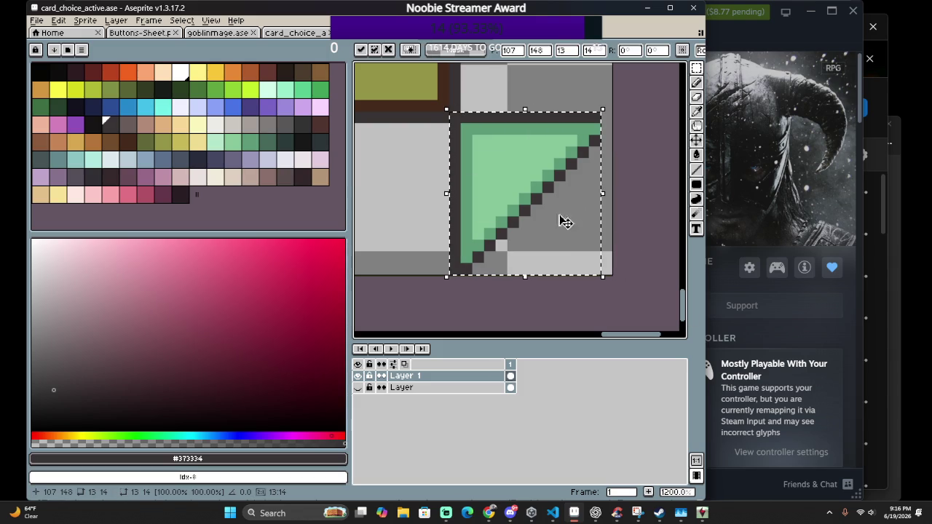
{"action": "left_click", "coordinate": [629, 174]}
{"action": "key", "text": "b"}
{"action": "left_click", "coordinate": [625, 116]}
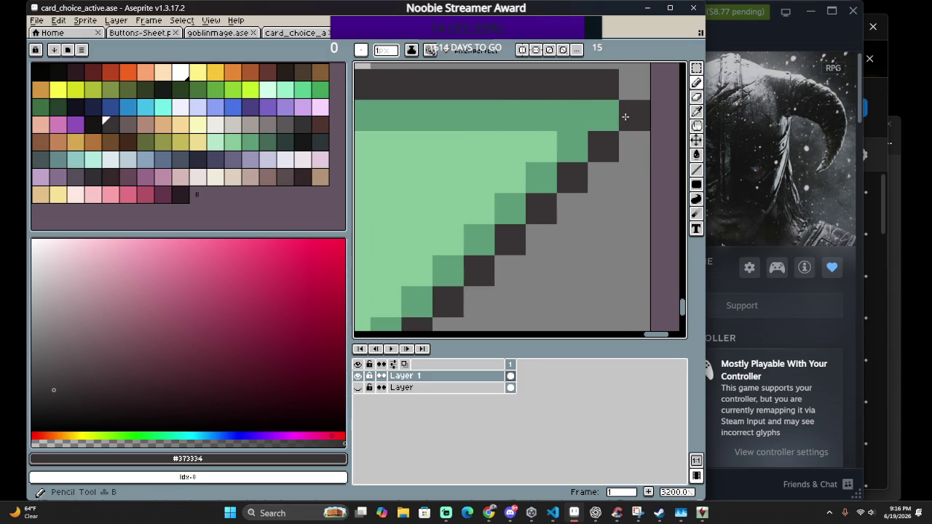
Flood-fill the olive inner border with the dark colour
{"action": "scroll", "scroll_direction": "down", "scroll_amount": 3}
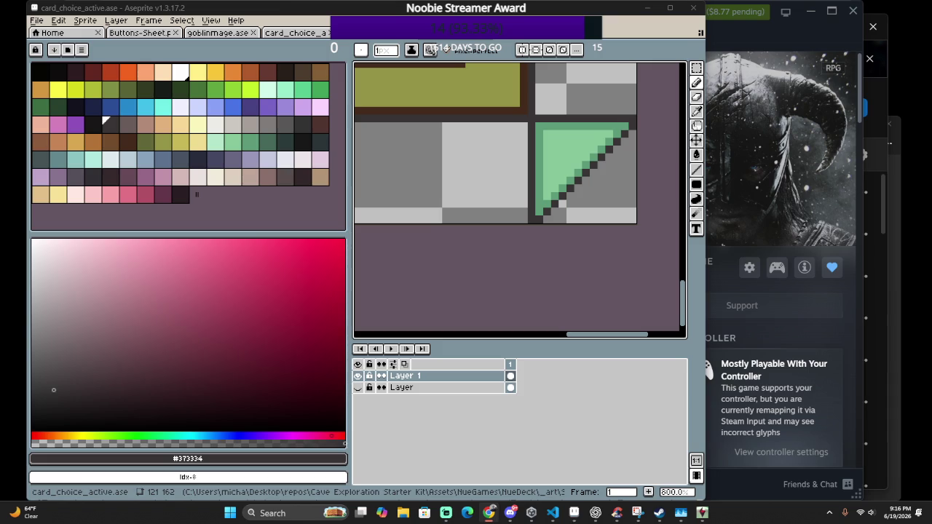
{"action": "scroll", "scroll_direction": "down", "scroll_amount": 3}
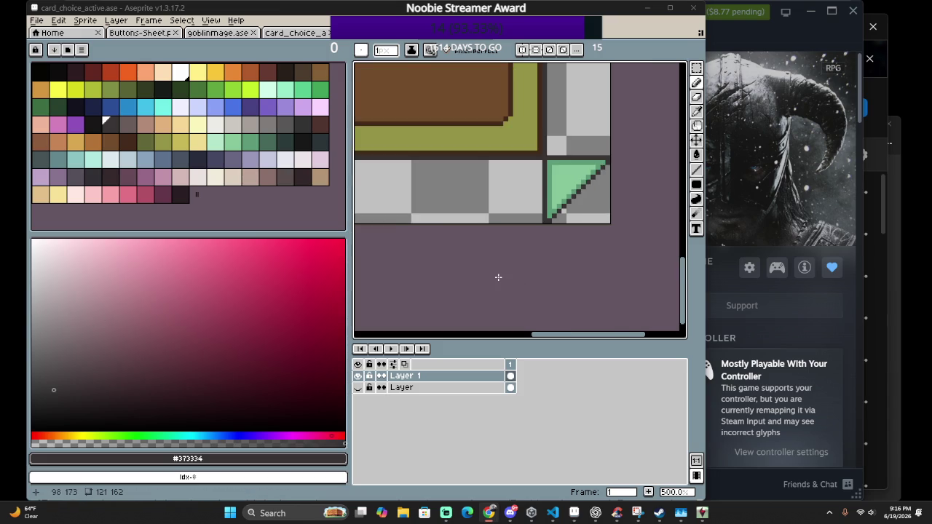
{"action": "scroll", "scroll_direction": "down", "scroll_amount": 3}
{"action": "scroll", "scroll_direction": "down", "scroll_amount": 3}
{"action": "scroll", "scroll_direction": "up", "scroll_amount": 3}
{"action": "scroll", "scroll_direction": "down", "scroll_amount": 3}
{"action": "scroll", "scroll_direction": "up", "scroll_amount": 3}
{"action": "scroll", "scroll_direction": "down", "scroll_amount": 3}
{"action": "scroll", "scroll_direction": "up", "scroll_amount": 3}
{"action": "key", "text": "g"}
{"action": "scroll", "scroll_direction": "up", "scroll_amount": 3}
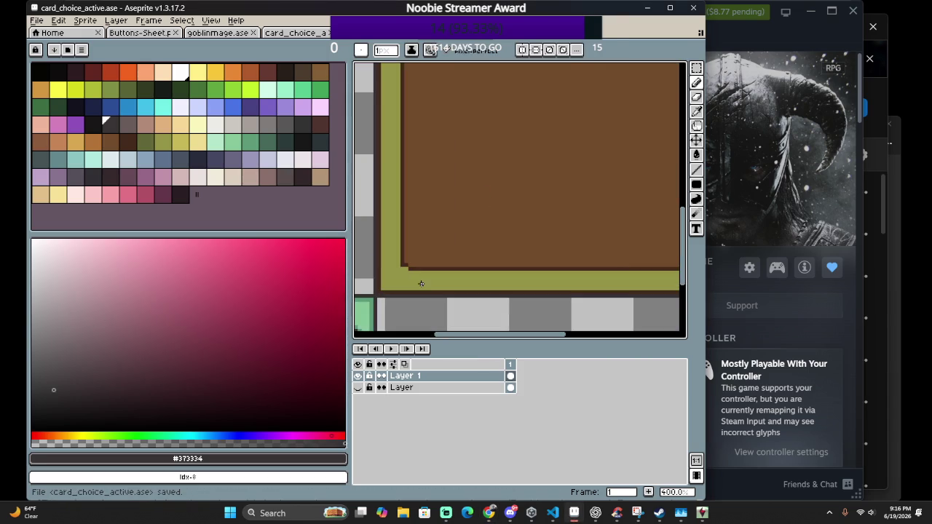
{"action": "left_click", "coordinate": [419, 282]}
{"action": "scroll", "scroll_direction": "down", "scroll_amount": 3}
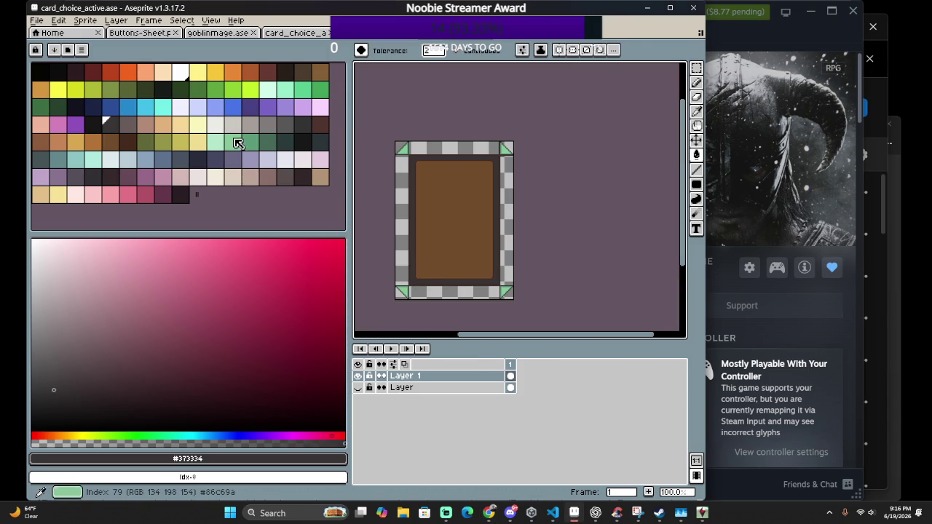
Bucket-fill the inner border and card border green, settling on a darker green after trying lighter shades
{"action": "left_click", "coordinate": [252, 144]}
{"action": "scroll", "scroll_direction": "up", "scroll_amount": 3}
{"action": "left_click", "coordinate": [421, 277]}
{"action": "scroll", "scroll_direction": "down", "scroll_amount": 3}
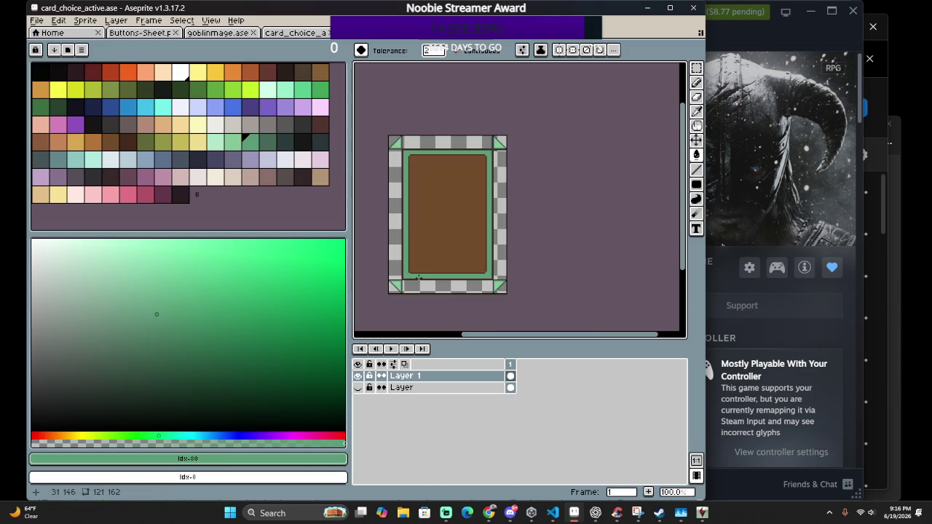
{"action": "scroll", "scroll_direction": "up", "scroll_amount": 3}
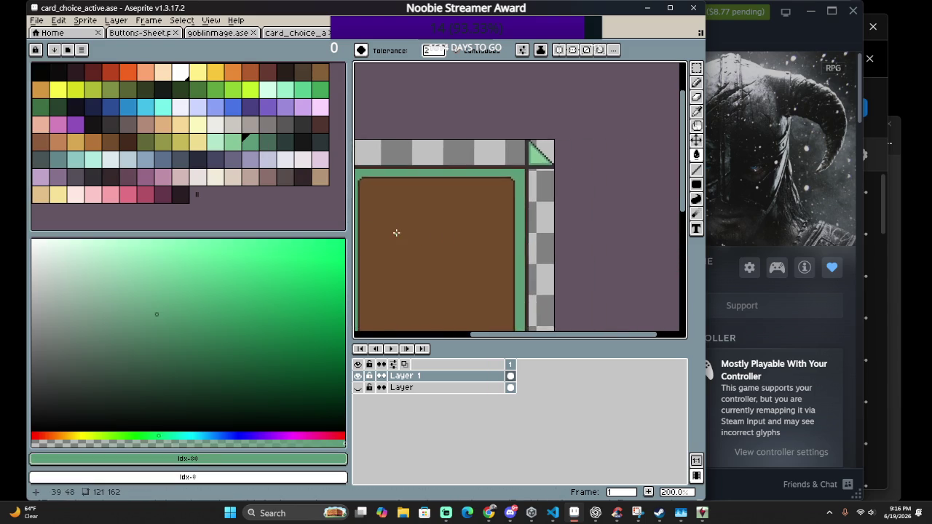
{"action": "scroll", "scroll_direction": "down", "scroll_amount": 3}
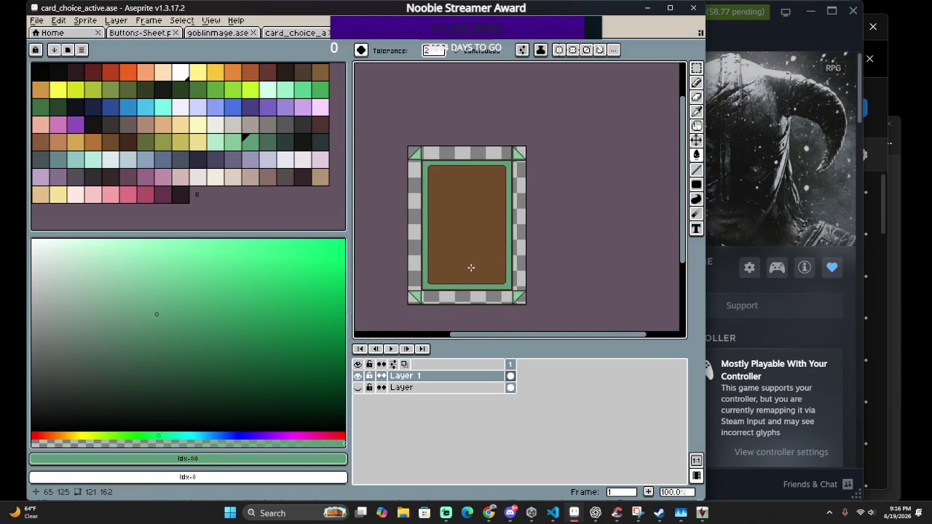
{"action": "scroll", "scroll_direction": "up", "scroll_amount": 3}
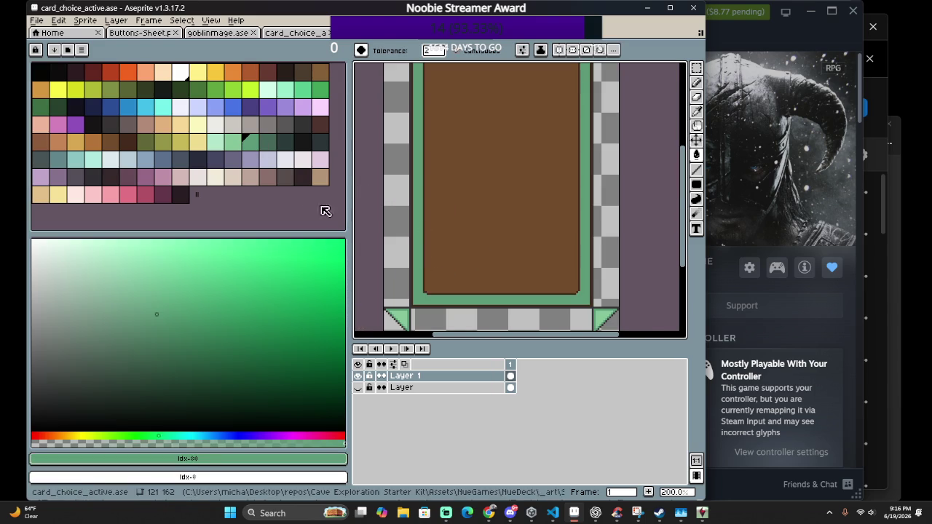
{"action": "left_click", "coordinate": [239, 145]}
{"action": "left_click", "coordinate": [416, 228]}
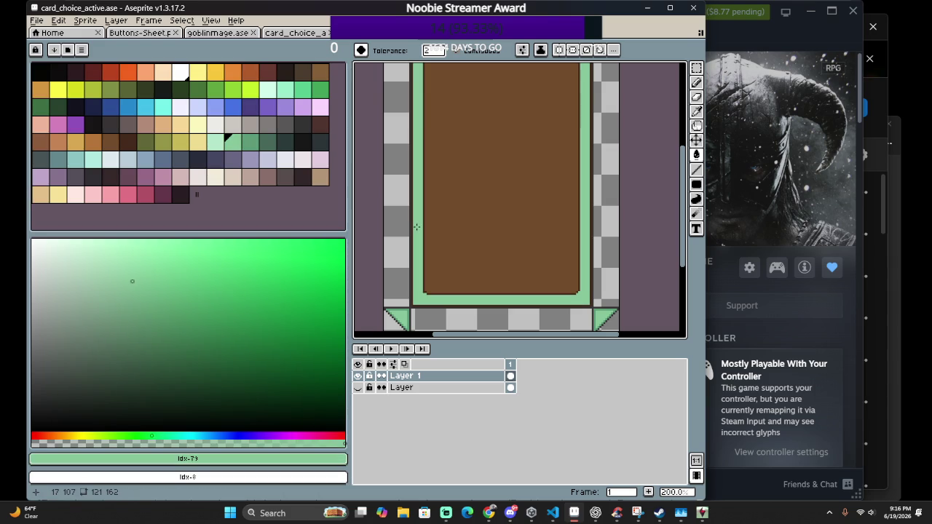
{"action": "scroll", "scroll_direction": "down", "scroll_amount": 3}
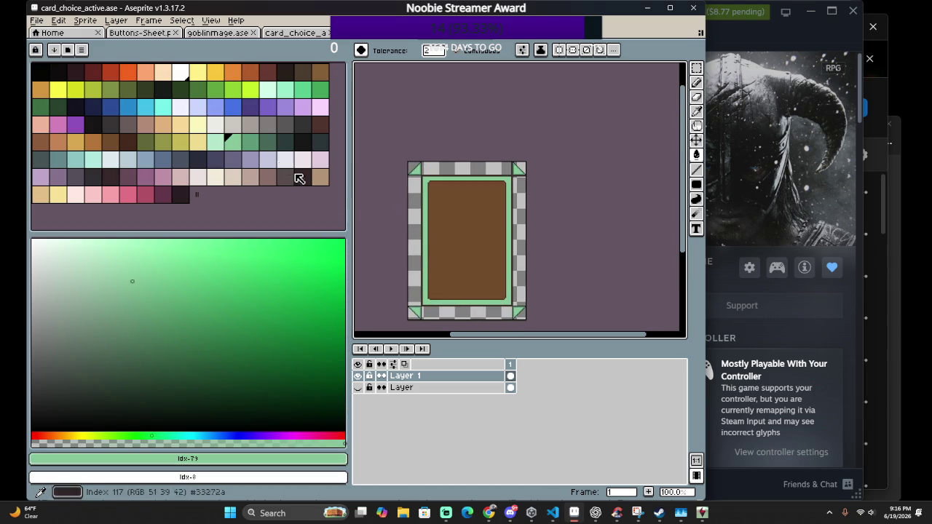
{"action": "left_click", "coordinate": [208, 142]}
{"action": "scroll", "scroll_direction": "up", "scroll_amount": 3}
{"action": "left_click", "coordinate": [441, 241]}
{"action": "scroll", "scroll_direction": "down", "scroll_amount": 3}
{"action": "left_click", "coordinate": [258, 142]}
{"action": "scroll", "scroll_direction": "up", "scroll_amount": 3}
{"action": "left_click", "coordinate": [472, 160]}
{"action": "scroll", "scroll_direction": "down", "scroll_amount": 3}
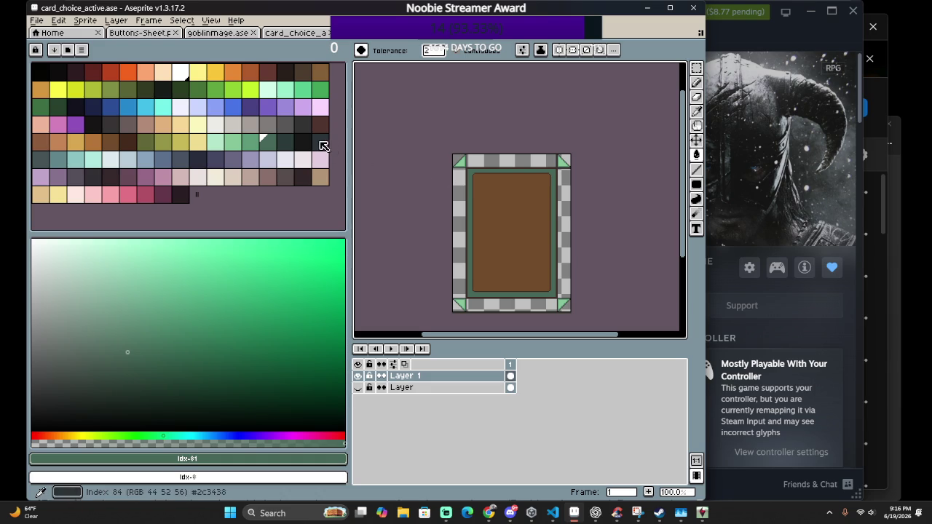
Fill the card's brown interior with mint green
{"action": "left_click", "coordinate": [213, 142]}
{"action": "left_click", "coordinate": [502, 212]}
{"action": "scroll", "scroll_direction": "up", "scroll_amount": 3}
{"action": "scroll", "scroll_direction": "down", "scroll_amount": 3}
{"action": "scroll", "scroll_direction": "up", "scroll_amount": 3}
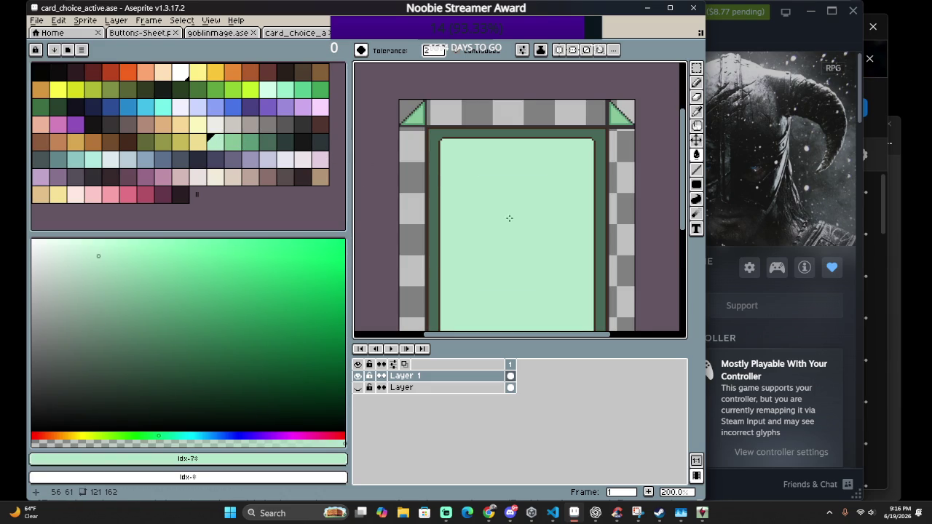
{"action": "scroll", "scroll_direction": "down", "scroll_amount": 3}
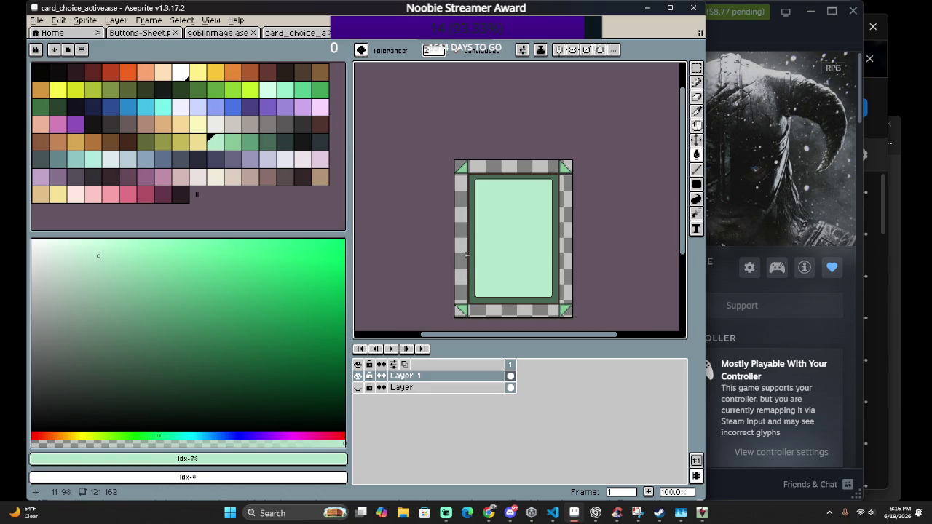
{"action": "scroll", "scroll_direction": "up", "scroll_amount": 3}
{"action": "scroll", "scroll_direction": "up", "scroll_amount": 3}
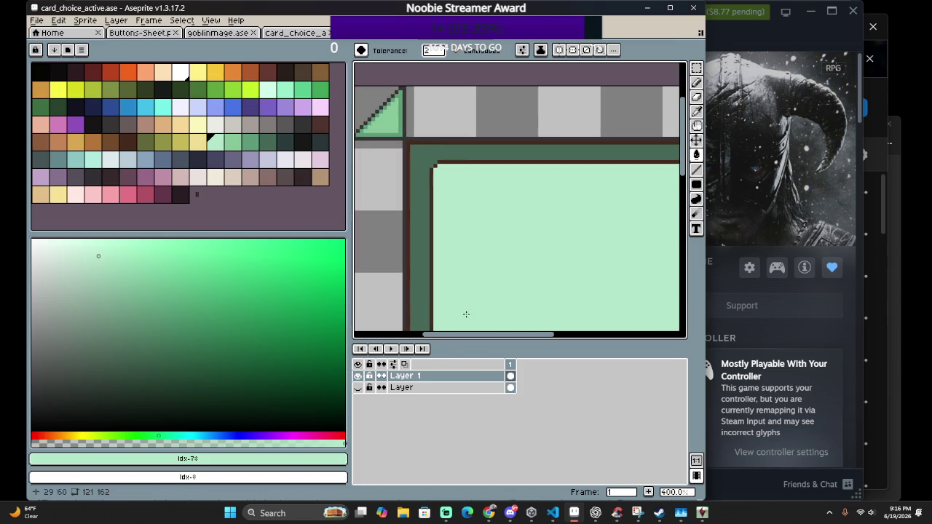
{"action": "scroll", "scroll_direction": "up", "scroll_amount": 3}
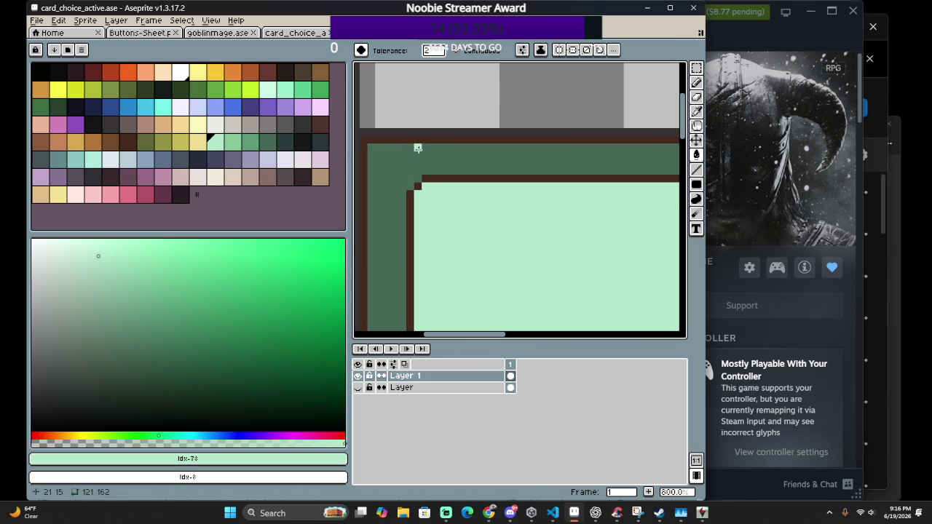
Replace the brown #452a1b outline with green across the sprite and save card_choice_active.ase
{"action": "key", "text": "shift+r"}
{"action": "left_click_drag", "start_coordinate": [615, 234], "coordinate": [518, 141]}
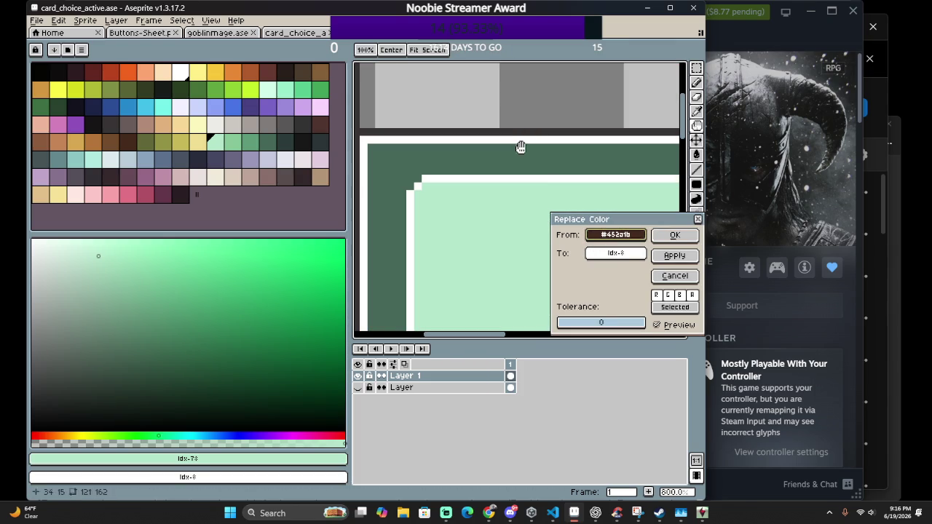
{"action": "left_click_drag", "start_coordinate": [616, 253], "coordinate": [255, 144]}
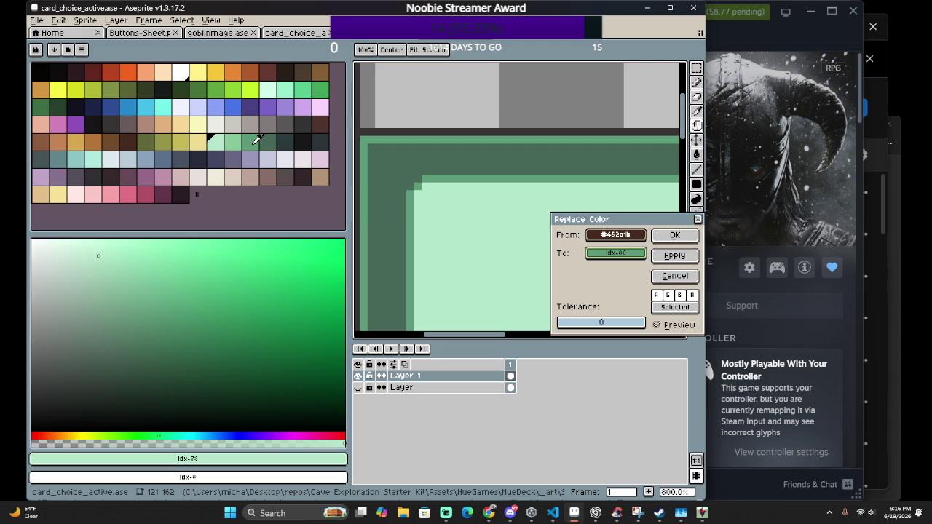
{"action": "left_click", "coordinate": [664, 234]}
{"action": "scroll", "scroll_direction": "down", "scroll_amount": 3}
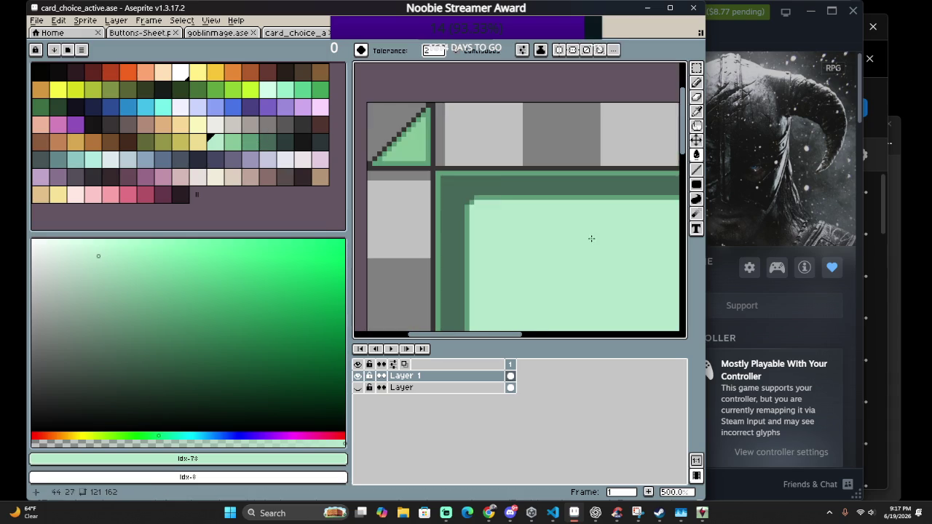
{"action": "scroll", "scroll_direction": "down", "scroll_amount": 3}
{"action": "scroll", "scroll_direction": "down", "scroll_amount": 3}
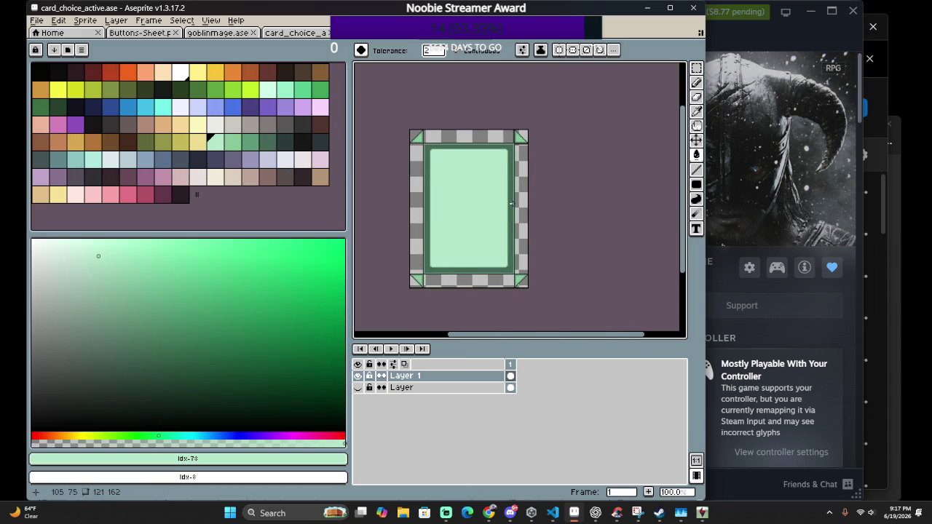
{"action": "scroll", "scroll_direction": "up", "scroll_amount": 3}
{"action": "scroll", "scroll_direction": "up", "scroll_amount": 3}
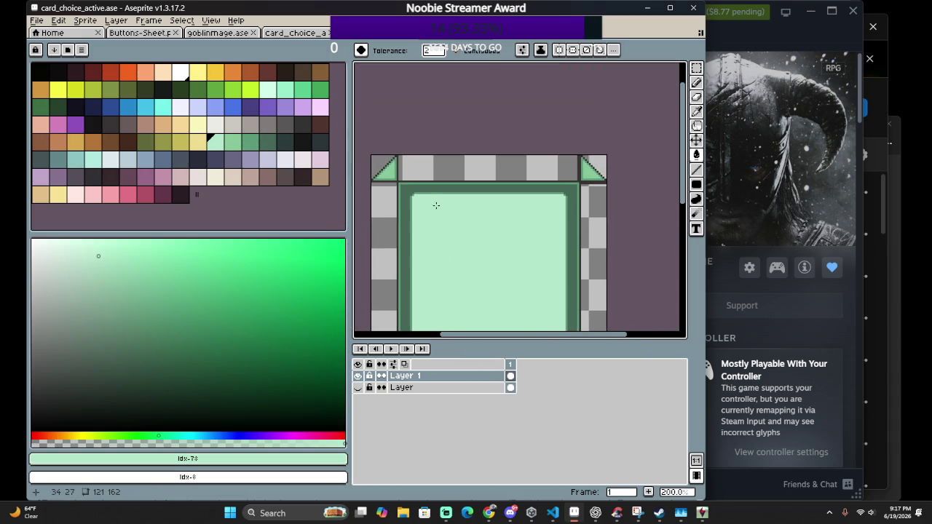
{"action": "scroll", "scroll_direction": "up", "scroll_amount": 3}
{"action": "scroll", "scroll_direction": "up", "scroll_amount": 3}
{"action": "left_click_drag", "start_coordinate": [409, 179], "coordinate": [522, 246]}
{"action": "scroll", "scroll_direction": "down", "scroll_amount": 3}
{"action": "left_click_drag", "start_coordinate": [578, 262], "coordinate": [477, 183]}
{"action": "key", "text": "ctrl+s"}
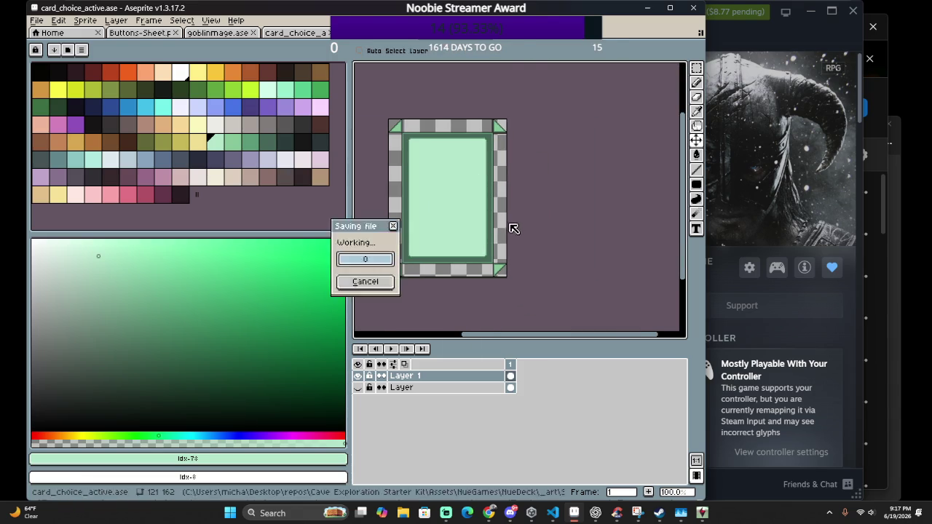
Export to card_choice_active.png, confirming the overwrite and accepting the loss of layers
{"action": "left_click", "coordinate": [35, 19]}
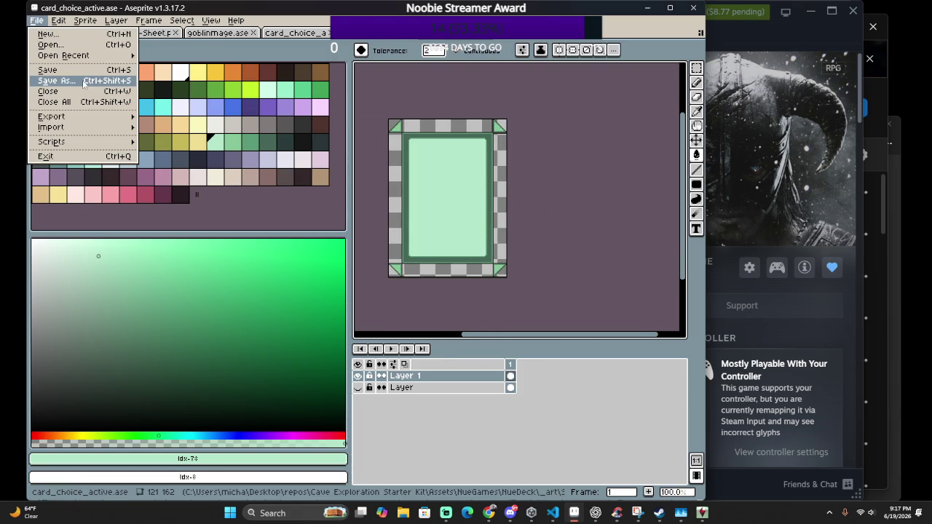
{"action": "left_click", "coordinate": [57, 80]}
{"action": "key", "text": "Escape"}
{"action": "left_click", "coordinate": [38, 21]}
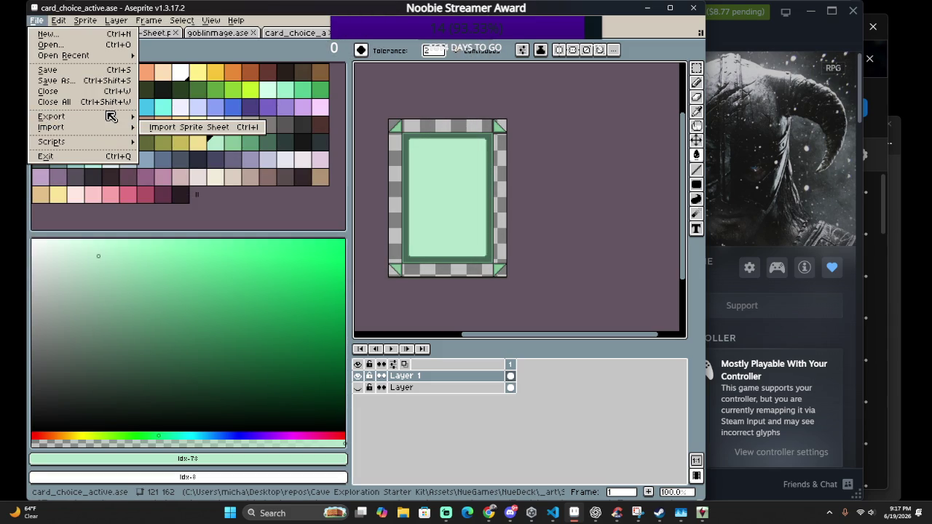
{"action": "mouse_move", "coordinate": [51, 116]}
{"action": "left_click", "coordinate": [245, 116]}
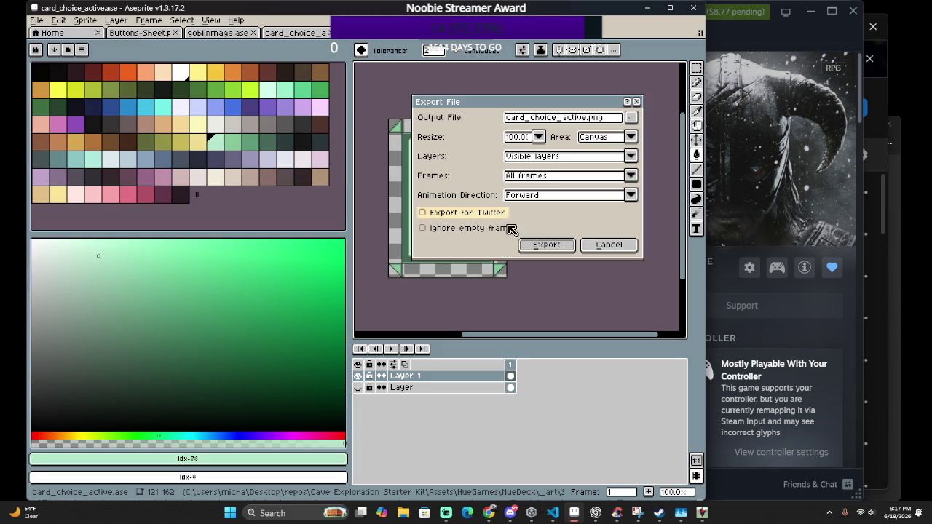
{"action": "left_click", "coordinate": [539, 246]}
{"action": "left_click", "coordinate": [351, 289]}
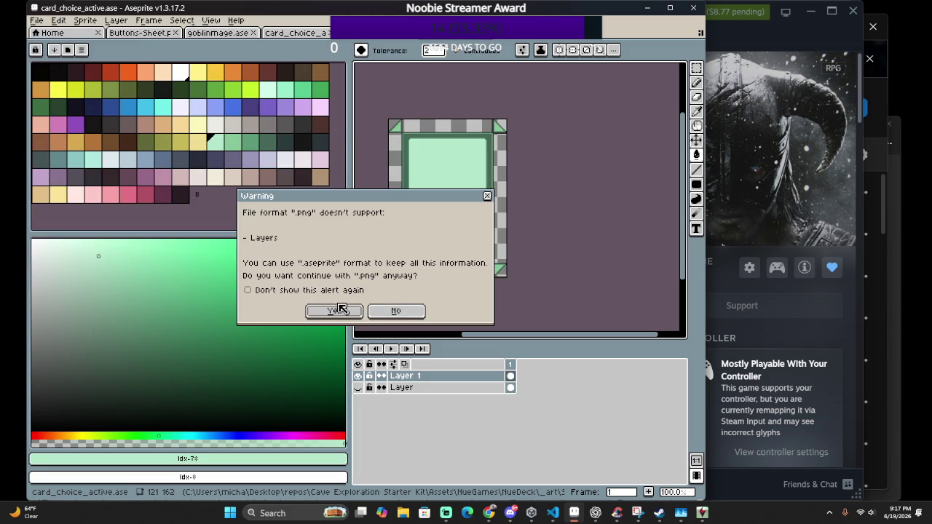
{"action": "left_click", "coordinate": [346, 307]}
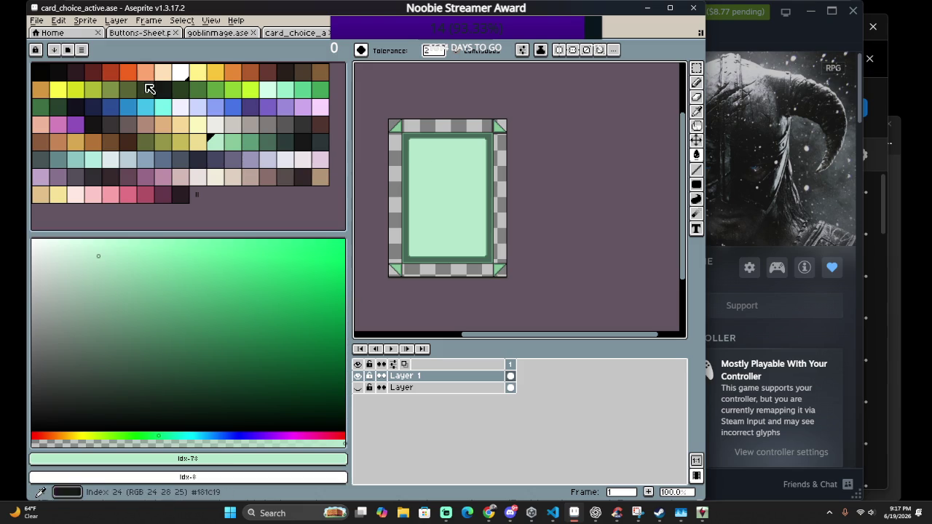
{"action": "left_click", "coordinate": [36, 20]}
{"action": "mouse_move", "coordinate": [64, 55]}
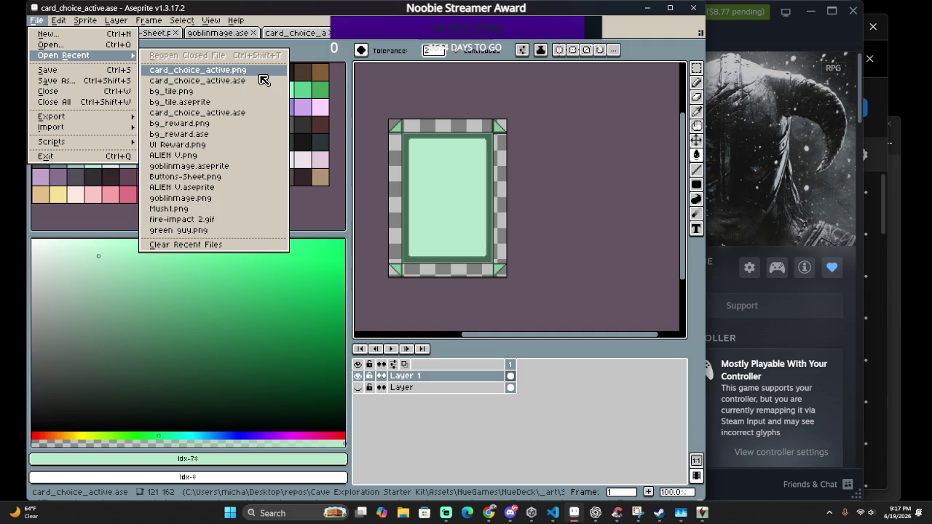
Switch to the pencil tool and zoom in on the green card's corners
{"action": "scroll", "scroll_direction": "up", "scroll_amount": 3}
{"action": "scroll", "scroll_direction": "up", "scroll_amount": 3}
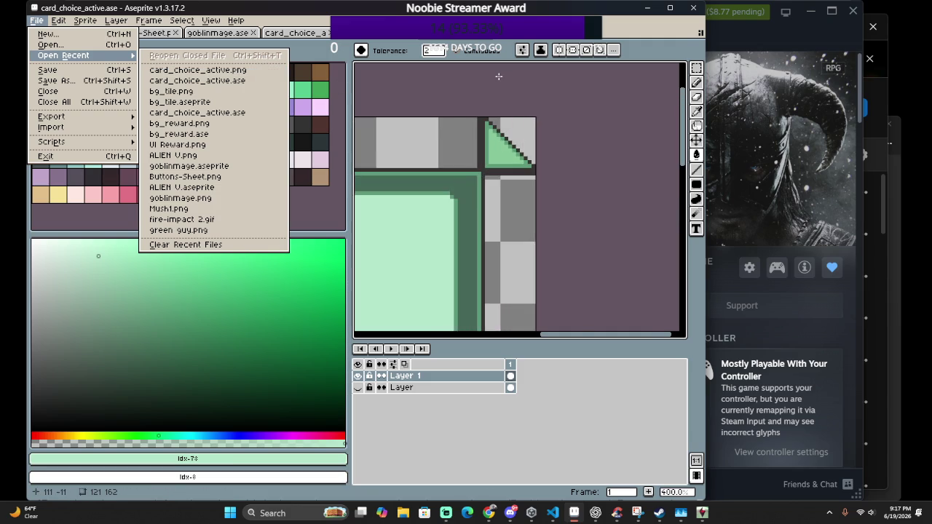
{"action": "scroll", "scroll_direction": "up", "scroll_amount": 3}
{"action": "scroll", "scroll_direction": "down", "scroll_amount": 3}
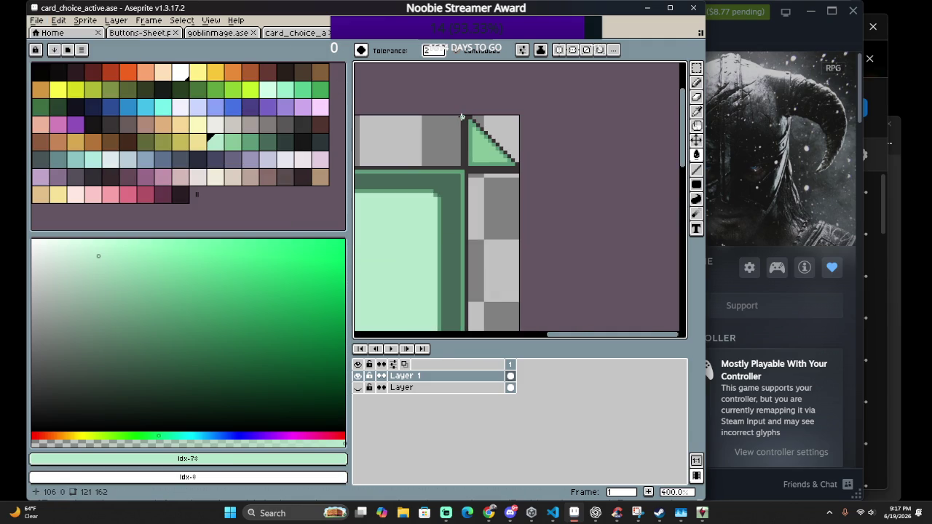
{"action": "scroll", "scroll_direction": "up", "scroll_amount": 3}
{"action": "scroll", "scroll_direction": "down", "scroll_amount": 3}
{"action": "key", "text": "b"}
{"action": "scroll", "scroll_direction": "up", "scroll_amount": 3}
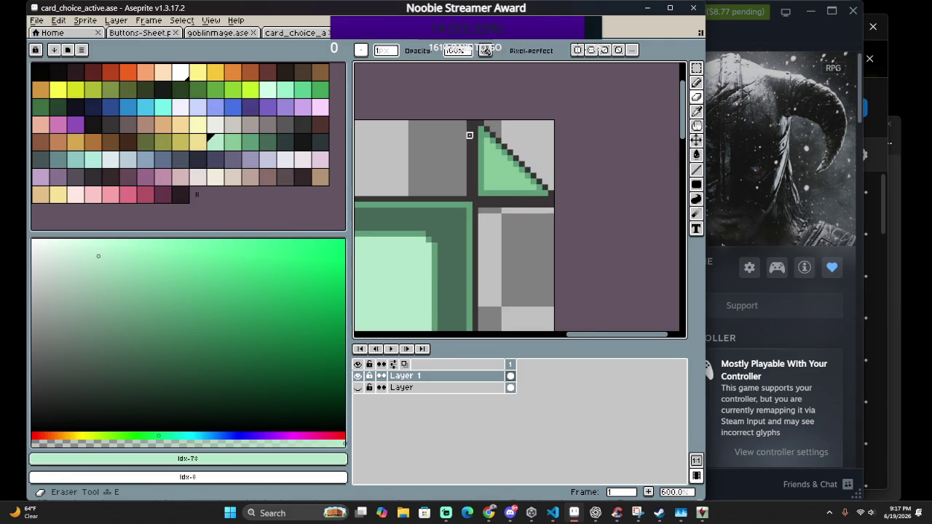
{"action": "scroll", "scroll_direction": "up", "scroll_amount": 3}
{"action": "scroll", "scroll_direction": "up", "scroll_amount": 3}
{"action": "scroll", "scroll_direction": "down", "scroll_amount": 3}
{"action": "scroll", "scroll_direction": "up", "scroll_amount": 3}
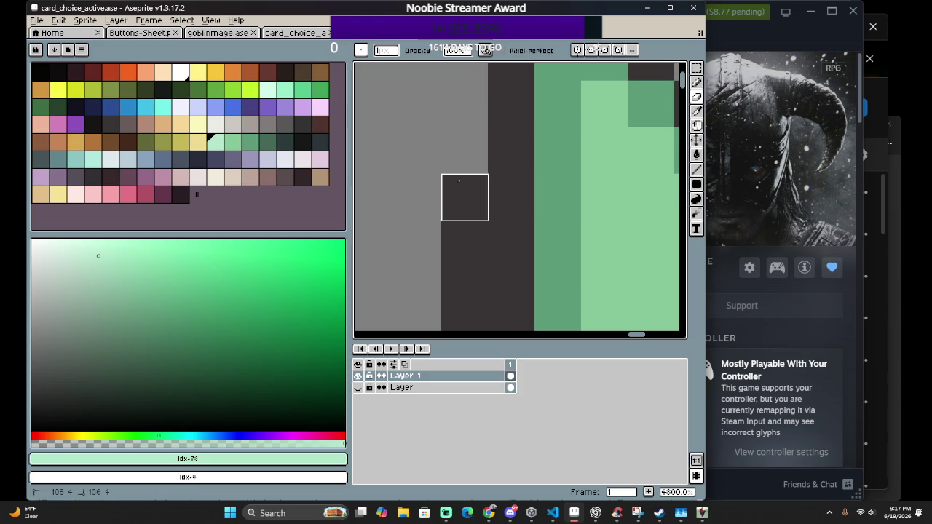
{"action": "scroll", "scroll_direction": "down", "scroll_amount": 3}
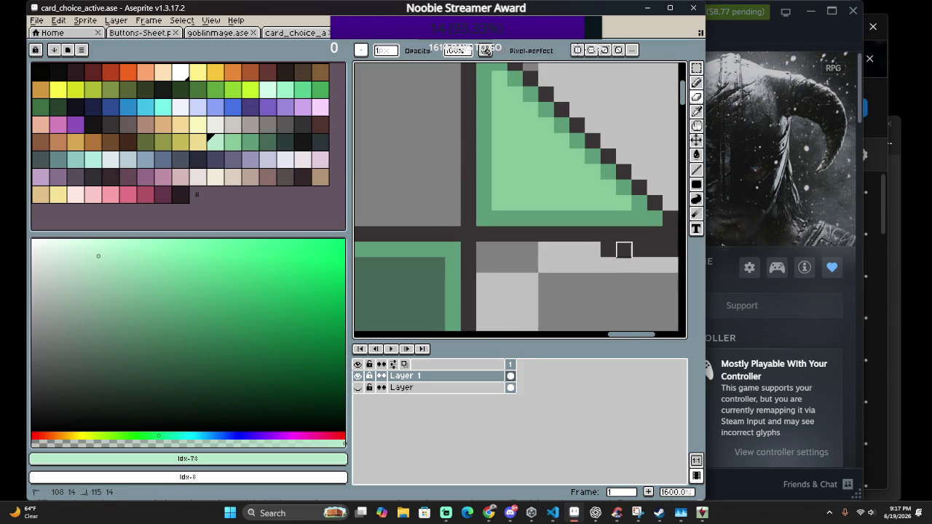
{"action": "left_click_drag", "start_coordinate": [607, 252], "coordinate": [510, 249]}
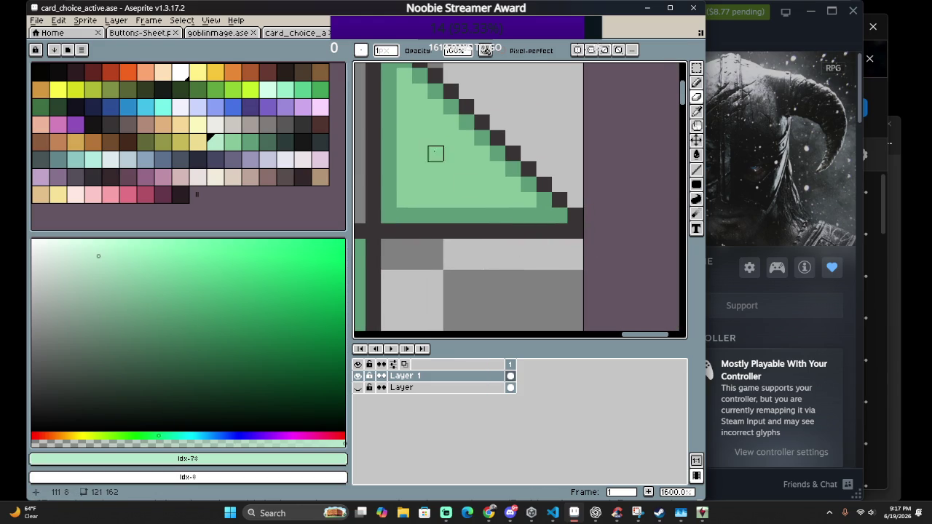
{"action": "left_click_drag", "start_coordinate": [436, 152], "coordinate": [530, 226]}
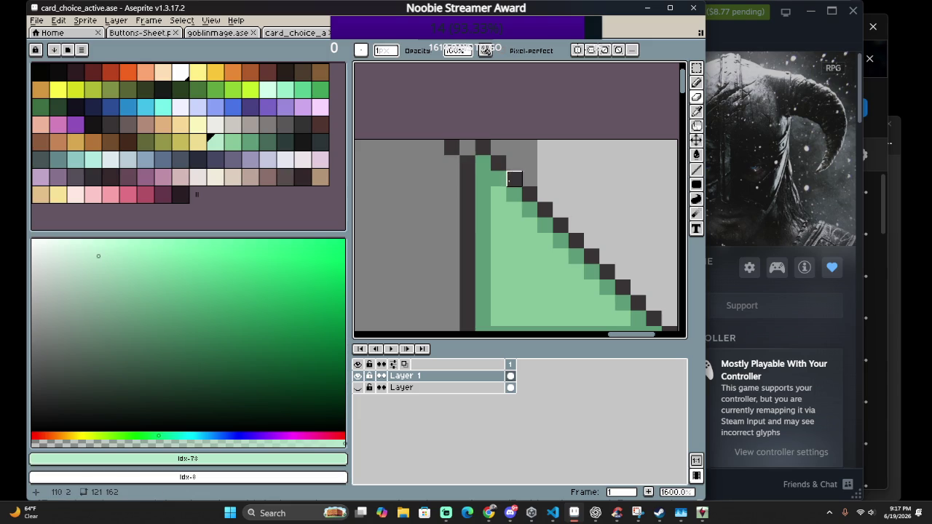
{"action": "scroll", "scroll_direction": "down", "scroll_amount": 3}
{"action": "scroll", "scroll_direction": "down", "scroll_amount": 3}
{"action": "left_click_drag", "start_coordinate": [495, 238], "coordinate": [535, 248]}
{"action": "left_click_drag", "start_coordinate": [396, 224], "coordinate": [495, 209]}
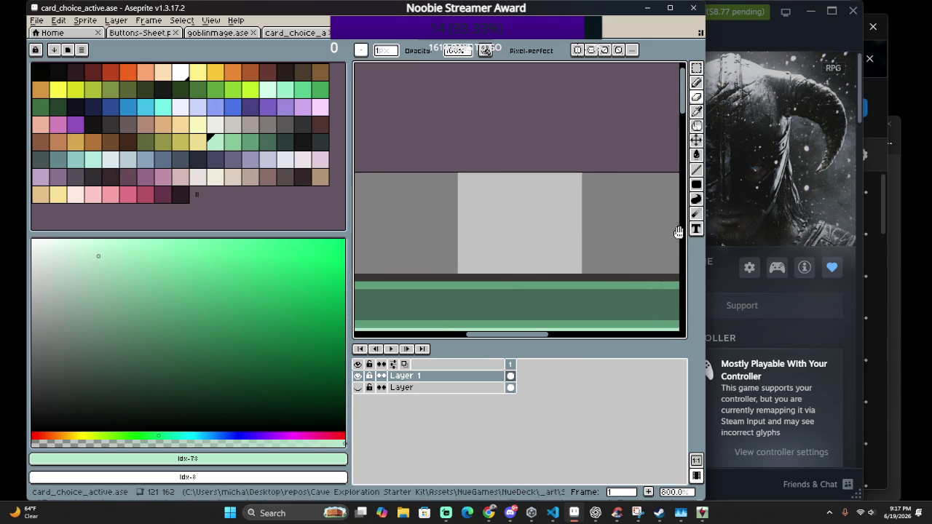
Pan around the rest of the green border up close, then open the File menu
{"action": "scroll", "scroll_direction": "down", "scroll_amount": 3}
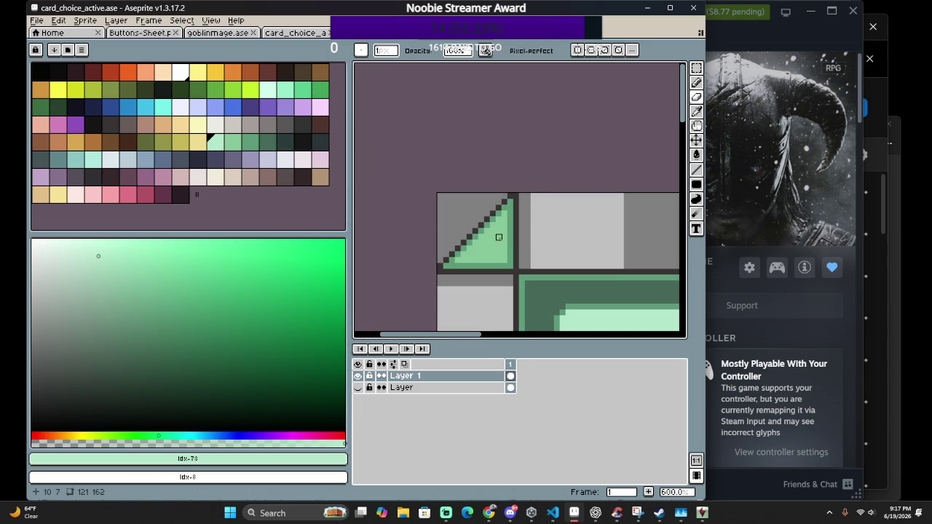
{"action": "scroll", "scroll_direction": "up", "scroll_amount": 3}
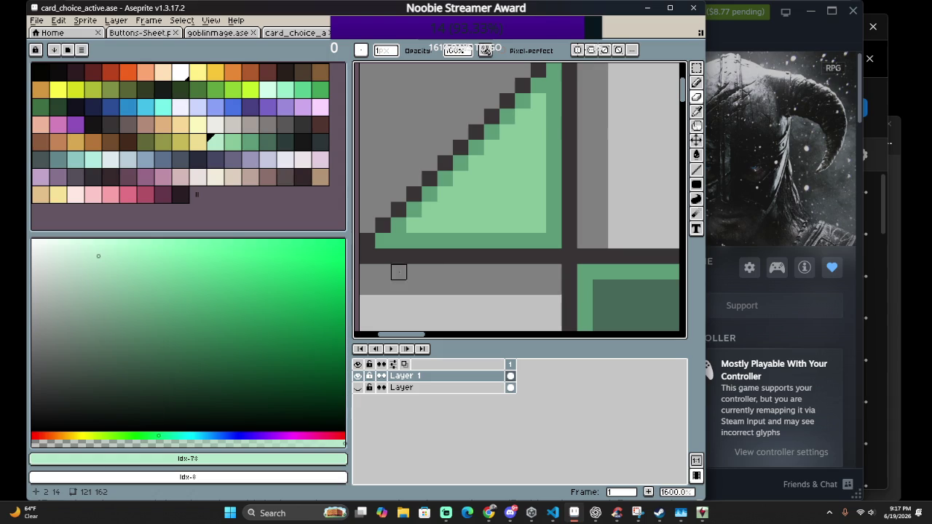
{"action": "scroll", "scroll_direction": "down", "scroll_amount": 3}
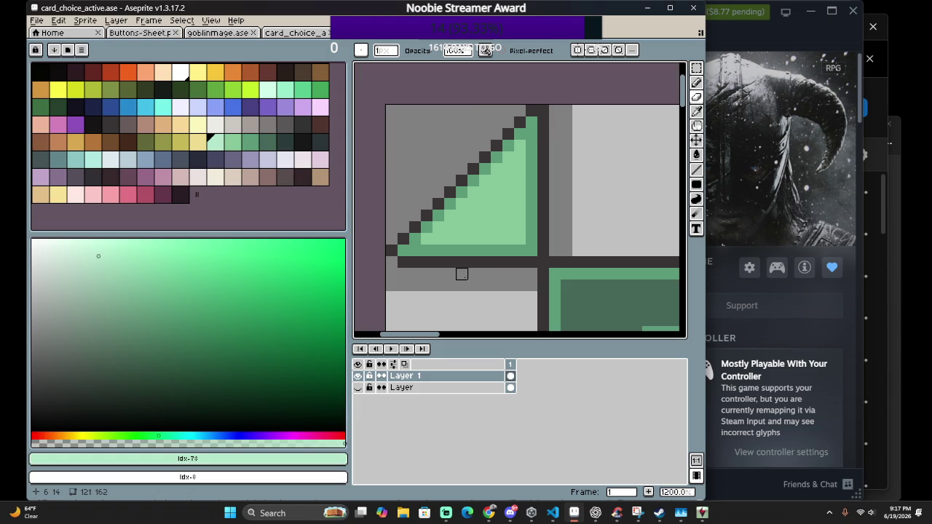
{"action": "scroll", "scroll_direction": "down", "scroll_amount": 3}
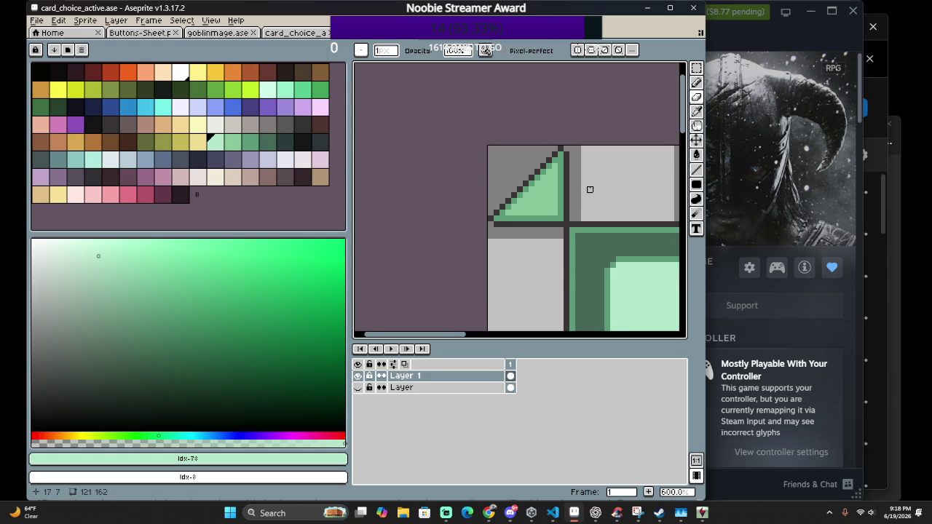
{"action": "scroll", "scroll_direction": "down", "scroll_amount": 3}
{"action": "scroll", "scroll_direction": "down", "scroll_amount": 3}
{"action": "scroll", "scroll_direction": "right", "scroll_amount": 3}
{"action": "scroll", "scroll_direction": "right", "scroll_amount": 3}
{"action": "scroll", "scroll_direction": "up", "scroll_amount": 3}
{"action": "scroll", "scroll_direction": "up", "scroll_amount": 3}
{"action": "scroll", "scroll_direction": "up", "scroll_amount": 3}
{"action": "scroll", "scroll_direction": "left", "scroll_amount": 3}
{"action": "scroll", "scroll_direction": "down", "scroll_amount": 3}
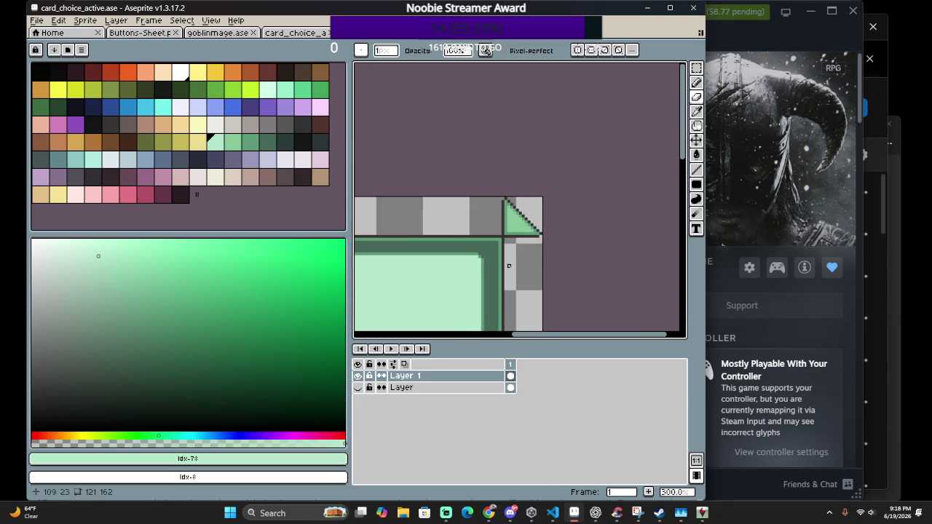
{"action": "scroll", "scroll_direction": "down", "scroll_amount": 3}
{"action": "scroll", "scroll_direction": "right", "scroll_amount": 3}
{"action": "scroll", "scroll_direction": "left", "scroll_amount": 3}
{"action": "scroll", "scroll_direction": "down", "scroll_amount": 3}
{"action": "scroll", "scroll_direction": "right", "scroll_amount": 3}
{"action": "scroll", "scroll_direction": "down", "scroll_amount": 3}
{"action": "scroll", "scroll_direction": "right", "scroll_amount": 3}
{"action": "scroll", "scroll_direction": "up", "scroll_amount": 3}
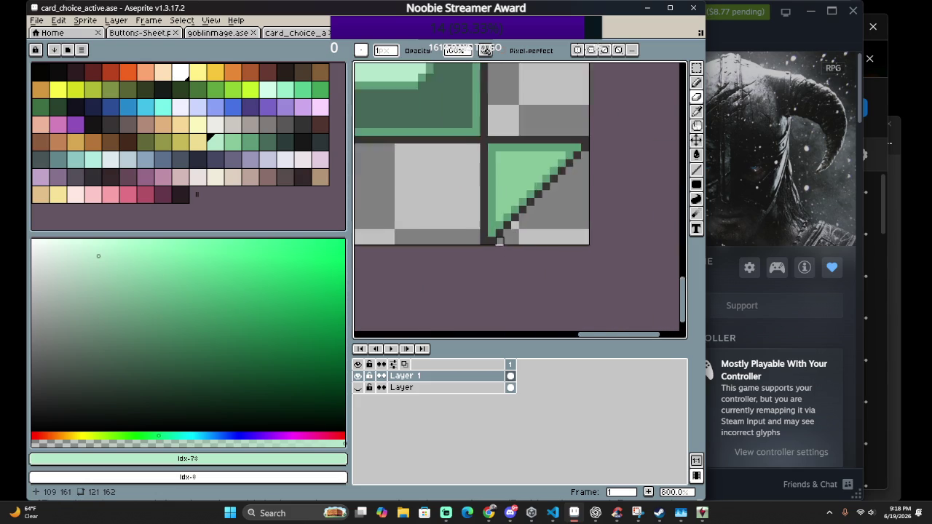
{"action": "scroll", "scroll_direction": "up", "scroll_amount": 3}
{"action": "scroll", "scroll_direction": "down", "scroll_amount": 3}
{"action": "scroll", "scroll_direction": "up", "scroll_amount": 3}
{"action": "scroll", "scroll_direction": "right", "scroll_amount": 3}
{"action": "scroll", "scroll_direction": "down", "scroll_amount": 3}
{"action": "scroll", "scroll_direction": "left", "scroll_amount": 3}
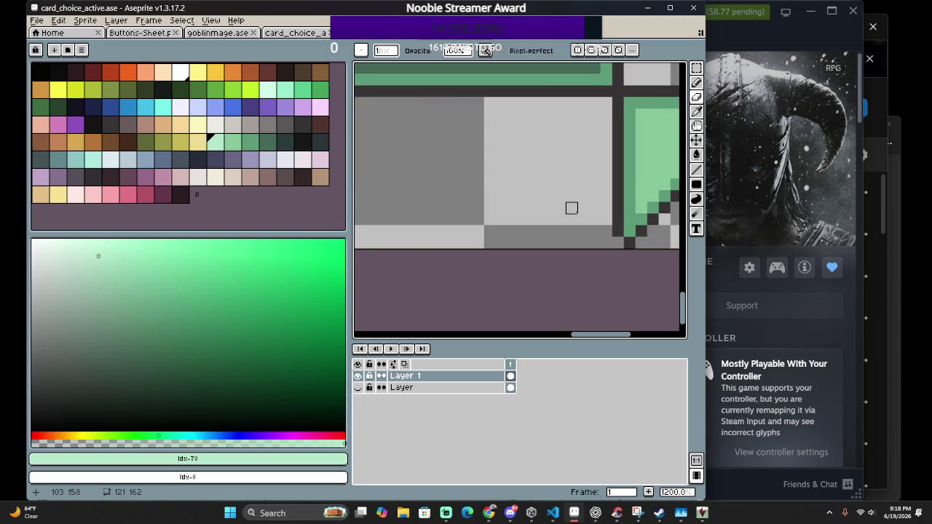
{"action": "scroll", "scroll_direction": "right", "scroll_amount": 3}
{"action": "scroll", "scroll_direction": "down", "scroll_amount": 3}
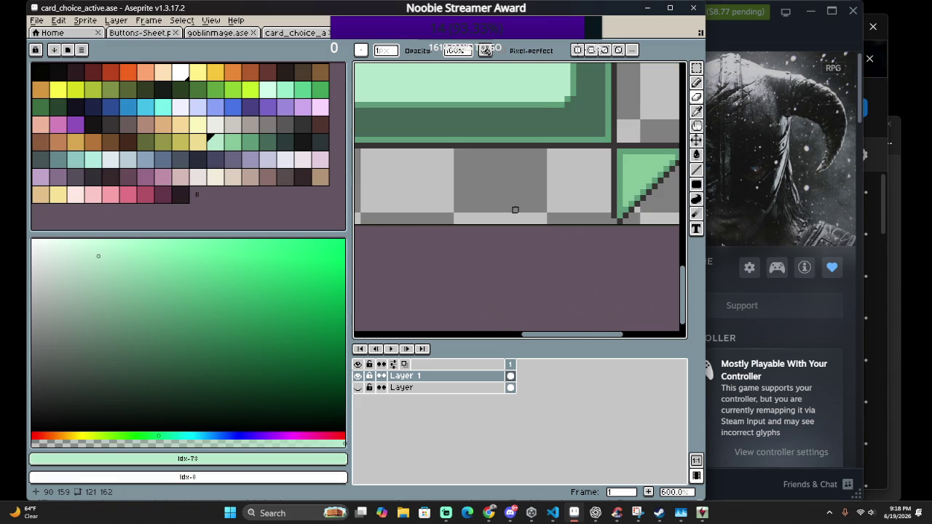
{"action": "scroll", "scroll_direction": "down", "scroll_amount": 3}
{"action": "scroll", "scroll_direction": "left", "scroll_amount": 3}
{"action": "scroll", "scroll_direction": "left", "scroll_amount": 3}
{"action": "scroll", "scroll_direction": "up", "scroll_amount": 3}
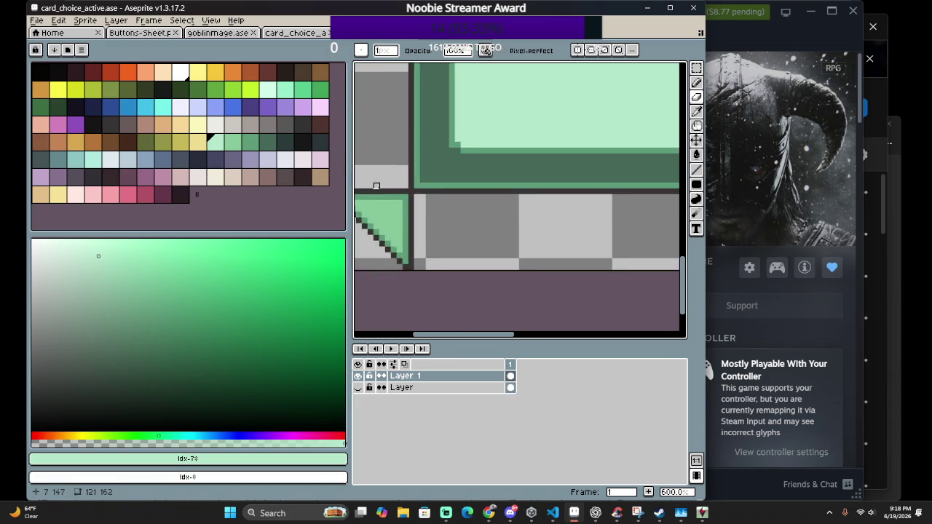
{"action": "scroll", "scroll_direction": "up", "scroll_amount": 3}
{"action": "scroll", "scroll_direction": "up", "scroll_amount": 3}
{"action": "scroll", "scroll_direction": "down", "scroll_amount": 3}
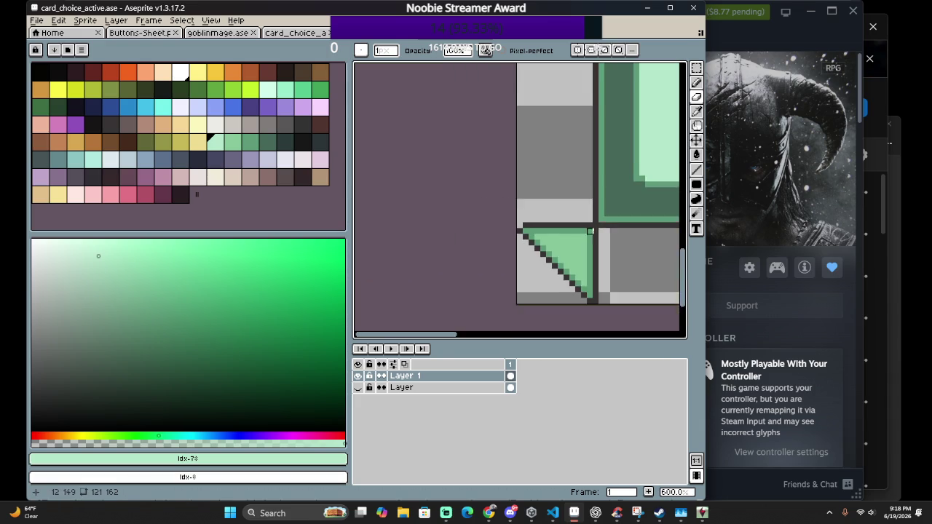
{"action": "scroll", "scroll_direction": "down", "scroll_amount": 3}
{"action": "scroll", "scroll_direction": "up", "scroll_amount": 3}
{"action": "scroll", "scroll_direction": "down", "scroll_amount": 3}
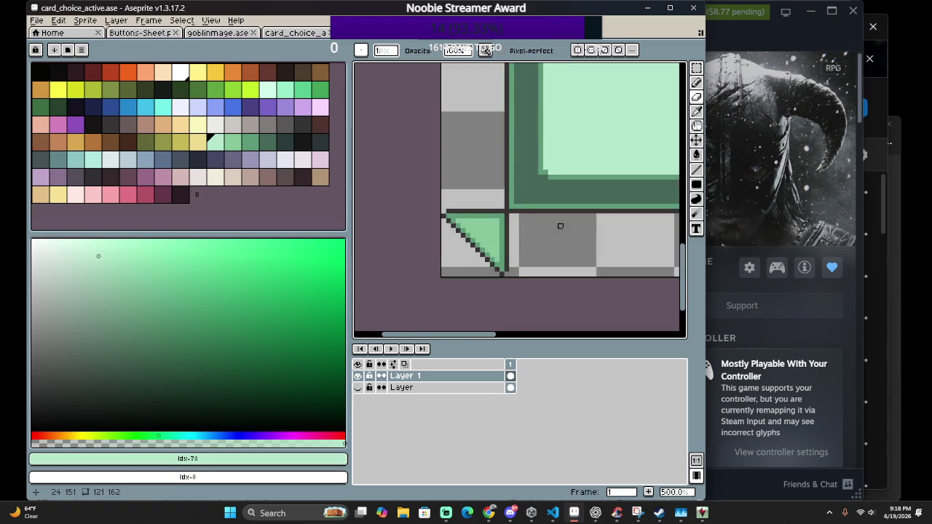
{"action": "scroll", "scroll_direction": "down", "scroll_amount": 3}
{"action": "scroll", "scroll_direction": "down", "scroll_amount": 3}
{"action": "scroll", "scroll_direction": "up", "scroll_amount": 3}
{"action": "scroll", "scroll_direction": "down", "scroll_amount": 3}
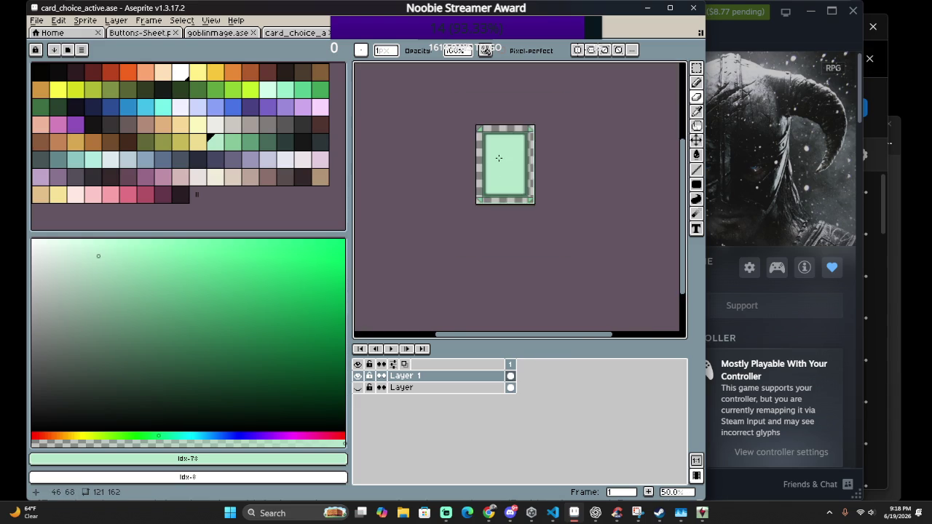
{"action": "scroll", "scroll_direction": "up", "scroll_amount": 3}
{"action": "left_click", "coordinate": [38, 23]}
{"action": "mouse_move", "coordinate": [52, 117]}
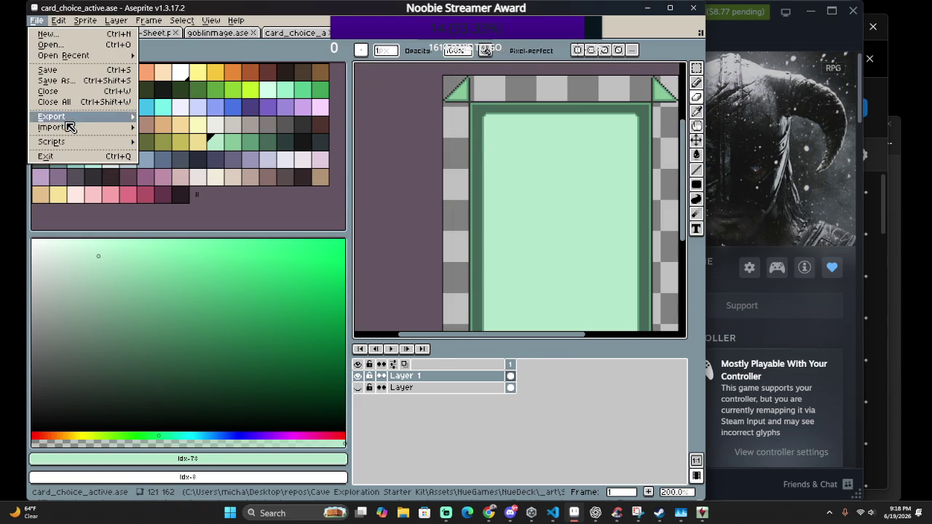
Export the card to card_choice_active.png, overwriting the old file and accepting the PNG warning
{"action": "left_click", "coordinate": [145, 115]}
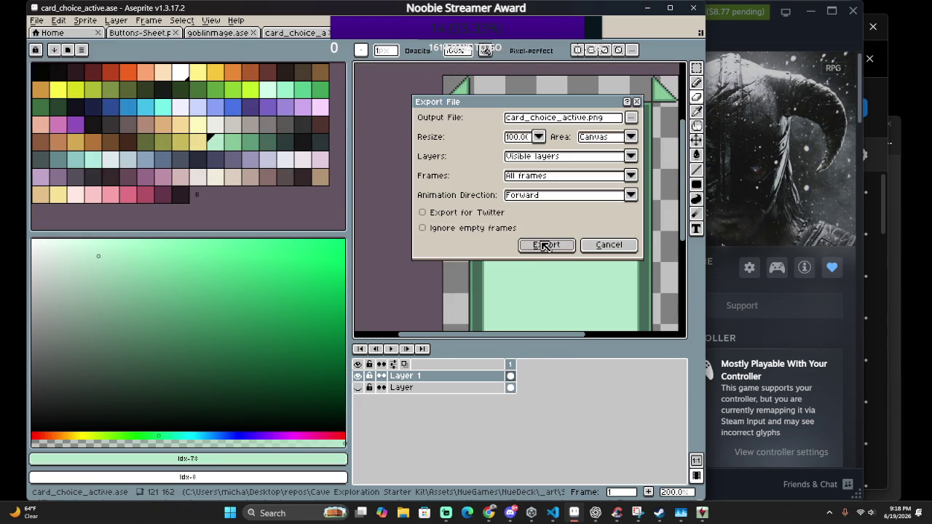
{"action": "left_click", "coordinate": [544, 246]}
{"action": "left_click", "coordinate": [354, 289]}
{"action": "left_click", "coordinate": [337, 318]}
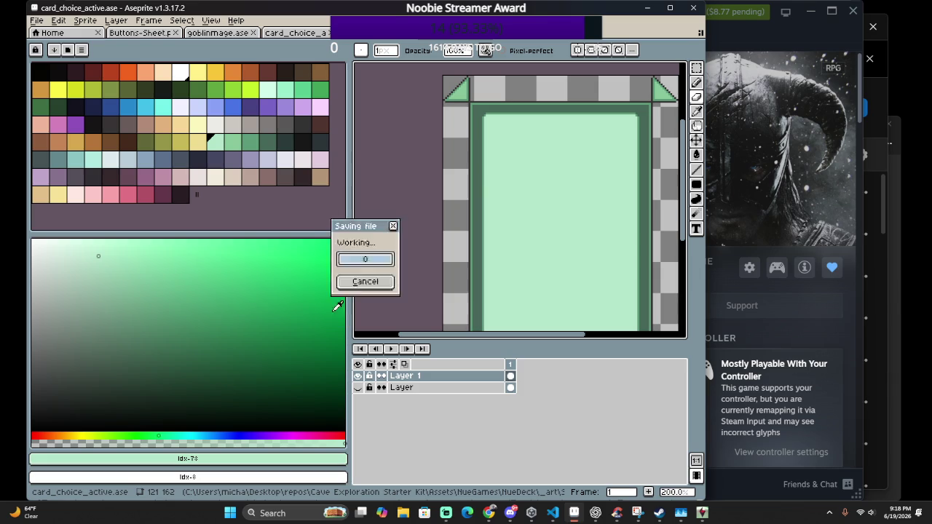
{"action": "scroll", "scroll_direction": "down", "scroll_amount": 3}
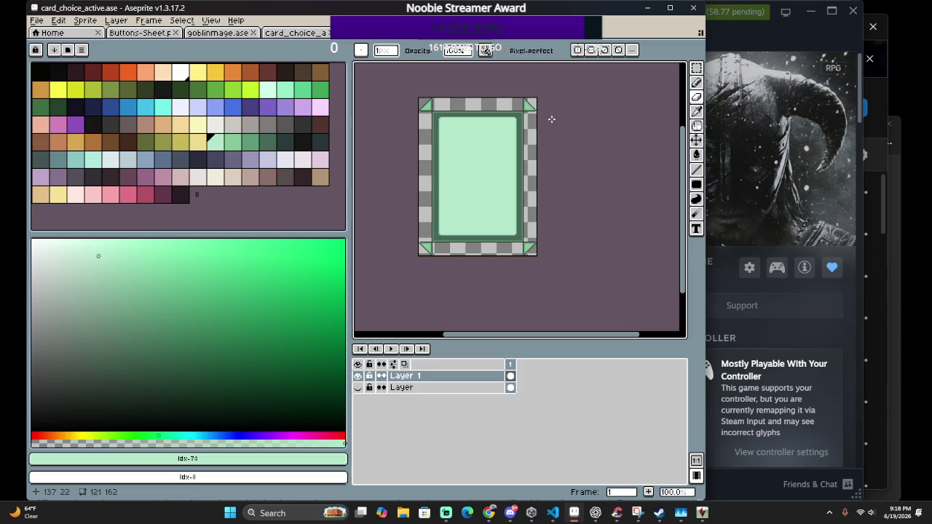
Save card_choice_active.ase with Ctrl+S
{"action": "key", "text": "ctrl+s"}
{"action": "scroll", "scroll_direction": "up", "scroll_amount": 3}
{"action": "scroll", "scroll_direction": "down", "scroll_amount": 3}
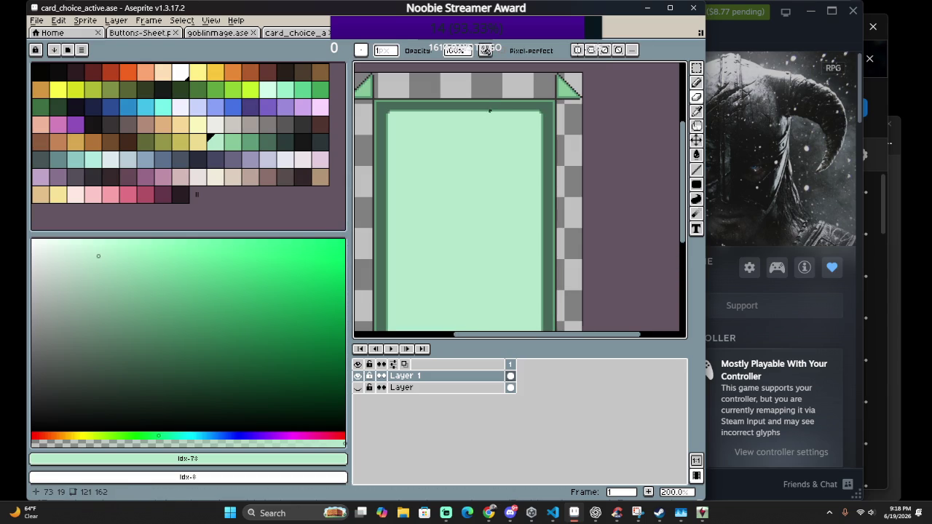
{"action": "scroll", "scroll_direction": "down", "scroll_amount": 3}
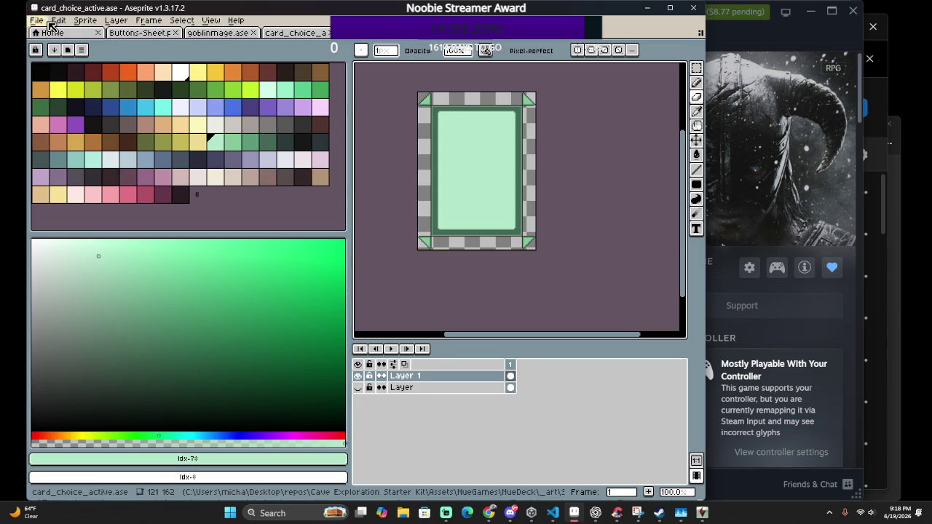
Open card_choice_inactive.ase from the file picker
{"action": "left_click", "coordinate": [36, 21]}
{"action": "mouse_move", "coordinate": [64, 56]}
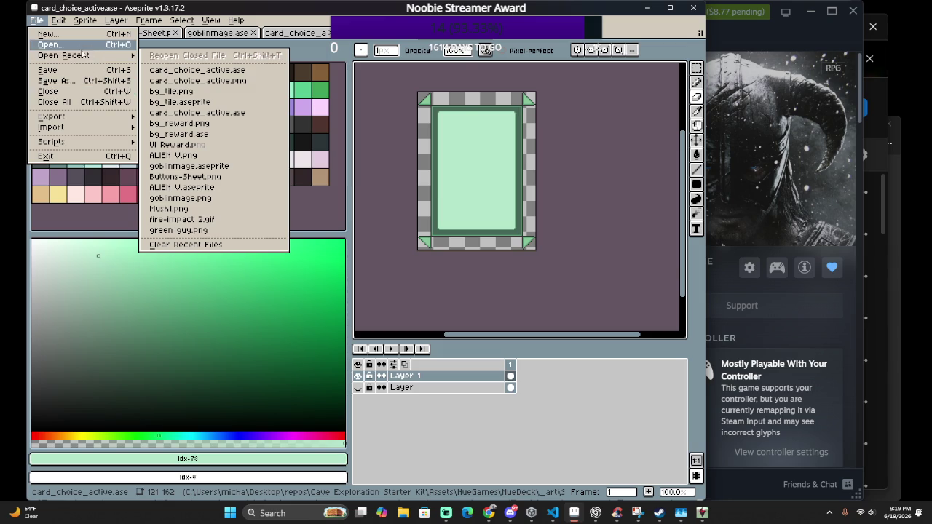
{"action": "left_click", "coordinate": [79, 45]}
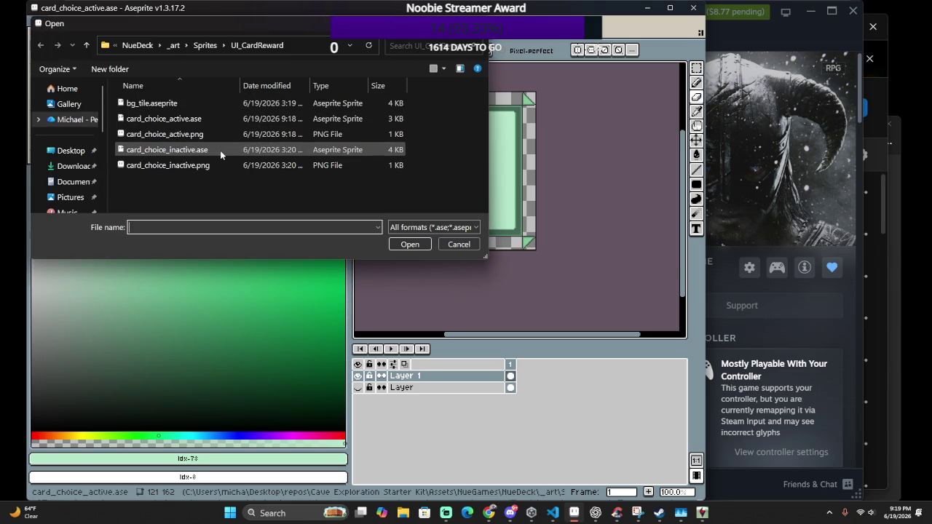
{"action": "double_click", "coordinate": [219, 152]}
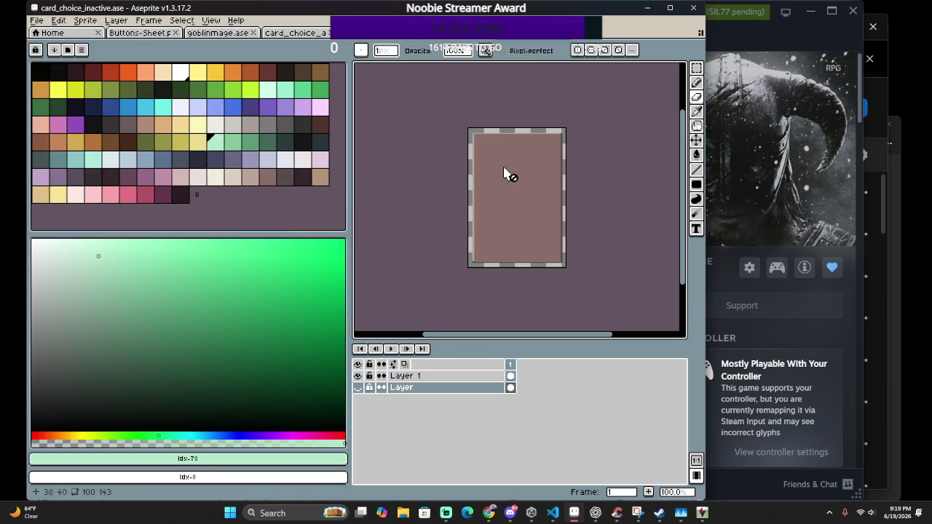
Pick an orange-brown swatch and start Replace Color with the mauve #886e6a fill as source
{"action": "left_click", "coordinate": [64, 143]}
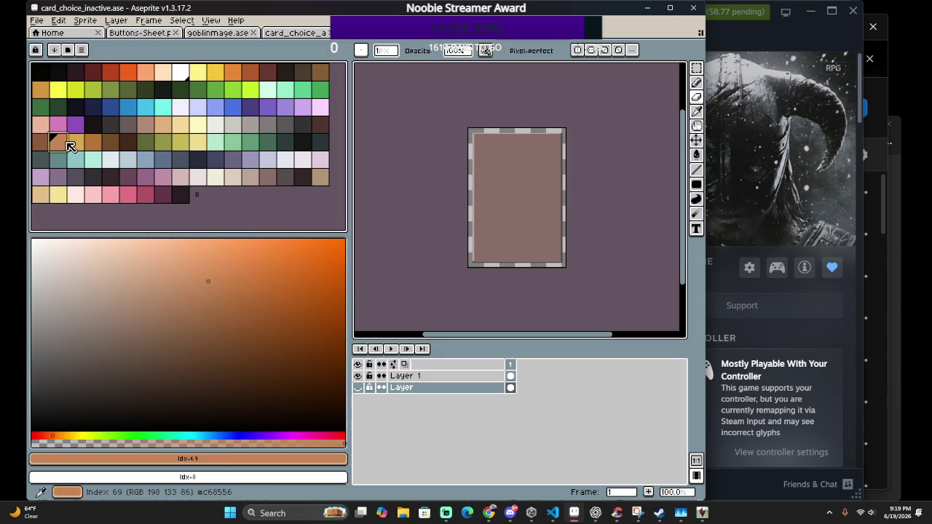
{"action": "scroll", "scroll_direction": "up", "scroll_amount": 3}
{"action": "scroll", "scroll_direction": "up", "scroll_amount": 3}
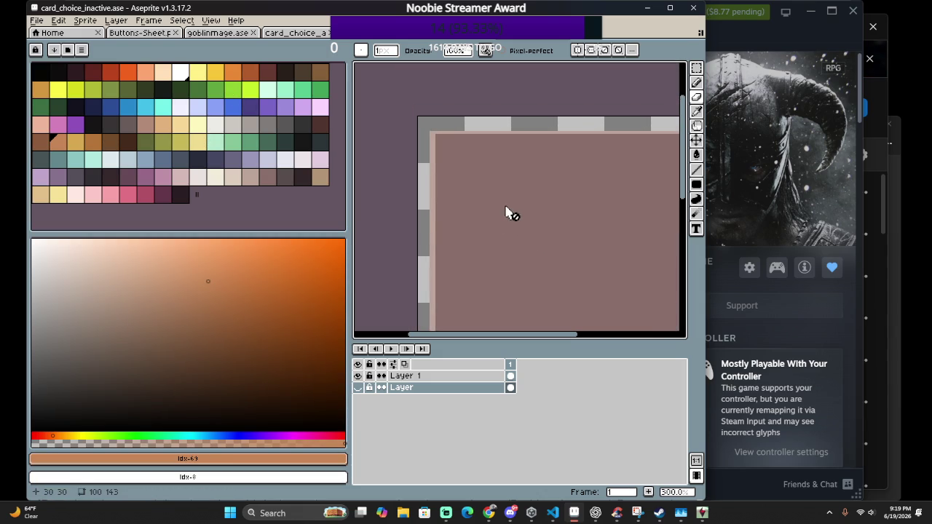
{"action": "key", "text": "shift+r"}
{"action": "left_click_drag", "start_coordinate": [618, 235], "coordinate": [511, 190]}
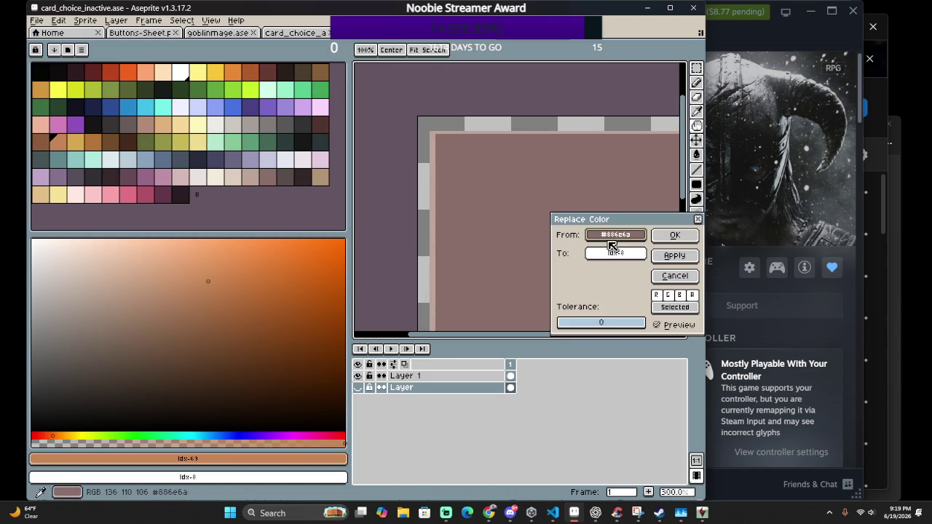
Cancel the first brown replacement, switch to Layer 1 and re-pick the mauve fill to replace
{"action": "scroll", "scroll_direction": "down", "scroll_amount": 3}
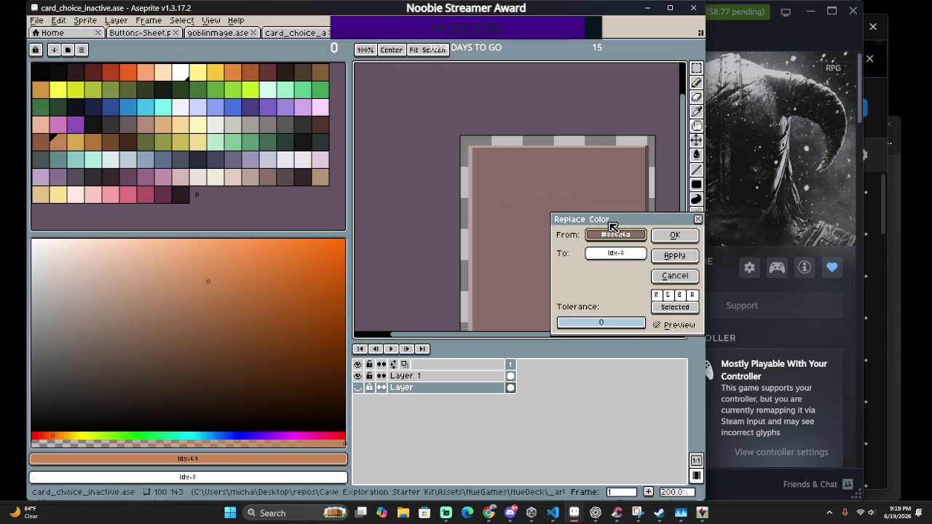
{"action": "left_click_drag", "start_coordinate": [615, 253], "coordinate": [82, 139]}
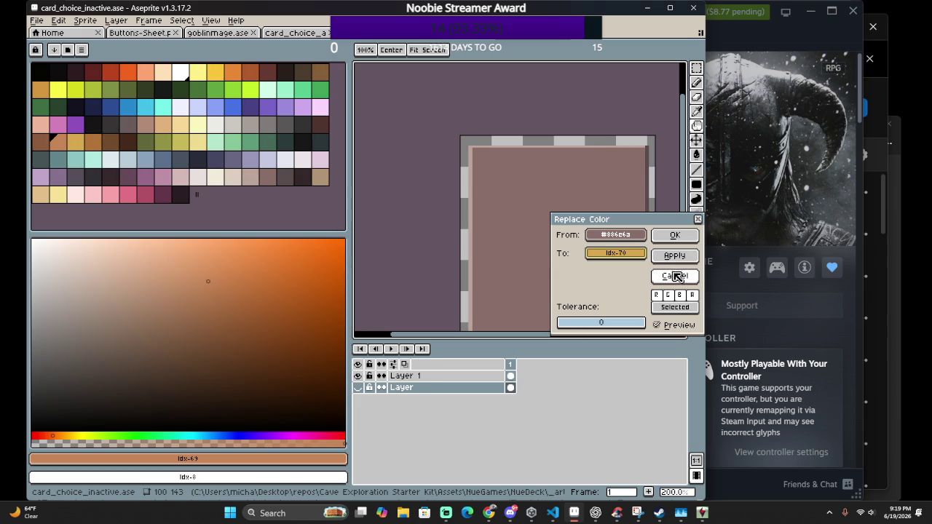
{"action": "left_click", "coordinate": [677, 281]}
{"action": "left_click", "coordinate": [409, 376]}
{"action": "key", "text": "shift+r"}
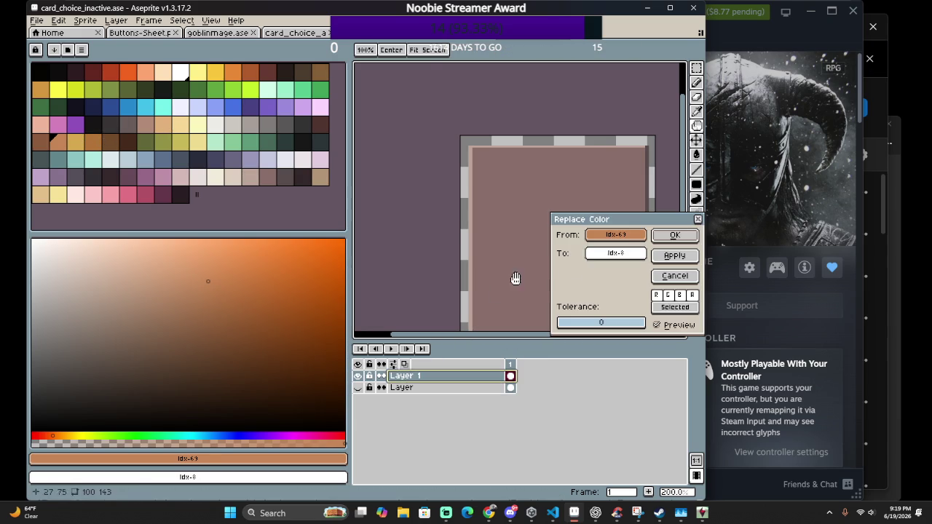
{"action": "left_click_drag", "start_coordinate": [617, 235], "coordinate": [483, 210]}
Compare palette colours and recolour the mauve card fill to dark brown
{"action": "left_click", "coordinate": [163, 104]}
{"action": "left_click", "coordinate": [182, 140]}
{"action": "left_click", "coordinate": [178, 122]}
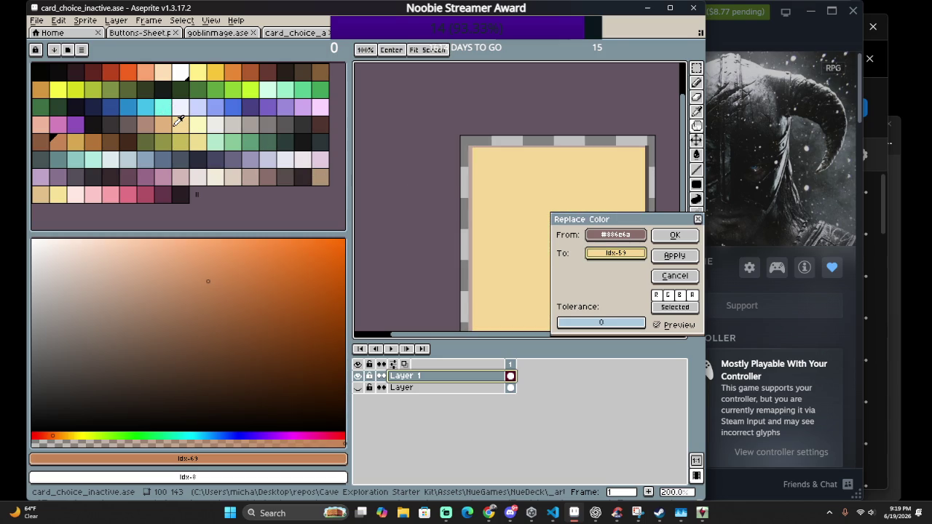
{"action": "left_click", "coordinate": [166, 123]}
{"action": "left_click", "coordinate": [79, 144]}
{"action": "left_click", "coordinate": [57, 142]}
{"action": "left_click", "coordinate": [75, 141]}
{"action": "left_click", "coordinate": [100, 139]}
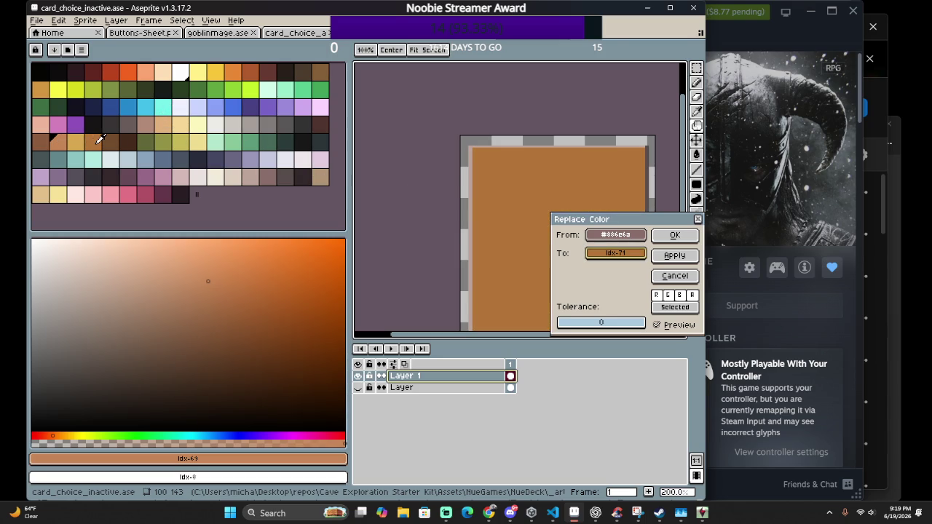
{"action": "left_click", "coordinate": [58, 141]}
{"action": "left_click", "coordinate": [42, 141]}
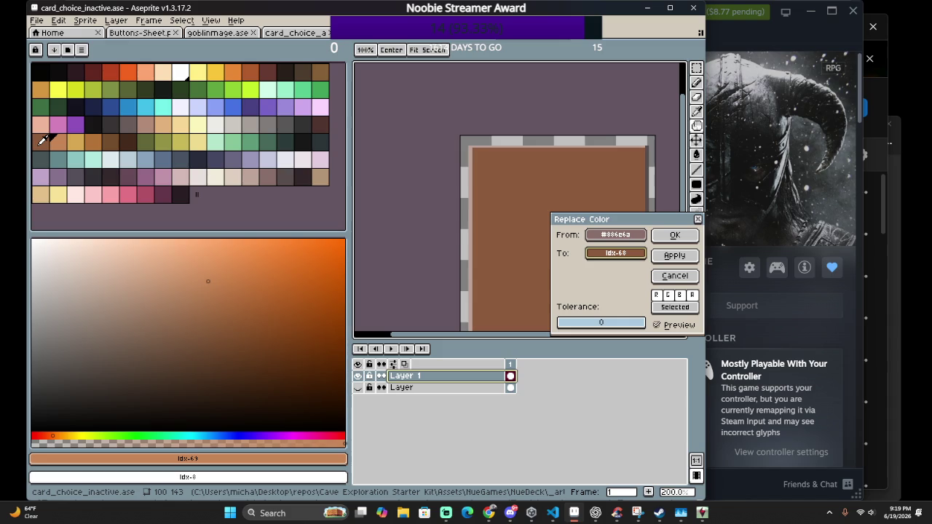
{"action": "left_click", "coordinate": [324, 121]}
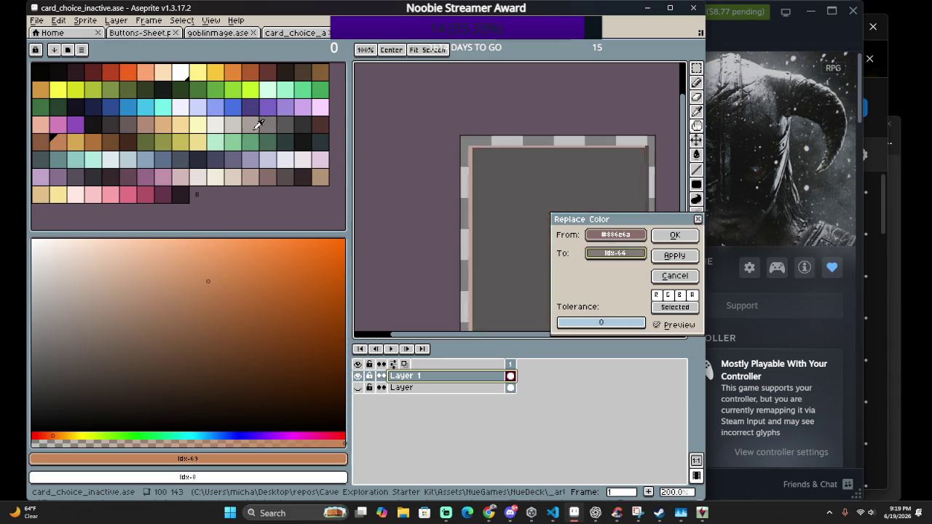
{"action": "left_click", "coordinate": [45, 141]}
{"action": "left_click", "coordinate": [198, 141]}
{"action": "left_click", "coordinate": [306, 124]}
{"action": "left_click", "coordinate": [324, 121]}
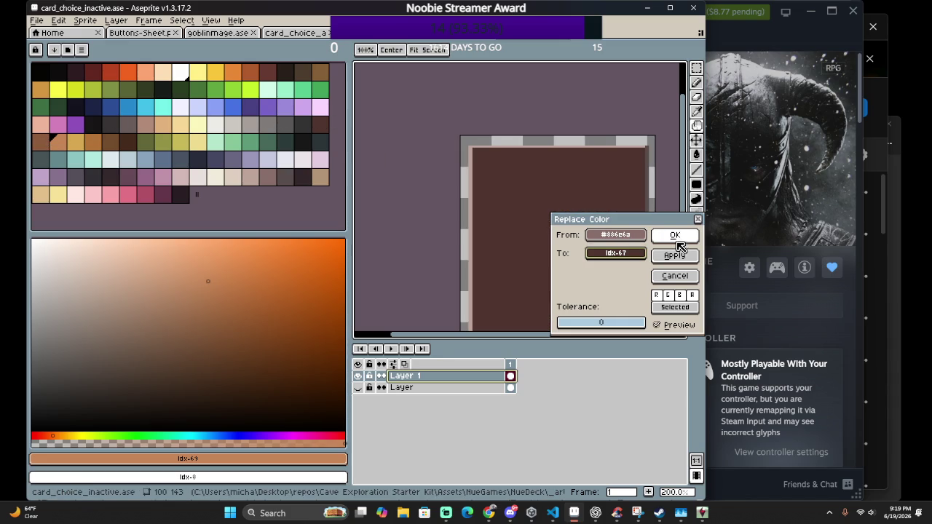
{"action": "key", "text": "plus"}
{"action": "key", "text": "plus"}
{"action": "key", "text": "plus"}
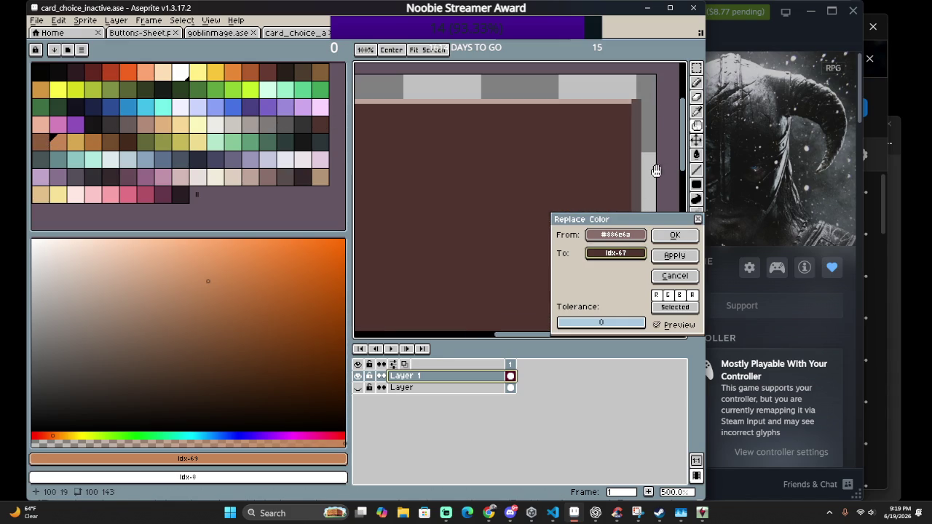
{"action": "left_click", "coordinate": [675, 242]}
Recolour the thin #594d4d edge to dark brown
{"action": "key", "text": "shift+r"}
{"action": "left_click", "coordinate": [641, 185]}
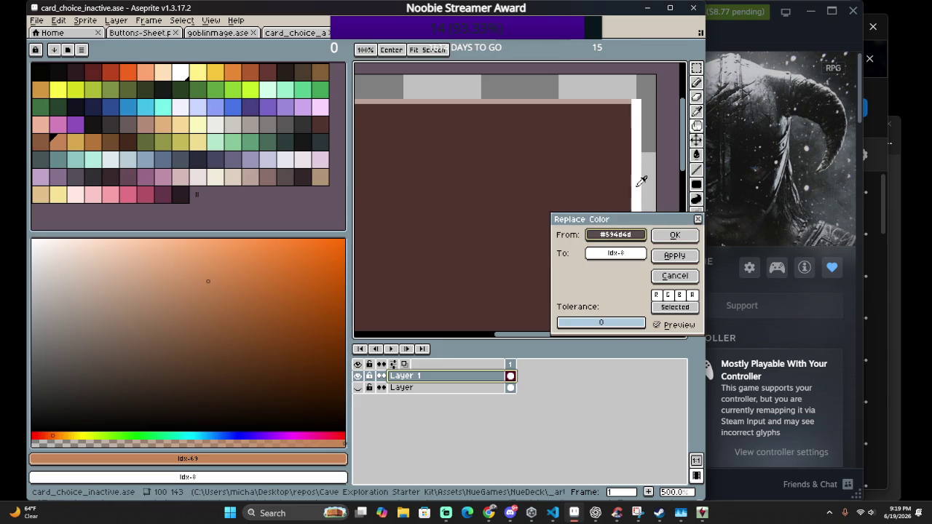
{"action": "left_click", "coordinate": [233, 125]}
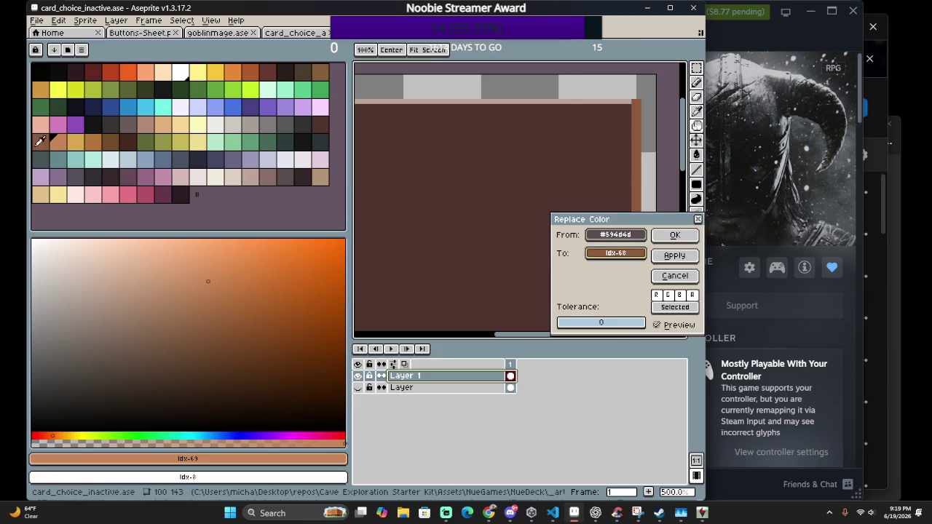
{"action": "left_click", "coordinate": [321, 125]}
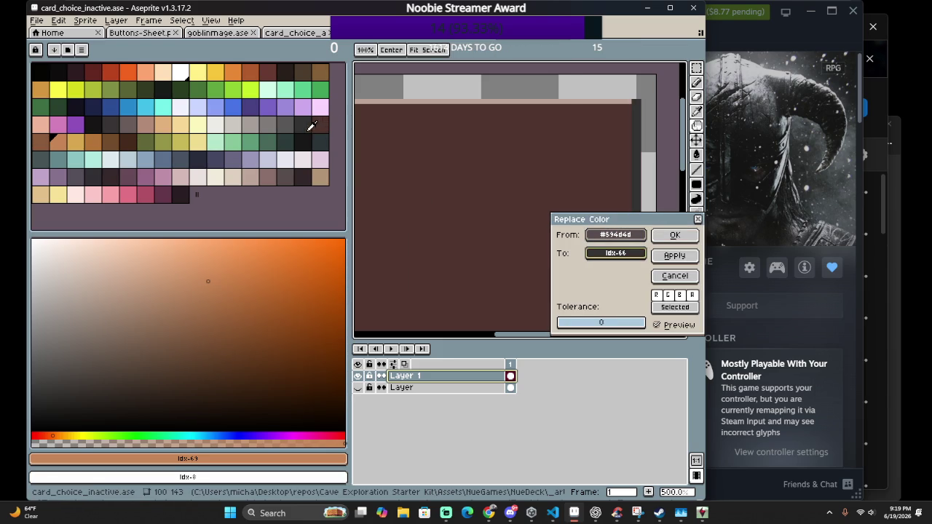
{"action": "left_click", "coordinate": [671, 234]}
Set Replace Color to swap the light #bda499 edge strip for a brown swatch
{"action": "key", "text": "shift+r"}
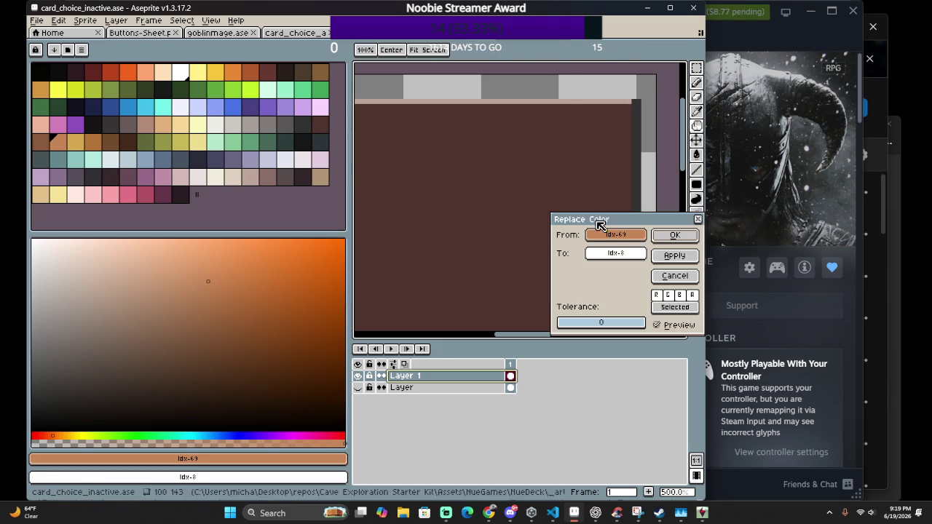
{"action": "left_click", "coordinate": [535, 127]}
{"action": "left_click", "coordinate": [537, 99]}
{"action": "left_click", "coordinate": [283, 124]}
{"action": "left_click", "coordinate": [321, 123]}
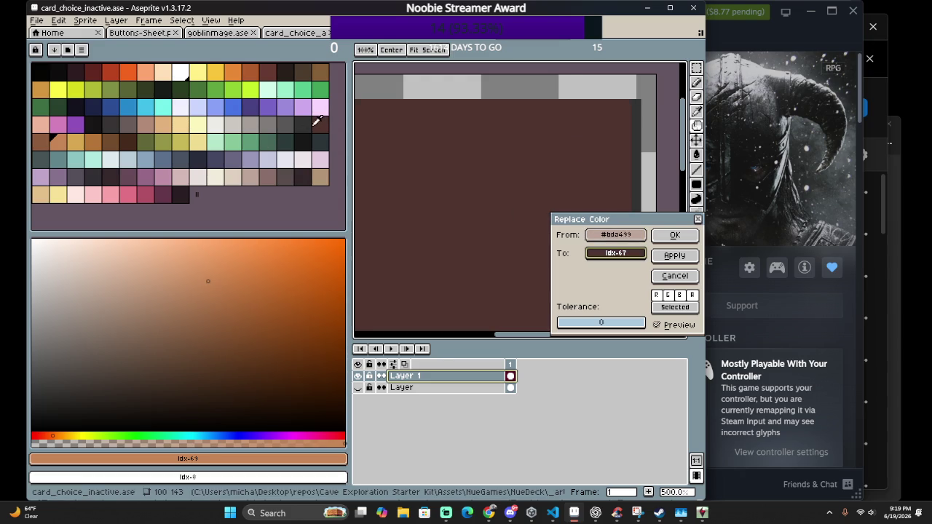
{"action": "left_click", "coordinate": [42, 140]}
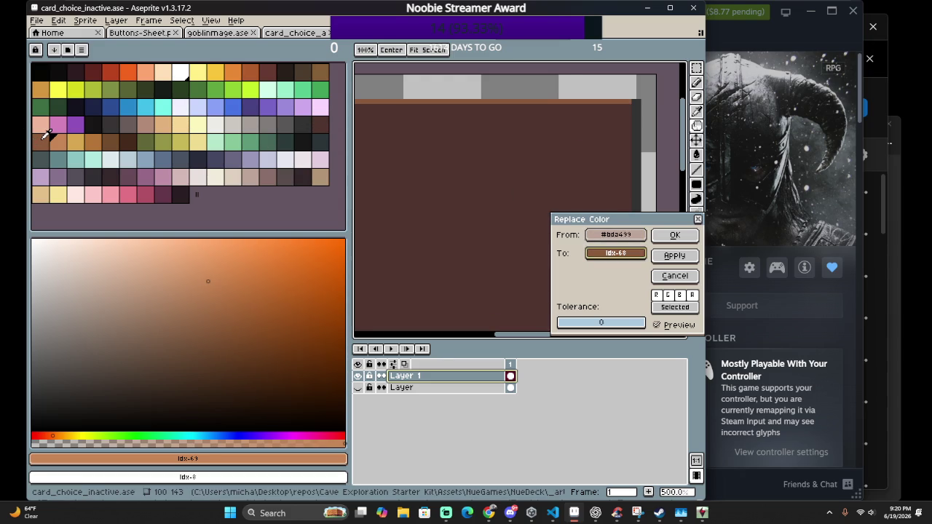
{"action": "left_click", "coordinate": [45, 131]}
{"action": "left_click", "coordinate": [45, 139]}
Check the strip up close and apply the brown recolour
{"action": "scroll", "scroll_direction": "down", "scroll_amount": 3}
{"action": "scroll", "scroll_direction": "down", "scroll_amount": 3}
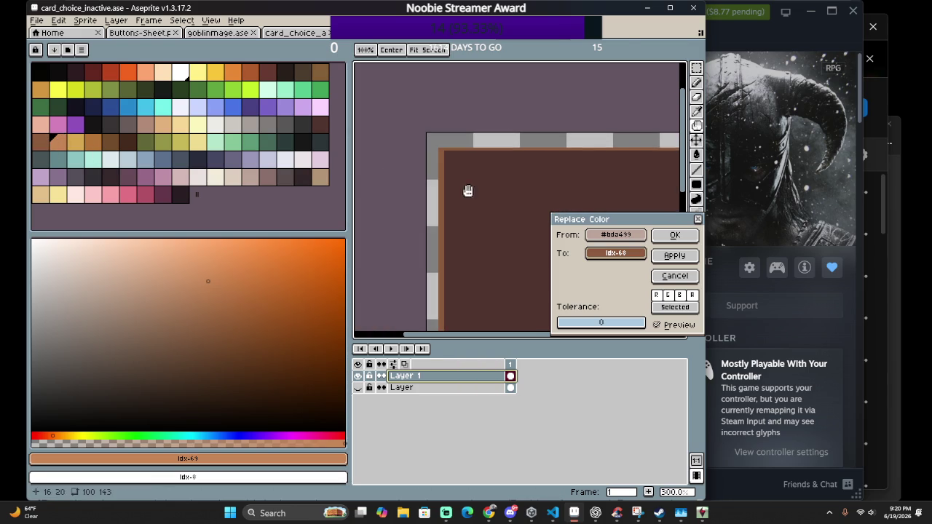
{"action": "scroll", "scroll_direction": "down", "scroll_amount": 3}
{"action": "scroll", "scroll_direction": "up", "scroll_amount": 3}
{"action": "scroll", "scroll_direction": "down", "scroll_amount": 3}
{"action": "scroll", "scroll_direction": "down", "scroll_amount": 3}
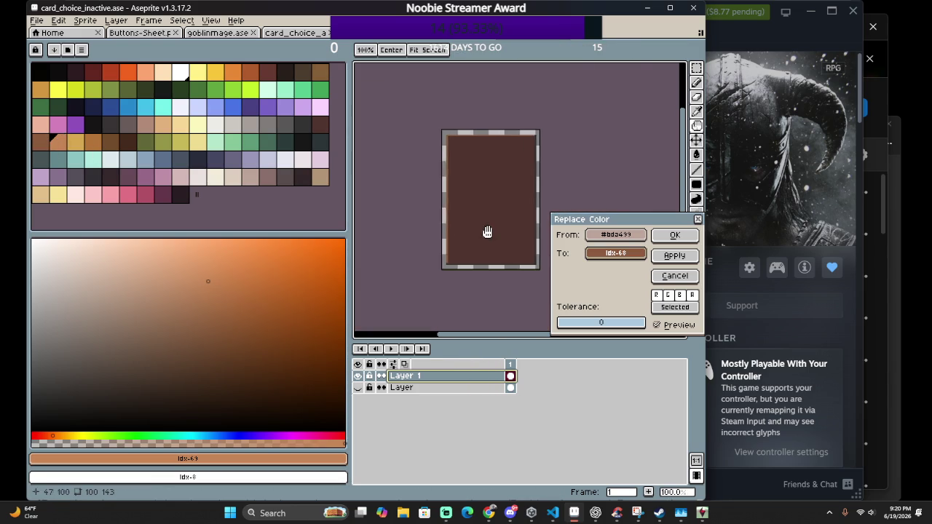
{"action": "scroll", "scroll_direction": "up", "scroll_amount": 3}
{"action": "scroll", "scroll_direction": "left", "scroll_amount": 3}
{"action": "scroll", "scroll_direction": "down", "scroll_amount": 3}
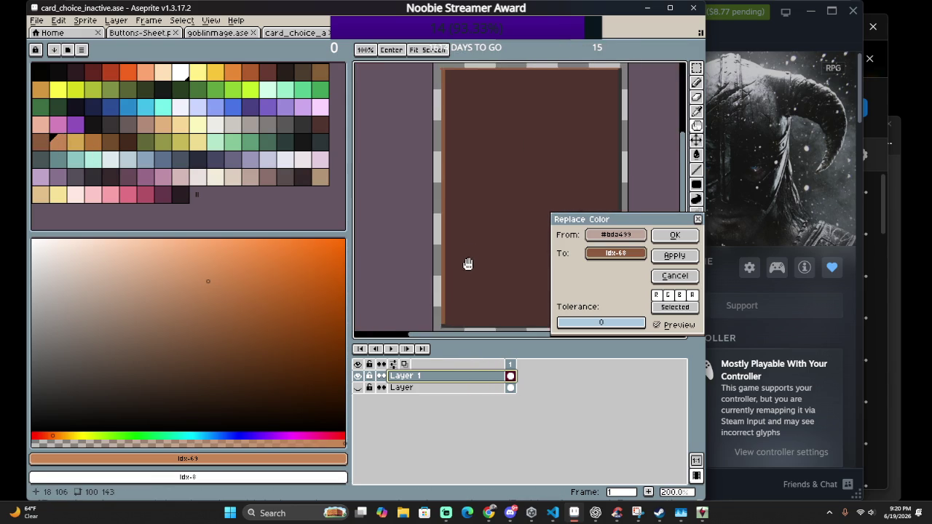
{"action": "scroll", "scroll_direction": "up", "scroll_amount": 3}
{"action": "scroll", "scroll_direction": "up", "scroll_amount": 3}
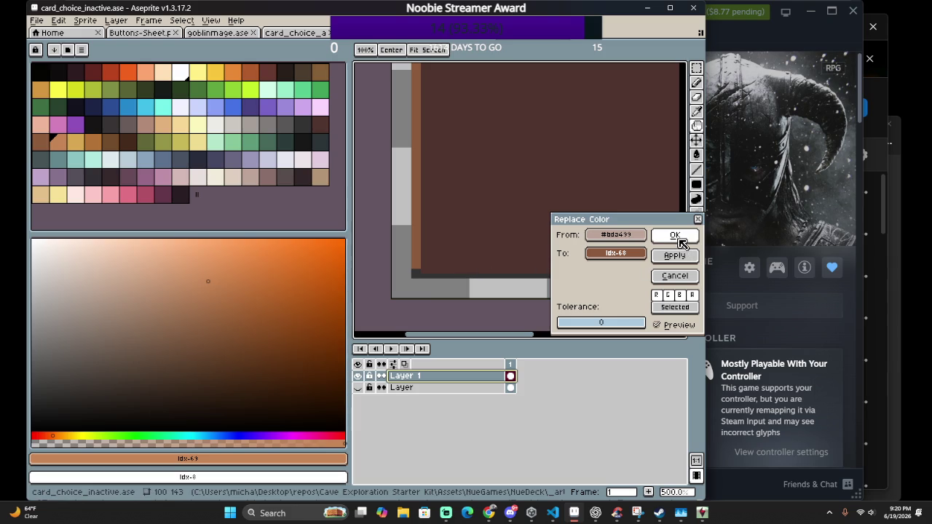
{"action": "left_click", "coordinate": [674, 236]}
{"action": "scroll", "scroll_direction": "up", "scroll_amount": 3}
{"action": "scroll", "scroll_direction": "up", "scroll_amount": 3}
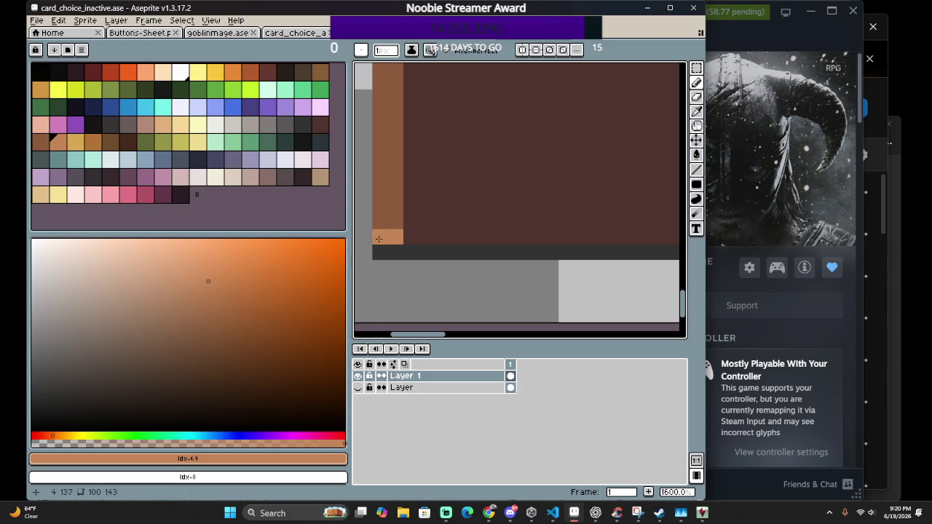
Paint the two lower-left corner pixels with the brown sampled from the strip
{"action": "key", "text": "ctrl+z"}
{"action": "key", "text": "b"}
{"action": "left_click", "coordinate": [383, 218]}
{"action": "left_click", "coordinate": [383, 232]}
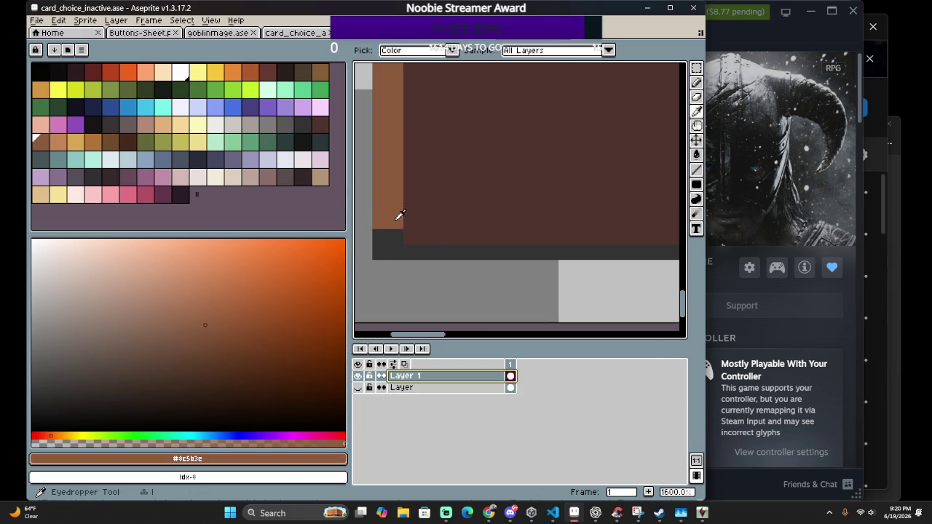
{"action": "left_click", "coordinate": [391, 239]}
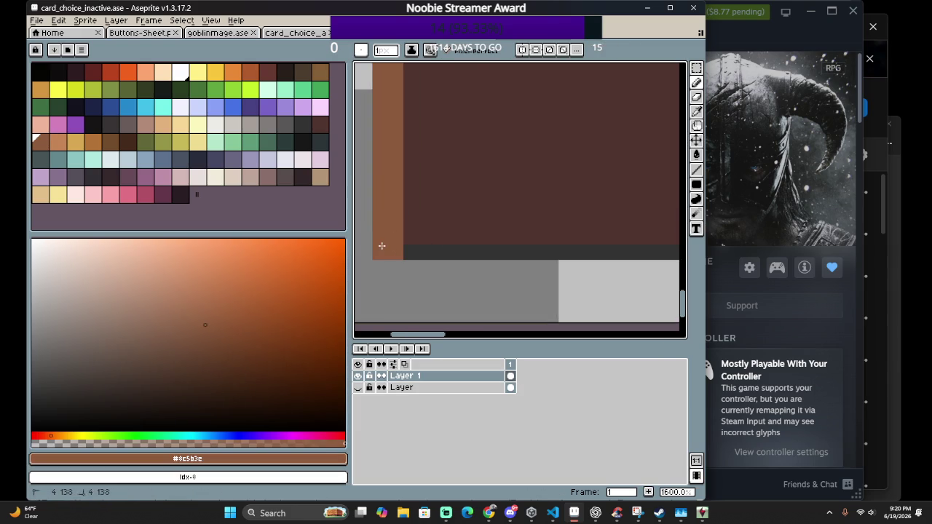
Flood-fill the card's dark interior with the tan palette swatch
{"action": "scroll", "scroll_direction": "down", "scroll_amount": 3}
{"action": "scroll", "scroll_direction": "down", "scroll_amount": 3}
{"action": "scroll", "scroll_direction": "down", "scroll_amount": 3}
{"action": "scroll", "scroll_direction": "up", "scroll_amount": 3}
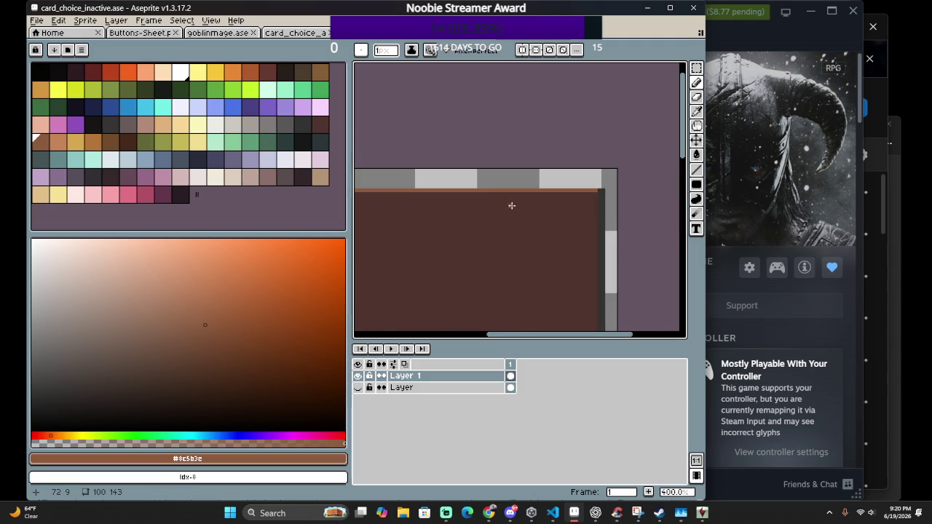
{"action": "scroll", "scroll_direction": "up", "scroll_amount": 3}
{"action": "scroll", "scroll_direction": "up", "scroll_amount": 3}
{"action": "scroll", "scroll_direction": "down", "scroll_amount": 3}
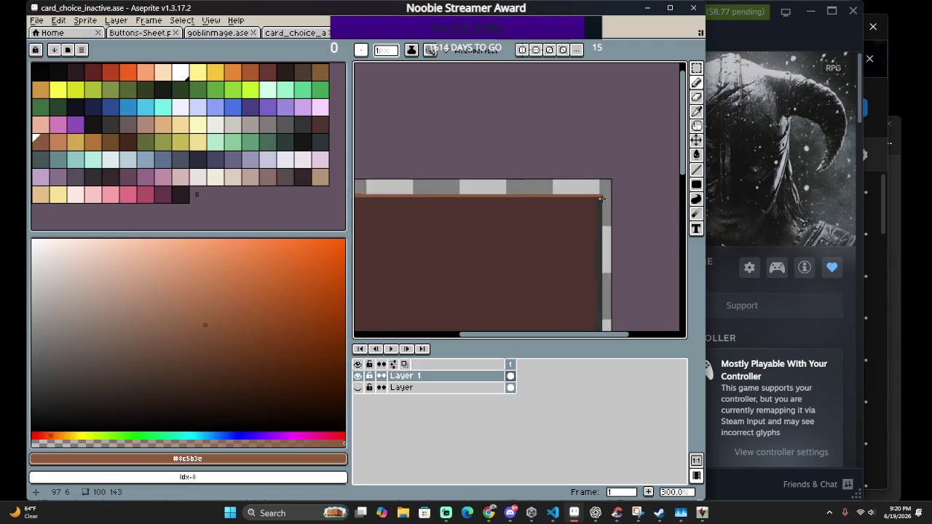
{"action": "scroll", "scroll_direction": "down", "scroll_amount": 3}
{"action": "scroll", "scroll_direction": "up", "scroll_amount": 3}
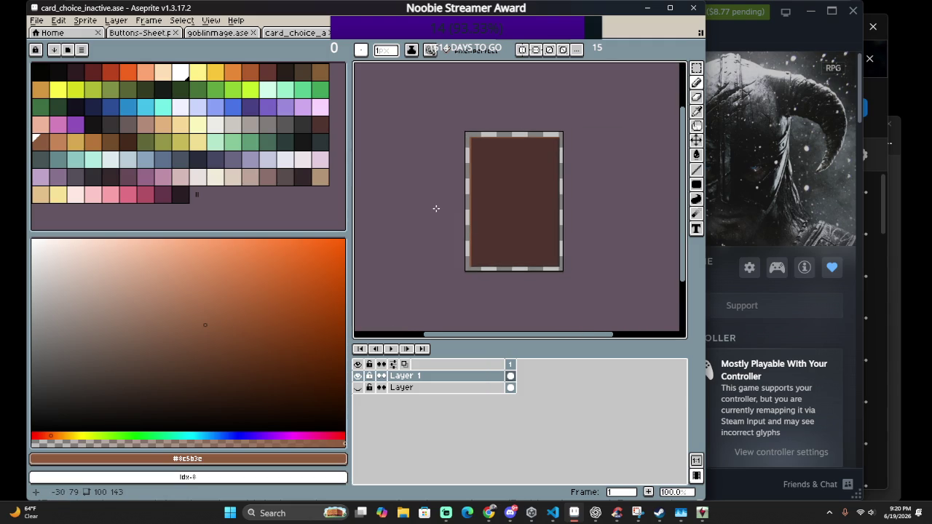
{"action": "scroll", "scroll_direction": "up", "scroll_amount": 3}
{"action": "left_click_drag", "start_coordinate": [476, 123], "coordinate": [492, 206]}
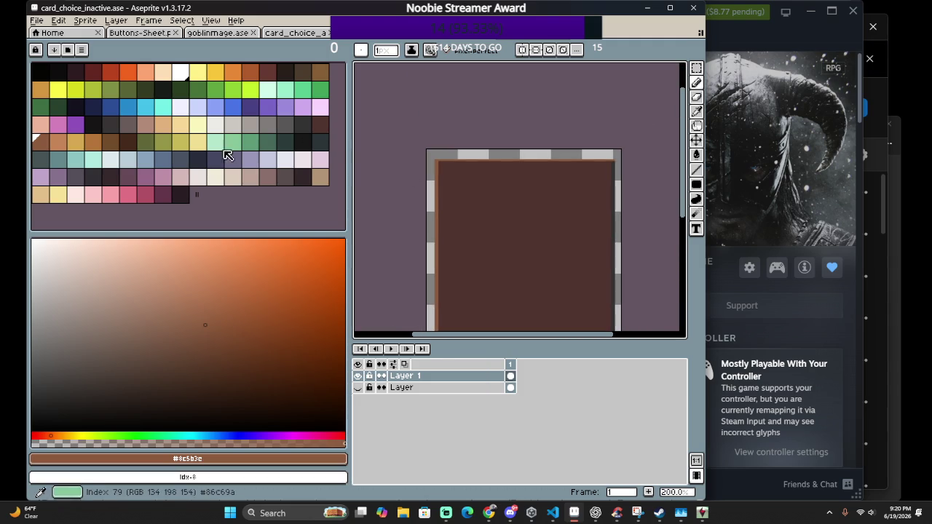
{"action": "left_click", "coordinate": [77, 144]}
{"action": "key", "text": "g"}
{"action": "left_click", "coordinate": [502, 241]}
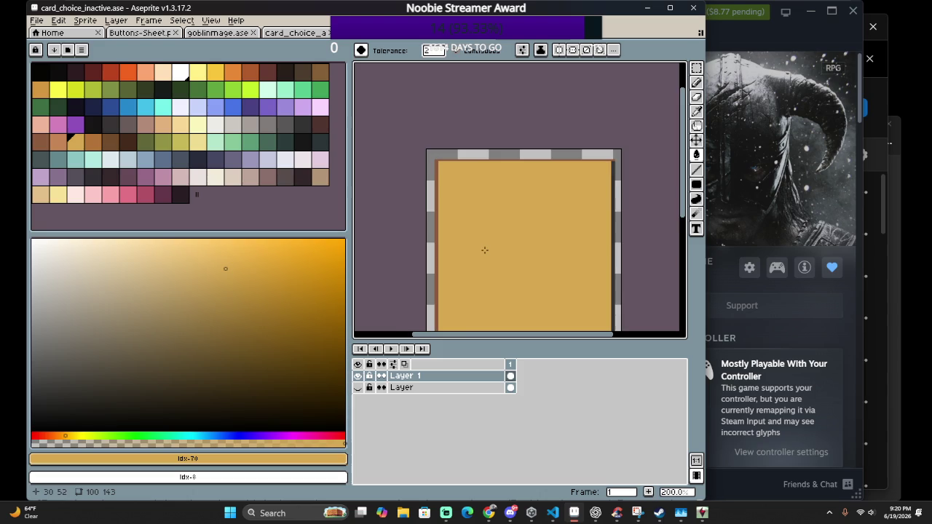
{"action": "scroll", "scroll_direction": "down", "scroll_amount": 3}
{"action": "scroll", "scroll_direction": "up", "scroll_amount": 3}
{"action": "scroll", "scroll_direction": "down", "scroll_amount": 3}
{"action": "scroll", "scroll_direction": "down", "scroll_amount": 3}
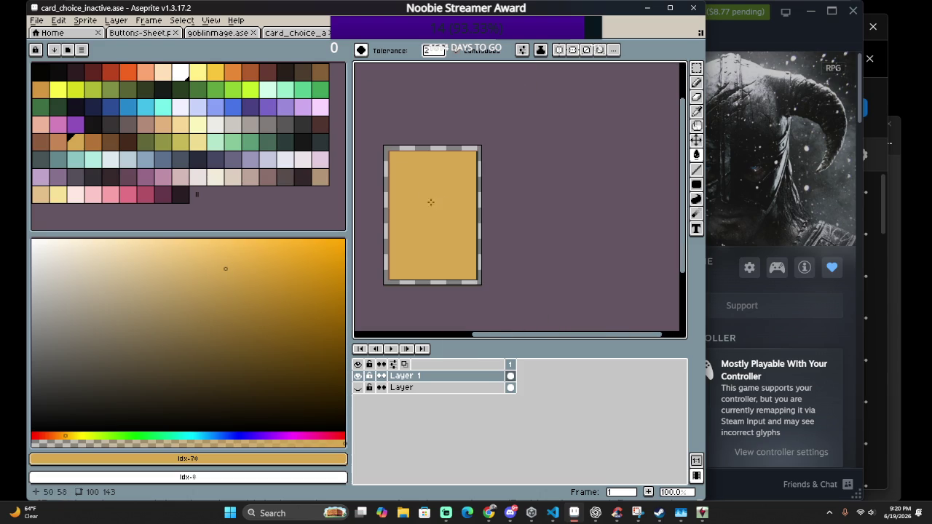
Undo the tan fill and replace the dark interior brown with a lighter brown
{"action": "key", "text": "ctrl+z"}
{"action": "scroll", "scroll_direction": "up", "scroll_amount": 3}
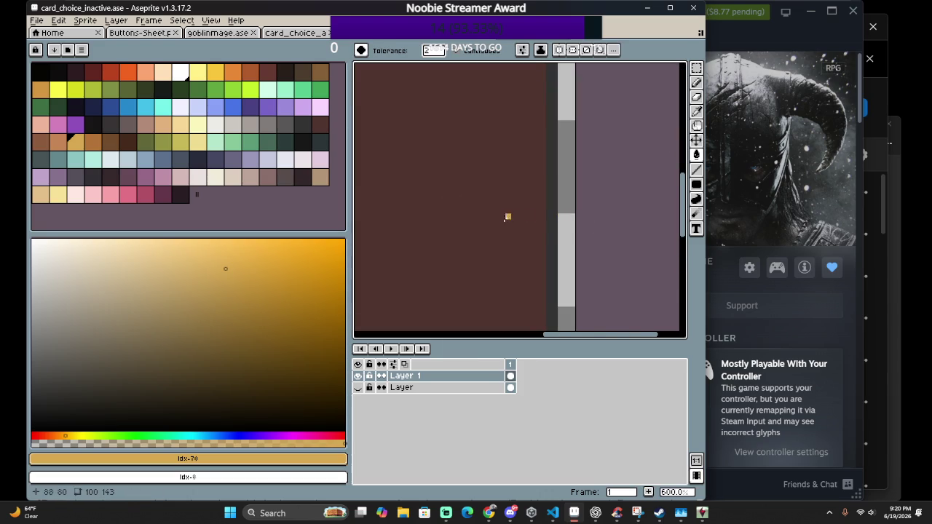
{"action": "key", "text": "shift+r"}
{"action": "left_click_drag", "start_coordinate": [613, 233], "coordinate": [482, 208]}
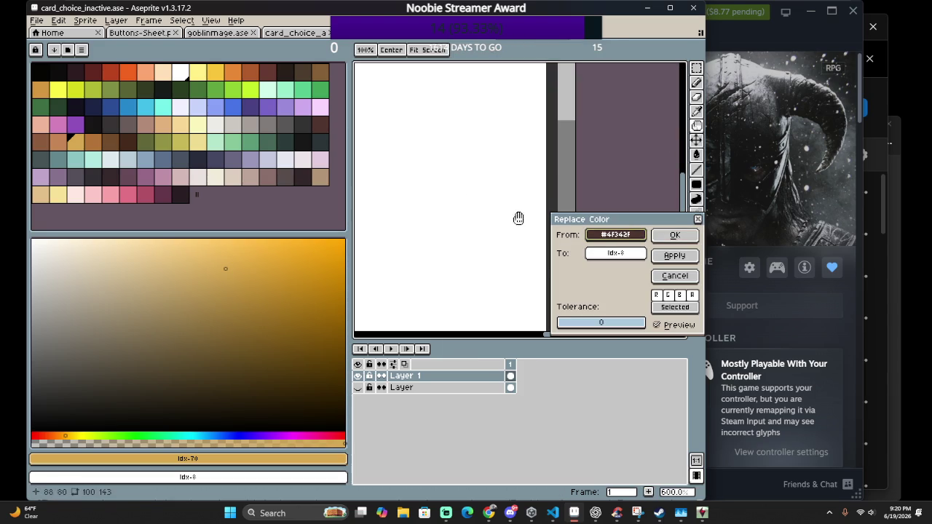
{"action": "left_click_drag", "start_coordinate": [622, 259], "coordinate": [45, 125]}
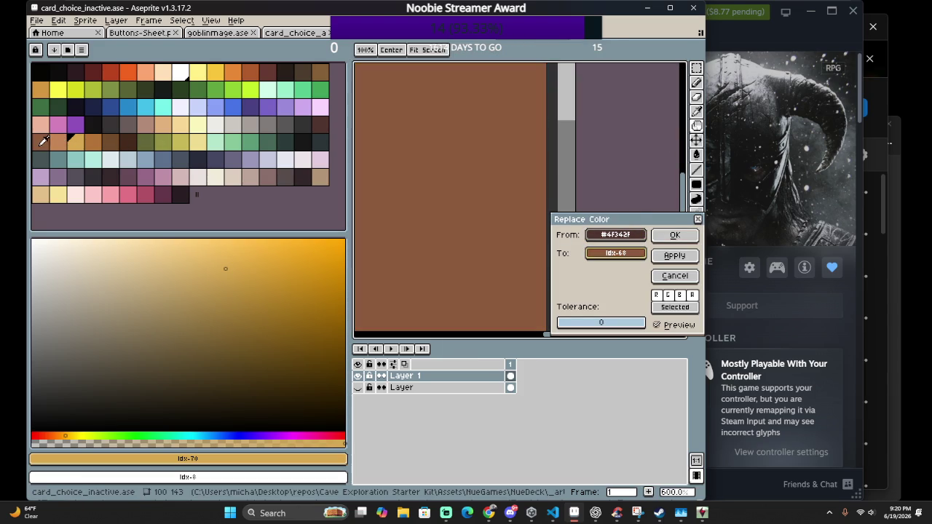
{"action": "left_click_drag", "start_coordinate": [173, 116], "coordinate": [66, 144]}
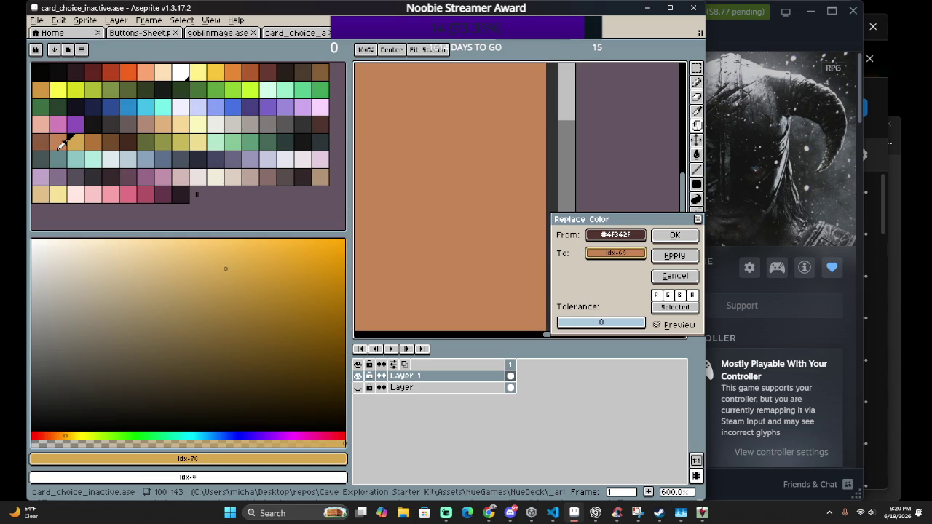
{"action": "scroll", "scroll_direction": "down", "scroll_amount": 3}
{"action": "scroll", "scroll_direction": "down", "scroll_amount": 3}
{"action": "scroll", "scroll_direction": "down", "scroll_amount": 3}
{"action": "scroll", "scroll_direction": "up", "scroll_amount": 3}
{"action": "scroll", "scroll_direction": "up", "scroll_amount": 3}
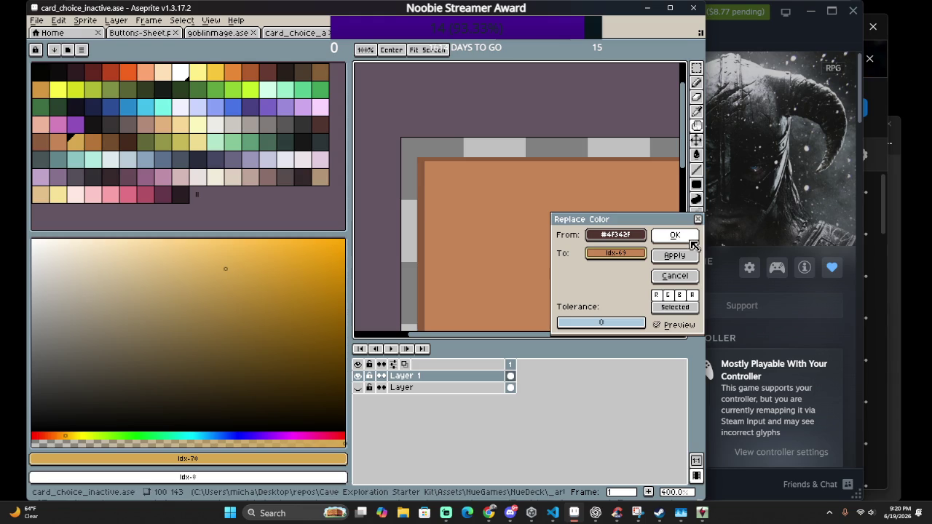
{"action": "left_click", "coordinate": [675, 235]}
Replace the dark #323232 right-edge colour with gold
{"action": "key", "text": "shift+r"}
{"action": "left_click_drag", "start_coordinate": [607, 178], "coordinate": [420, 164]}
{"action": "left_click_drag", "start_coordinate": [613, 236], "coordinate": [547, 178]}
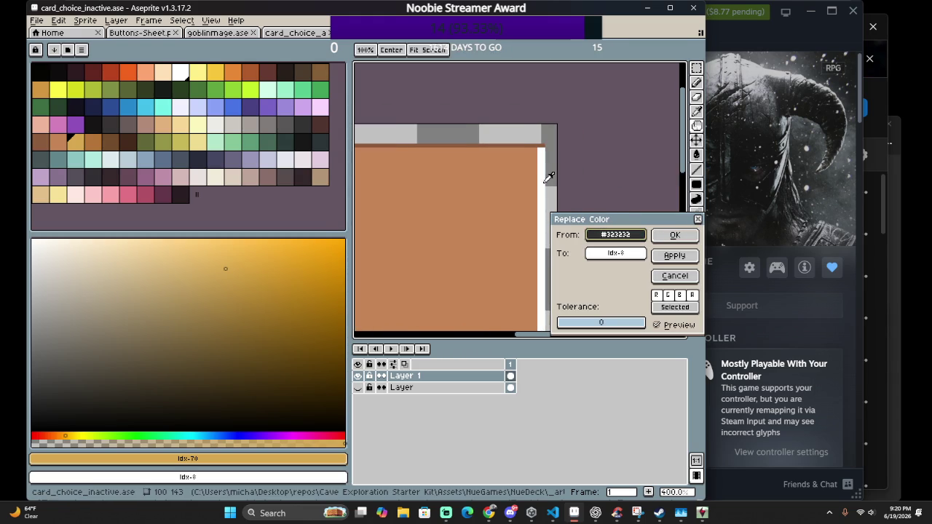
{"action": "left_click_drag", "start_coordinate": [615, 252], "coordinate": [94, 138]}
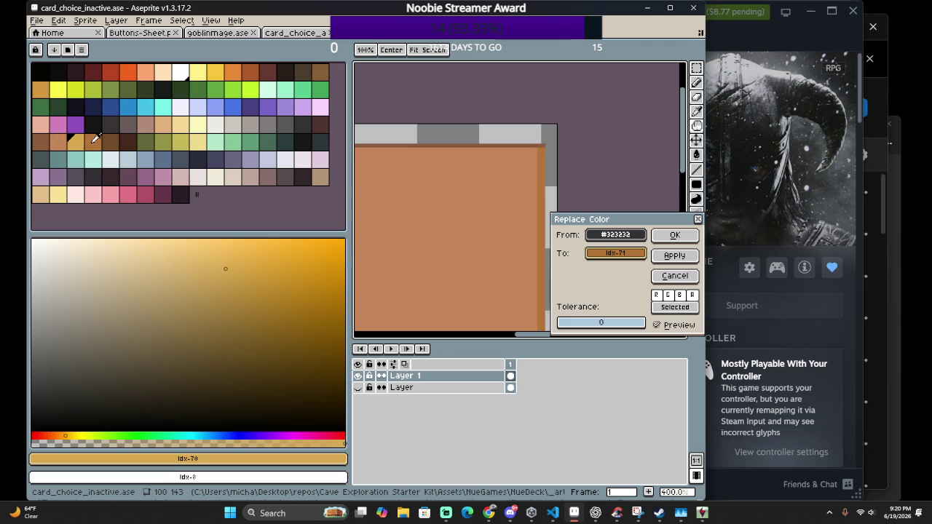
{"action": "left_click", "coordinate": [673, 235]}
Replace the brown strip colour with a different brown from the palette
{"action": "key", "text": "shift+r"}
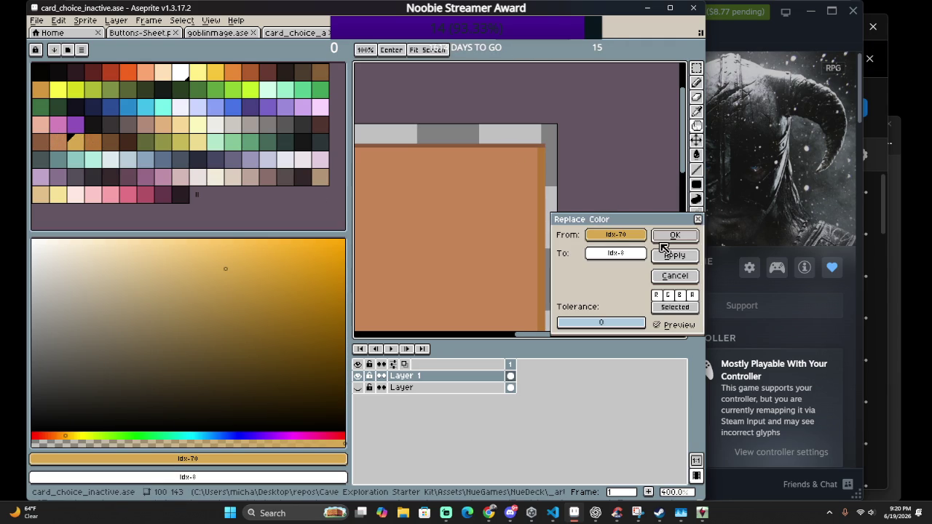
{"action": "left_click", "coordinate": [519, 146]}
{"action": "left_click", "coordinate": [521, 144]}
{"action": "left_click_drag", "start_coordinate": [627, 254], "coordinate": [44, 142]}
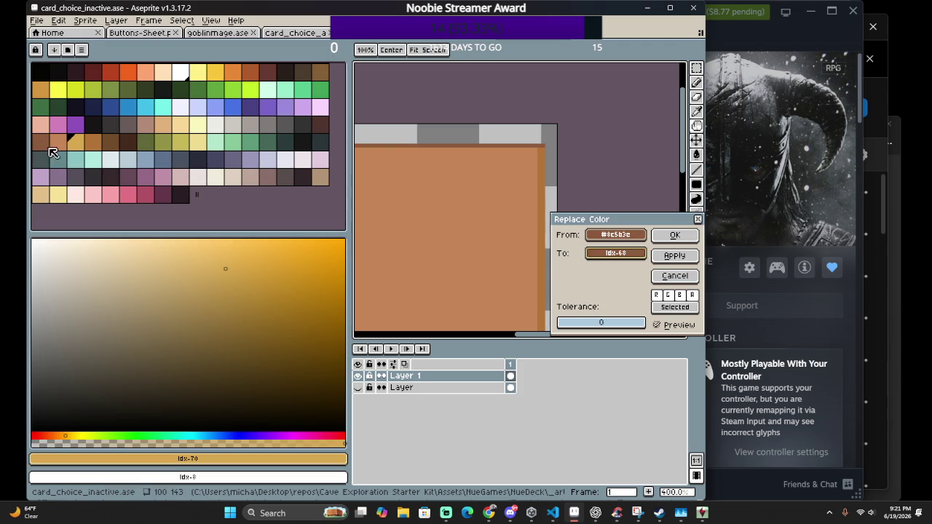
{"action": "left_click", "coordinate": [675, 235]}
Save card_choice_inactive.ase
{"action": "scroll", "scroll_direction": "down", "scroll_amount": 3}
{"action": "left_click_drag", "start_coordinate": [488, 229], "coordinate": [592, 227]}
{"action": "key", "text": "ctrl+s"}
{"action": "scroll", "scroll_direction": "down", "scroll_amount": 3}
{"action": "scroll", "scroll_direction": "up", "scroll_amount": 3}
{"action": "scroll", "scroll_direction": "up", "scroll_amount": 3}
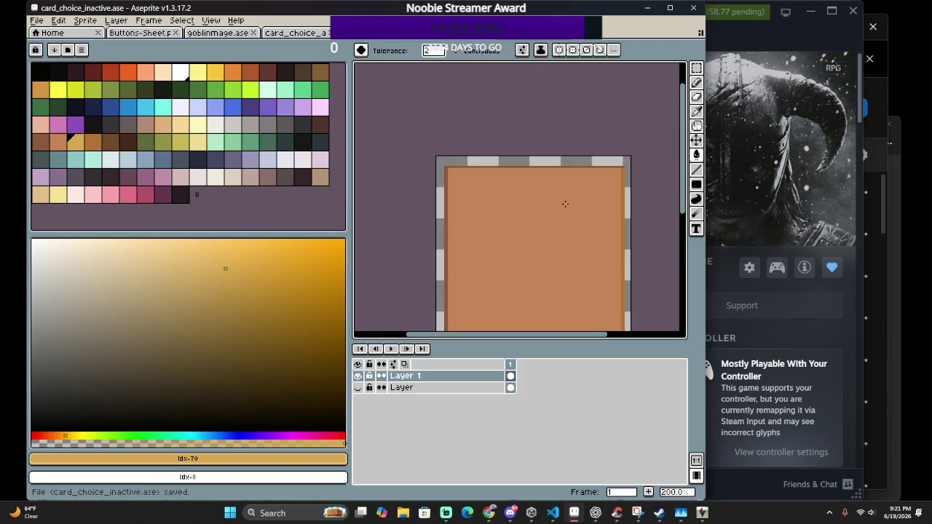
Replace the sampled orange colour across the sprite with a palette swatch
{"action": "scroll", "scroll_direction": "down", "scroll_amount": 3}
{"action": "scroll", "scroll_direction": "down", "scroll_amount": 3}
{"action": "scroll", "scroll_direction": "down", "scroll_amount": 3}
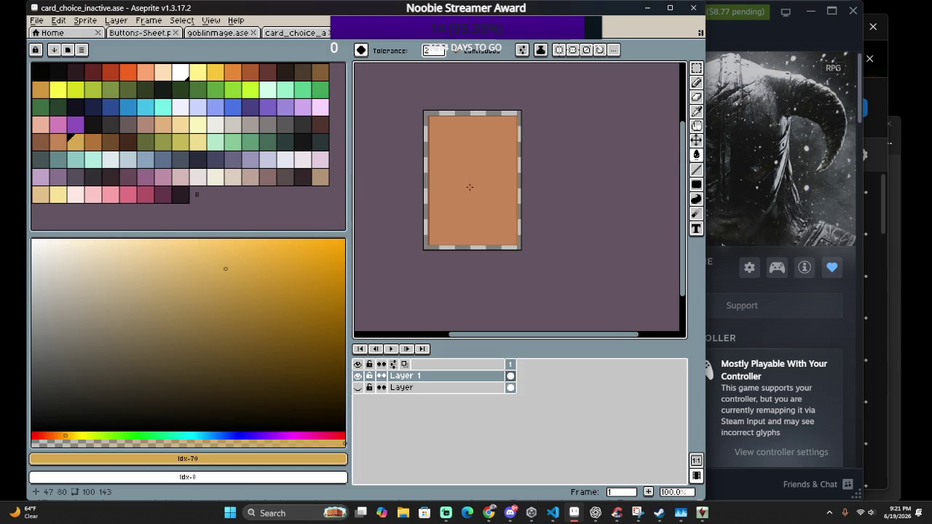
{"action": "scroll", "scroll_direction": "up", "scroll_amount": 3}
{"action": "scroll", "scroll_direction": "down", "scroll_amount": 3}
{"action": "scroll", "scroll_direction": "up", "scroll_amount": 3}
{"action": "left_click_drag", "start_coordinate": [582, 182], "coordinate": [514, 147]}
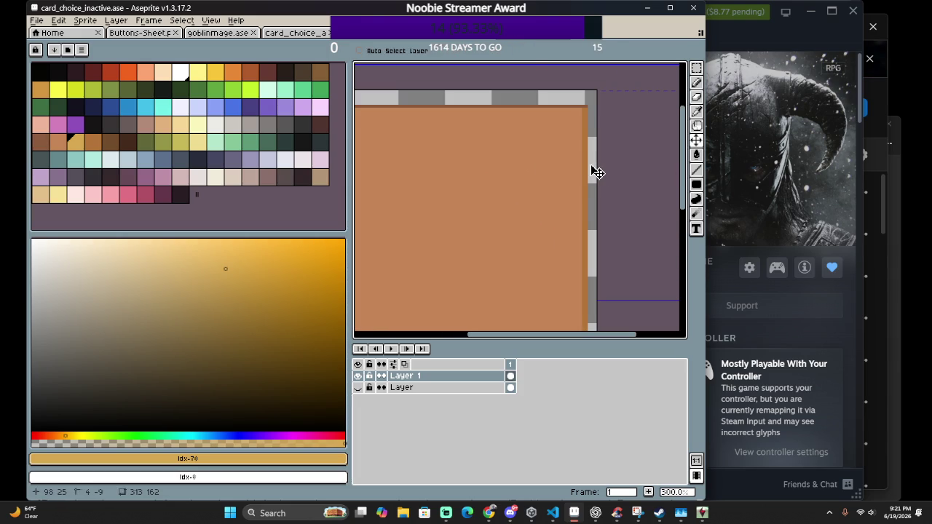
{"action": "scroll", "scroll_direction": "down", "scroll_amount": 3}
{"action": "scroll", "scroll_direction": "up", "scroll_amount": 3}
{"action": "scroll", "scroll_direction": "up", "scroll_amount": 3}
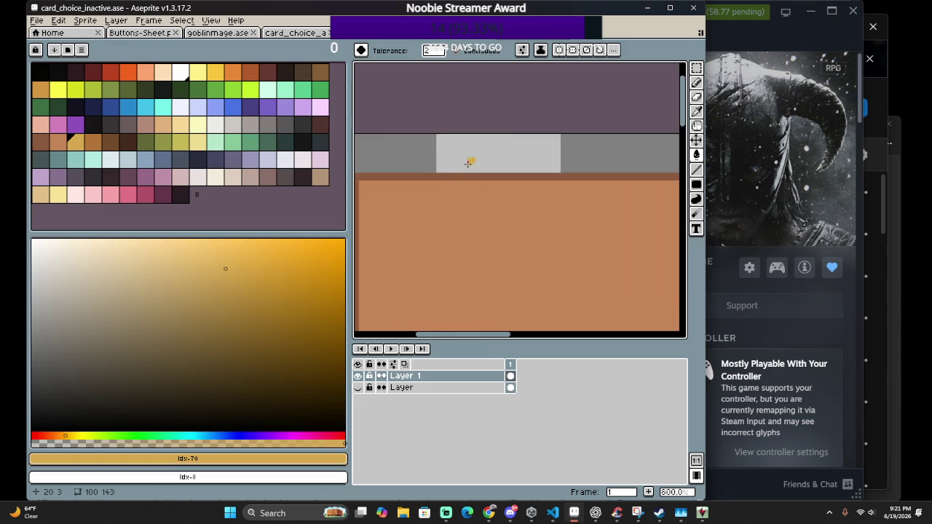
{"action": "scroll", "scroll_direction": "up", "scroll_amount": 3}
{"action": "scroll", "scroll_direction": "down", "scroll_amount": 3}
{"action": "scroll", "scroll_direction": "down", "scroll_amount": 3}
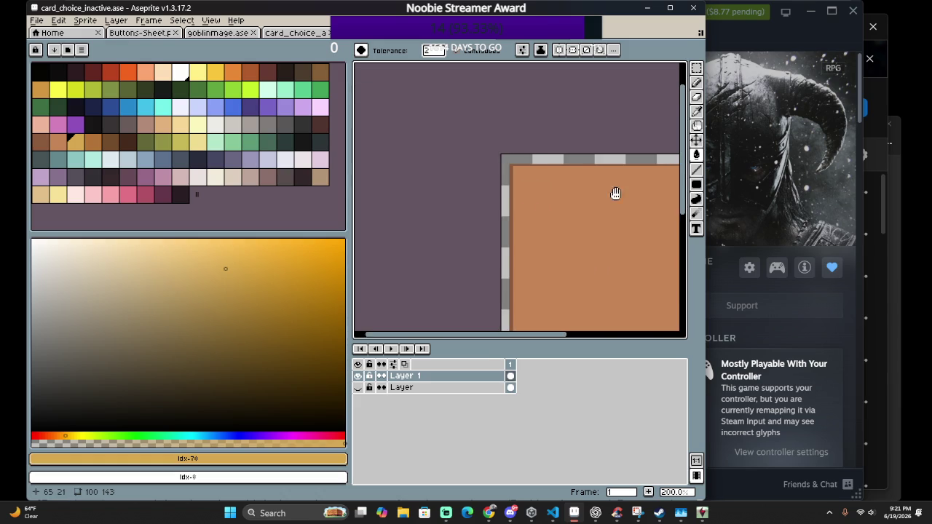
{"action": "left_click_drag", "start_coordinate": [667, 206], "coordinate": [526, 188]}
{"action": "key", "text": "shift+r"}
{"action": "left_click_drag", "start_coordinate": [623, 235], "coordinate": [526, 151]}
{"action": "left_click_drag", "start_coordinate": [618, 252], "coordinate": [79, 143]}
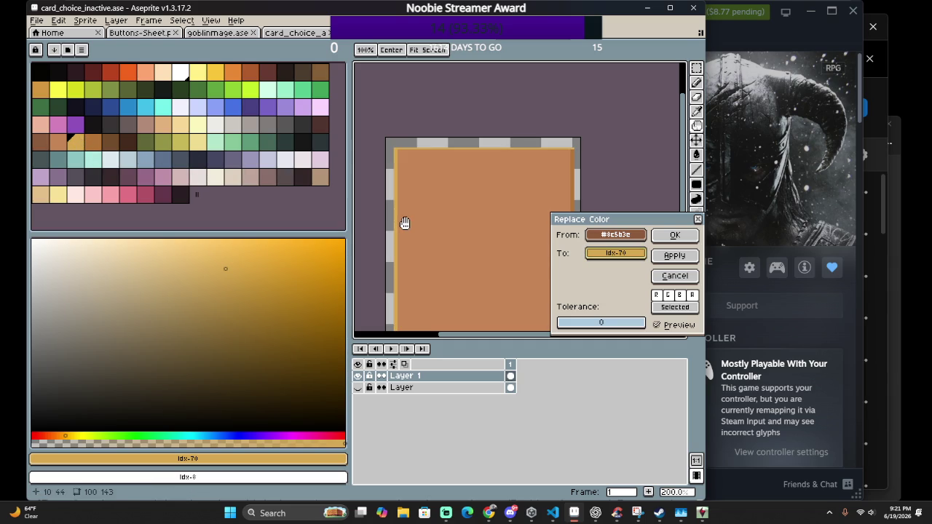
{"action": "left_click", "coordinate": [675, 235]}
Recolour the #b47538 orange edge shading to a brown palette swatch (idx-71)
{"action": "scroll", "scroll_direction": "up", "scroll_amount": 3}
{"action": "scroll", "scroll_direction": "up", "scroll_amount": 3}
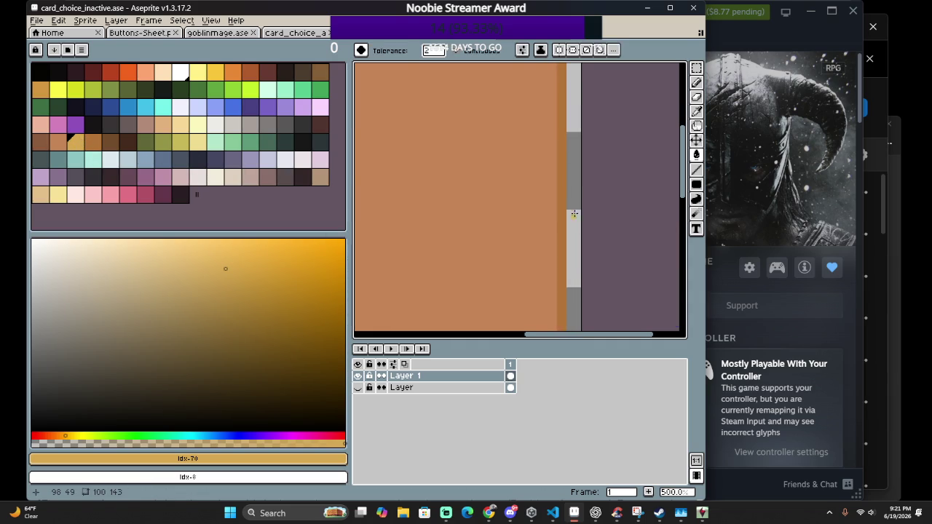
{"action": "key", "text": "shift+r"}
{"action": "left_click", "coordinate": [566, 196]}
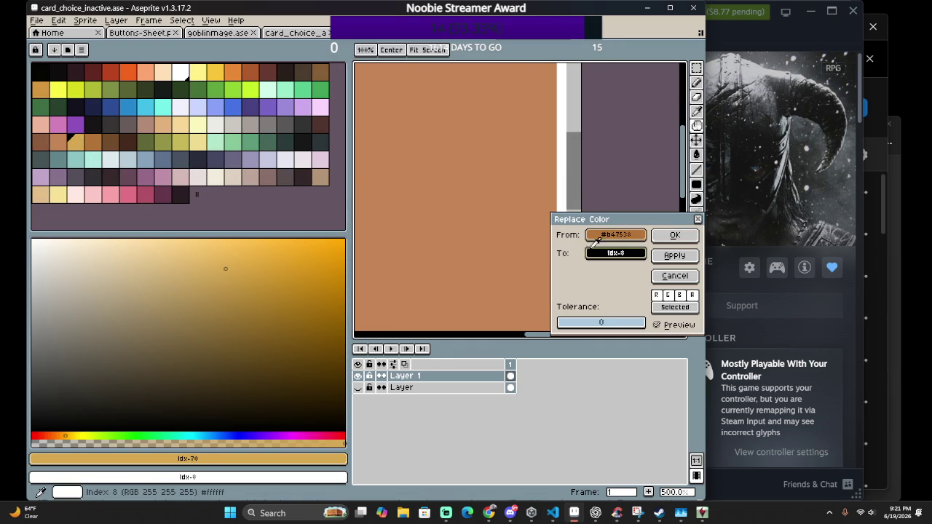
{"action": "left_click", "coordinate": [180, 176]}
{"action": "left_click", "coordinate": [75, 156]}
{"action": "left_click", "coordinate": [116, 137]}
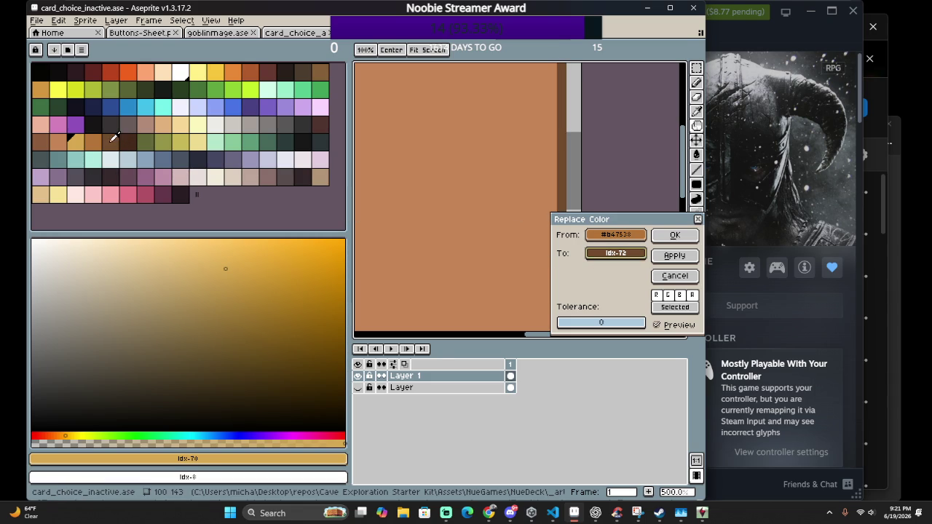
{"action": "left_click", "coordinate": [101, 137]}
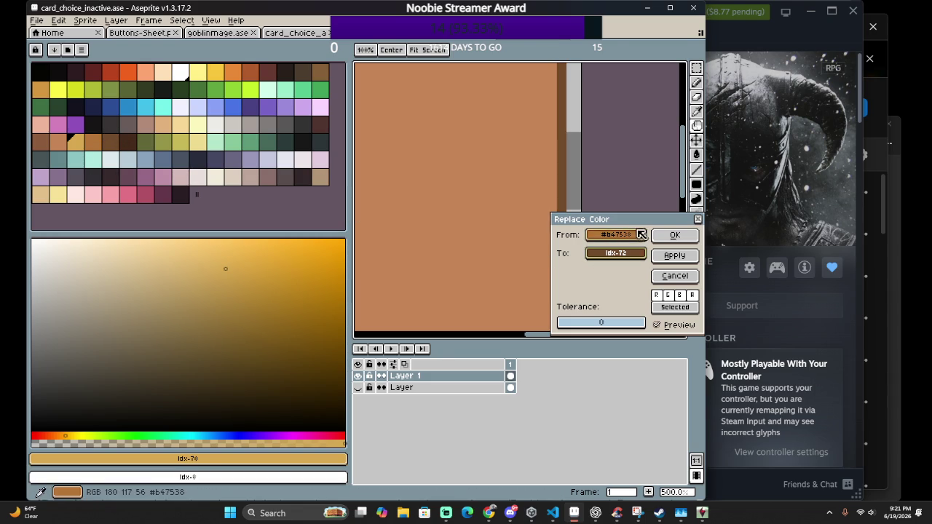
{"action": "left_click", "coordinate": [675, 235]}
{"action": "key", "text": "g"}
{"action": "scroll", "scroll_direction": "down", "scroll_amount": 3}
{"action": "scroll", "scroll_direction": "down", "scroll_amount": 3}
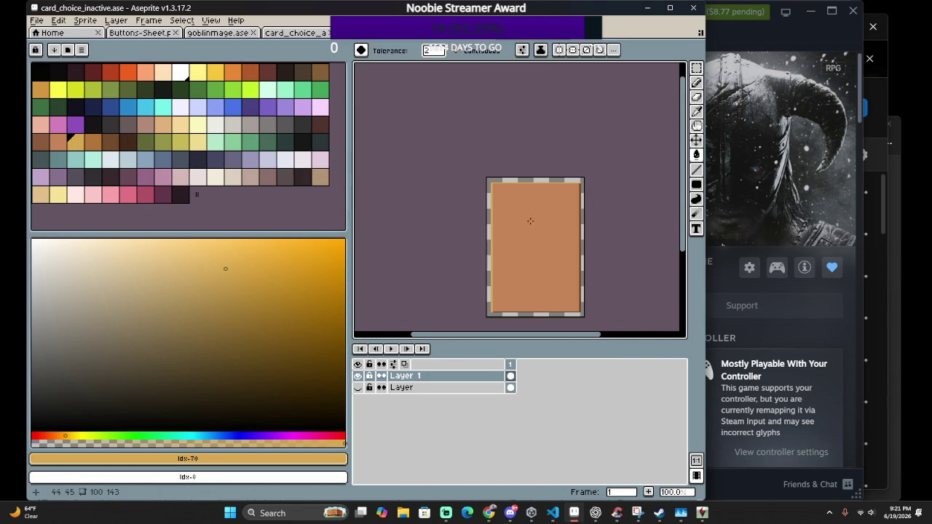
{"action": "scroll", "scroll_direction": "up", "scroll_amount": 3}
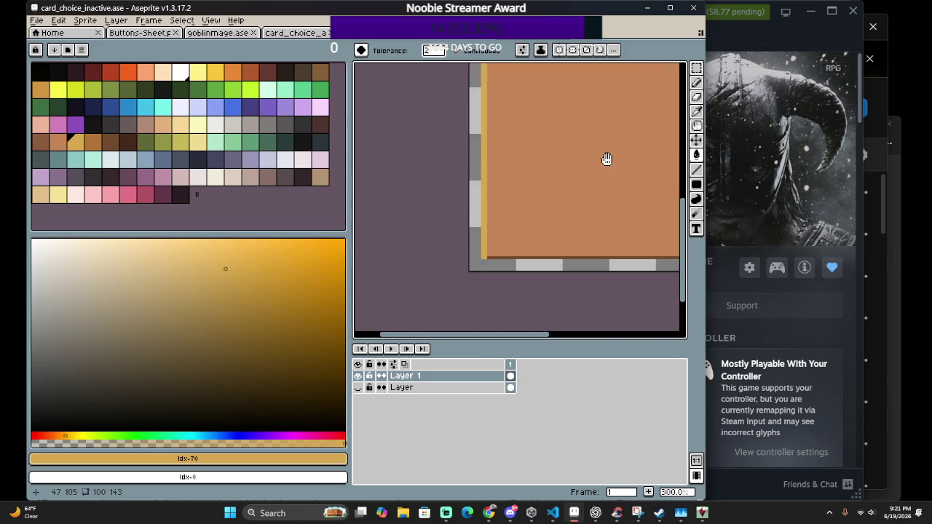
{"action": "scroll", "scroll_direction": "up", "scroll_amount": 3}
{"action": "scroll", "scroll_direction": "up", "scroll_amount": 3}
Paint the top-right corner pixel dark brown #724b2c and save the sprite
{"action": "key", "text": "b"}
{"action": "left_click", "coordinate": [606, 123]}
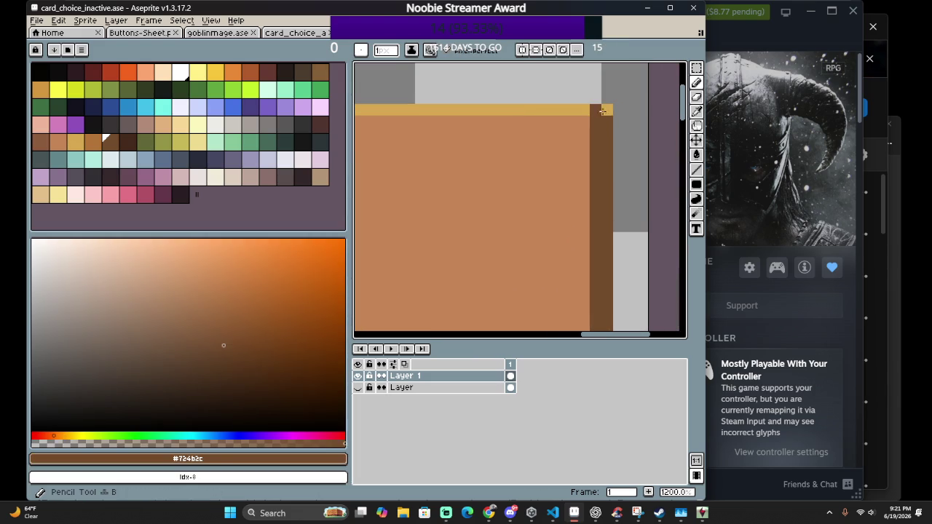
{"action": "left_click", "coordinate": [607, 110]}
{"action": "scroll", "scroll_direction": "down", "scroll_amount": 3}
{"action": "scroll", "scroll_direction": "down", "scroll_amount": 3}
{"action": "scroll", "scroll_direction": "down", "scroll_amount": 3}
{"action": "key", "text": "ctrl+s"}
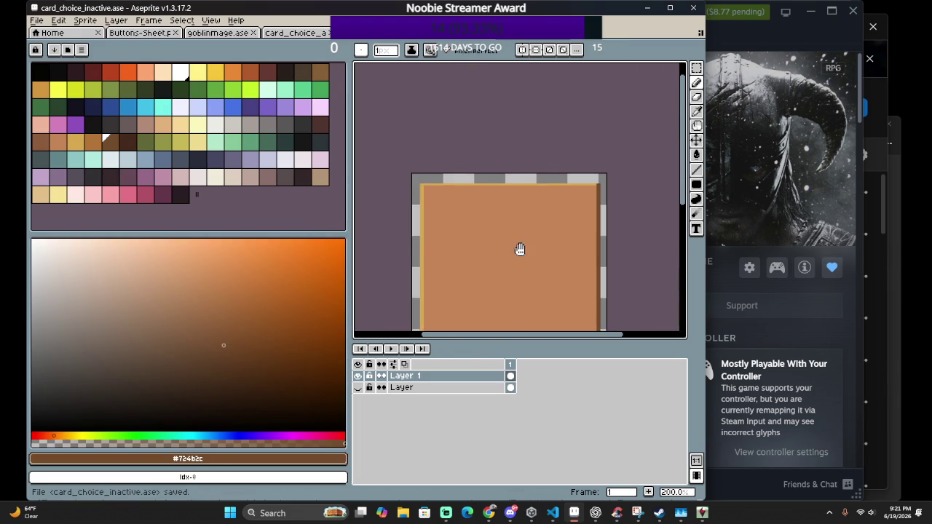
{"action": "scroll", "scroll_direction": "down", "scroll_amount": 3}
{"action": "scroll", "scroll_direction": "up", "scroll_amount": 3}
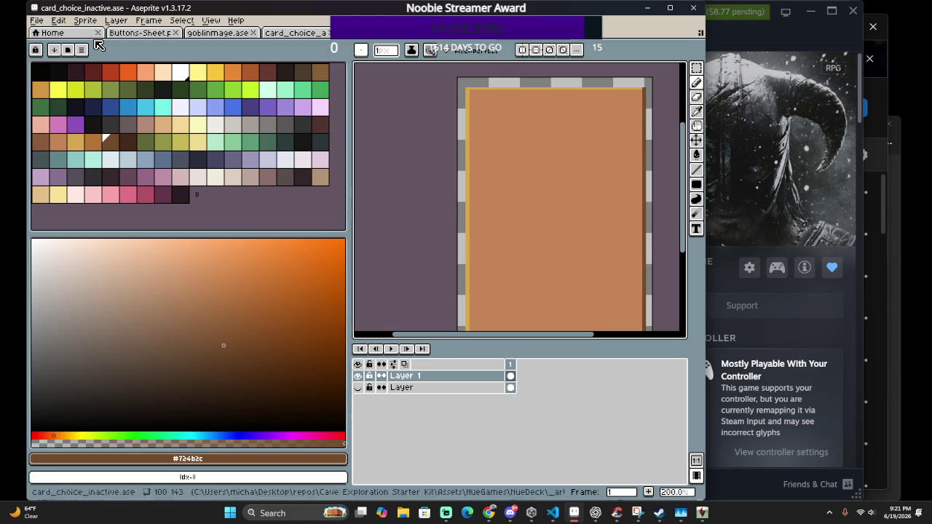
Export the sprite over card_choice_inactive.png, accepting the overwrite and layers warnings
{"action": "left_click", "coordinate": [37, 20]}
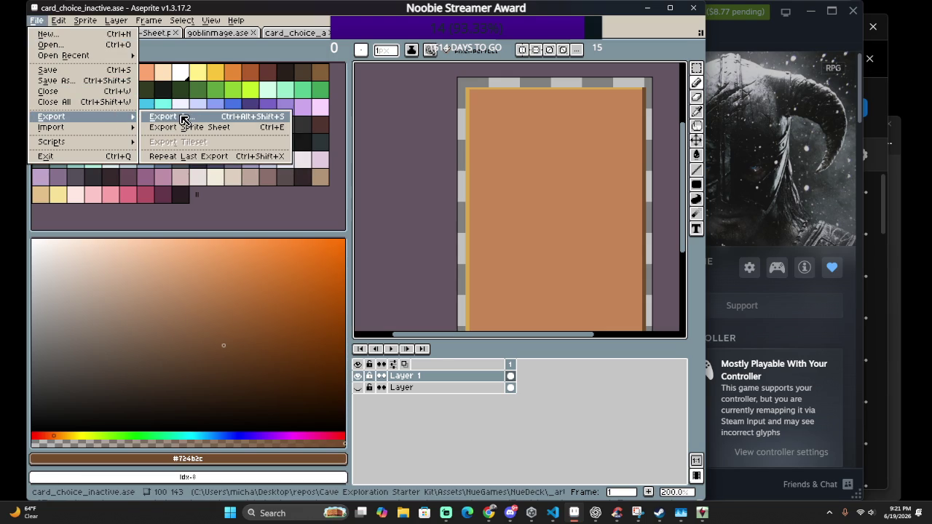
{"action": "left_click", "coordinate": [185, 119]}
{"action": "left_click", "coordinate": [558, 245]}
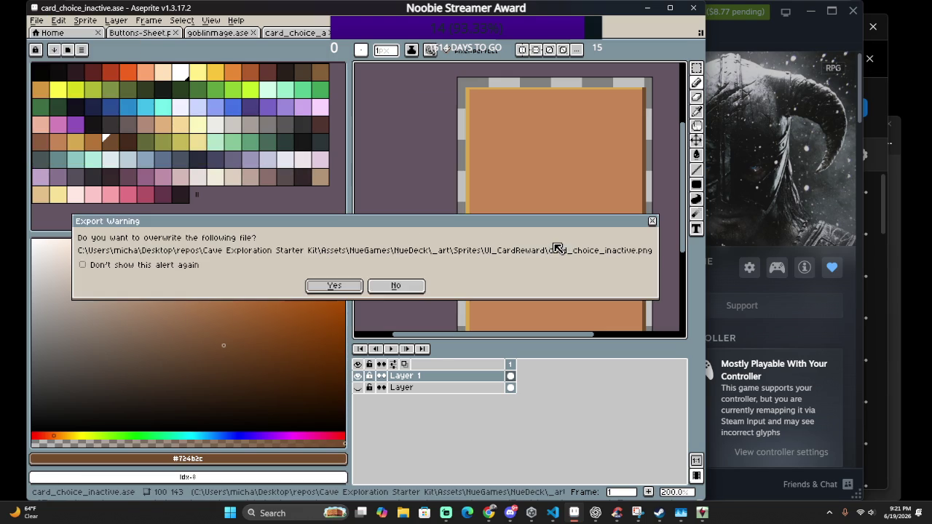
{"action": "left_click", "coordinate": [335, 285]}
{"action": "left_click", "coordinate": [325, 311]}
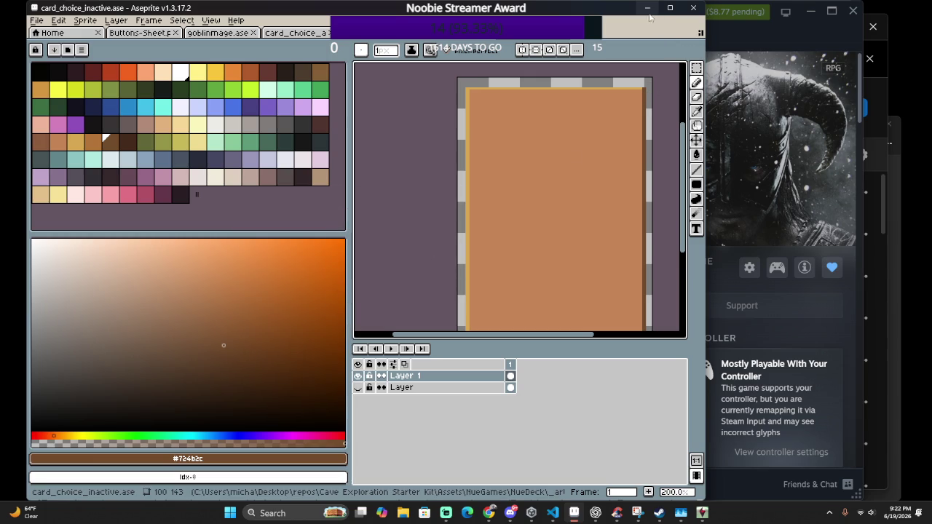
Return to the sprite window and export it over card_choice_inactive.png again
{"action": "left_click", "coordinate": [647, 9]}
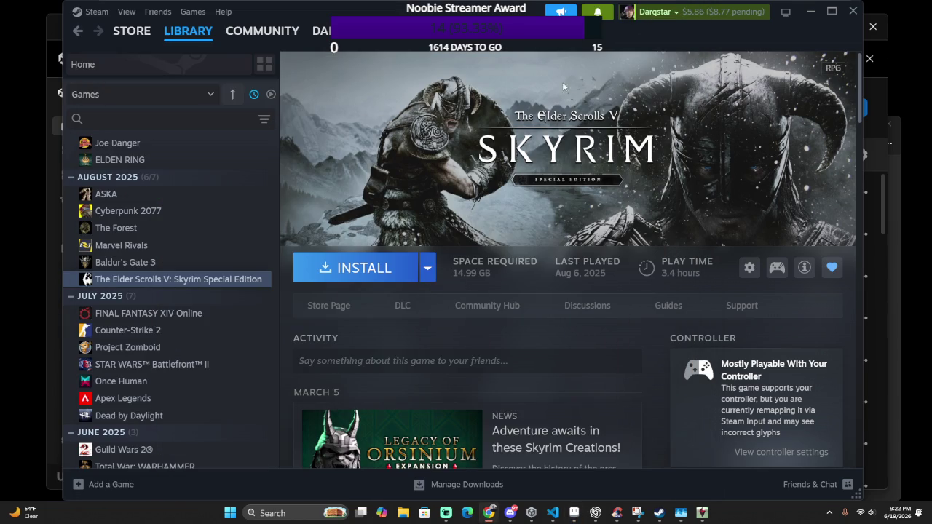
{"action": "key", "text": "alt+Tab"}
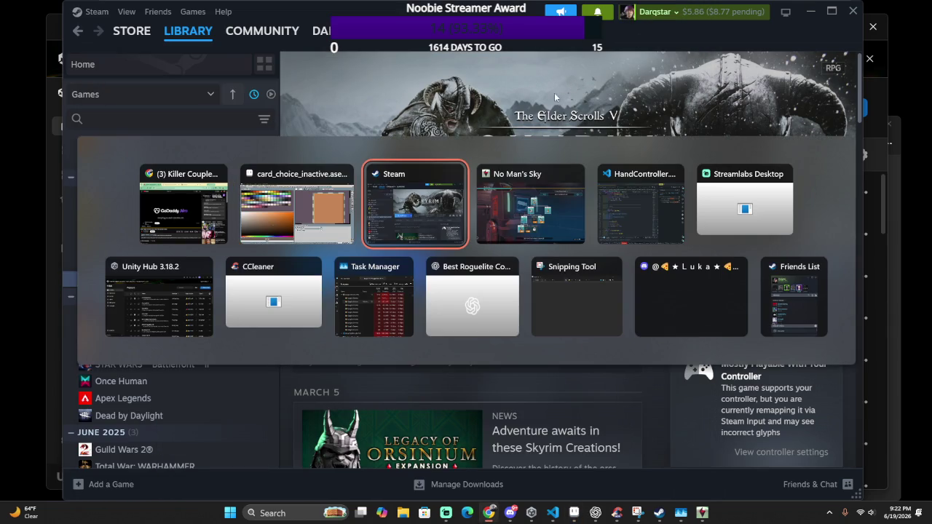
{"action": "left_click", "coordinate": [309, 191]}
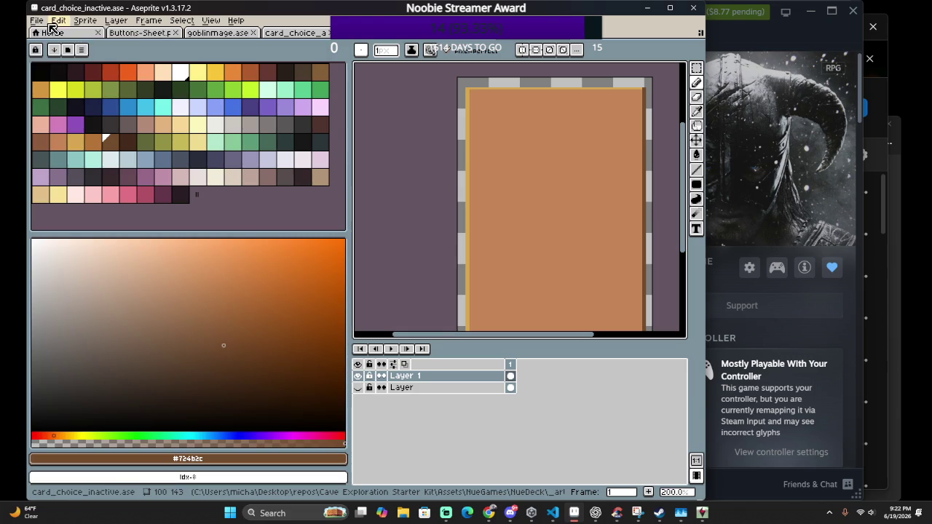
{"action": "left_click", "coordinate": [36, 20]}
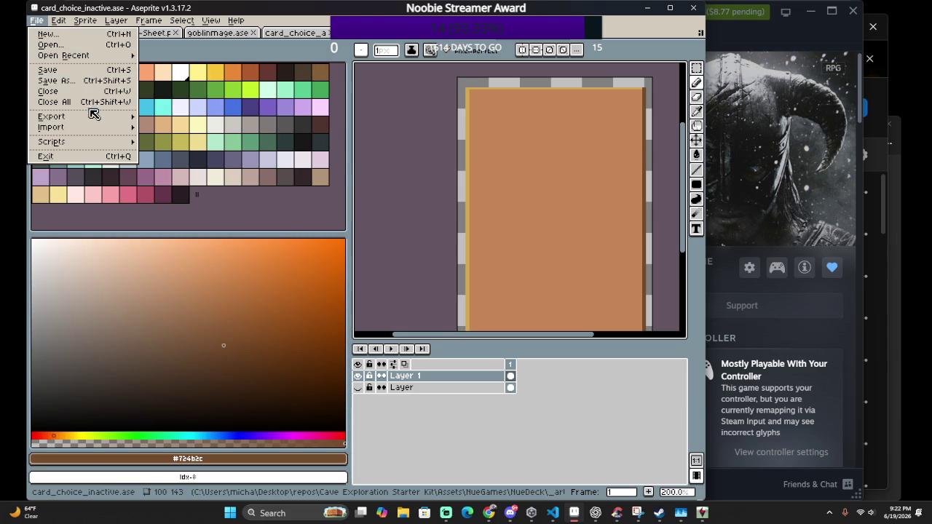
{"action": "left_click", "coordinate": [169, 115]}
{"action": "left_click", "coordinate": [545, 244]}
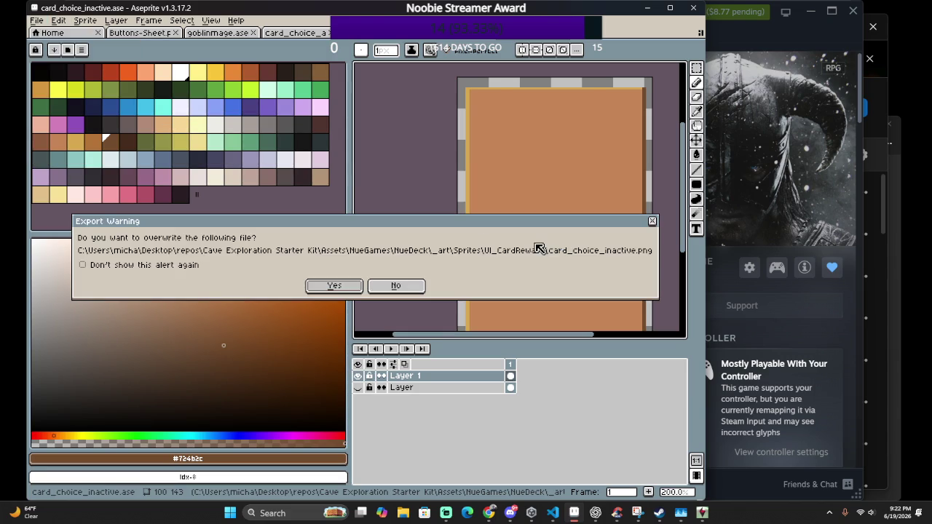
{"action": "left_click", "coordinate": [333, 285]}
{"action": "left_click", "coordinate": [329, 311]}
{"action": "key", "text": "alt+Tab"}
{"action": "mouse_move", "coordinate": [196, 204]}
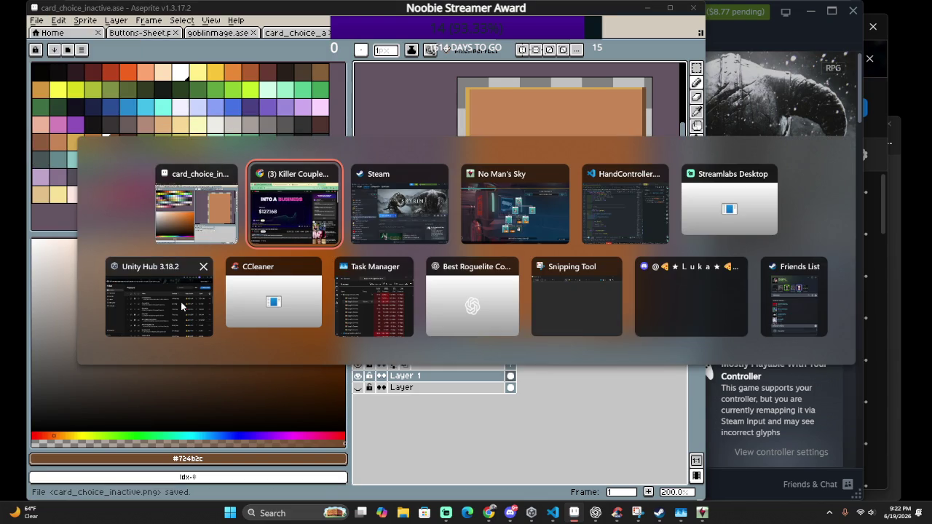
Open the Deck Guardians project from Unity Hub and decline restoring scene backups
{"action": "left_click", "coordinate": [182, 306]}
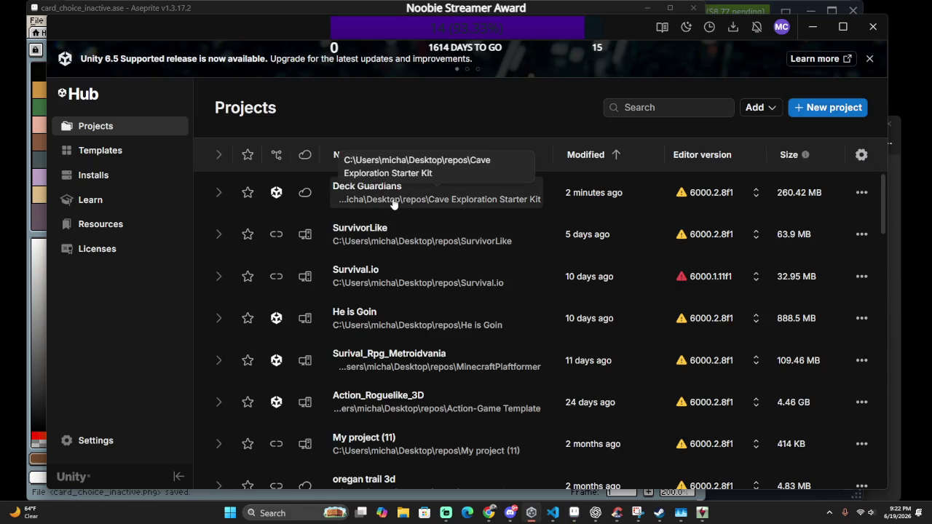
{"action": "left_click", "coordinate": [395, 202]}
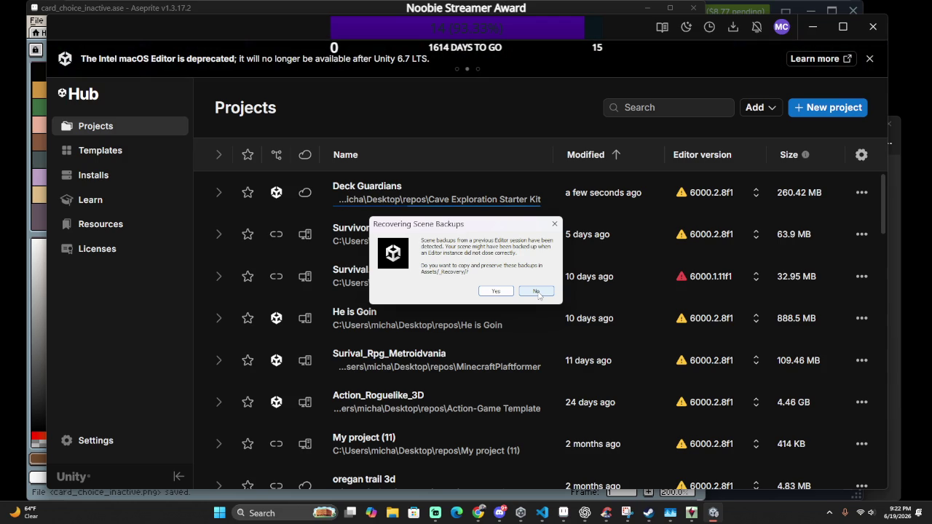
{"action": "left_click", "coordinate": [536, 291]}
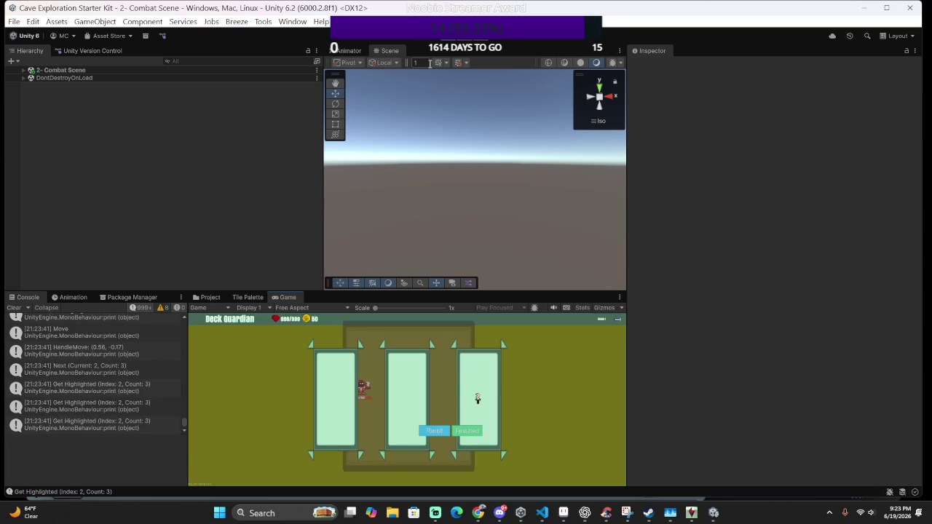
Browse the three reward cards, take the middle one, and continue to the map
{"action": "key", "text": "Right"}
{"action": "key", "text": "Left"}
{"action": "key", "text": "Right"}
{"action": "left_click", "coordinate": [407, 399]}
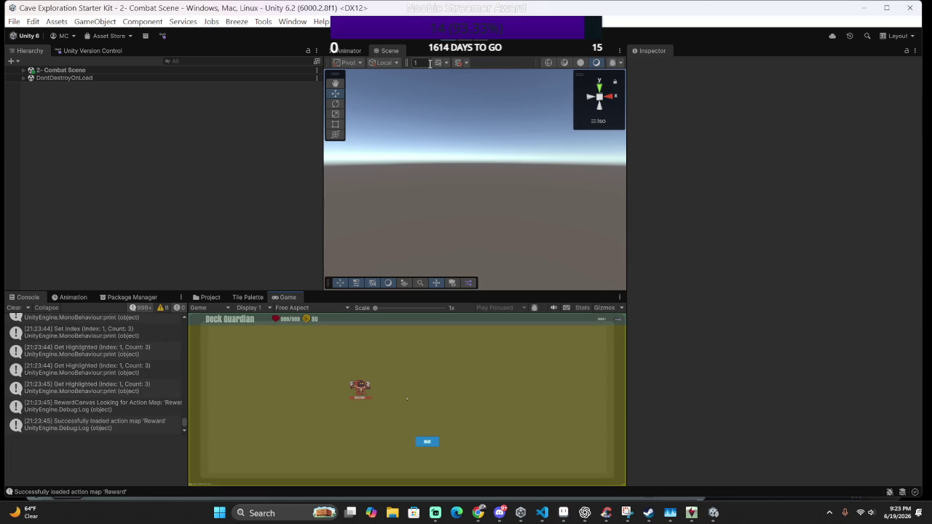
{"action": "key", "text": "Return"}
Enter a combat, play the fire card, skip its reward, enter the next fight, then stop play mode
{"action": "key", "text": "Right"}
{"action": "key", "text": "Left"}
{"action": "key", "text": "Return"}
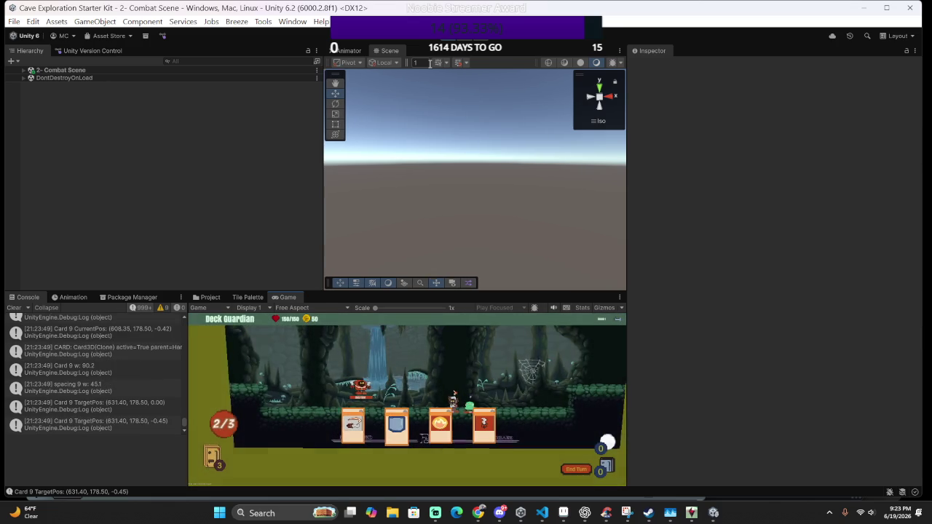
{"action": "key", "text": "Return"}
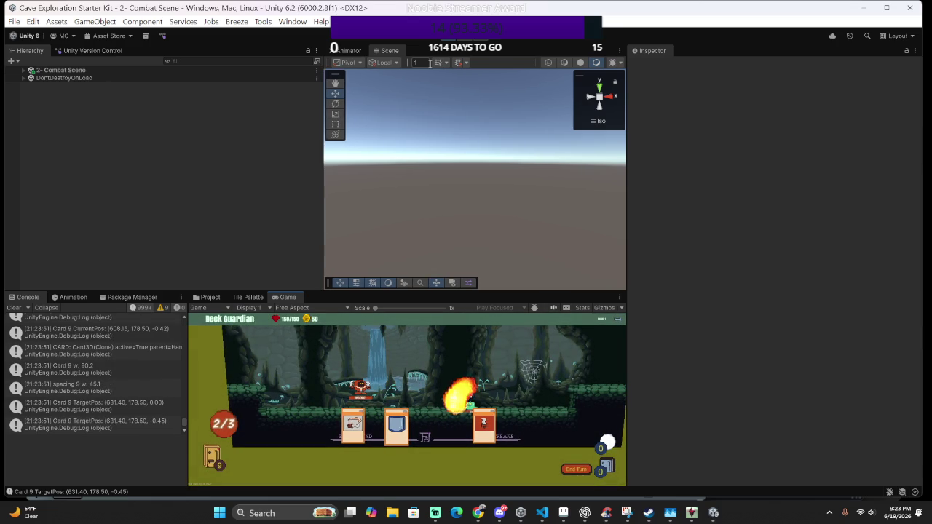
{"action": "key", "text": "Return"}
{"action": "key", "text": "Escape"}
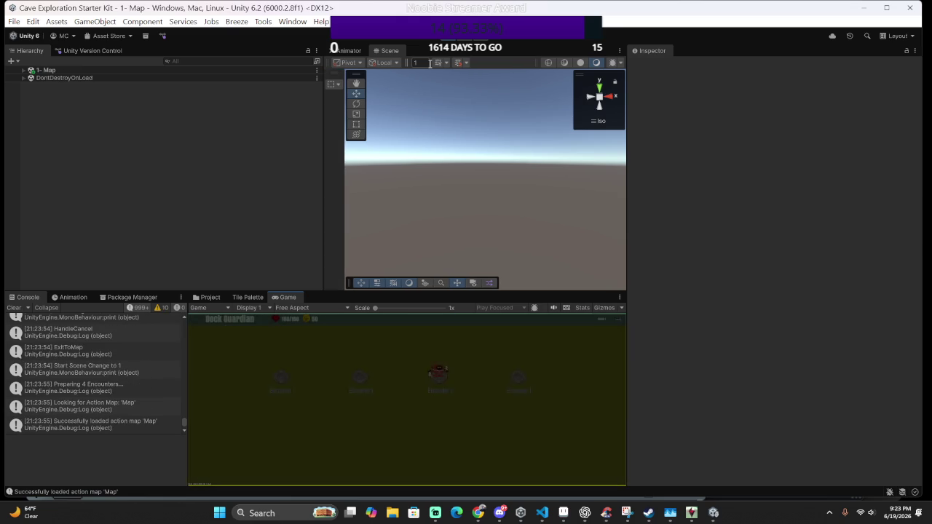
{"action": "key", "text": "Return"}
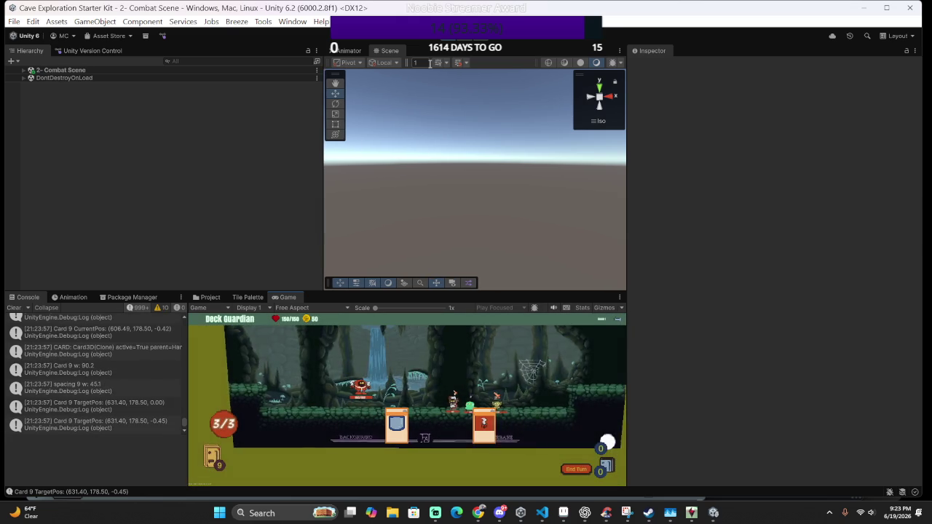
{"action": "key", "text": "ctrl+p"}
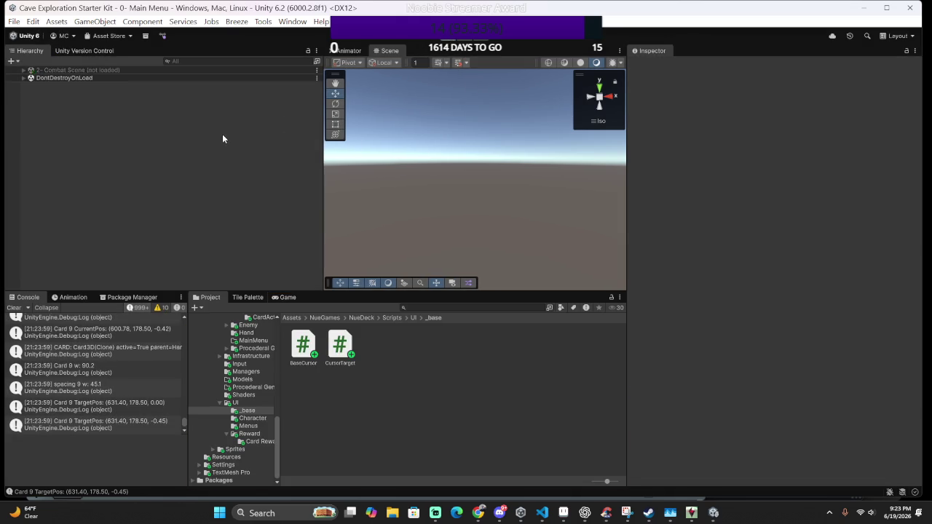
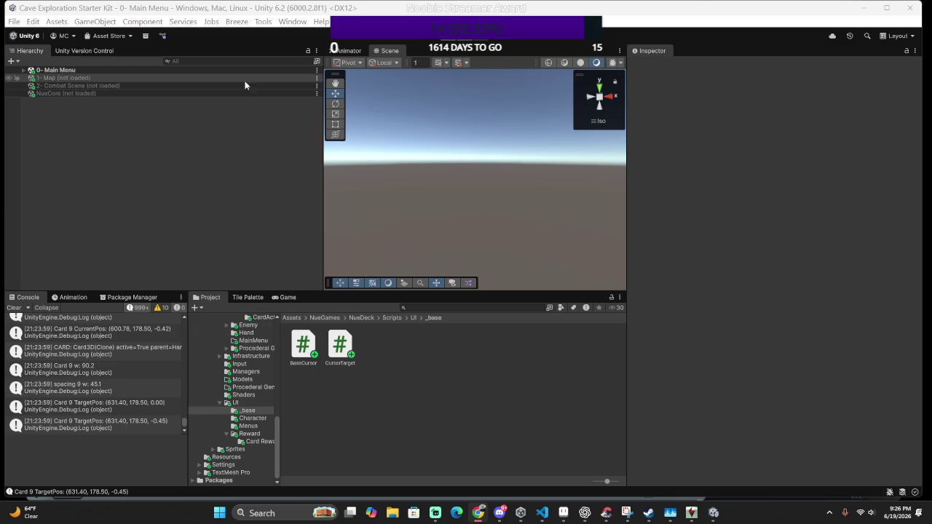
Load the unloaded NueCore scene into the editor
{"action": "left_click", "coordinate": [85, 94]}
{"action": "right_click", "coordinate": [86, 94]}
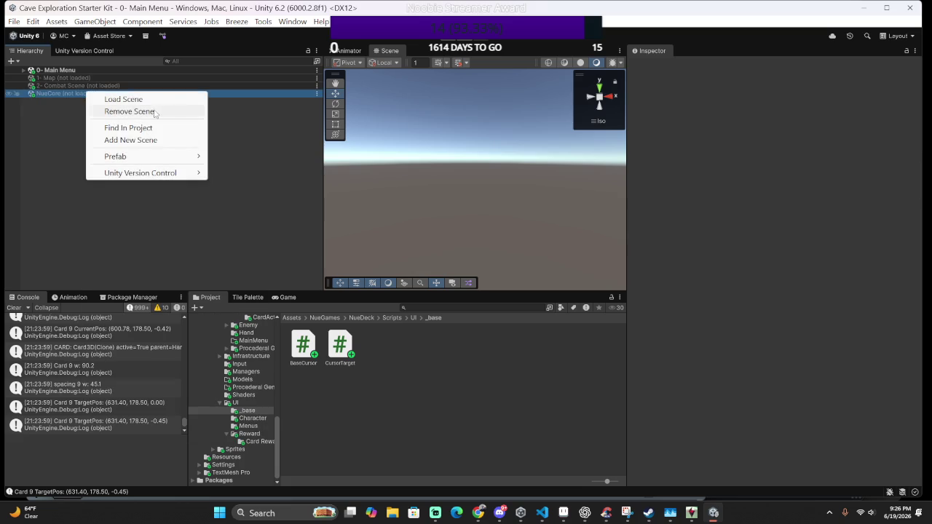
{"action": "left_click", "coordinate": [154, 97]}
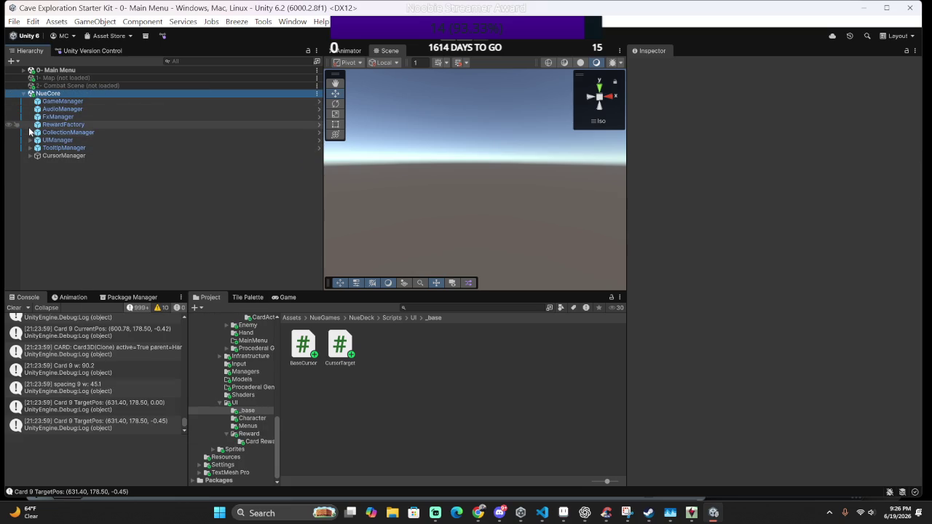
Expand UIManager's canvases and set CardRewardCanvas active, leaving RewardCanvas off
{"action": "left_click", "coordinate": [30, 141]}
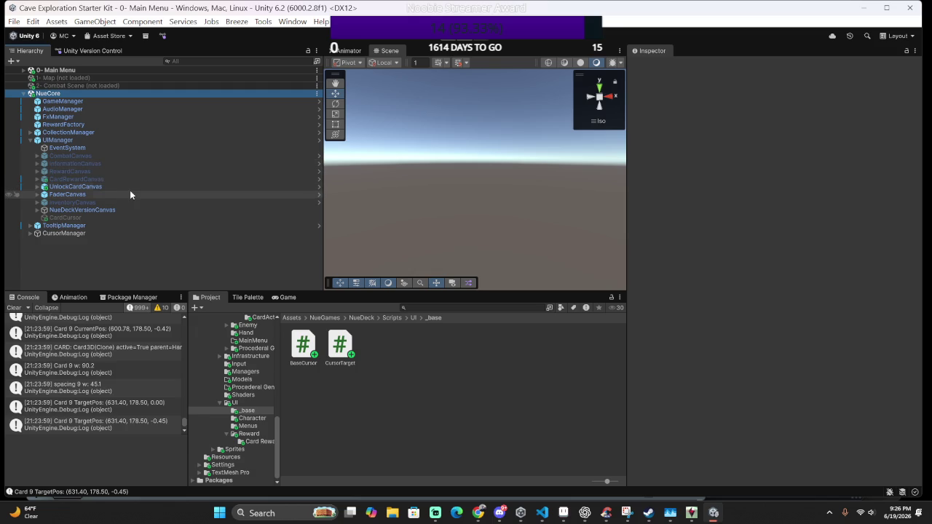
{"action": "left_click", "coordinate": [133, 179]}
{"action": "left_click", "coordinate": [87, 170]}
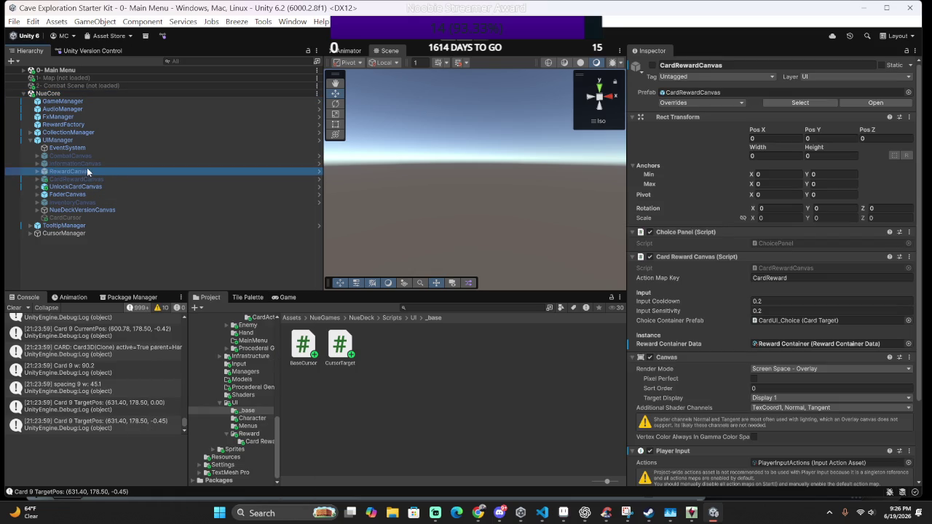
{"action": "left_click", "coordinate": [653, 65]}
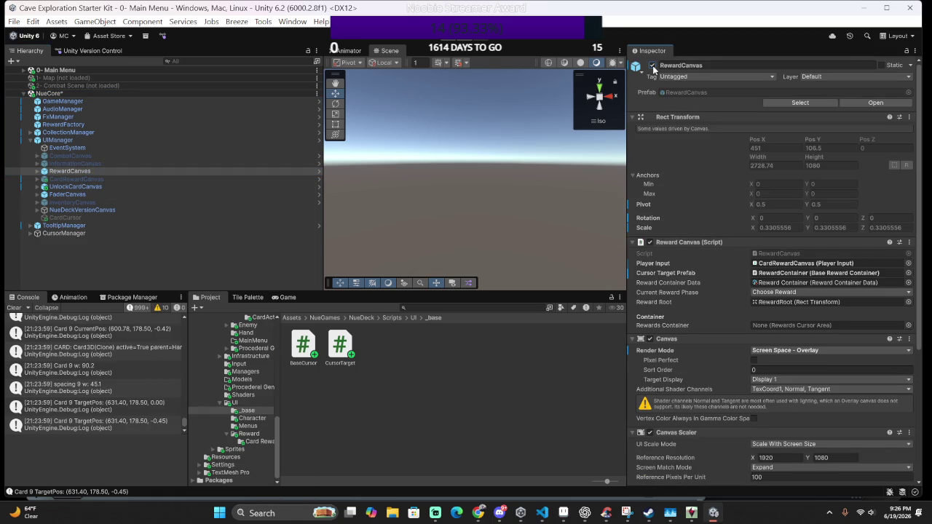
{"action": "left_click", "coordinate": [653, 65]}
{"action": "left_click", "coordinate": [166, 187]}
{"action": "left_click", "coordinate": [168, 178]}
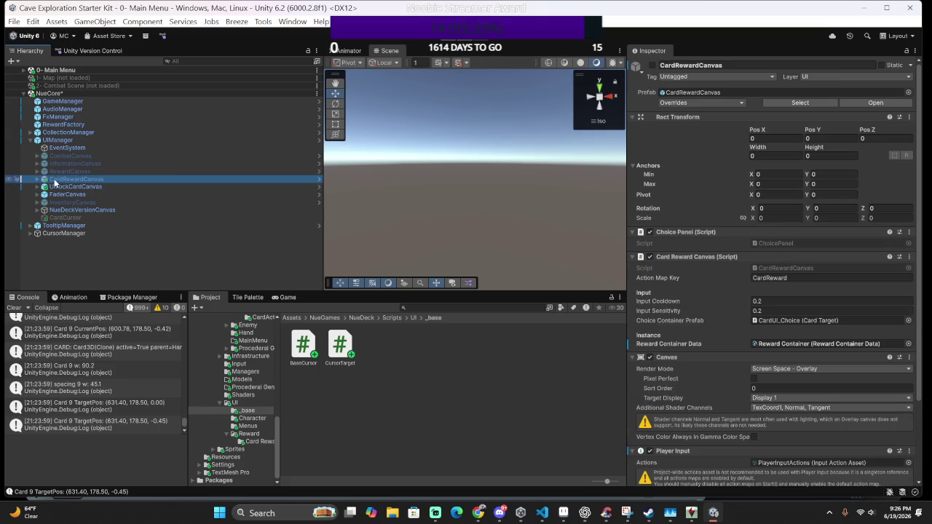
{"action": "left_click", "coordinate": [40, 180]}
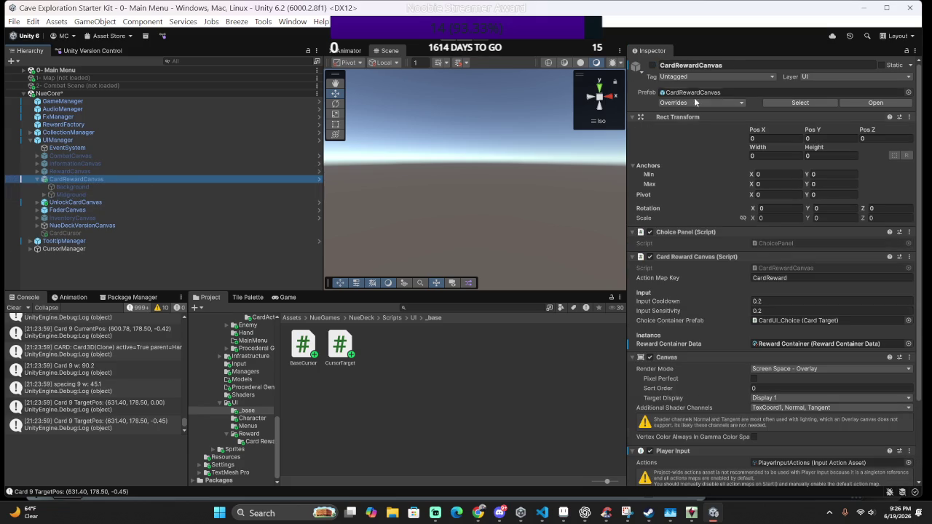
{"action": "left_click", "coordinate": [652, 66]}
{"action": "left_click", "coordinate": [652, 66]}
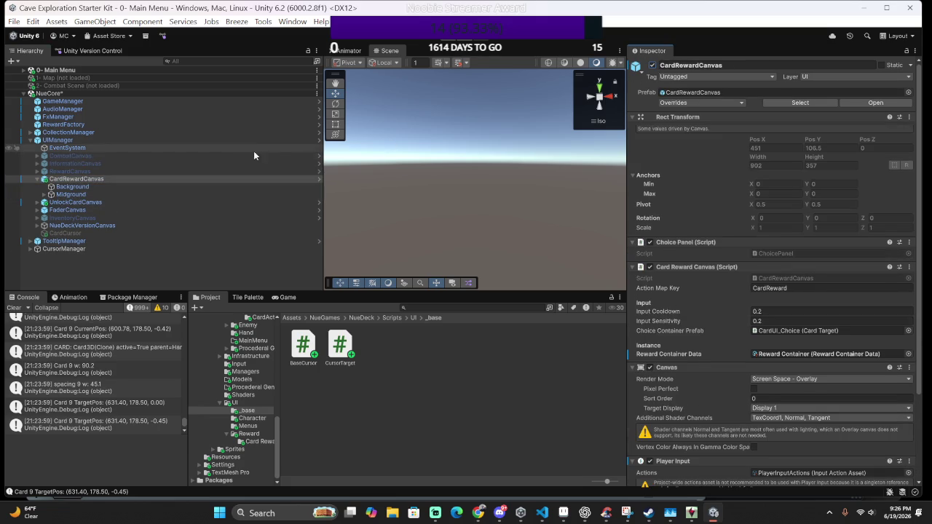
Inspect CardRewardCanvas's layers and open the Background image colour, white at alpha 103
{"action": "left_click", "coordinate": [53, 194]}
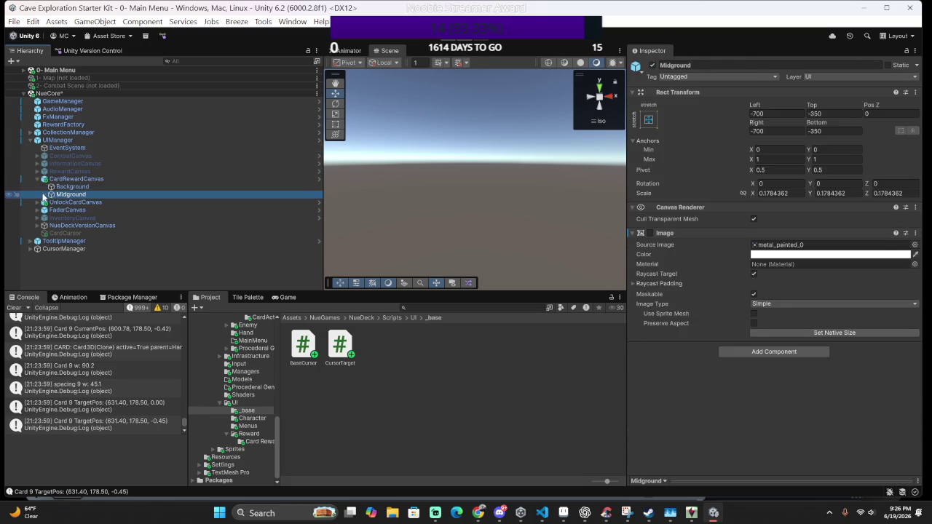
{"action": "left_click", "coordinate": [44, 194]}
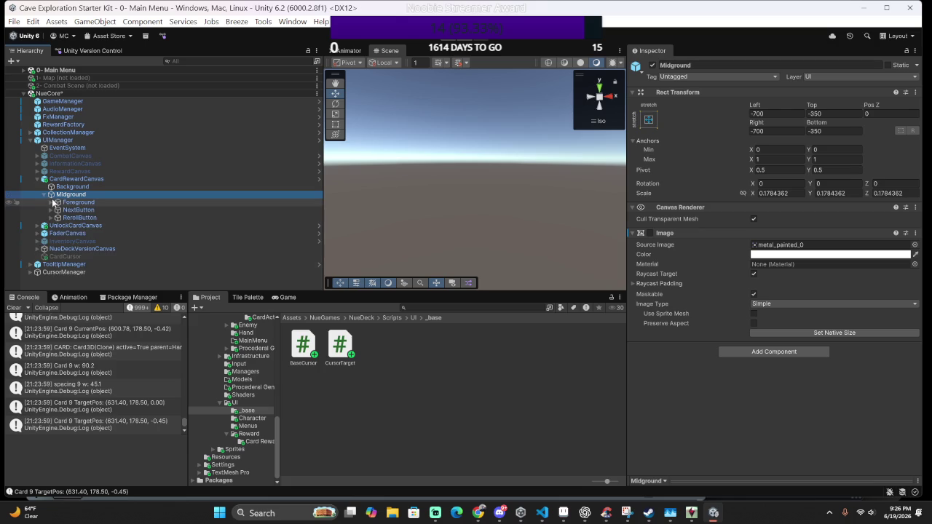
{"action": "left_click", "coordinate": [51, 202]}
{"action": "left_click", "coordinate": [56, 211]}
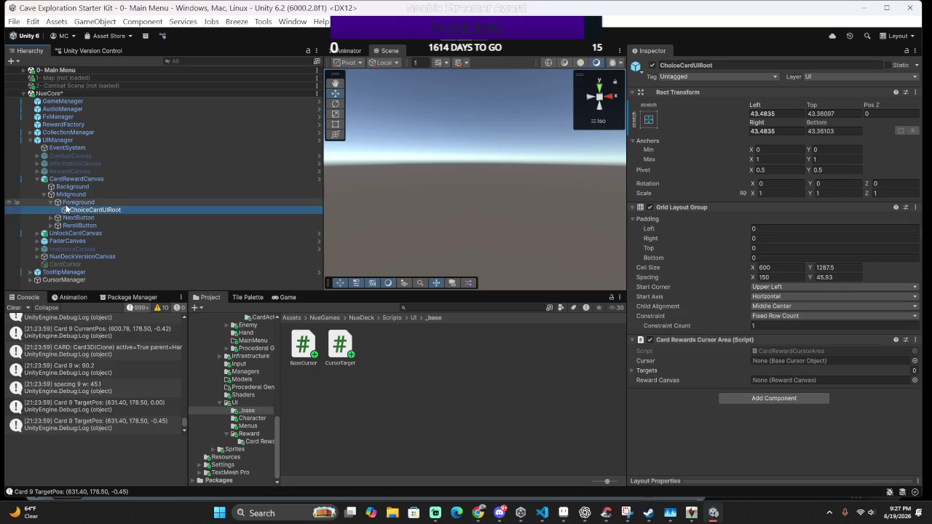
{"action": "left_click", "coordinate": [66, 204]}
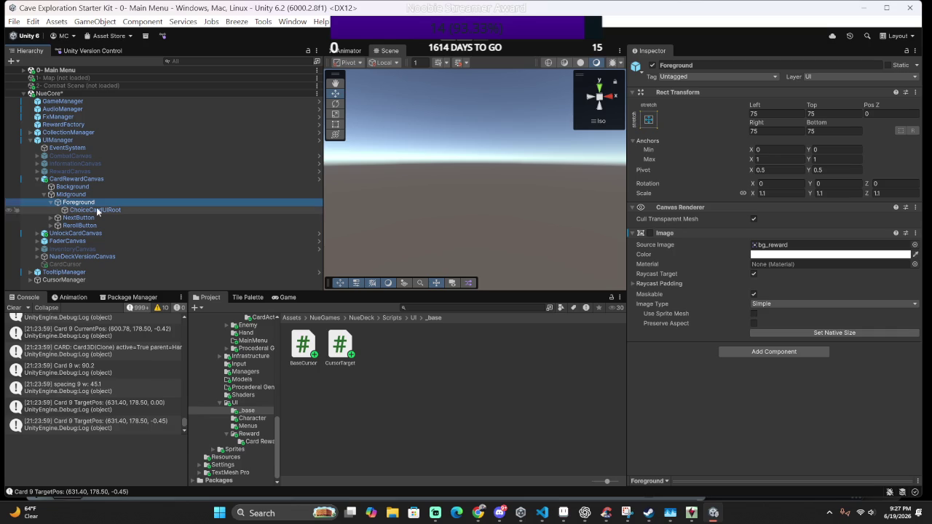
{"action": "left_click", "coordinate": [96, 191]}
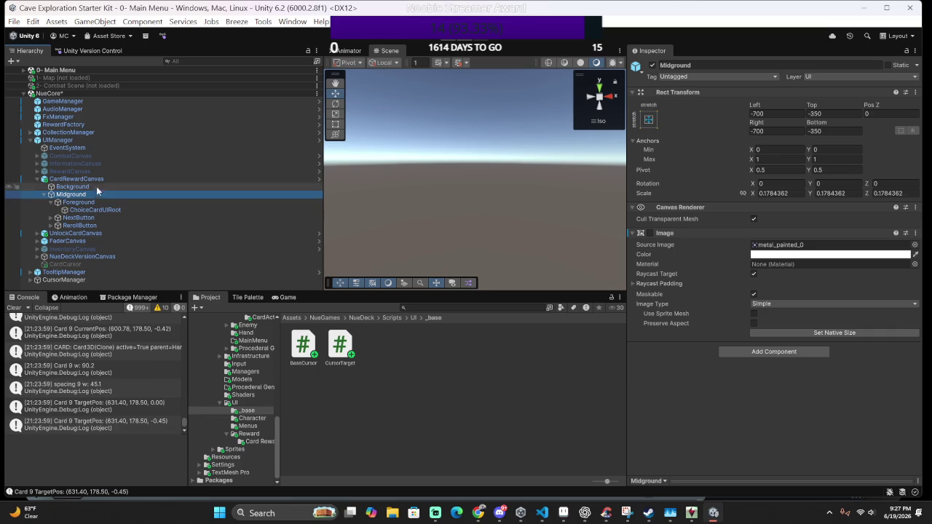
{"action": "left_click", "coordinate": [95, 186]}
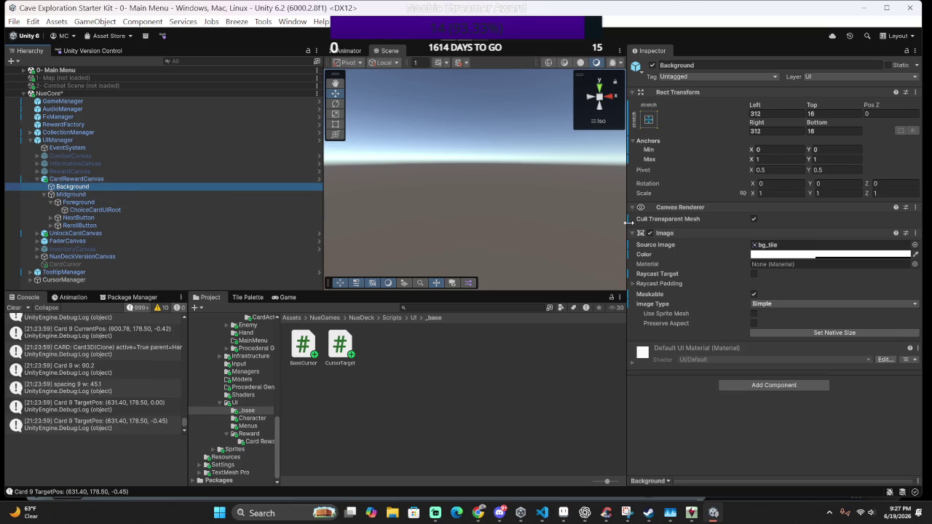
{"action": "left_click", "coordinate": [830, 254]}
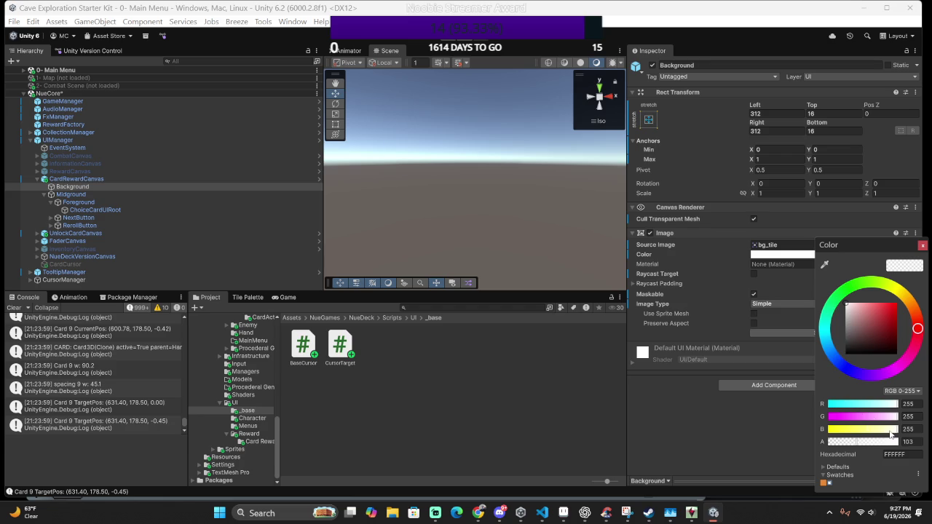
Raise the Background image's alpha to 255 and save the NueCore scene
{"action": "left_click_drag", "start_coordinate": [867, 443], "coordinate": [930, 448]}
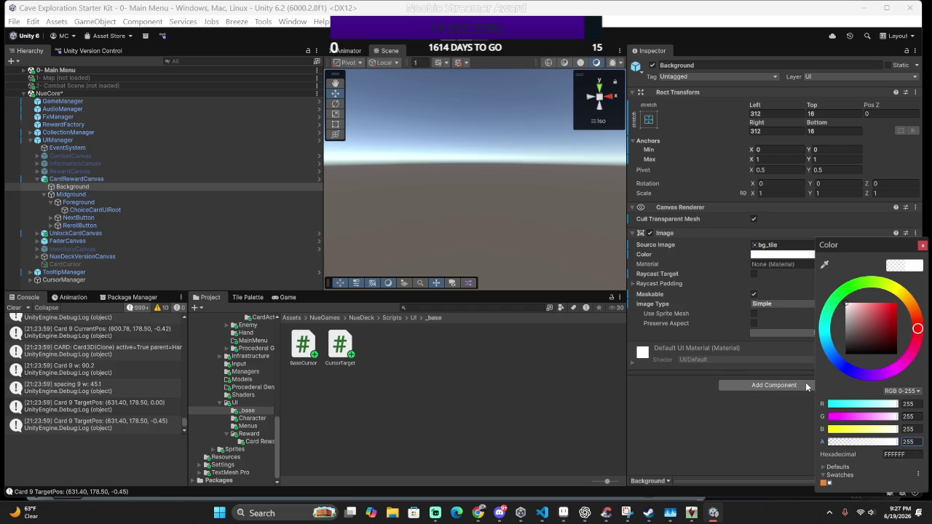
{"action": "key", "text": "ctrl+s"}
{"action": "left_click", "coordinate": [922, 247]}
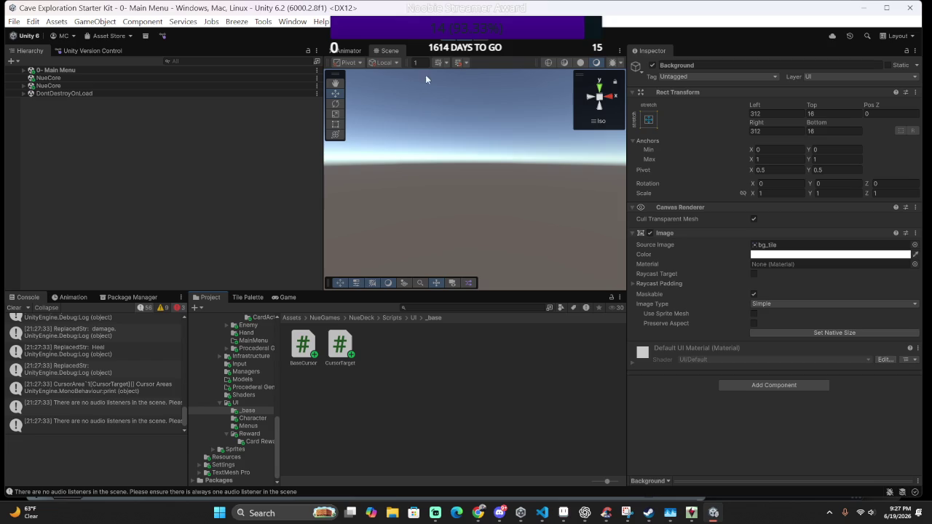
Stop Play, deactivate CardRewardCanvas, save, and unload the NueCore scene
{"action": "left_click", "coordinate": [444, 36]}
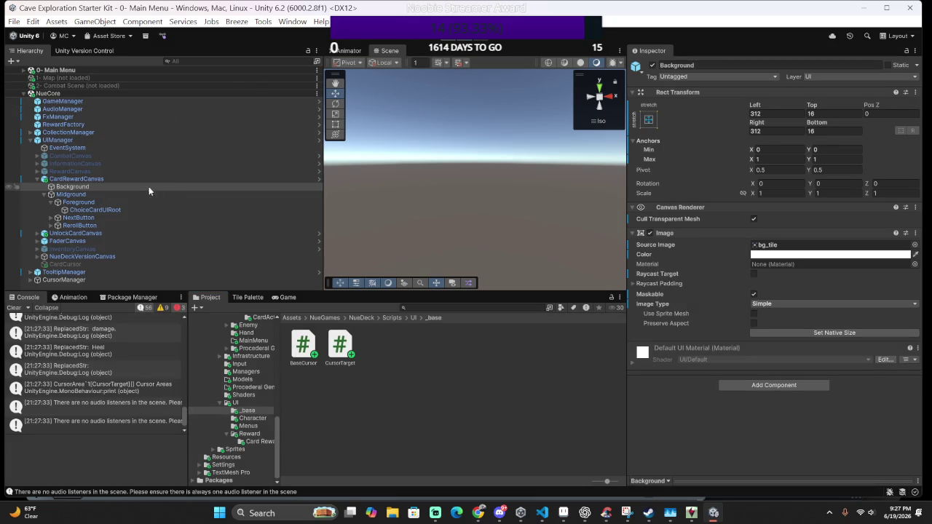
{"action": "left_click", "coordinate": [166, 178]}
{"action": "left_click", "coordinate": [652, 65]}
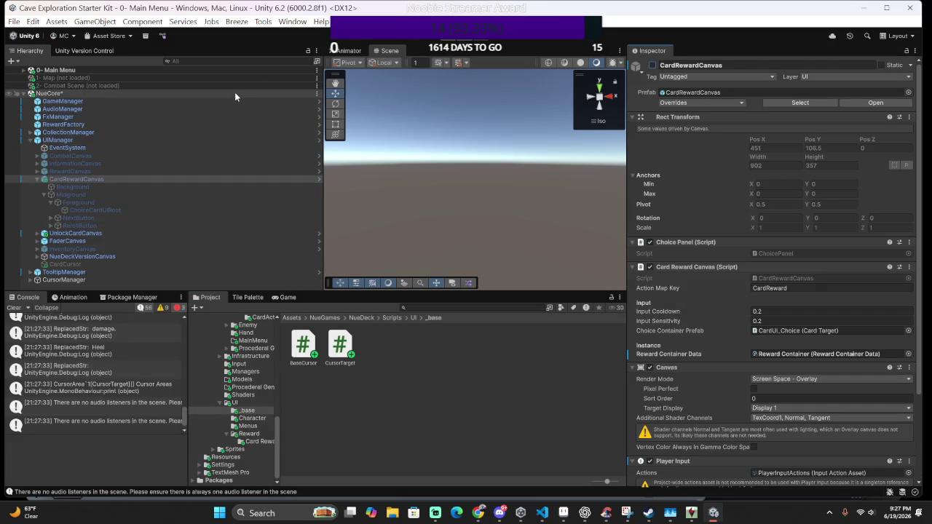
{"action": "key", "text": "ctrl+s"}
{"action": "right_click", "coordinate": [225, 93]}
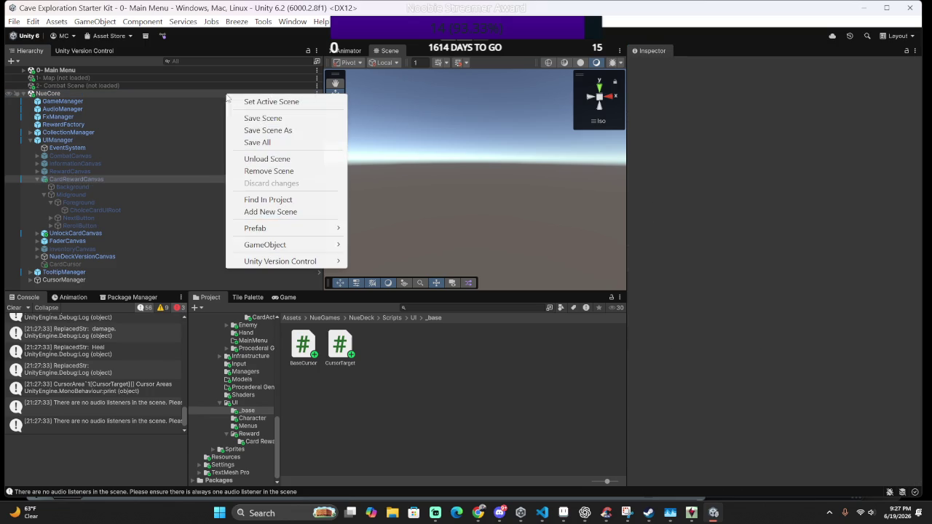
{"action": "left_click", "coordinate": [267, 159]}
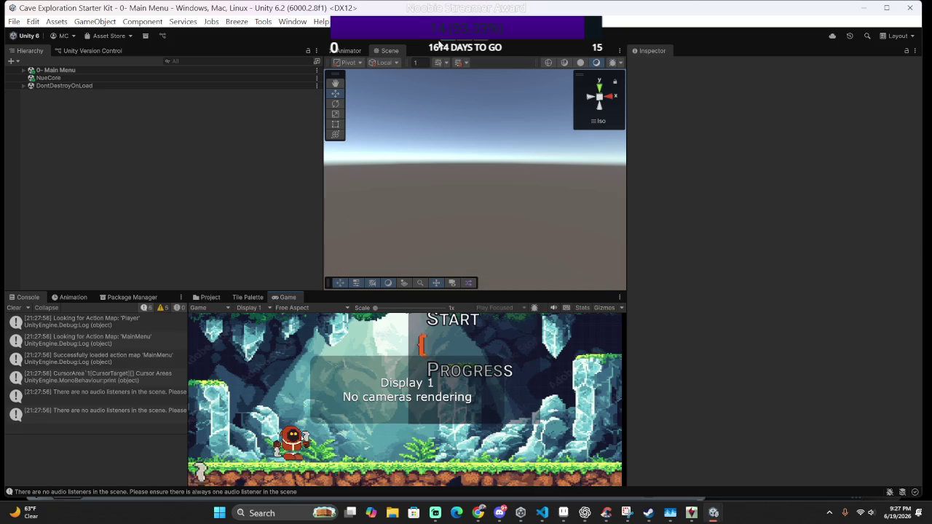
Play from the main menu into combat and finish it with an attack card
{"action": "key", "text": "Return"}
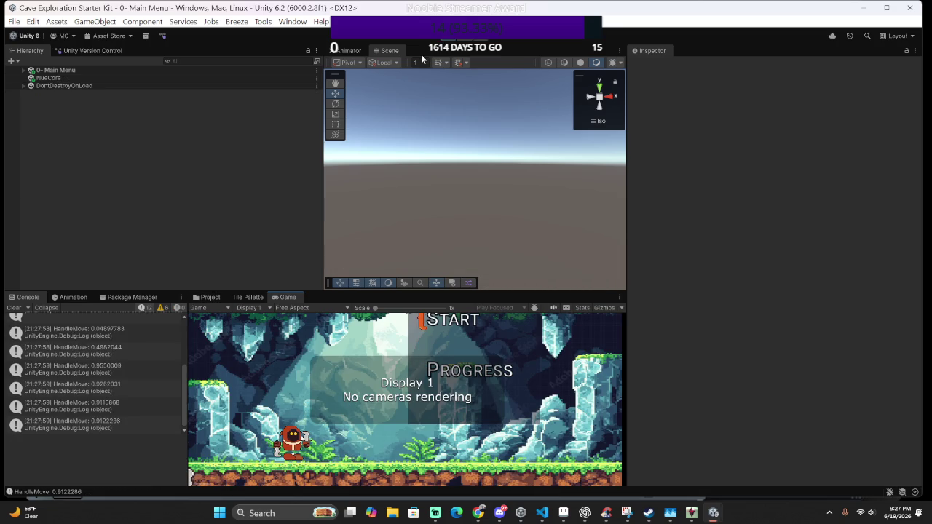
{"action": "key", "text": "Return"}
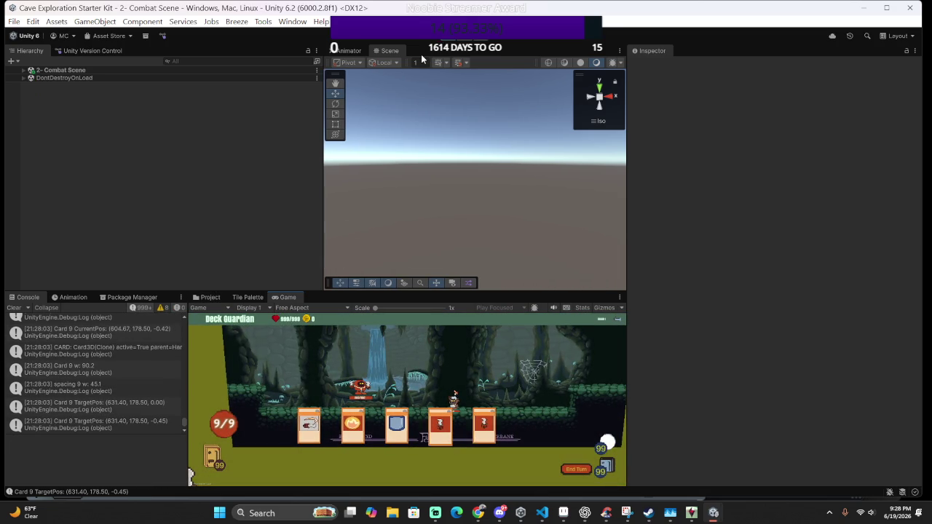
{"action": "key", "text": "Right"}
{"action": "key", "text": "Return"}
{"action": "key", "text": "Return"}
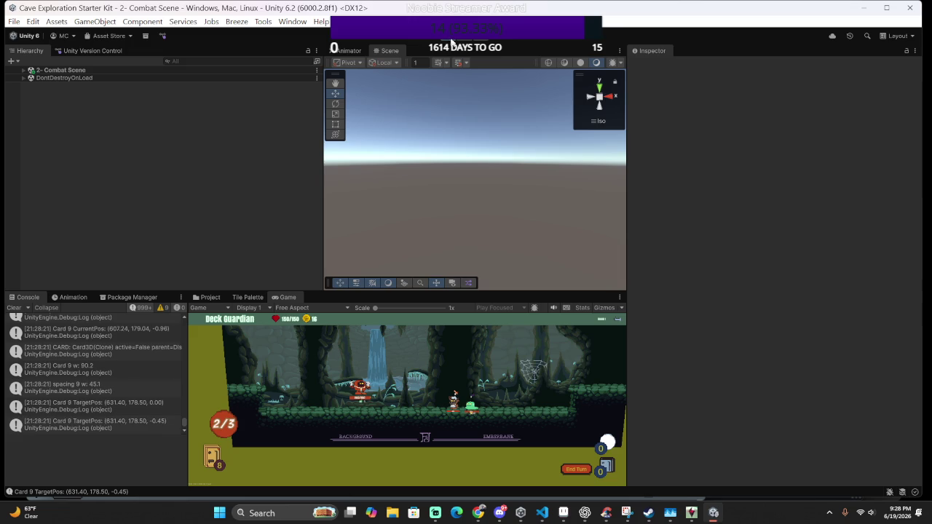
{"action": "left_click", "coordinate": [451, 43]}
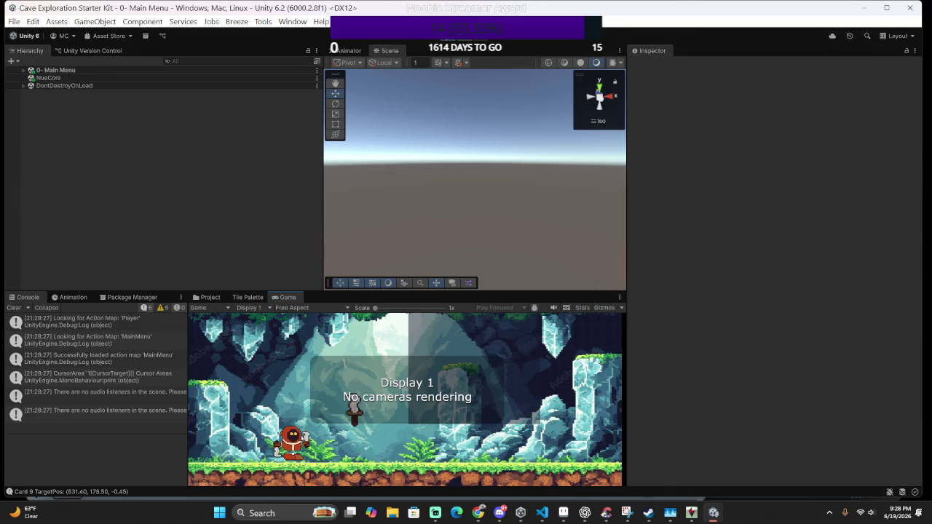
{"action": "key", "text": "Return"}
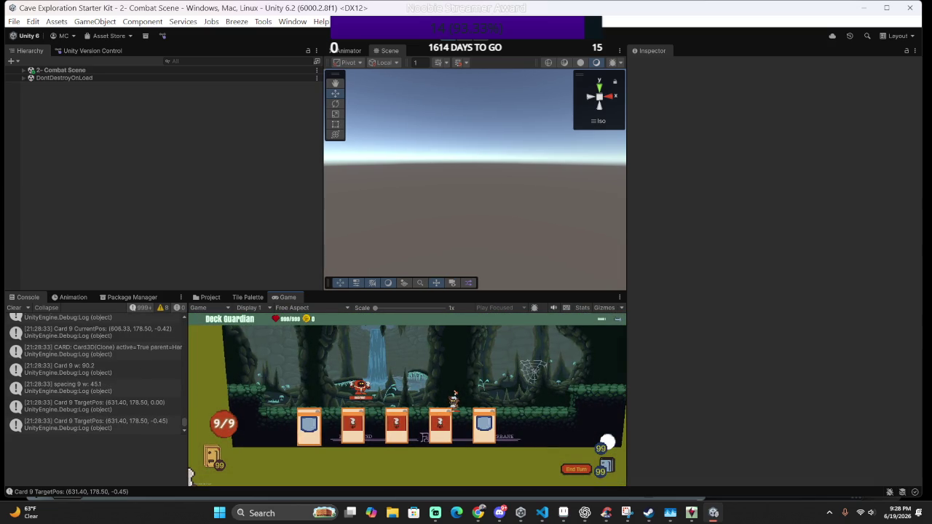
{"action": "key", "text": "Return"}
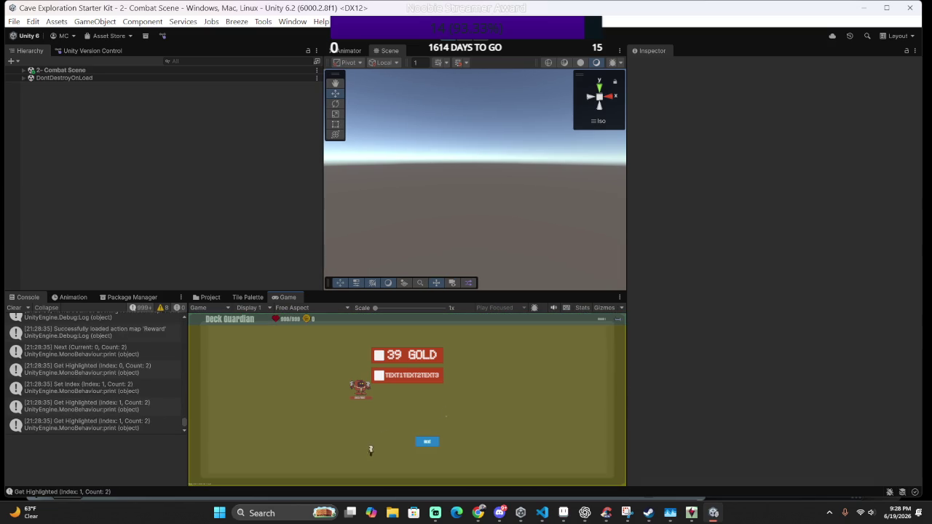
Dismiss the reward screen with Escape and return to the map
{"action": "key", "text": "Escape"}
{"action": "mouse_move", "coordinate": [647, 513]}
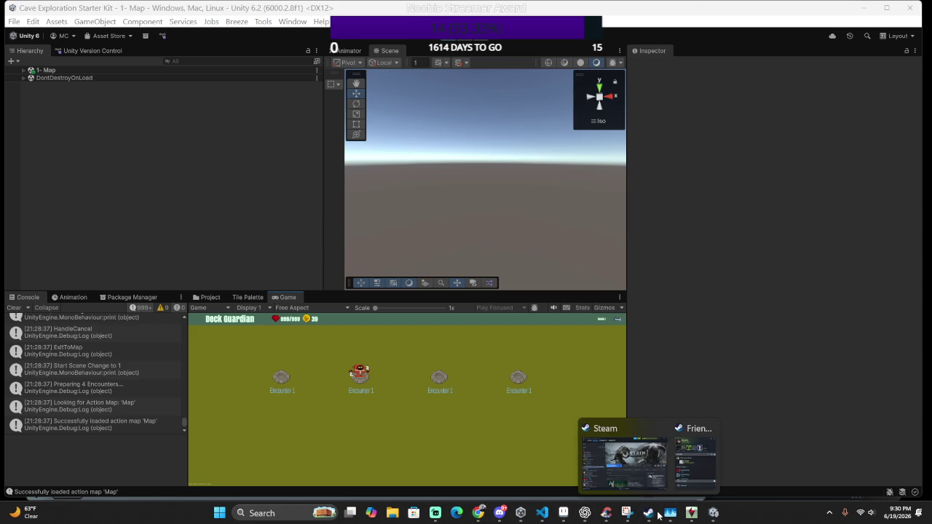
{"action": "right_click", "coordinate": [685, 512]}
Bring the Steam library window to the front
{"action": "left_click", "coordinate": [704, 485]}
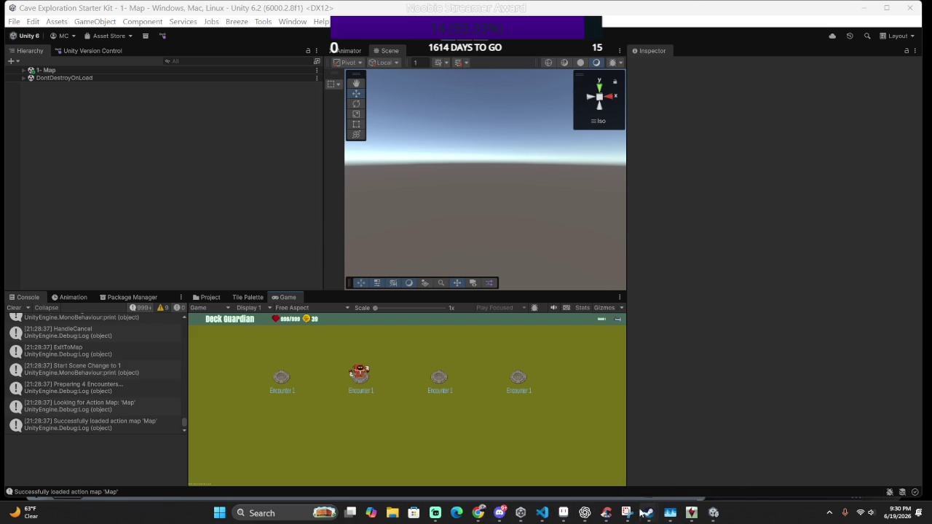
{"action": "left_click", "coordinate": [601, 463]}
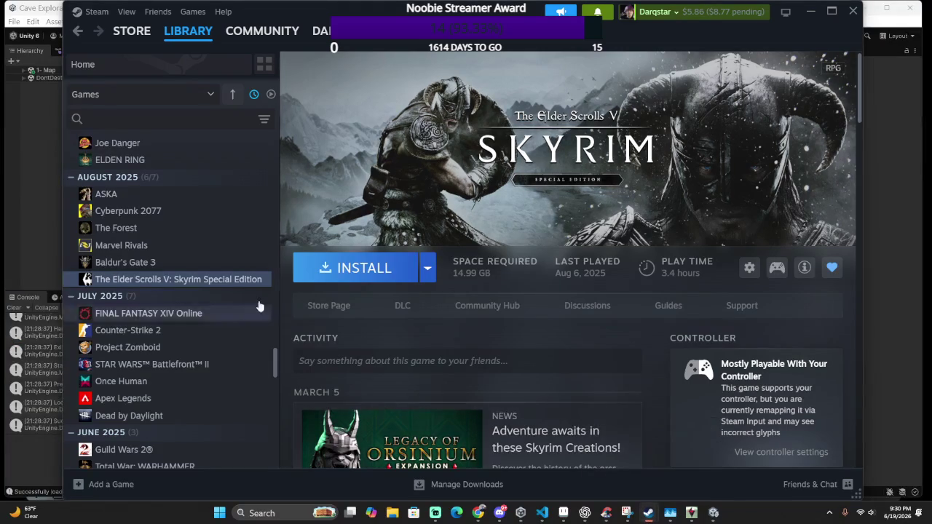
{"action": "scroll", "scroll_direction": "up", "scroll_amount": 3}
{"action": "scroll", "scroll_direction": "up", "scroll_amount": 3}
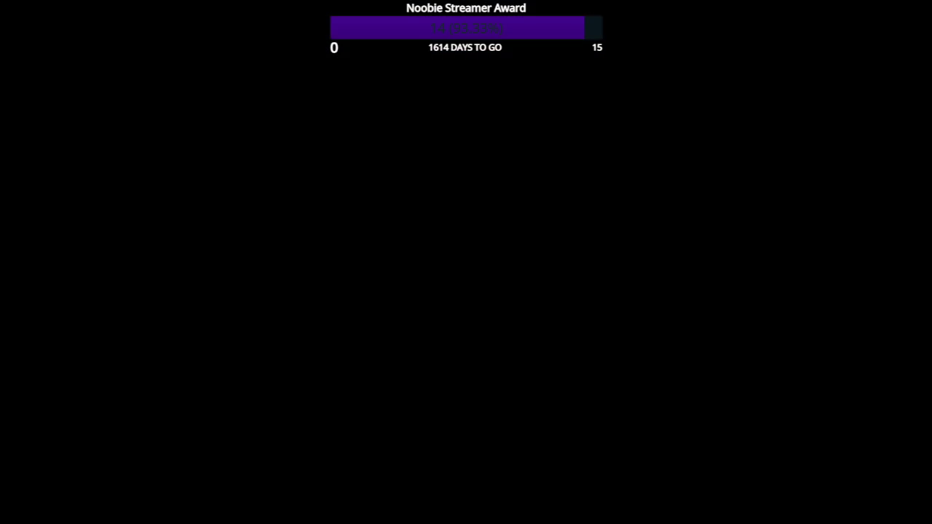
{"action": "scroll", "scroll_direction": "up", "scroll_amount": 3}
{"action": "scroll", "scroll_direction": "up", "scroll_amount": 3}
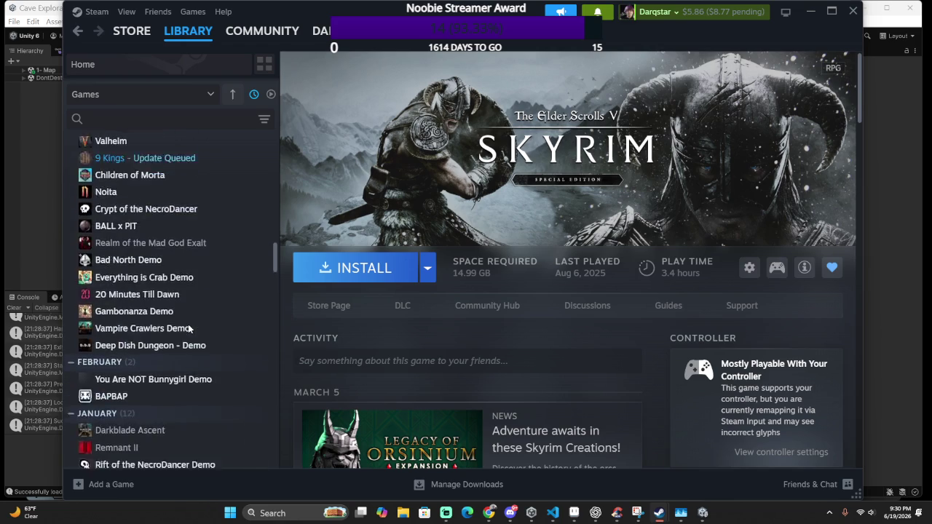
{"action": "scroll", "scroll_direction": "down", "scroll_amount": 3}
{"action": "scroll", "scroll_direction": "down", "scroll_amount": 3}
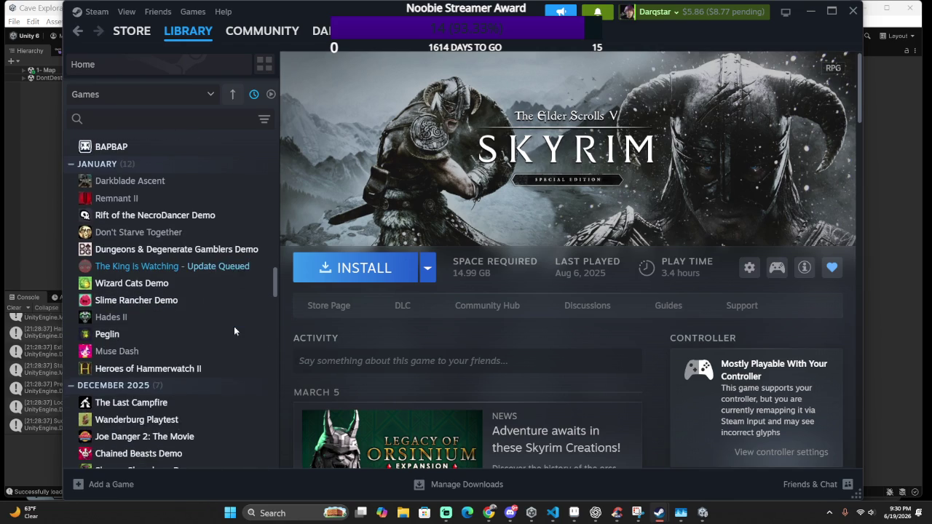
{"action": "scroll", "scroll_direction": "down", "scroll_amount": 3}
{"action": "scroll", "scroll_direction": "up", "scroll_amount": 3}
Search the library for 'ember' and launch Ember Knights
{"action": "left_click", "coordinate": [155, 119]}
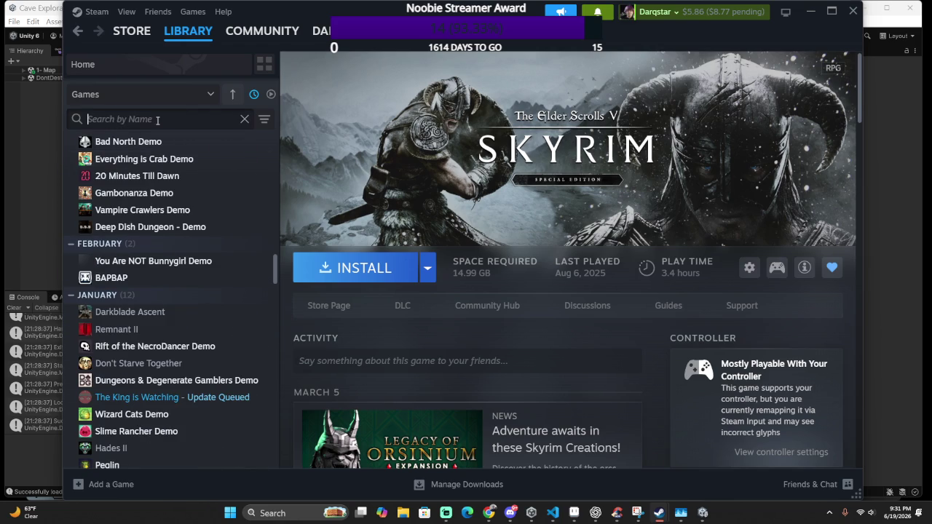
{"action": "type", "text": "e"}
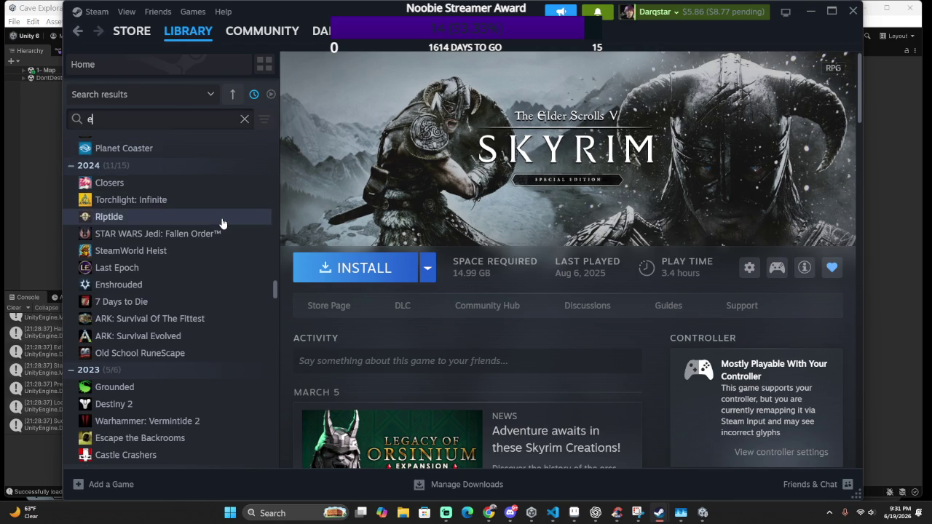
{"action": "type", "text": "m"}
{"action": "type", "text": "ber"}
{"action": "double_click", "coordinate": [123, 162]}
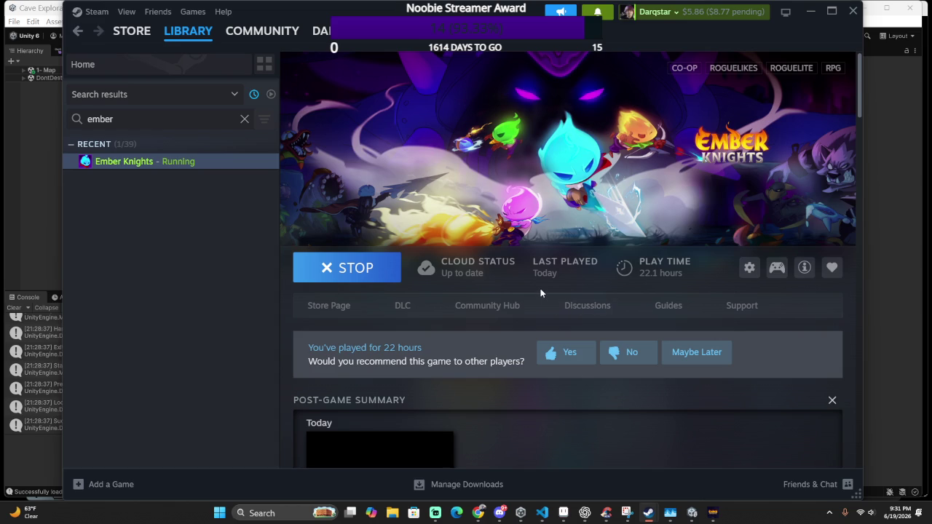
Dismiss the stray CCleaner window and switch to the running Ember Knights window
{"action": "left_click", "coordinate": [218, 145]}
{"action": "left_click", "coordinate": [215, 160]}
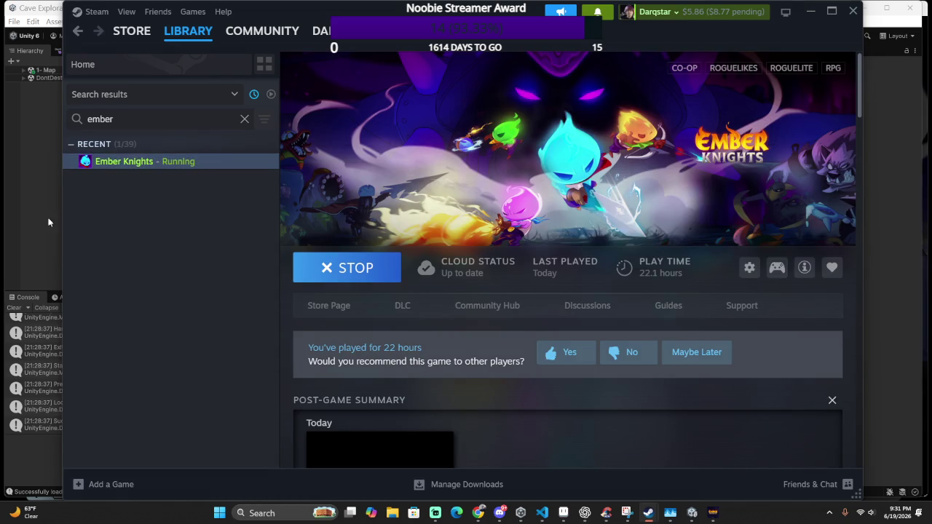
{"action": "left_click", "coordinate": [26, 221]}
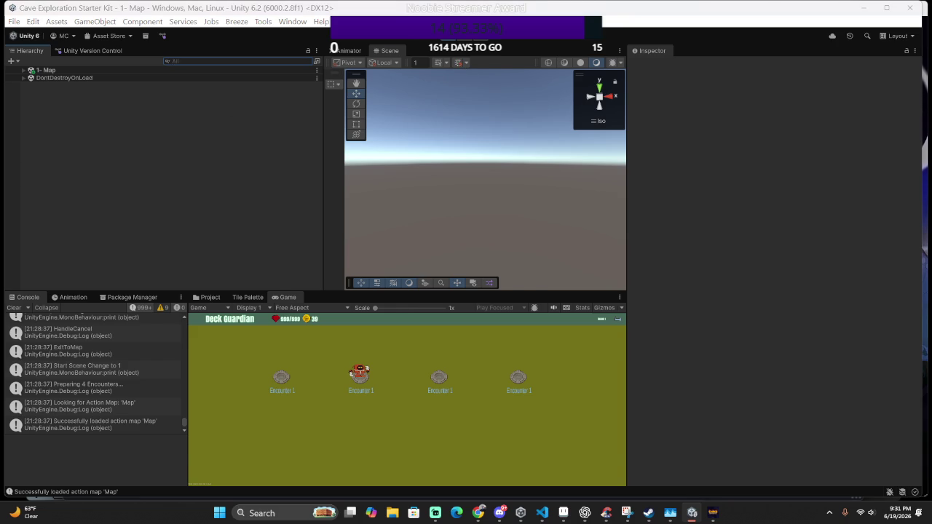
{"action": "key", "text": "alt+Tab"}
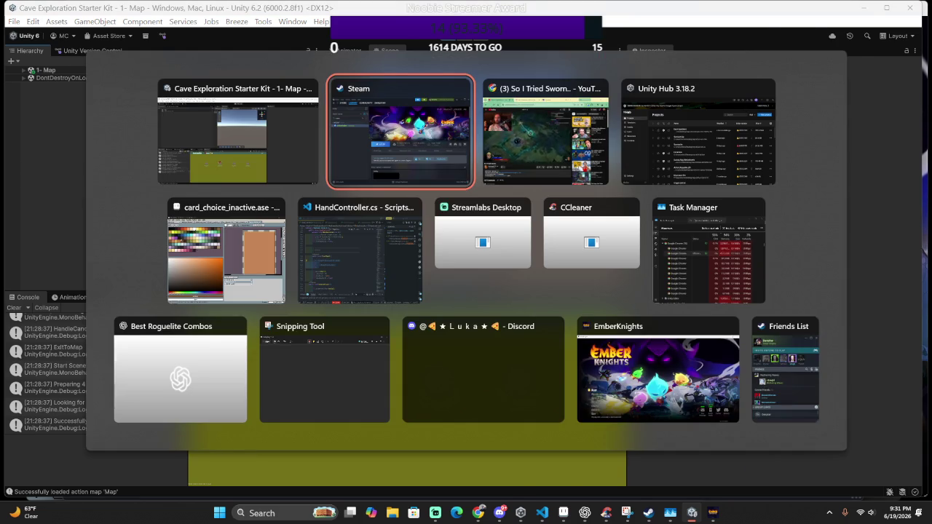
{"action": "key", "text": "alt+Tab"}
{"action": "mouse_move", "coordinate": [360, 249]}
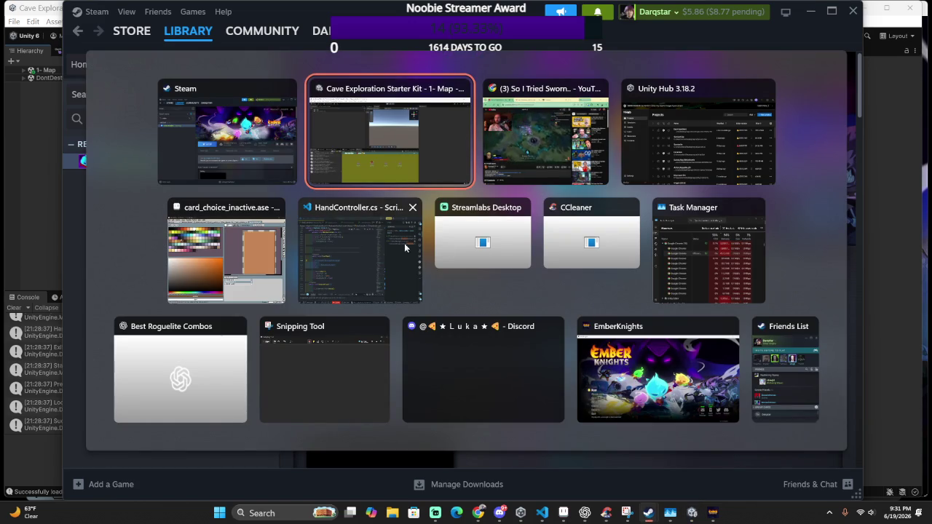
{"action": "left_click", "coordinate": [600, 229]}
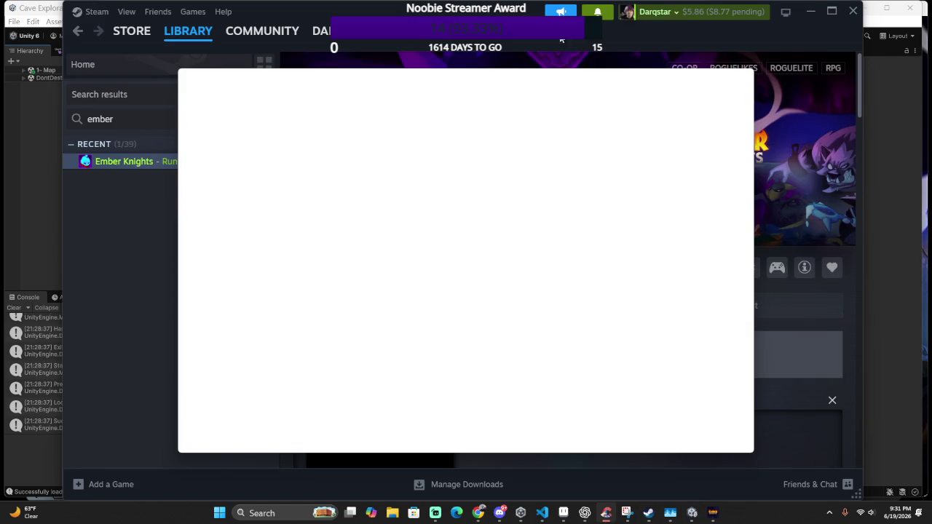
{"action": "key", "text": "alt+Tab"}
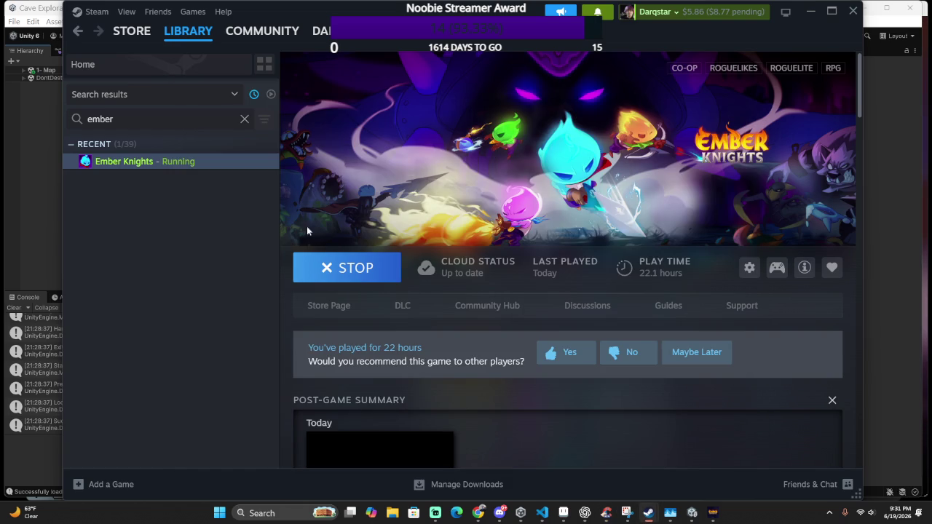
{"action": "right_click", "coordinate": [228, 162]}
{"action": "key", "text": "alt+Tab"}
{"action": "key", "text": "Tab"}
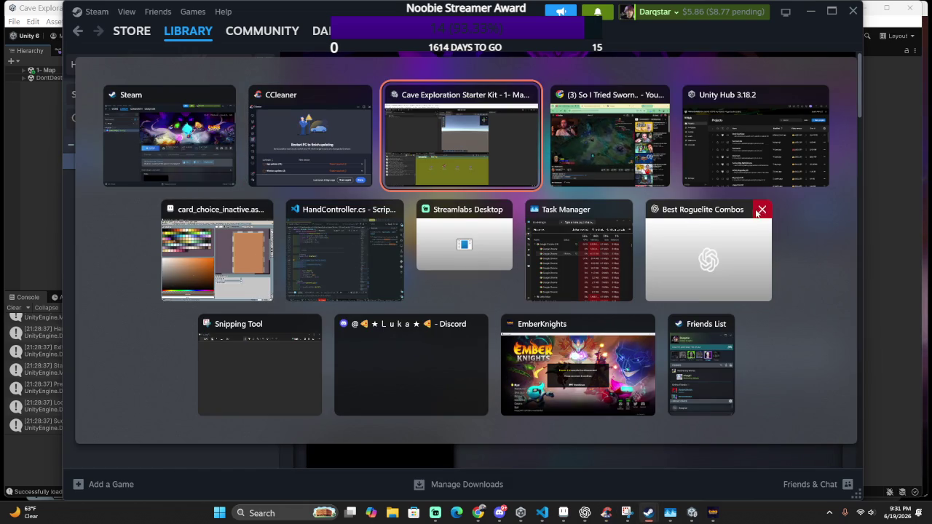
{"action": "left_click", "coordinate": [588, 362]}
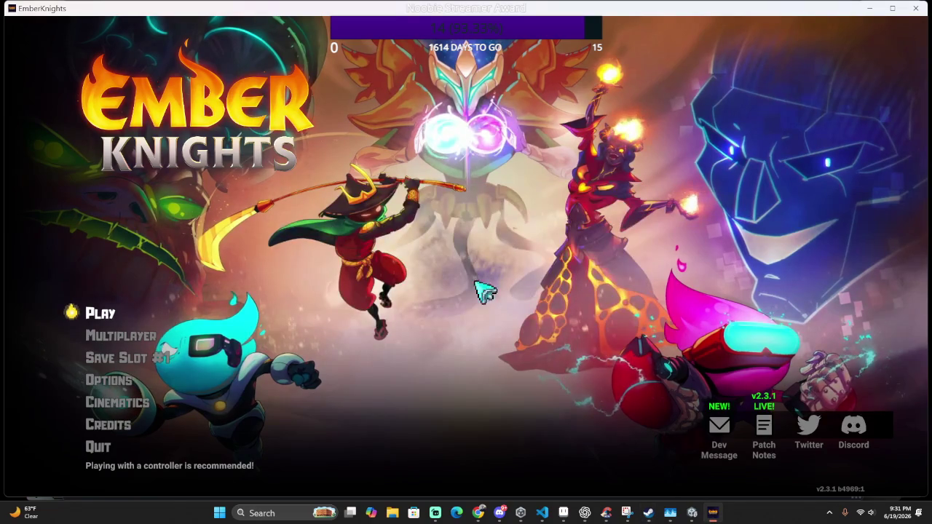
Invite the friend playing Wuthering Waves to Remote Play Together via the Steam overlay
{"action": "key", "text": "shift+Tab"}
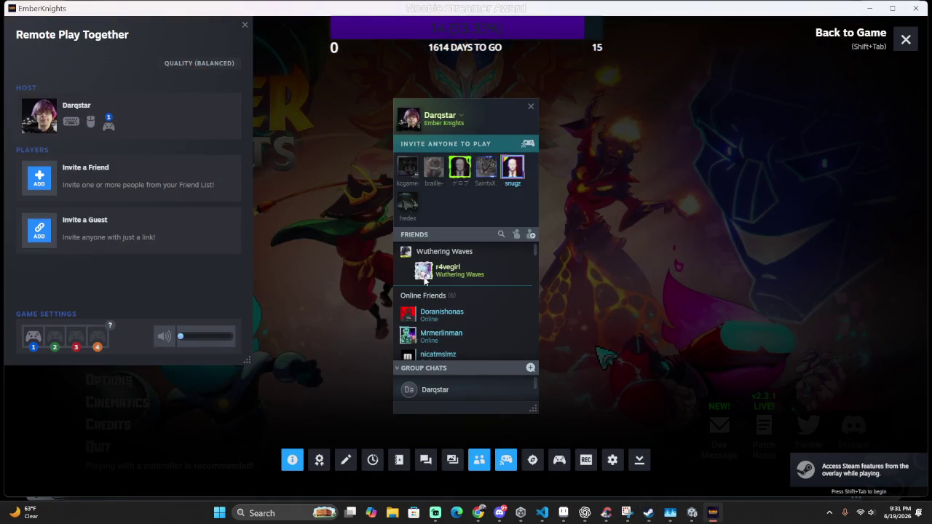
{"action": "right_click", "coordinate": [471, 276]}
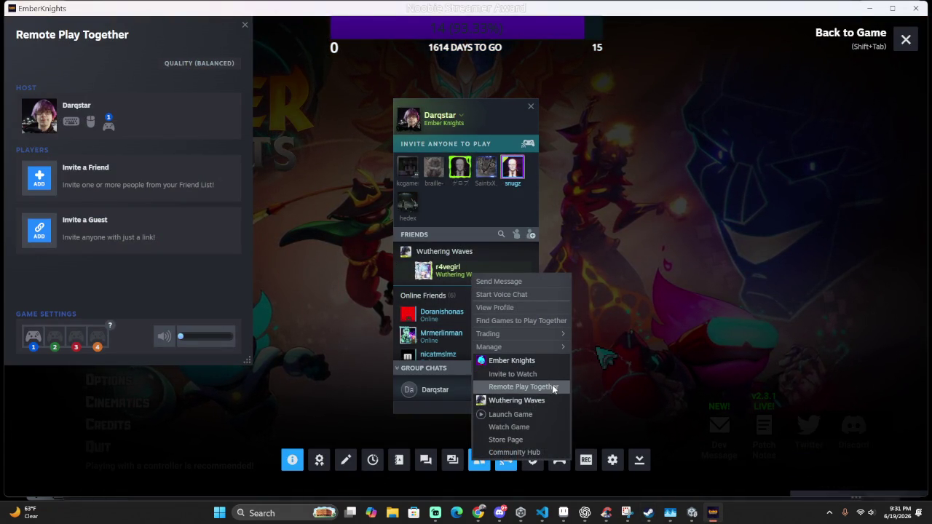
{"action": "left_click", "coordinate": [551, 386]}
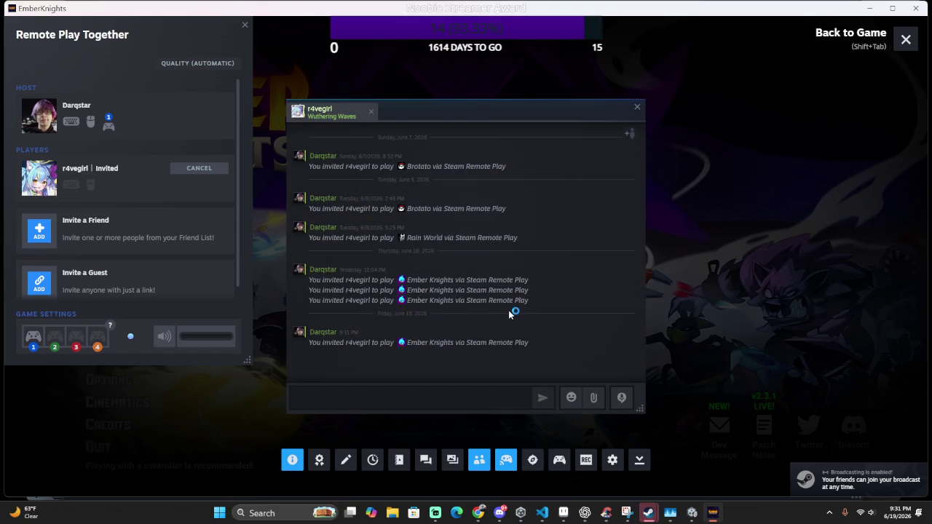
{"action": "key", "text": "shift+Tab"}
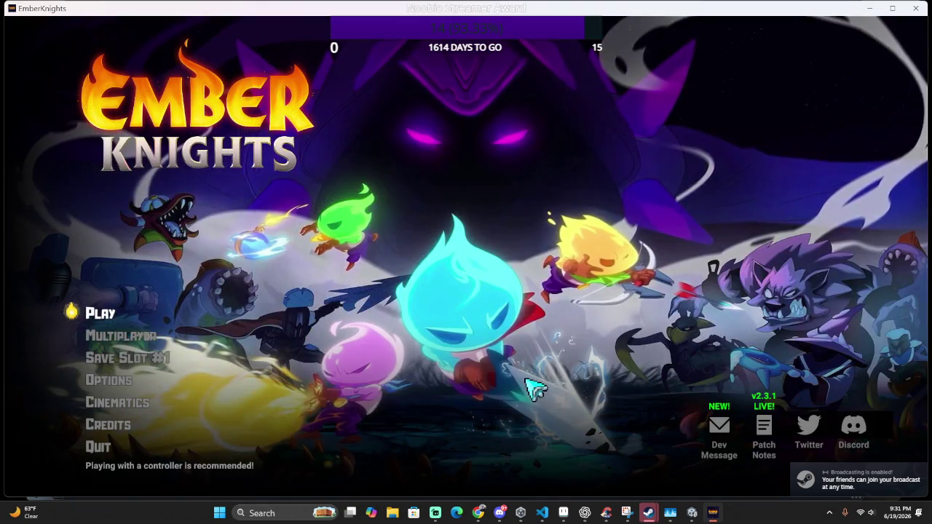
{"action": "key", "text": "shift+Tab"}
{"action": "key", "text": "shift+Tab"}
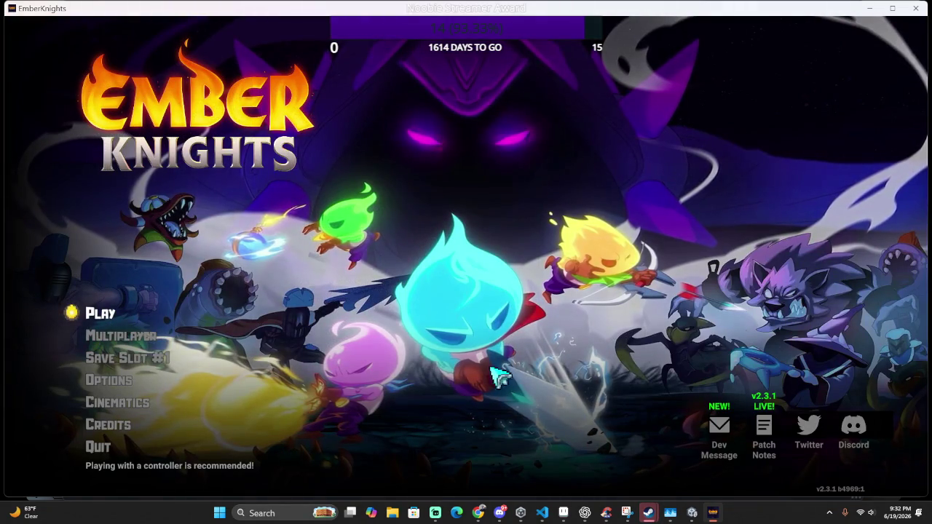
{"action": "key", "text": "shift+Tab"}
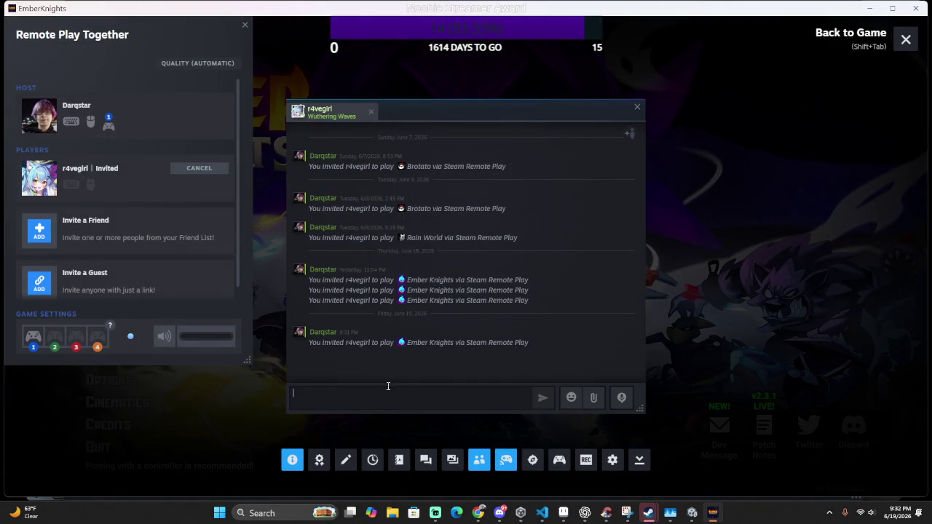
Add three more friends to the invite list and send the invitations
{"action": "left_click", "coordinate": [141, 238]}
{"action": "scroll", "scroll_direction": "down", "scroll_amount": 3}
{"action": "scroll", "scroll_direction": "down", "scroll_amount": 3}
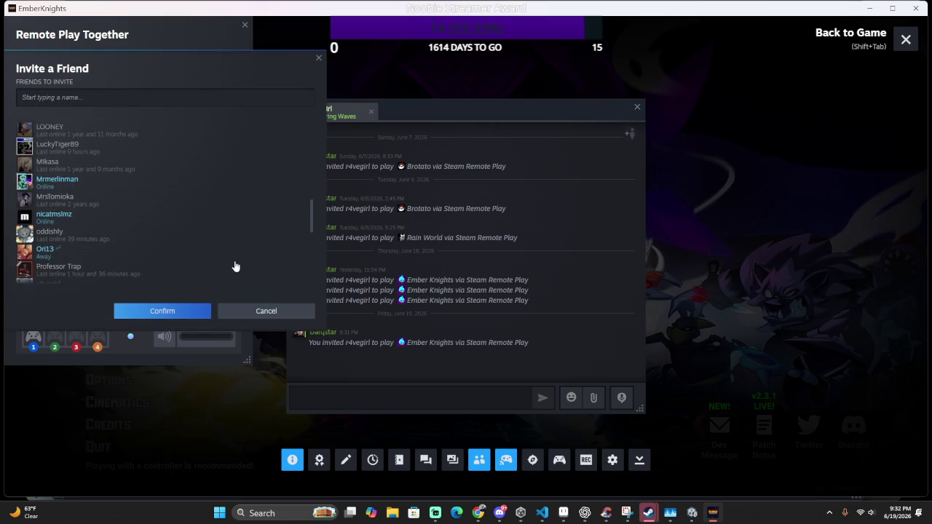
{"action": "scroll", "scroll_direction": "up", "scroll_amount": 3}
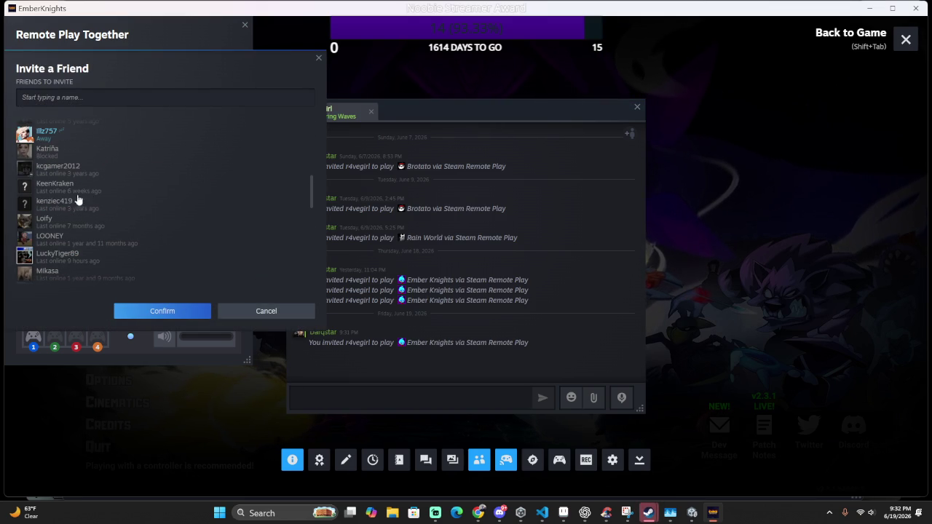
{"action": "left_click", "coordinate": [118, 137]}
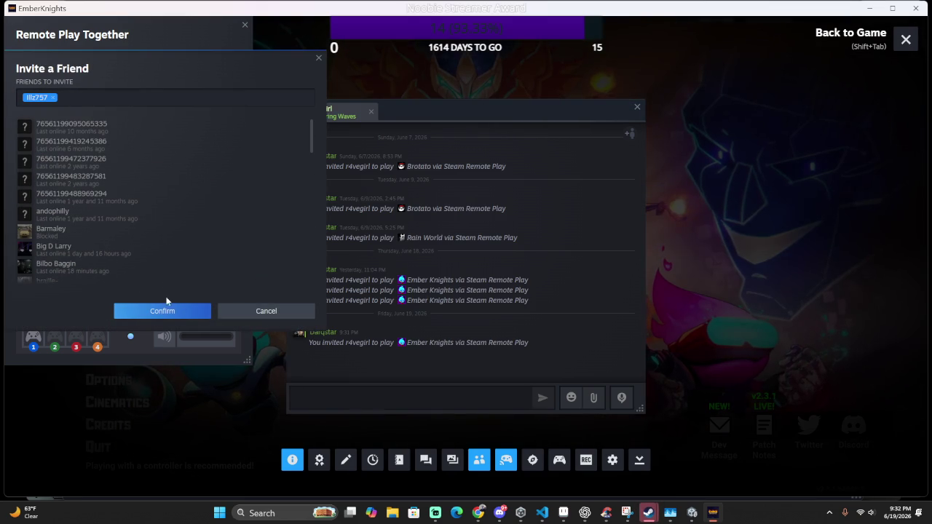
{"action": "scroll", "scroll_direction": "down", "scroll_amount": 3}
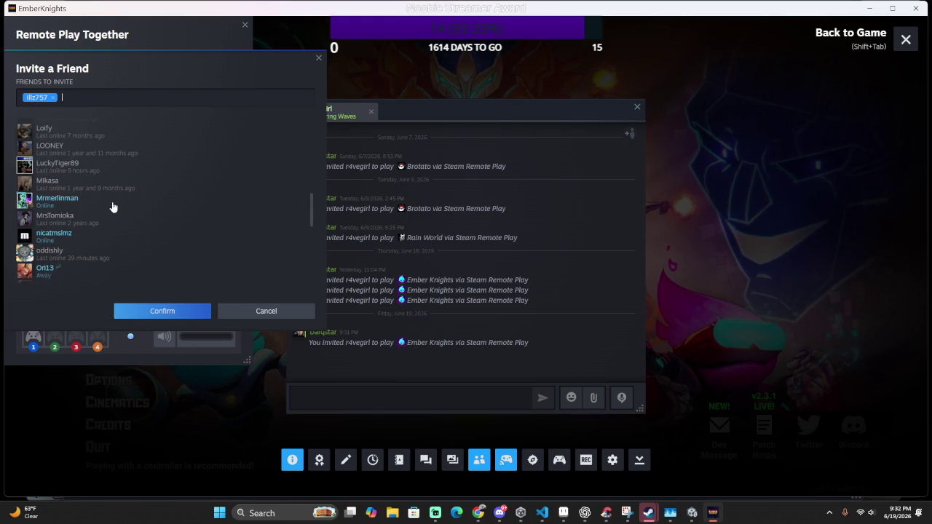
{"action": "left_click", "coordinate": [113, 202]}
{"action": "scroll", "scroll_direction": "down", "scroll_amount": 3}
{"action": "scroll", "scroll_direction": "down", "scroll_amount": 3}
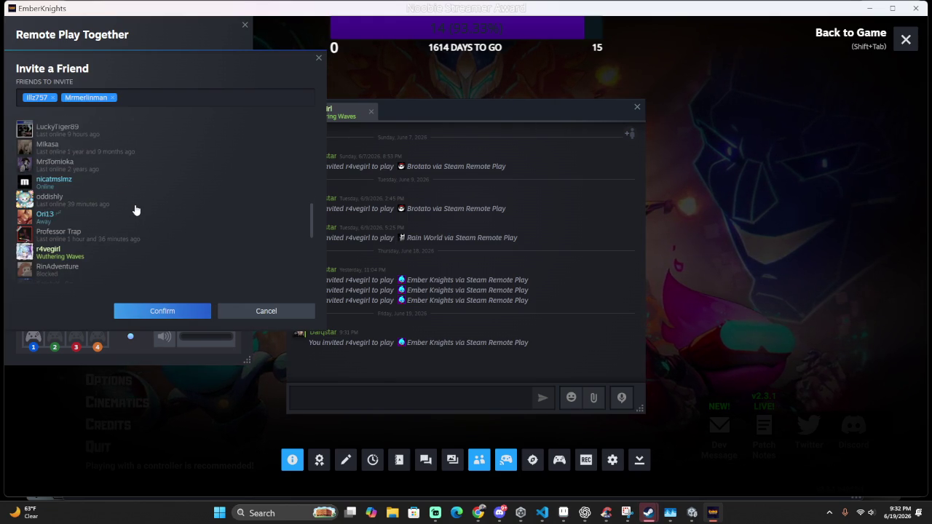
{"action": "scroll", "scroll_direction": "down", "scroll_amount": 3}
{"action": "scroll", "scroll_direction": "down", "scroll_amount": 3}
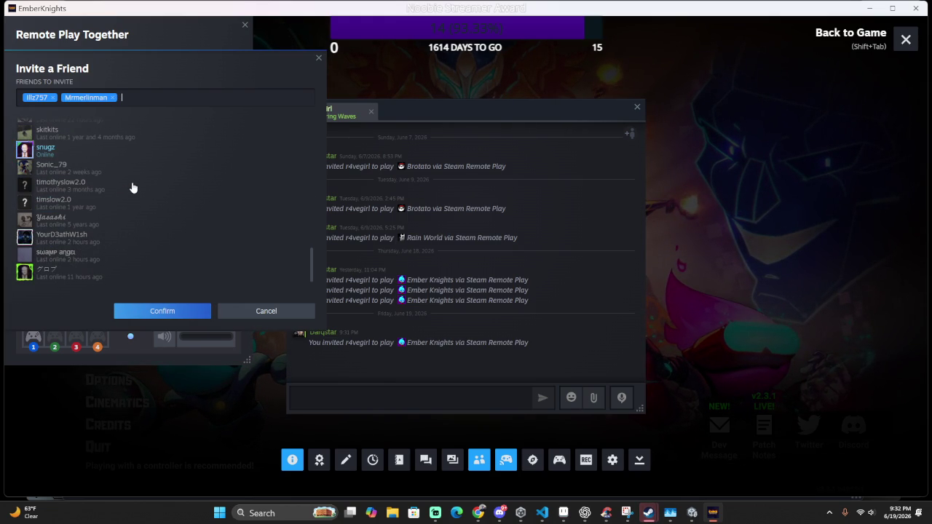
{"action": "left_click", "coordinate": [51, 271]}
{"action": "left_click", "coordinate": [161, 311]}
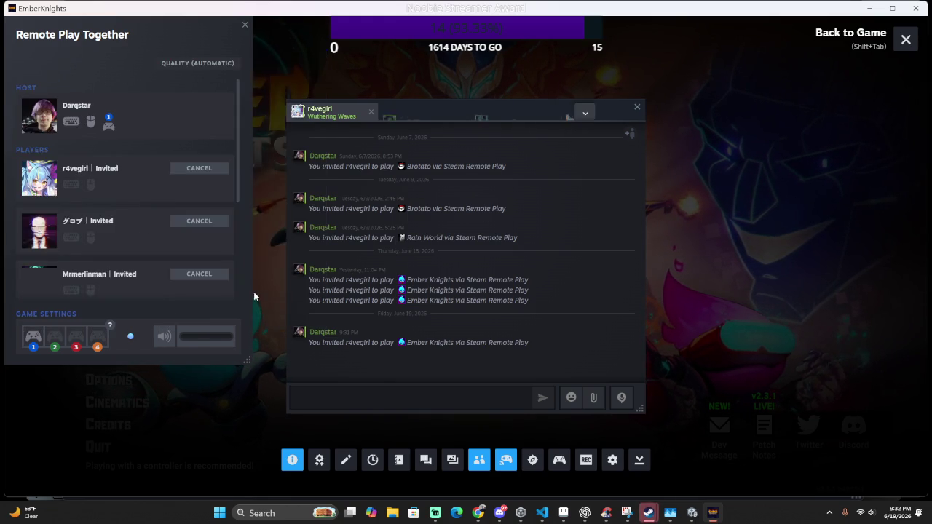
{"action": "key", "text": "shift+Tab"}
{"action": "left_click", "coordinate": [127, 318]}
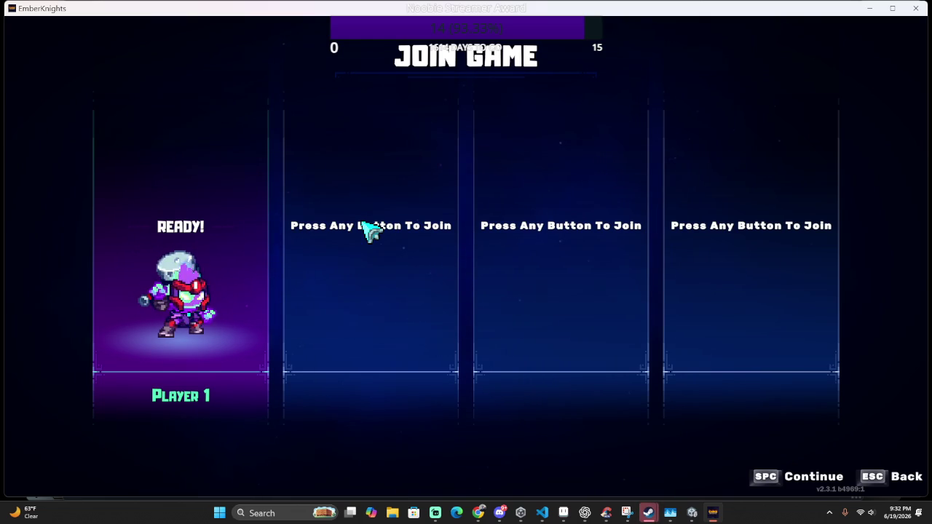
Ready Player 1 on Join Game and open the Remote Play Together panel
{"action": "key", "text": "Escape"}
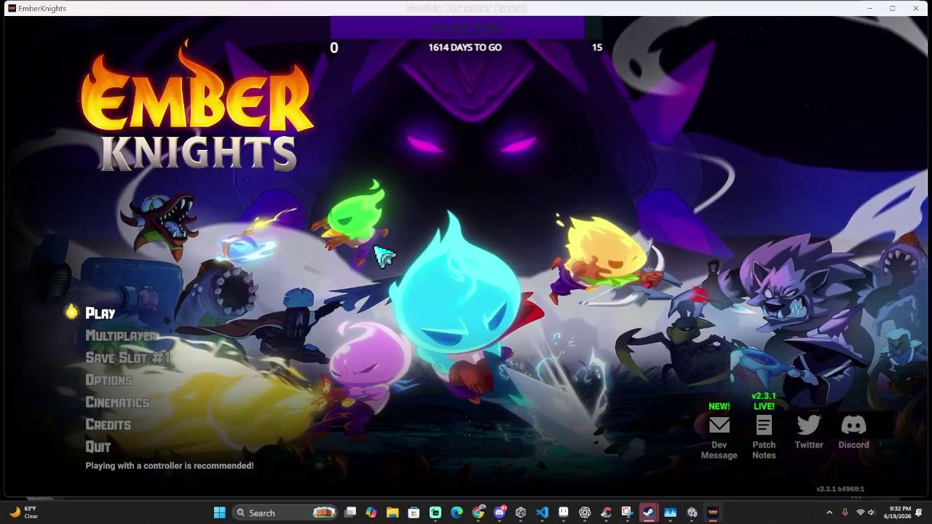
{"action": "left_click", "coordinate": [179, 320]}
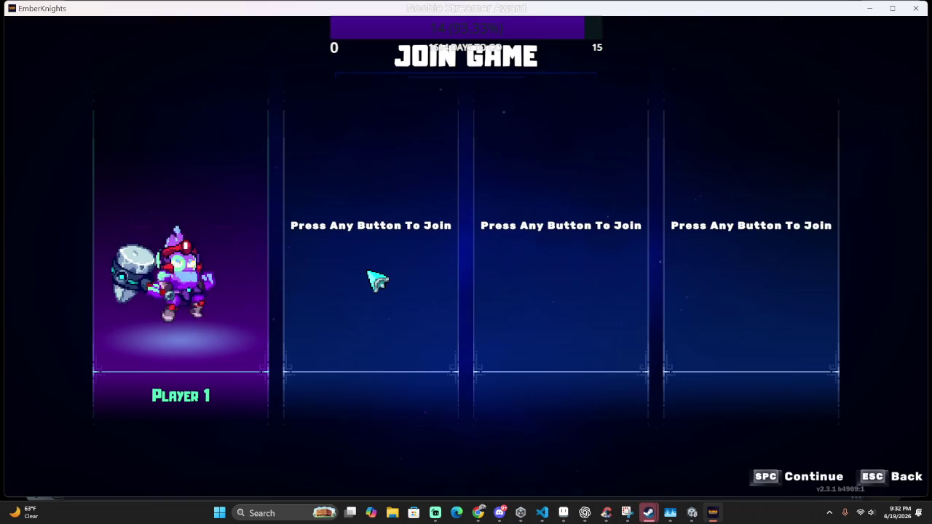
{"action": "left_click", "coordinate": [374, 277]}
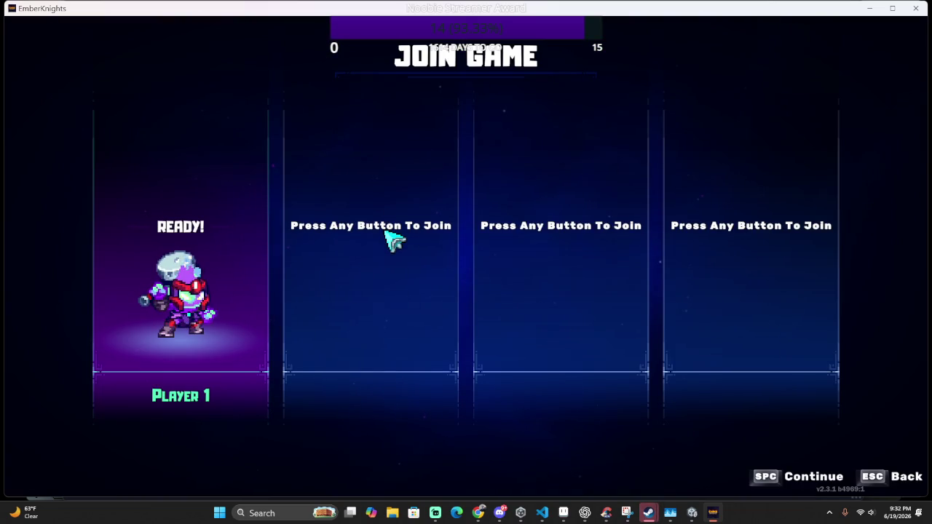
{"action": "key", "text": "shift+Tab"}
{"action": "mouse_move", "coordinate": [109, 126]}
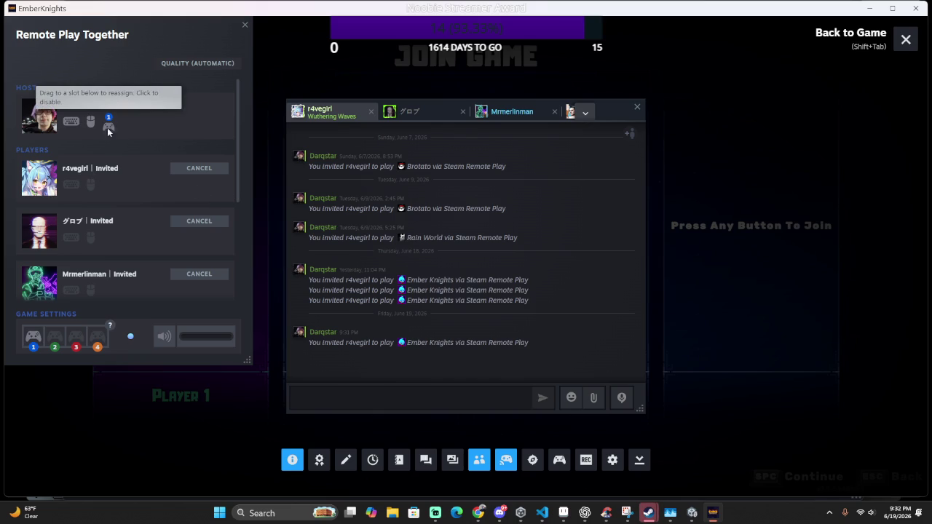
{"action": "scroll", "scroll_direction": "down", "scroll_amount": 3}
{"action": "scroll", "scroll_direction": "down", "scroll_amount": 3}
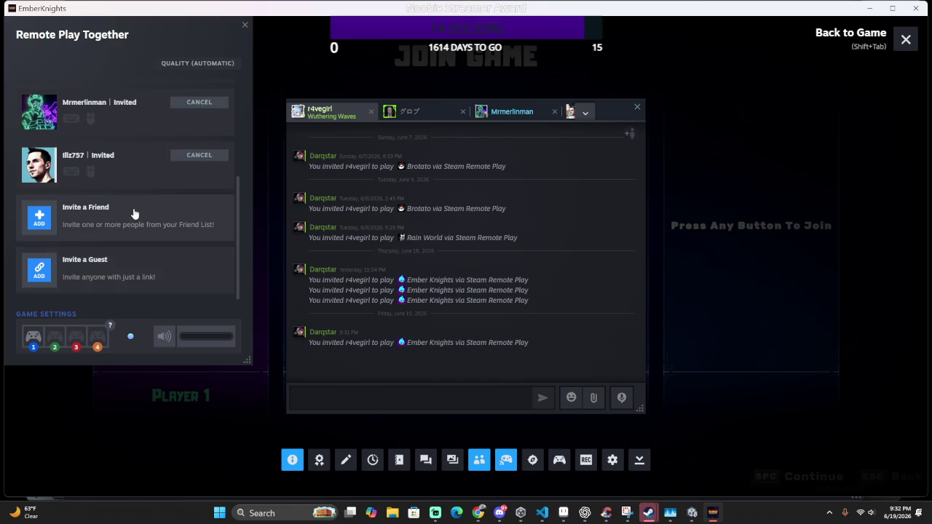
{"action": "left_click", "coordinate": [136, 212]}
{"action": "scroll", "scroll_direction": "down", "scroll_amount": 3}
{"action": "scroll", "scroll_direction": "down", "scroll_amount": 3}
{"action": "scroll", "scroll_direction": "up", "scroll_amount": 3}
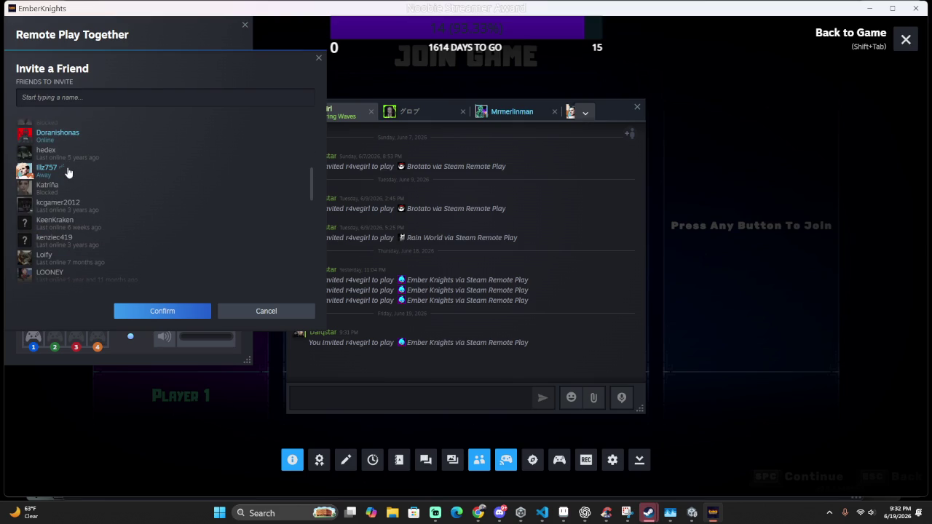
{"action": "scroll", "scroll_direction": "down", "scroll_amount": 3}
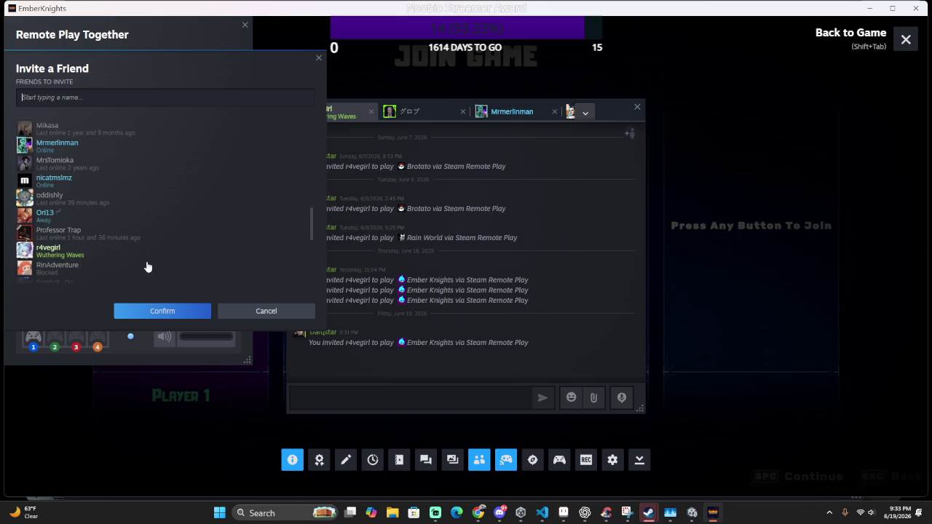
{"action": "scroll", "scroll_direction": "down", "scroll_amount": 3}
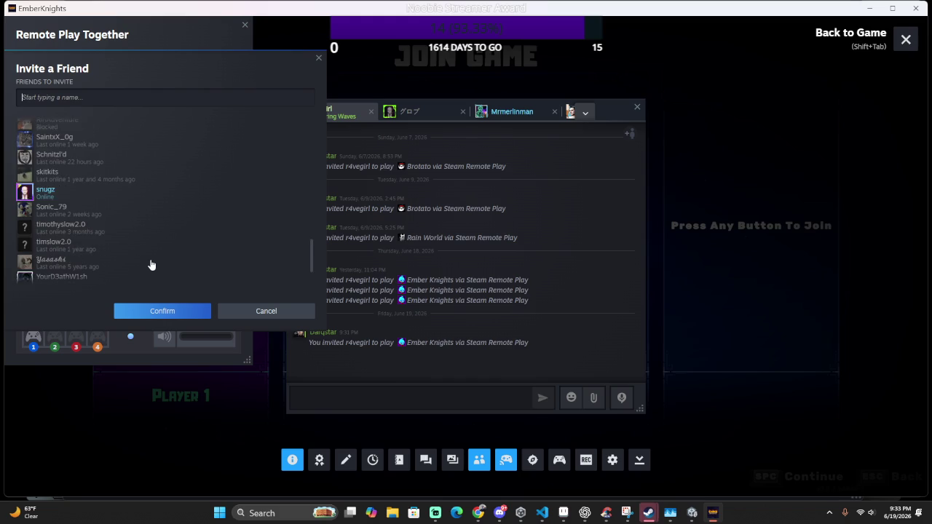
{"action": "scroll", "scroll_direction": "down", "scroll_amount": 3}
{"action": "scroll", "scroll_direction": "up", "scroll_amount": 3}
{"action": "scroll", "scroll_direction": "up", "scroll_amount": 3}
{"action": "scroll", "scroll_direction": "up", "scroll_amount": 3}
{"action": "scroll", "scroll_direction": "up", "scroll_amount": 3}
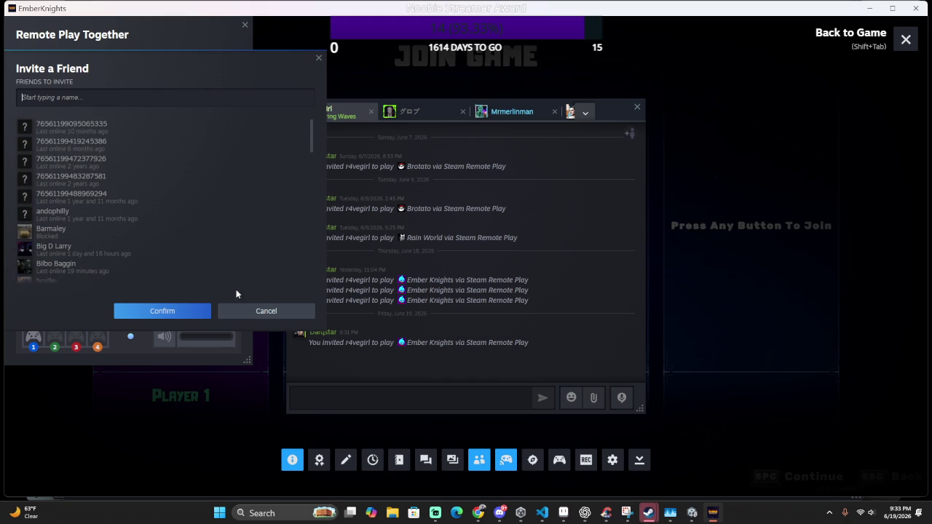
{"action": "left_click", "coordinate": [270, 310]}
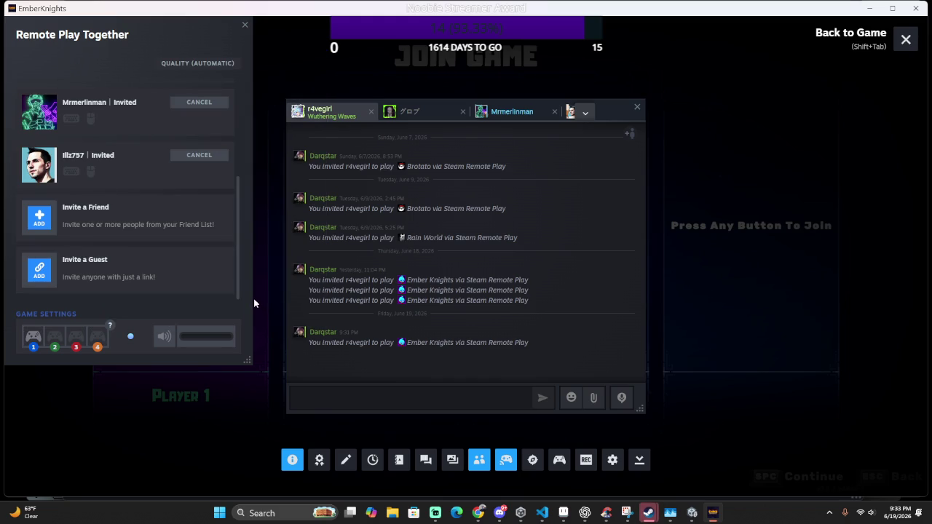
{"action": "scroll", "scroll_direction": "up", "scroll_amount": 3}
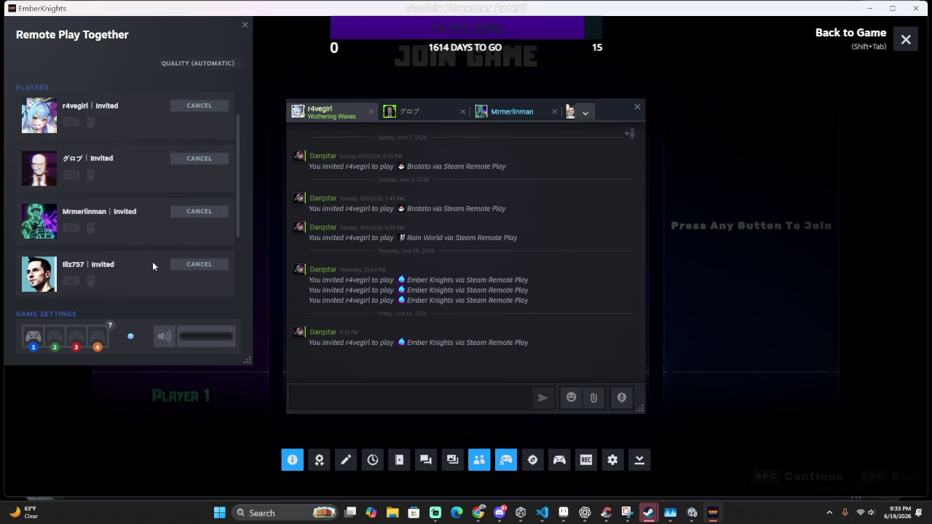
{"action": "scroll", "scroll_direction": "up", "scroll_amount": 3}
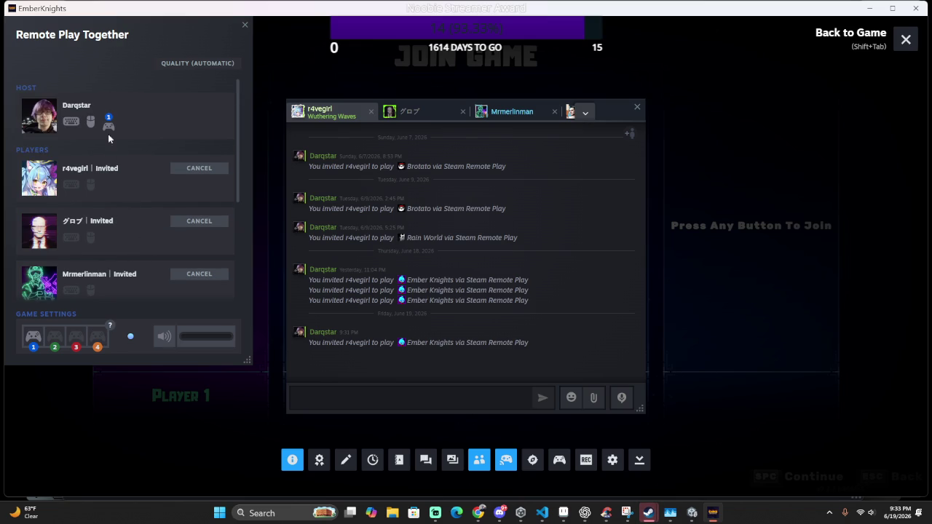
Close the overlay, test Player 2 joining and leaving, and re-enter Play
{"action": "key", "text": "shift+Tab"}
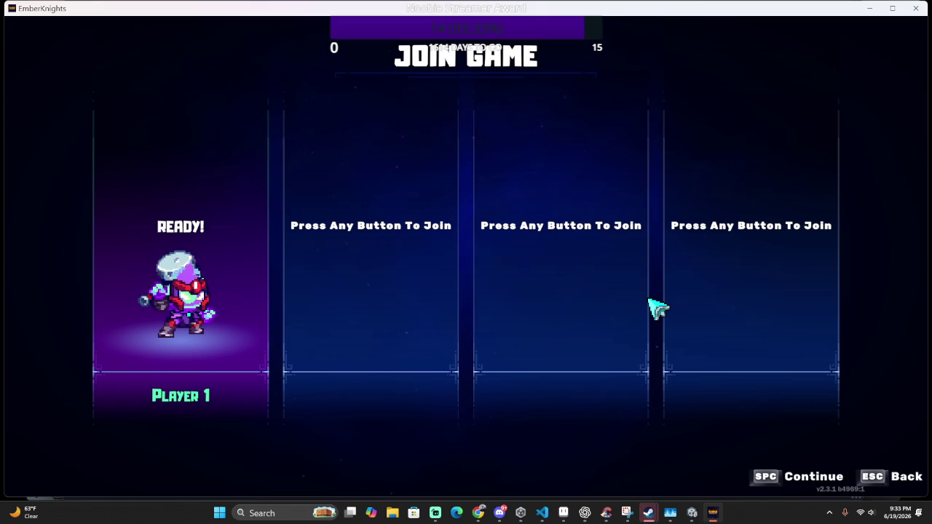
{"action": "key", "text": "Return"}
{"action": "key", "text": "Escape"}
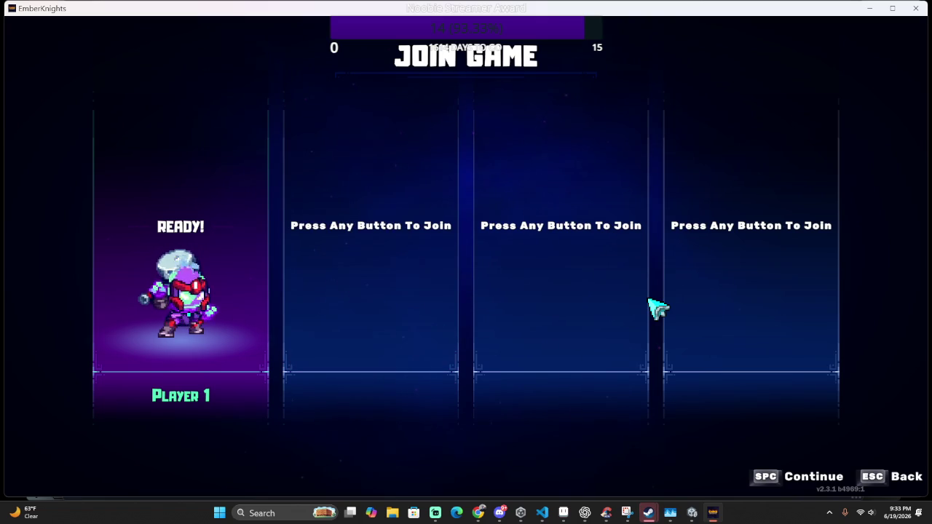
{"action": "key", "text": "Escape"}
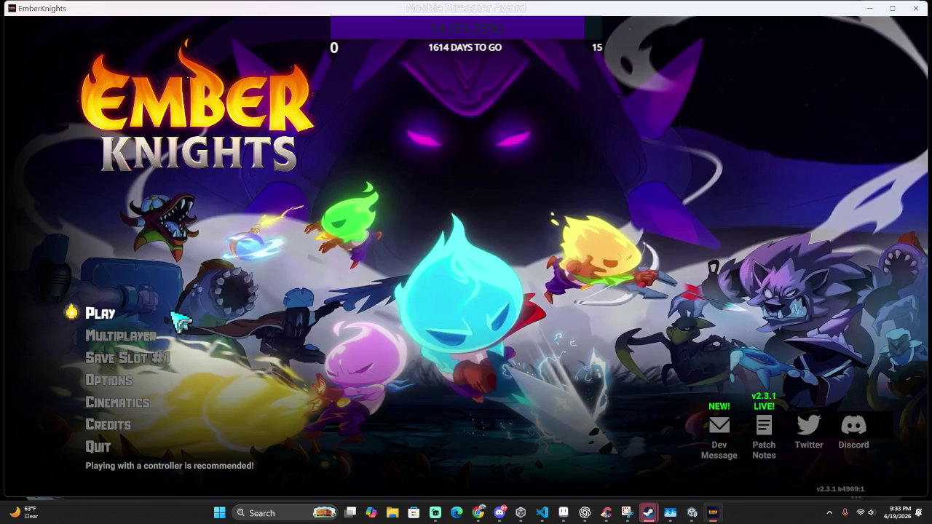
{"action": "left_click", "coordinate": [109, 312]}
Start the game as Player 1, walk up through the hub and enter the lightning rift
{"action": "key", "text": "space"}
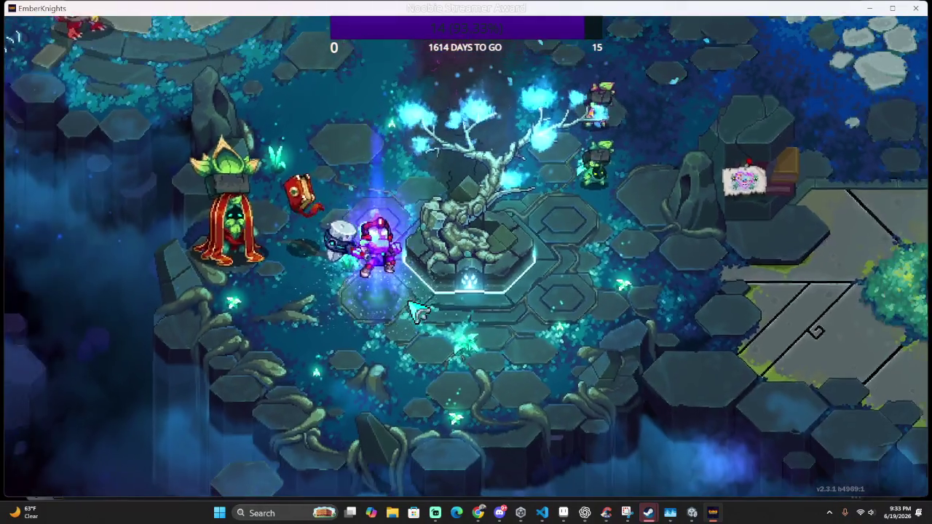
{"action": "key", "text": "w"}
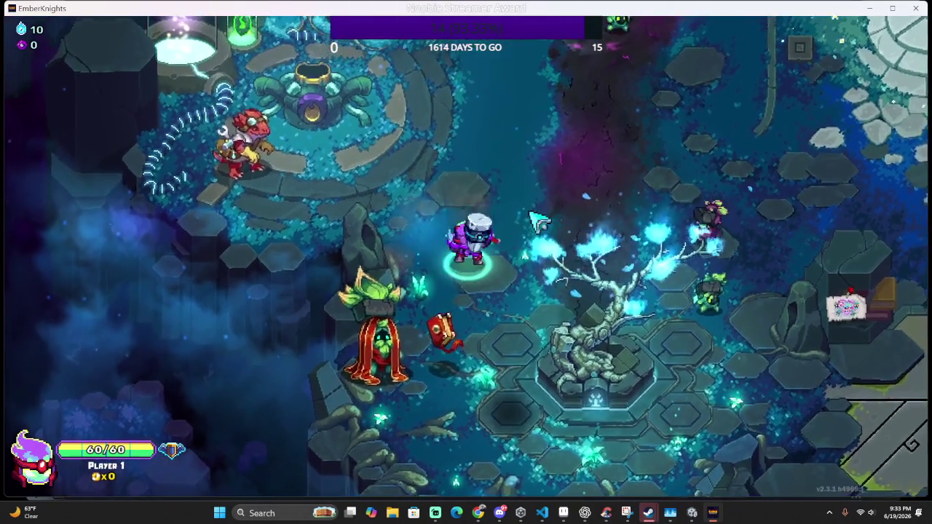
{"action": "key", "text": "w"}
{"action": "left_click", "coordinate": [535, 244]}
{"action": "left_click", "coordinate": [510, 241]}
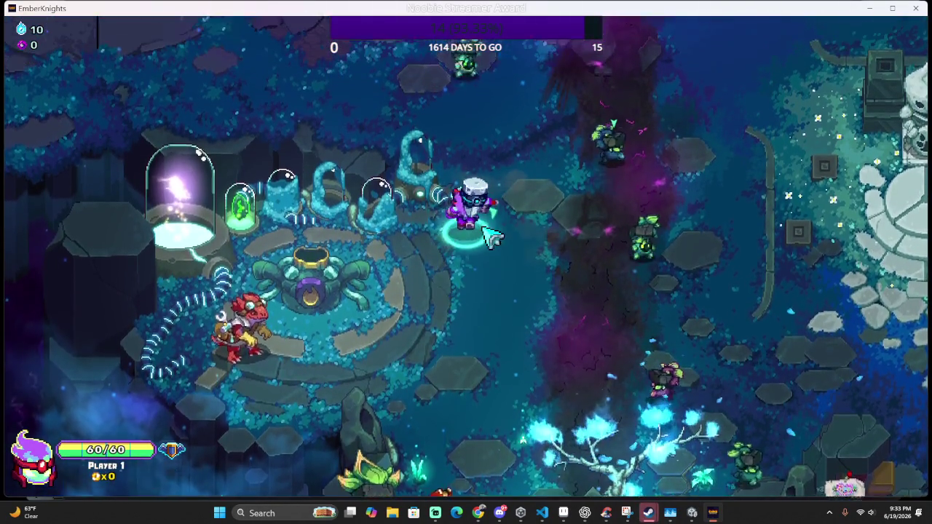
{"action": "key", "text": "w"}
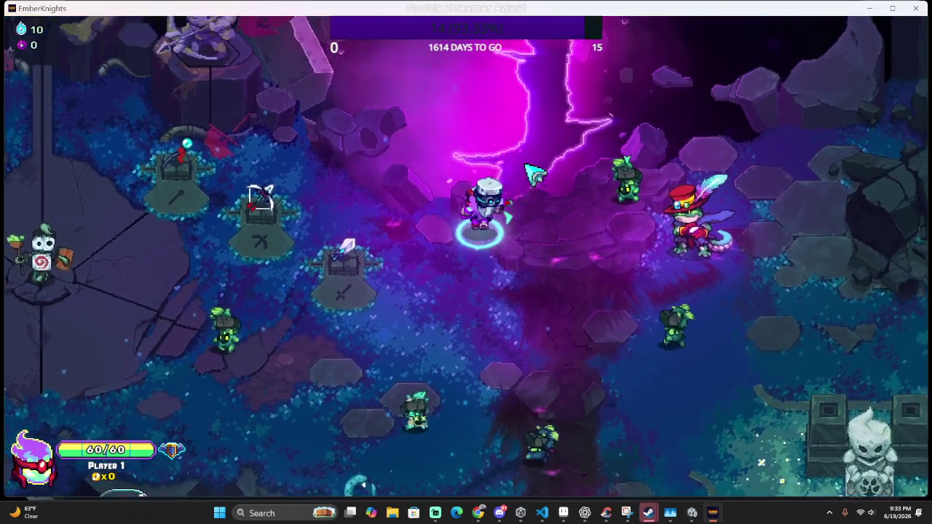
{"action": "key", "text": "e"}
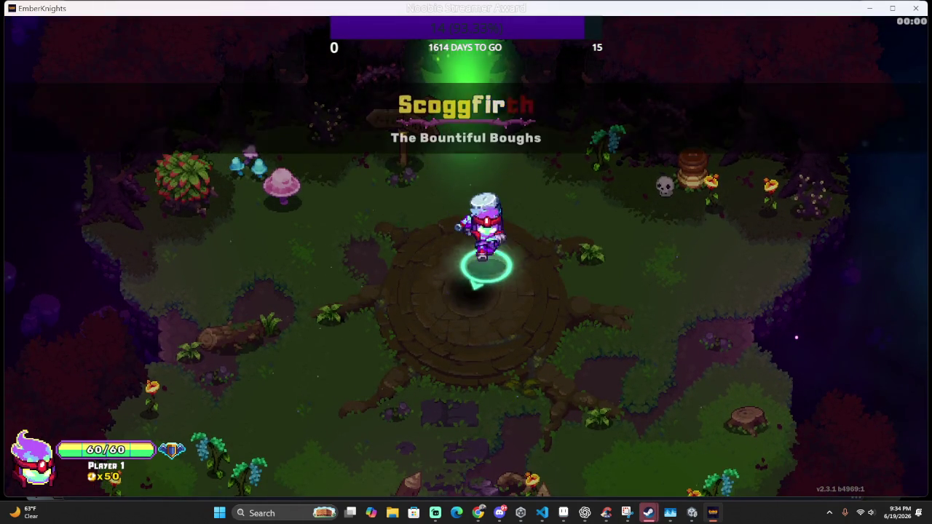
Cross the opening clearing, smashing the barrel and skull and collecting gold on the way to the exit
{"action": "key", "text": "s"}
{"action": "key", "text": "j"}
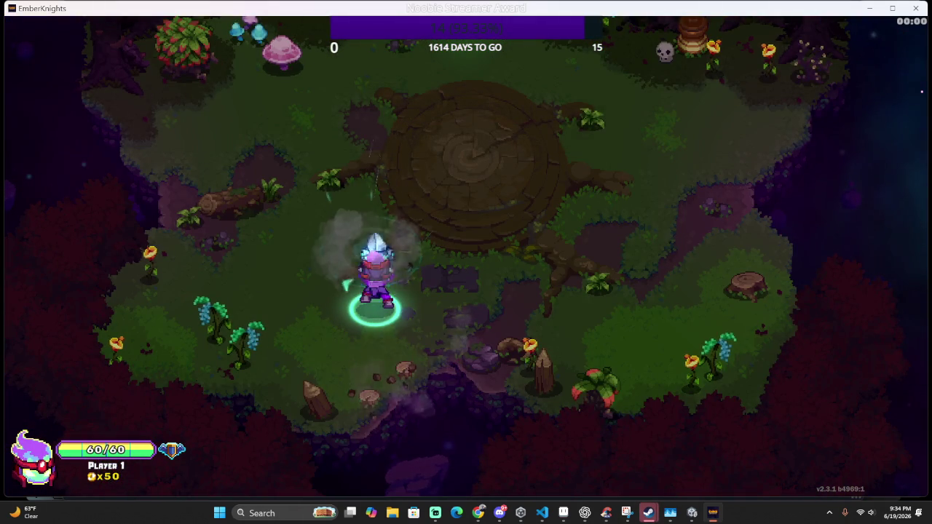
{"action": "key", "text": "w"}
{"action": "key", "text": "a"}
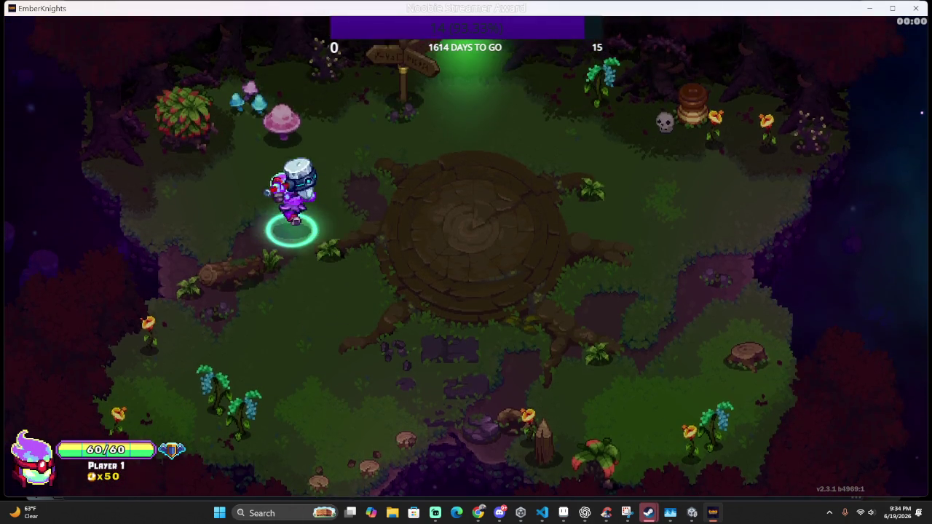
{"action": "key", "text": "j"}
{"action": "key", "text": "w"}
{"action": "key", "text": "d"}
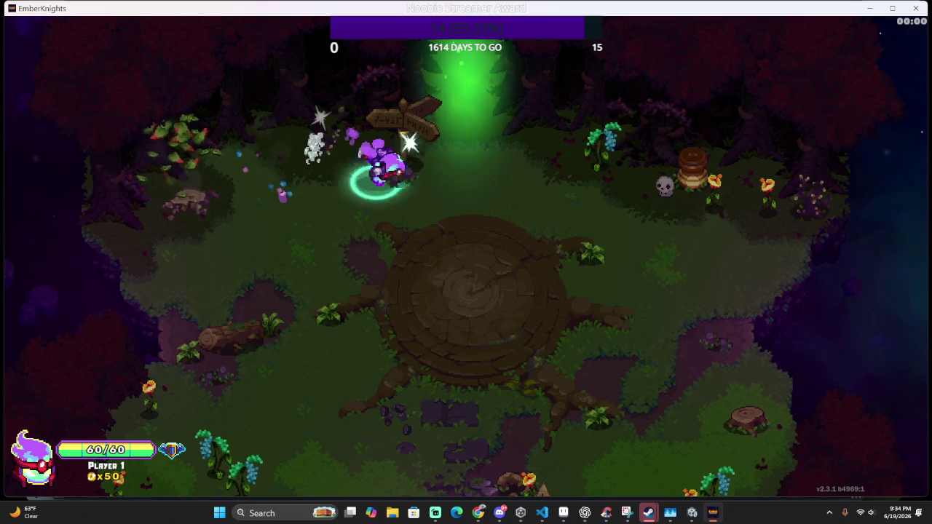
{"action": "key", "text": "d"}
{"action": "key", "text": "w"}
{"action": "key", "text": "j"}
{"action": "key", "text": "s"}
{"action": "key", "text": "w"}
{"action": "key", "text": "d"}
{"action": "key", "text": "s"}
{"action": "key", "text": "d"}
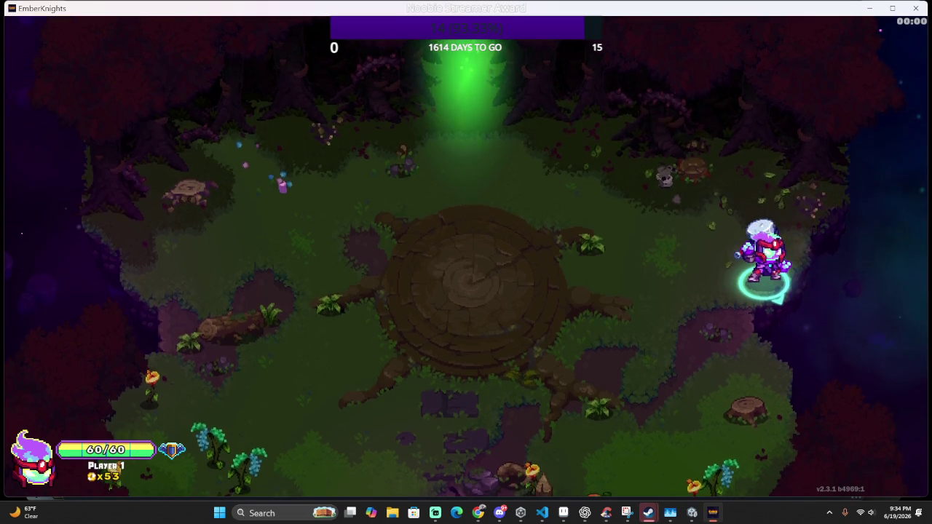
{"action": "key", "text": "w"}
{"action": "key", "text": "a"}
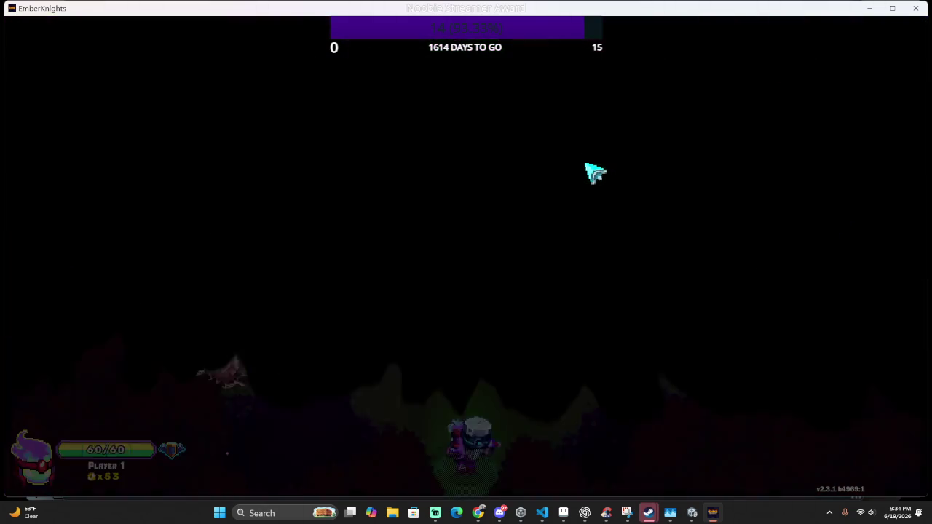
Enter the next forest room and fight the plant enemy, firing aimed skills at the enemy on the right
{"action": "key", "text": "w"}
{"action": "left_click", "coordinate": [477, 197]}
{"action": "left_click", "coordinate": [469, 186]}
{"action": "key", "text": "space"}
{"action": "key", "text": "w"}
{"action": "left_click", "coordinate": [439, 166]}
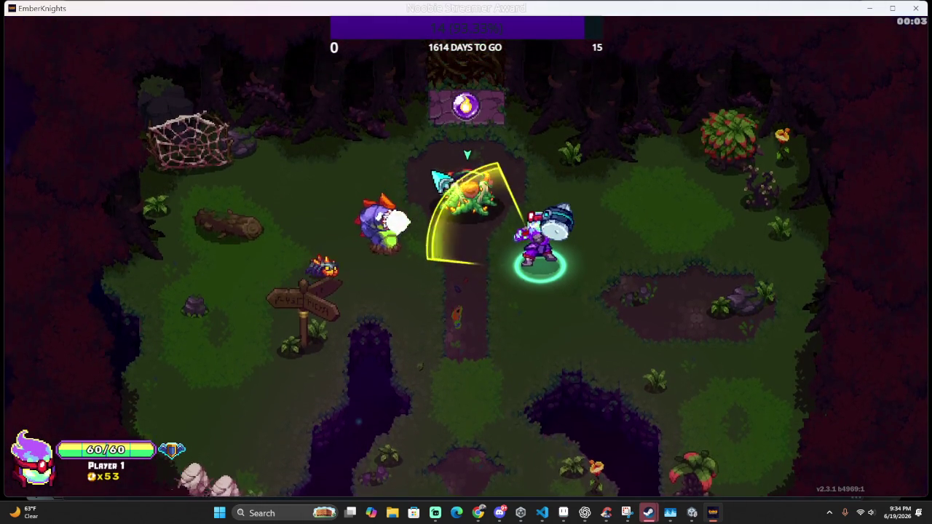
{"action": "key", "text": "d"}
{"action": "left_click", "coordinate": [497, 204]}
{"action": "key", "text": "a"}
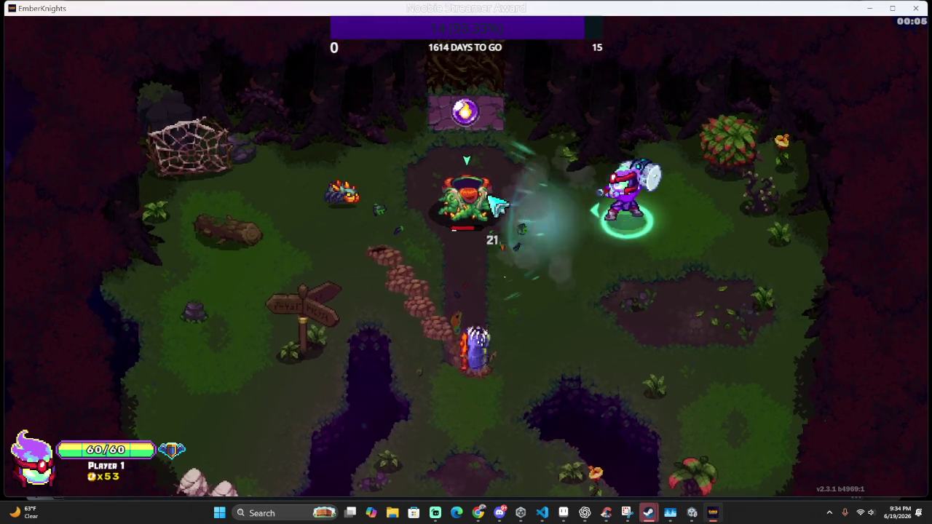
{"action": "key", "text": "space"}
{"action": "left_click", "coordinate": [486, 242]}
{"action": "left_click", "coordinate": [533, 275]}
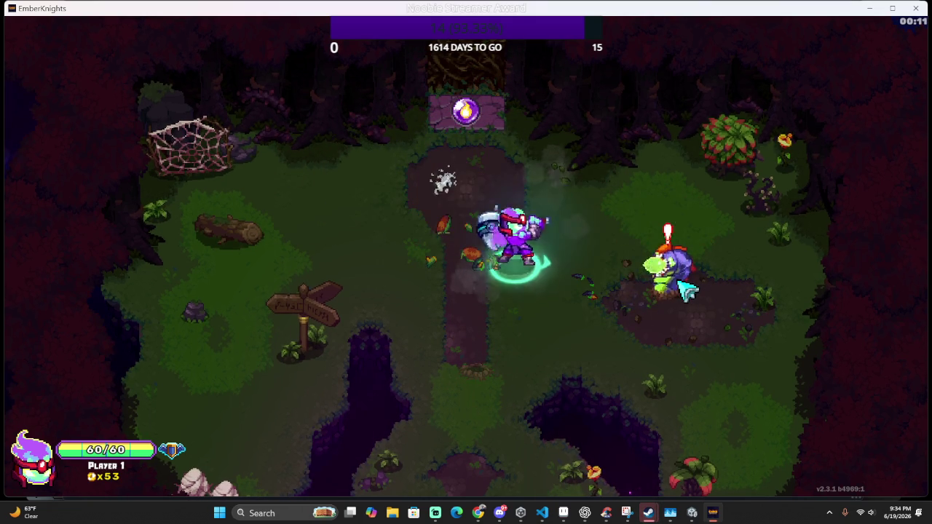
{"action": "left_click", "coordinate": [685, 281]}
{"action": "left_click", "coordinate": [697, 283]}
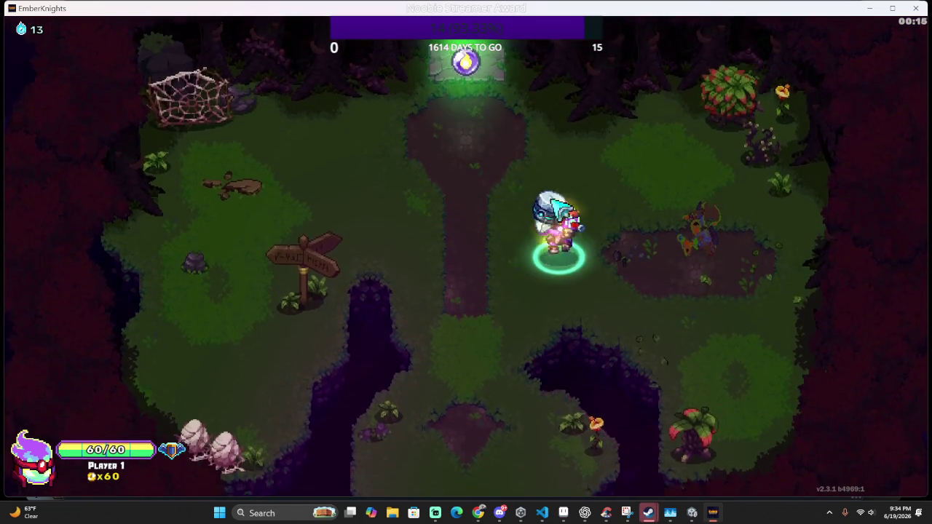
Destroy the spider web with an area attack and walk into the Skill Selector portal
{"action": "key", "text": "w"}
{"action": "left_click", "coordinate": [211, 169]}
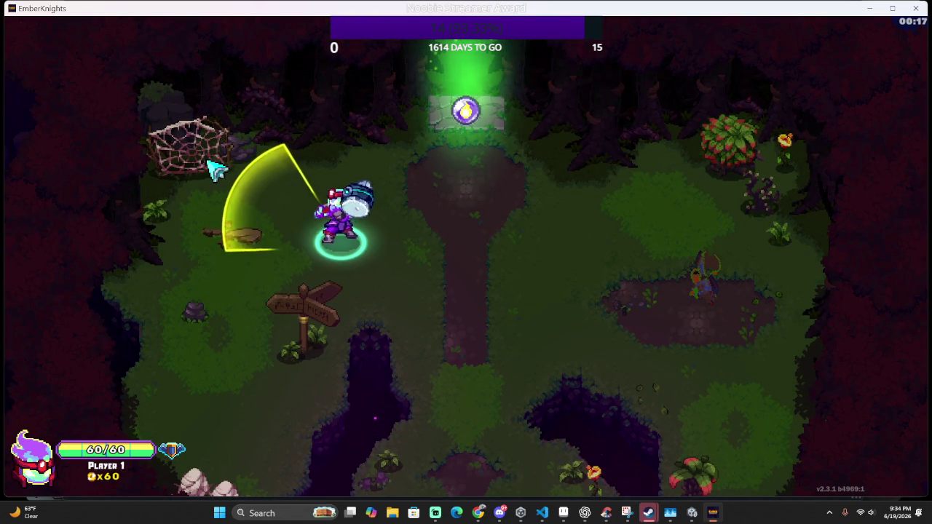
{"action": "right_click", "coordinate": [215, 170]}
{"action": "key", "text": "w"}
{"action": "key", "text": "w"}
{"action": "key", "text": "d"}
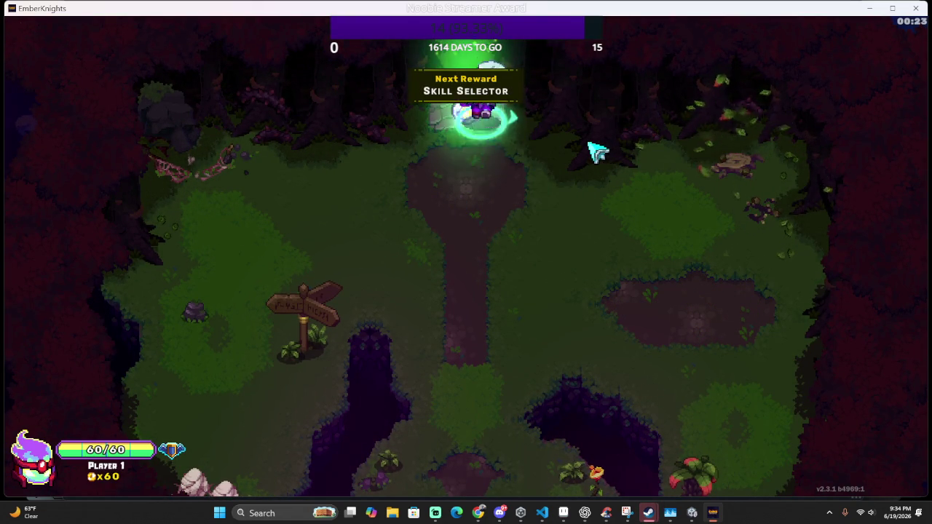
{"action": "key", "text": "w"}
{"action": "key", "text": "a"}
Attack the first enemies in the new room with slashes and an ice blast
{"action": "left_click", "coordinate": [618, 154]}
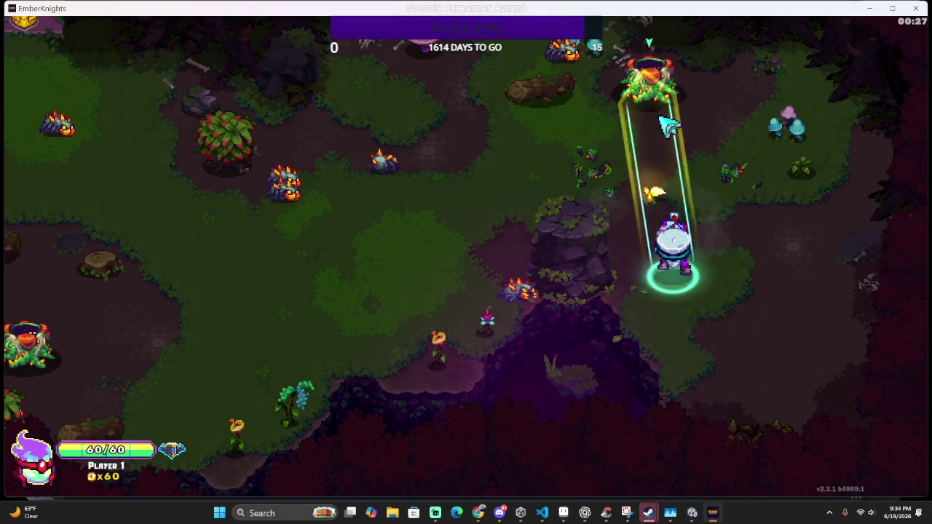
{"action": "key", "text": "w"}
{"action": "key", "text": "d"}
{"action": "left_click", "coordinate": [759, 332]}
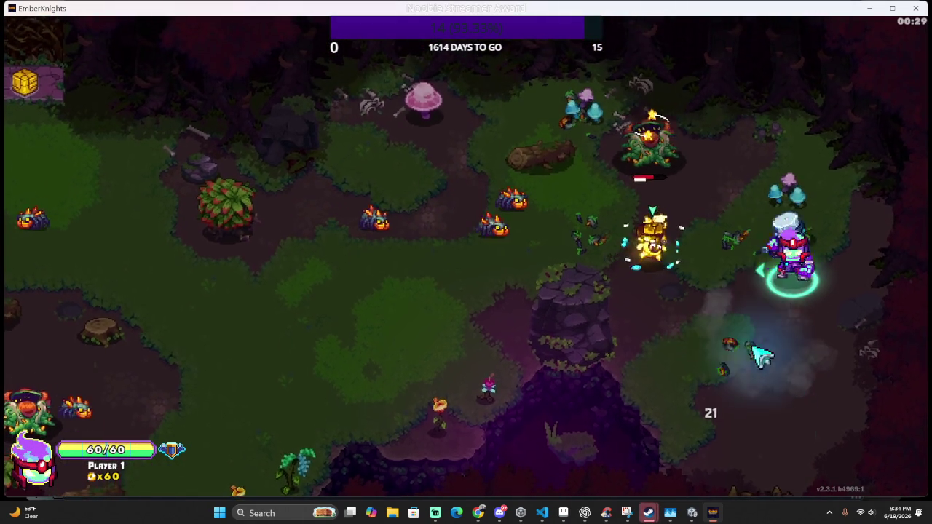
{"action": "key", "text": "s"}
{"action": "key", "text": "a"}
{"action": "left_click", "coordinate": [612, 211]}
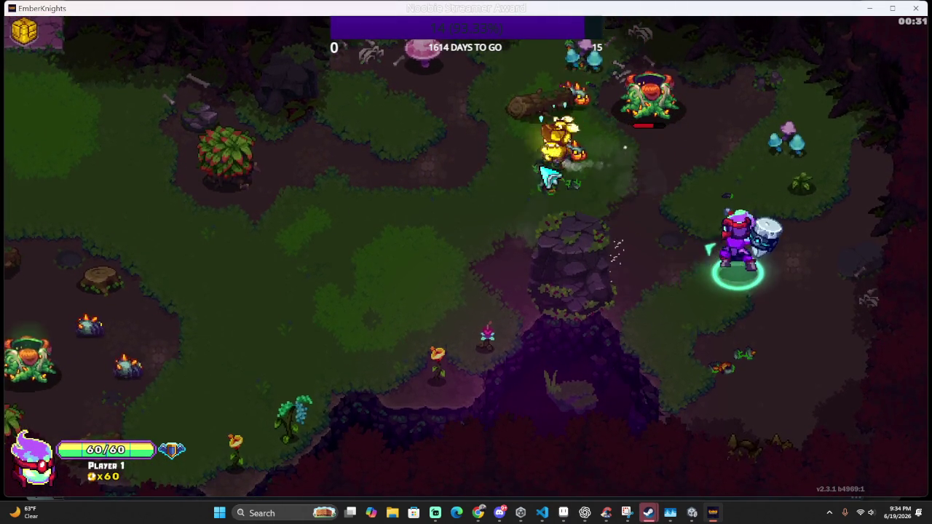
{"action": "right_click", "coordinate": [565, 141]}
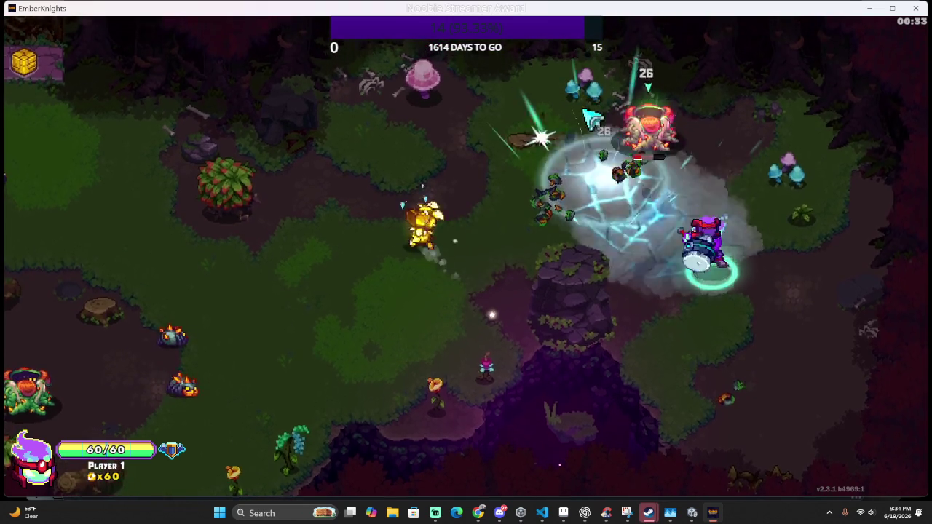
{"action": "key", "text": "w"}
{"action": "left_click", "coordinate": [644, 171]}
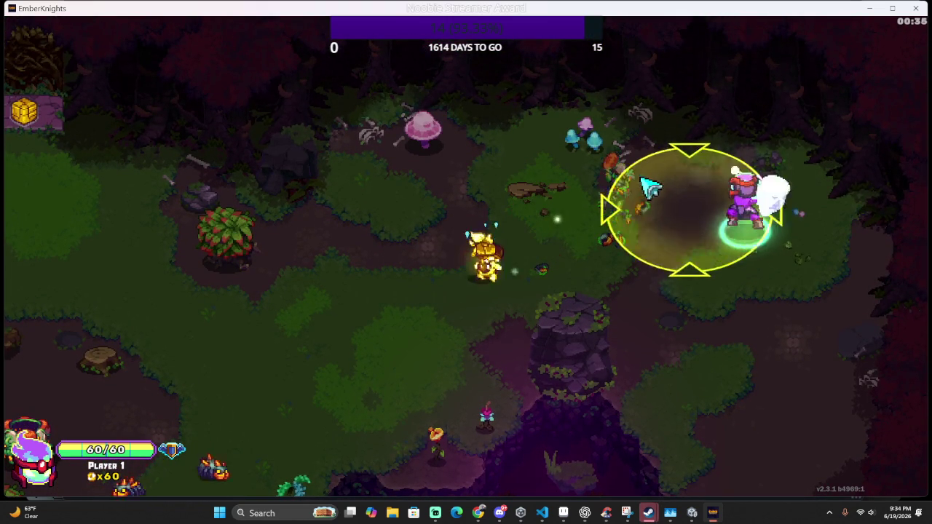
{"action": "key", "text": "s"}
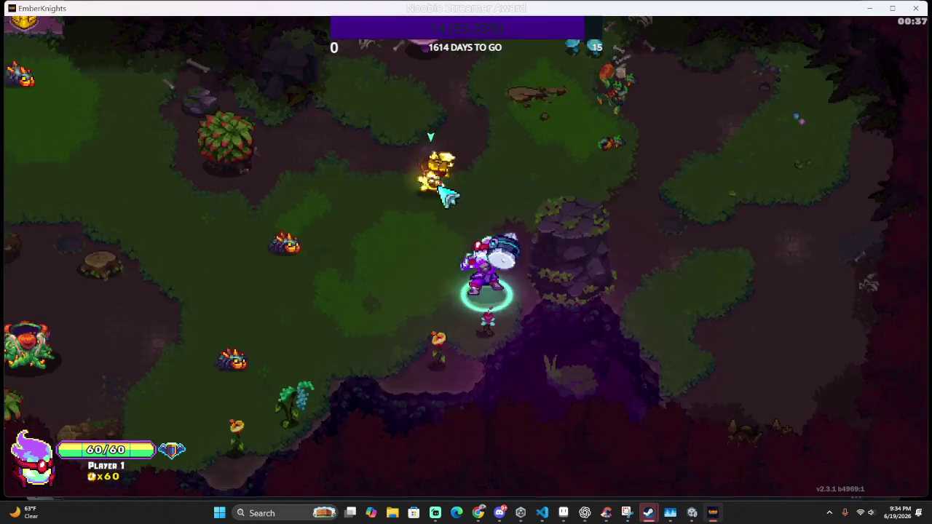
{"action": "right_click", "coordinate": [393, 262]}
Attack the golden enemy and nearby foes, using the area skill around the knight
{"action": "key", "text": "w"}
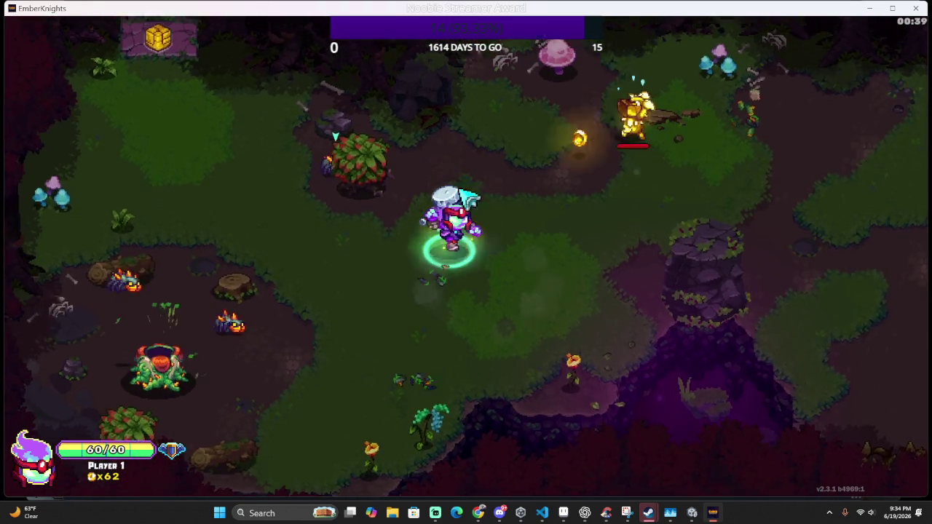
{"action": "left_click", "coordinate": [677, 178]}
{"action": "key", "text": "w"}
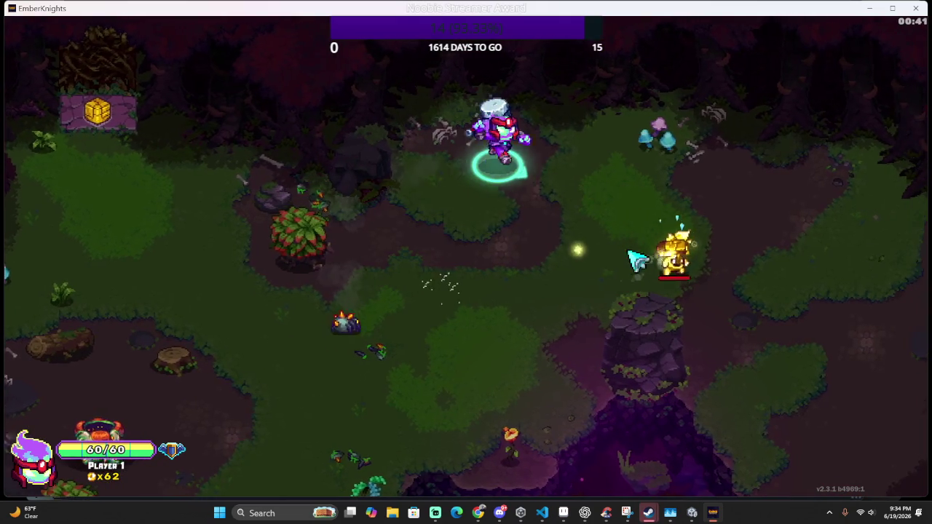
{"action": "left_click", "coordinate": [640, 292]}
{"action": "key", "text": "a"}
{"action": "right_click", "coordinate": [452, 337]}
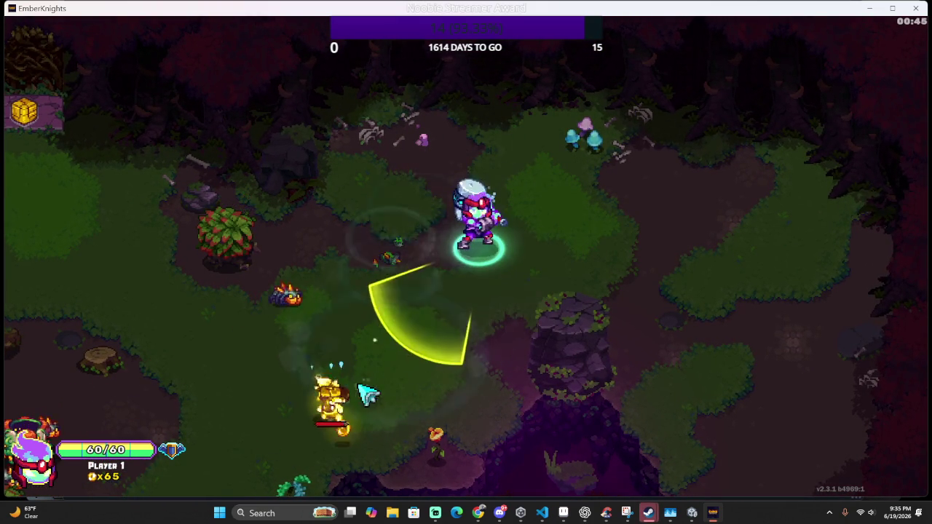
{"action": "key", "text": "a"}
{"action": "key", "text": "s"}
{"action": "left_click", "coordinate": [313, 374]}
{"action": "right_click", "coordinate": [308, 379]}
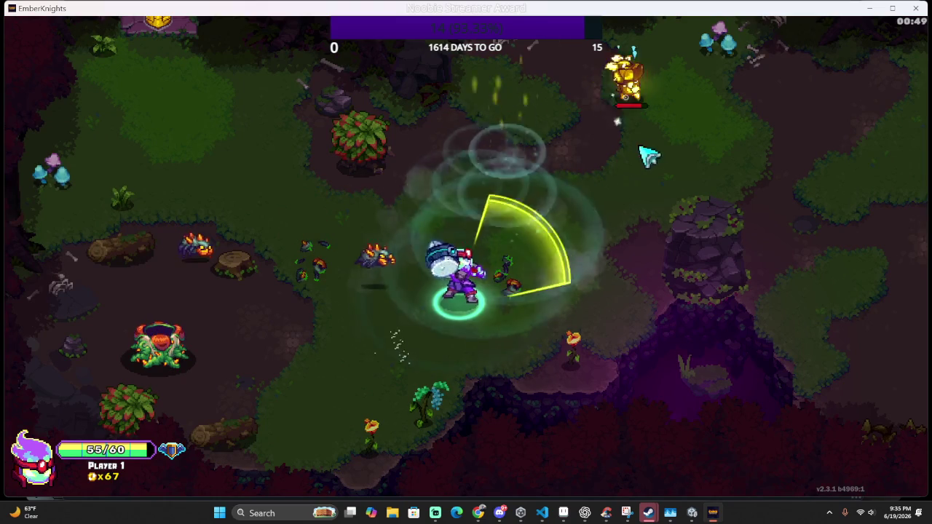
Close in on the golden enemy with thrusts and spin-slashes until it is defeated
{"action": "key", "text": "w"}
{"action": "key", "text": "d"}
{"action": "left_click", "coordinate": [595, 149]}
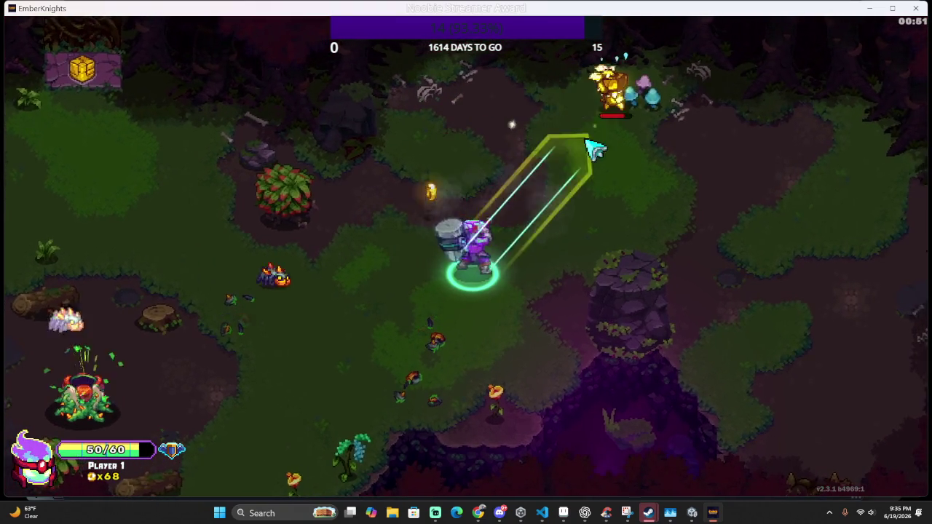
{"action": "left_click", "coordinate": [374, 236]}
{"action": "left_click", "coordinate": [412, 290]}
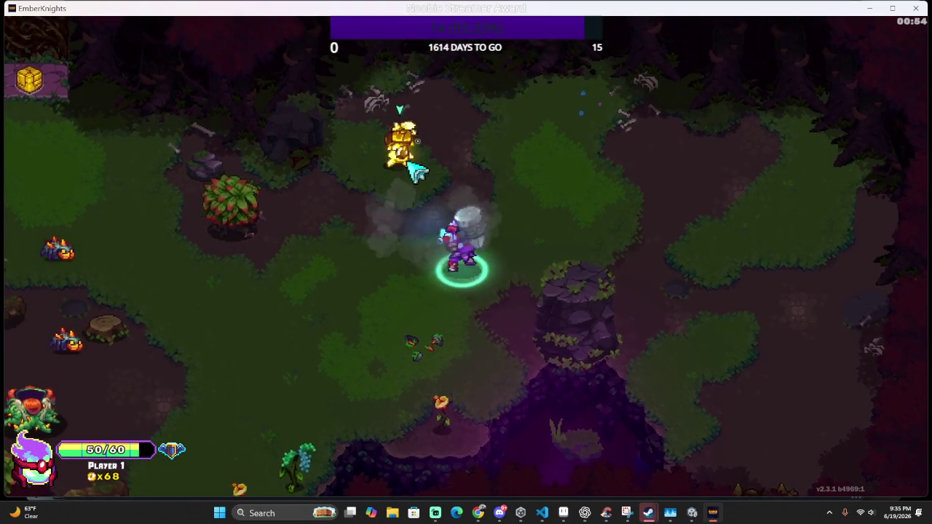
{"action": "key", "text": "w"}
{"action": "left_click", "coordinate": [410, 175]}
{"action": "left_click", "coordinate": [432, 187]}
Defeat the last enemies on the left with slashes and a skill blast
{"action": "key", "text": "s"}
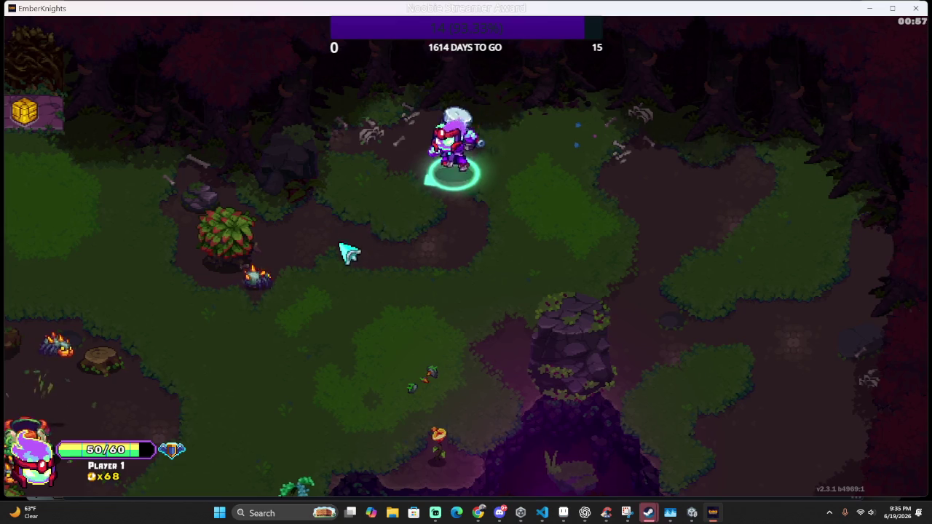
{"action": "left_click", "coordinate": [320, 263]}
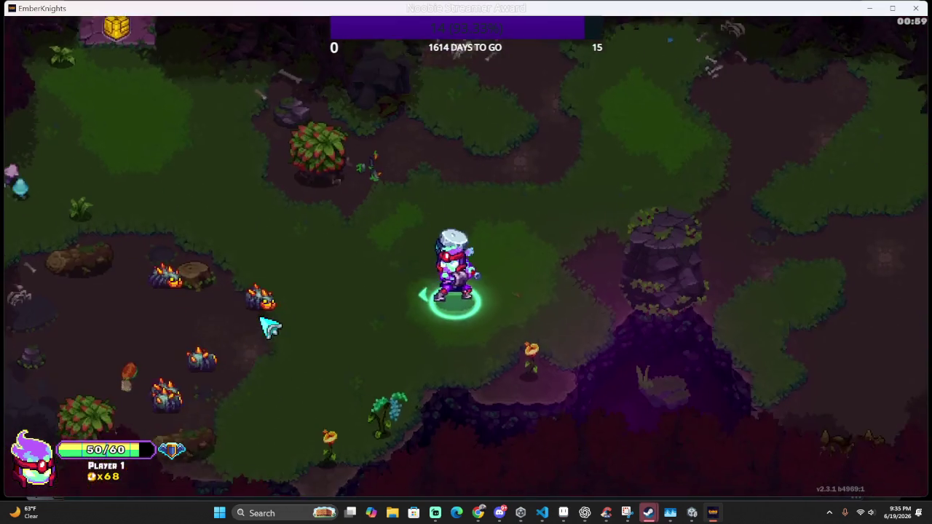
{"action": "left_click", "coordinate": [269, 321]}
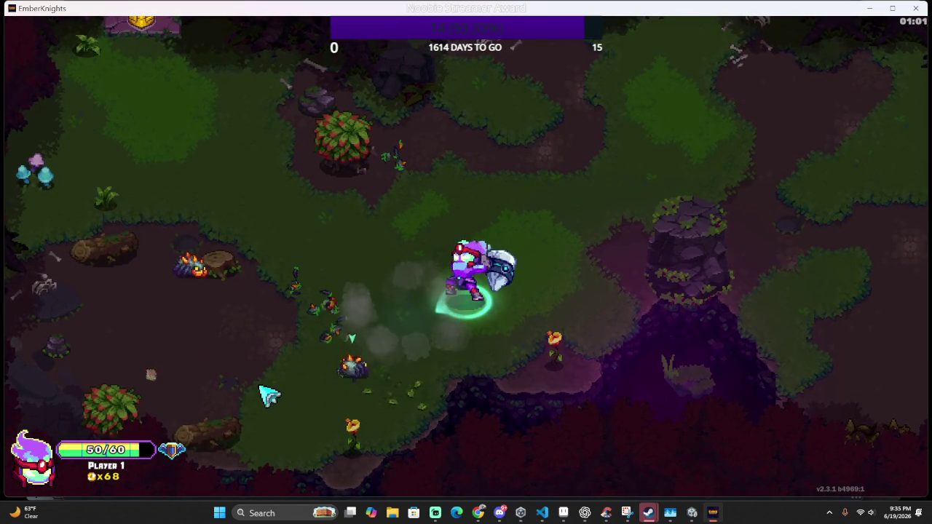
{"action": "left_click", "coordinate": [405, 384]}
{"action": "left_click", "coordinate": [541, 374]}
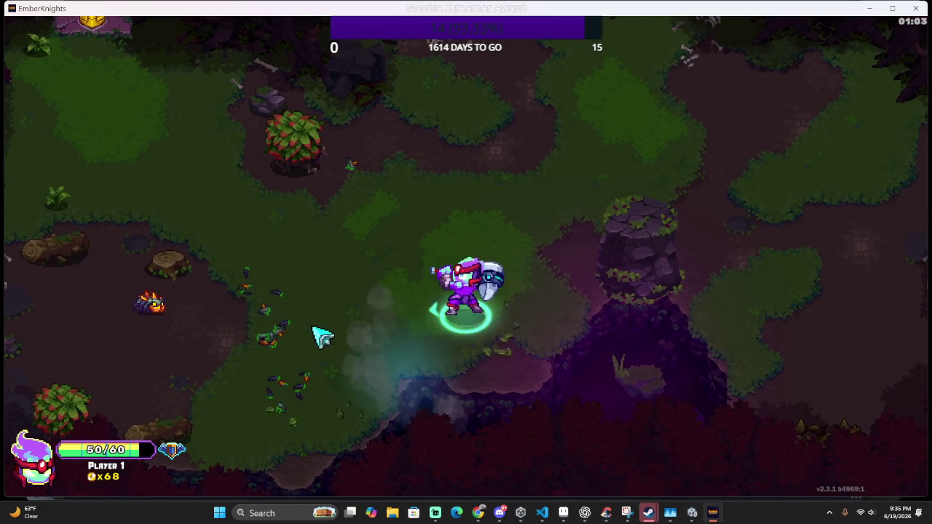
{"action": "right_click", "coordinate": [219, 329]}
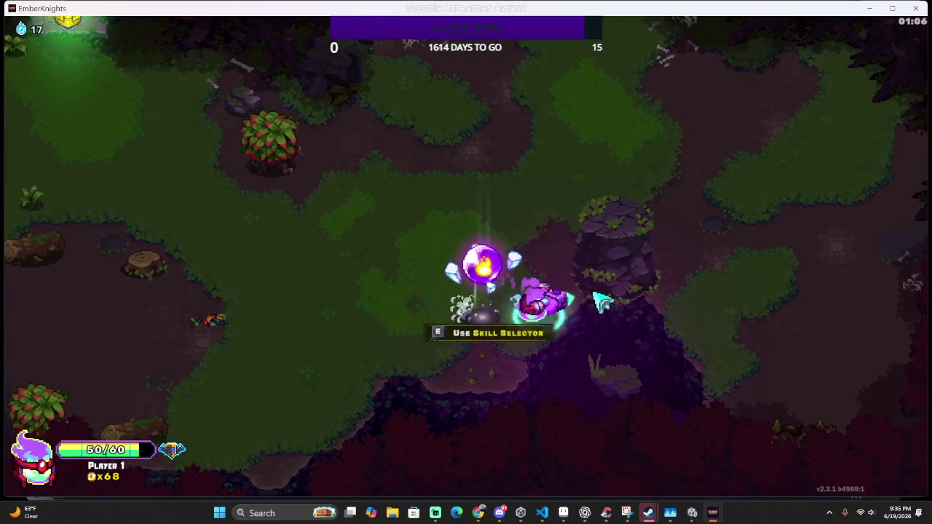
Take Frost Wall from the Skill Selector over Cloak and Dagger, placing it in the empty skill slot
{"action": "key", "text": "e"}
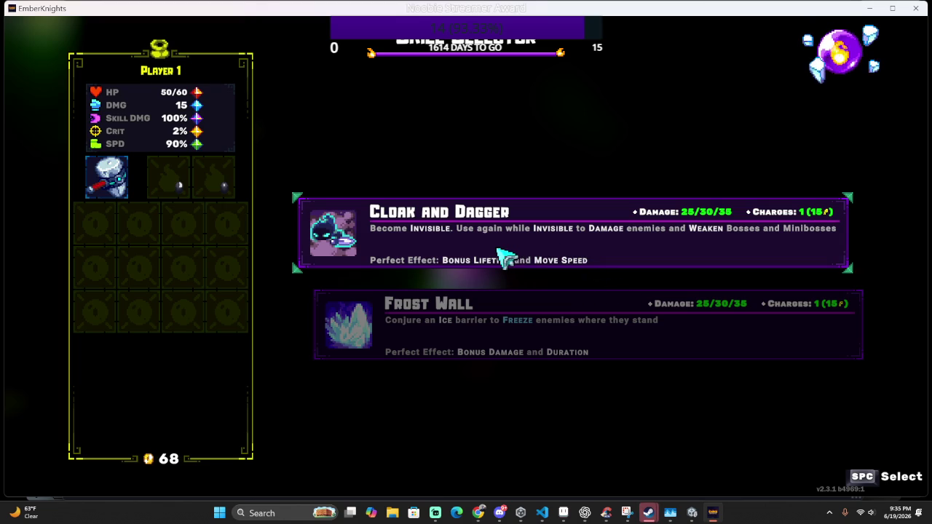
{"action": "left_click", "coordinate": [473, 319]}
{"action": "left_click", "coordinate": [171, 180]}
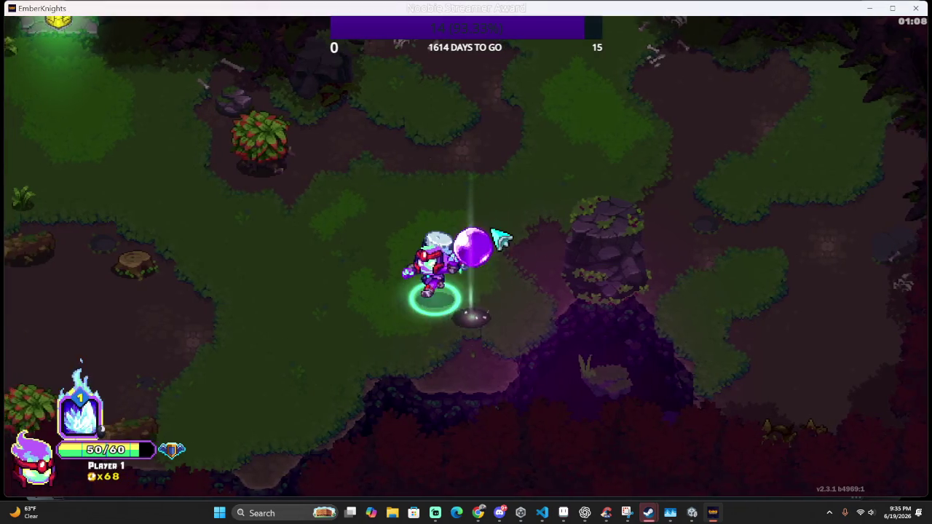
Walk through the Relic Selector portal into the new forest room
{"action": "key", "text": "w"}
{"action": "key", "text": "a"}
{"action": "key", "text": "w"}
{"action": "key", "text": "a"}
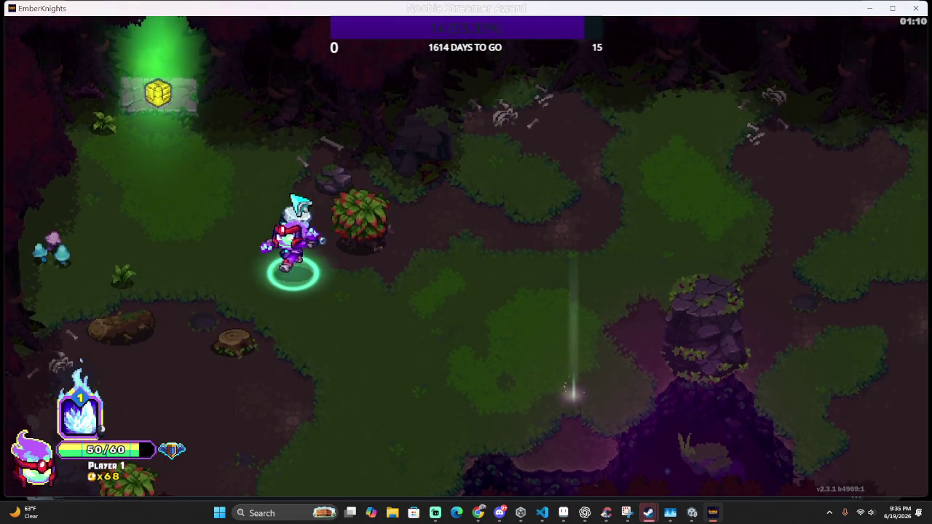
{"action": "key", "text": "w"}
{"action": "key", "text": "a"}
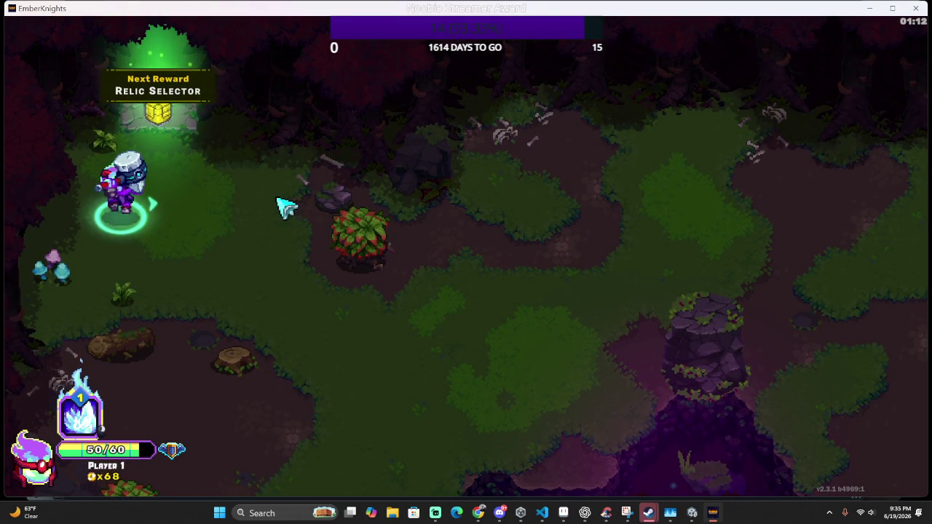
{"action": "key", "text": "w"}
{"action": "key", "text": "w"}
{"action": "key", "text": "a"}
{"action": "key", "text": "w"}
{"action": "key", "text": "d"}
Slash the approaching enemies and cast Frost Wall ice spikes at them
{"action": "left_click", "coordinate": [619, 256]}
{"action": "key", "text": "a"}
{"action": "right_click", "coordinate": [618, 297]}
{"action": "key", "text": "s"}
{"action": "key", "text": "d"}
{"action": "left_click", "coordinate": [594, 312]}
{"action": "left_click", "coordinate": [590, 329]}
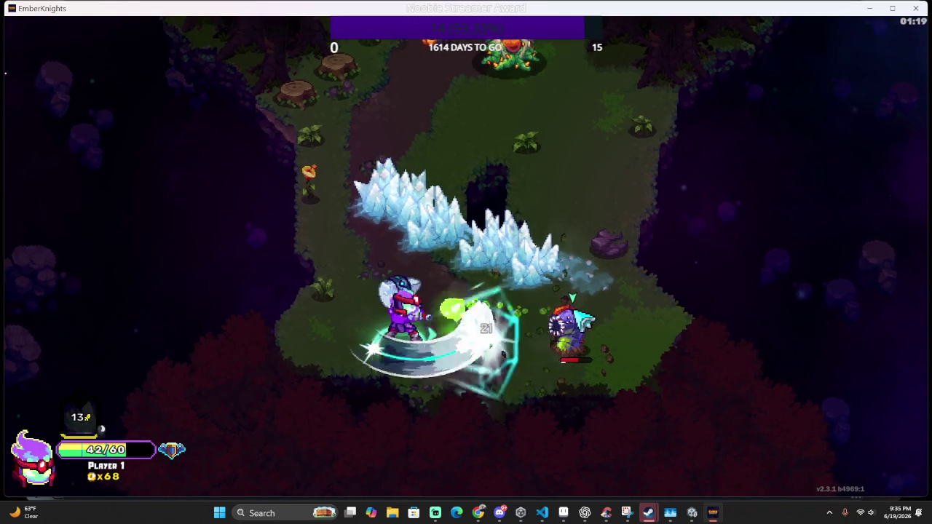
{"action": "key", "text": "w"}
{"action": "key", "text": "d"}
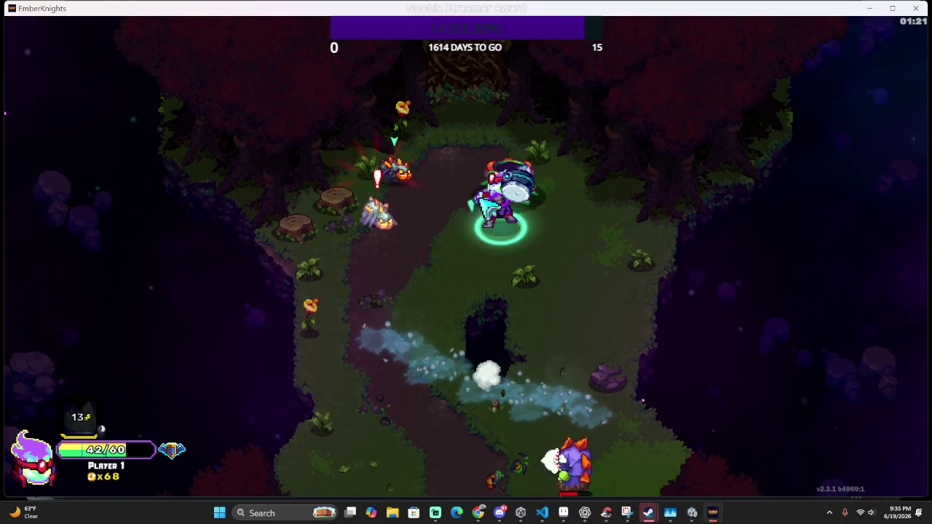
Attack the plant enemy and fire a cone skill upward at the enemies
{"action": "key", "text": "d"}
{"action": "left_click", "coordinate": [439, 139]}
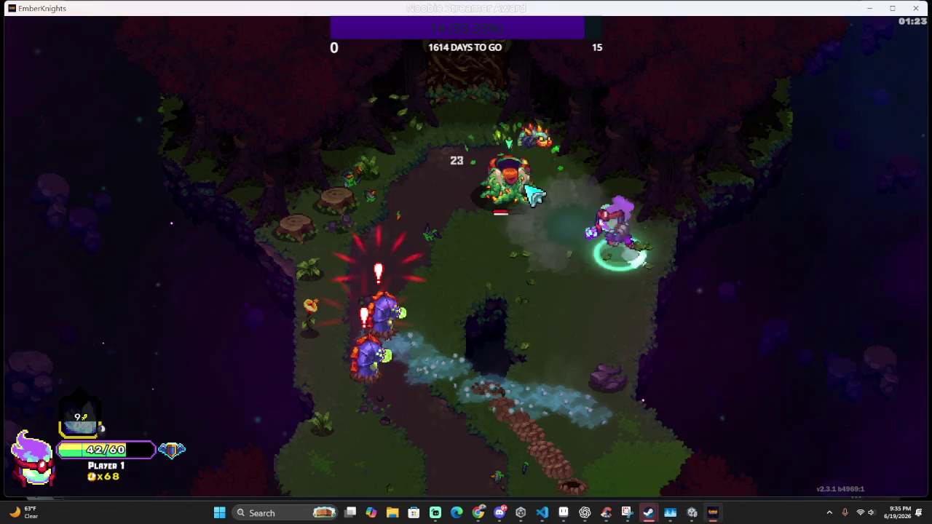
{"action": "key", "text": "s"}
{"action": "right_click", "coordinate": [518, 175]}
{"action": "key", "text": "d"}
{"action": "left_click", "coordinate": [500, 136]}
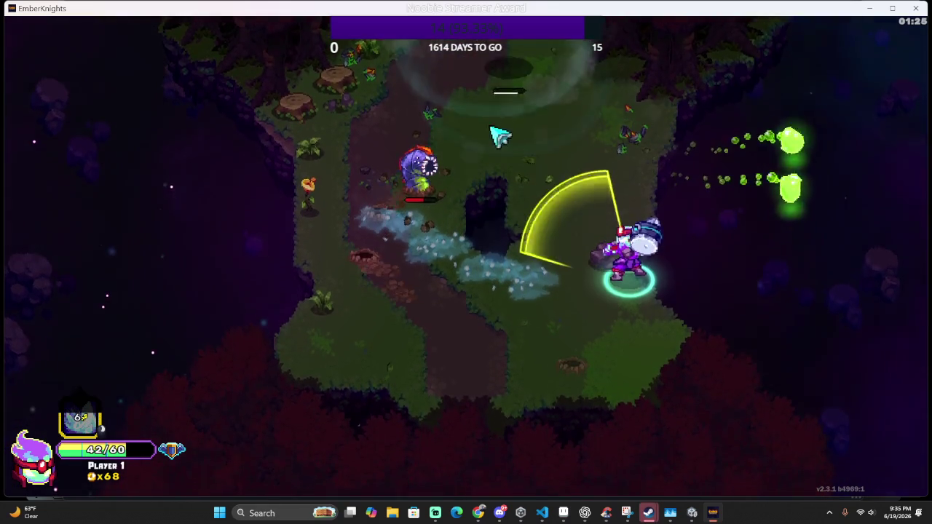
Defeat the remaining enemies to the left with slashes, a spin attack and the ice-crystal skill
{"action": "key", "text": "a"}
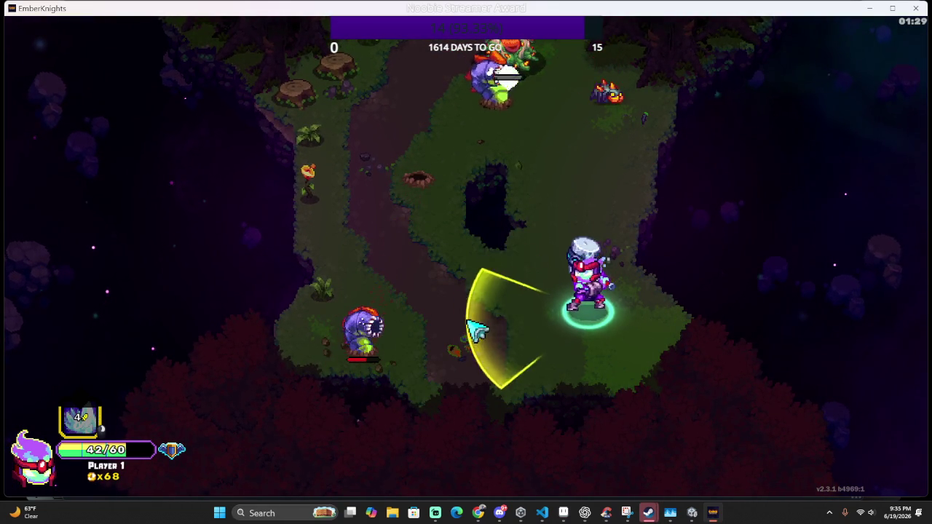
{"action": "left_click", "coordinate": [407, 332]}
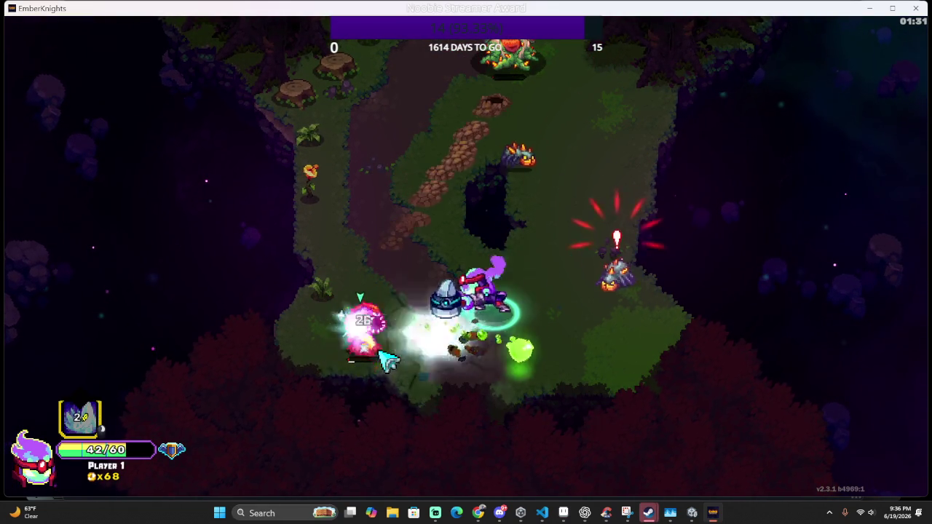
{"action": "left_click", "coordinate": [364, 393]}
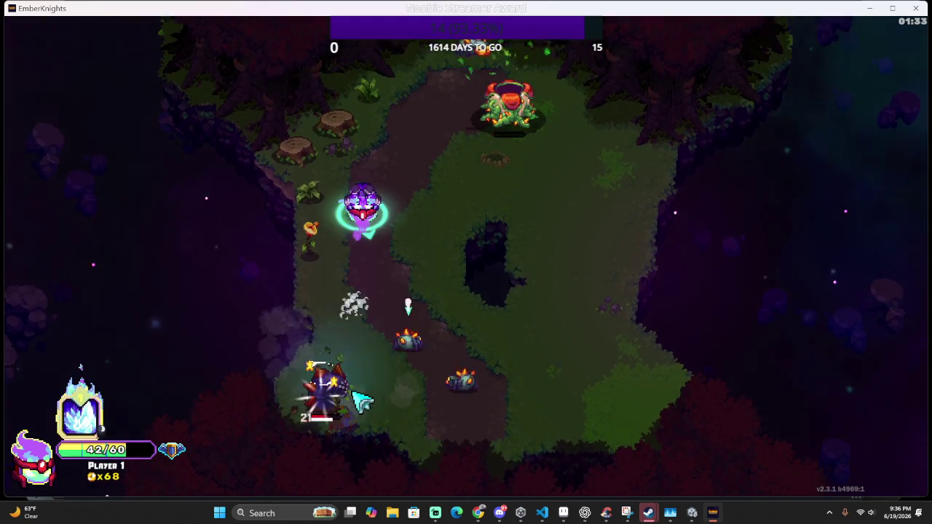
{"action": "left_click", "coordinate": [301, 374]}
{"action": "left_click", "coordinate": [317, 410]}
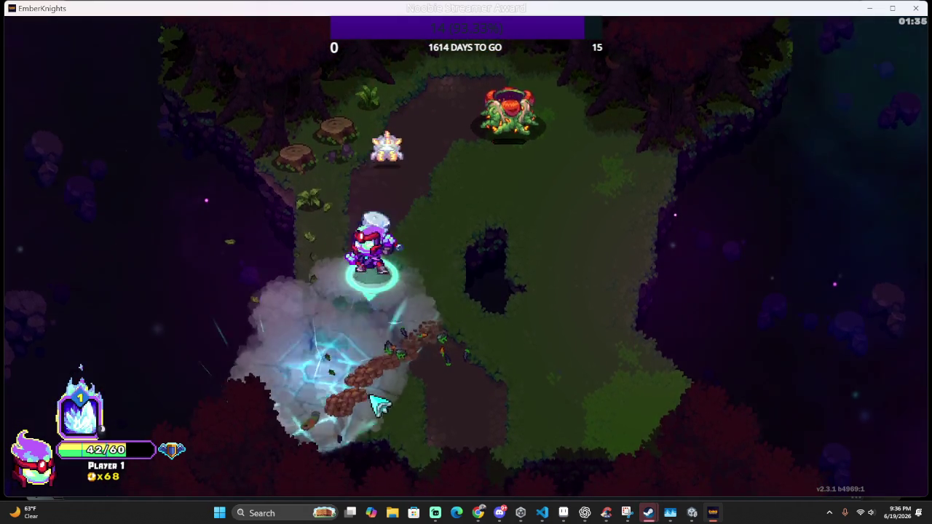
{"action": "left_click", "coordinate": [336, 286]}
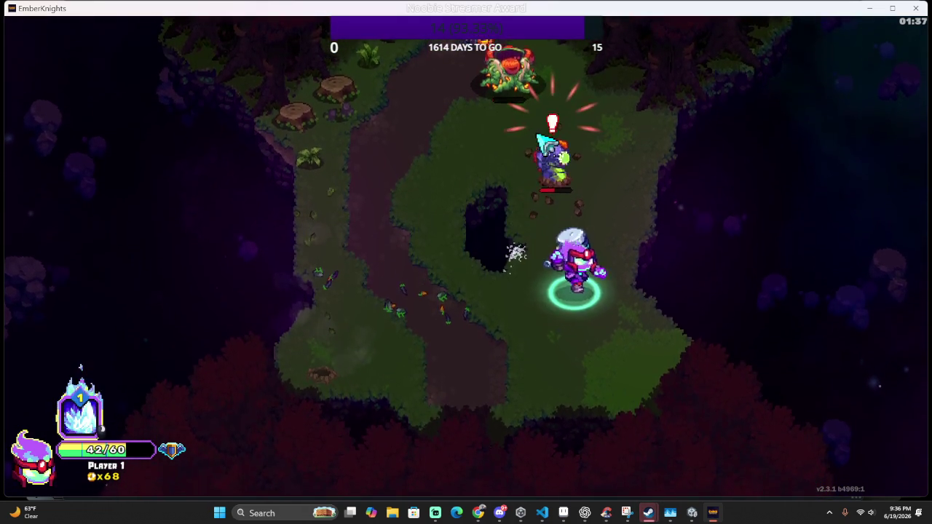
{"action": "left_click", "coordinate": [516, 153]}
{"action": "left_click", "coordinate": [513, 155]}
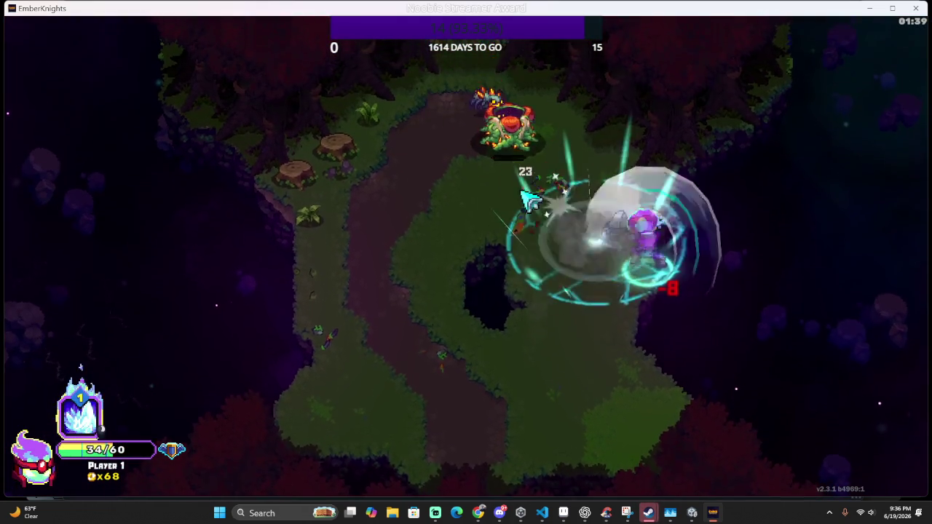
{"action": "right_click", "coordinate": [526, 153]}
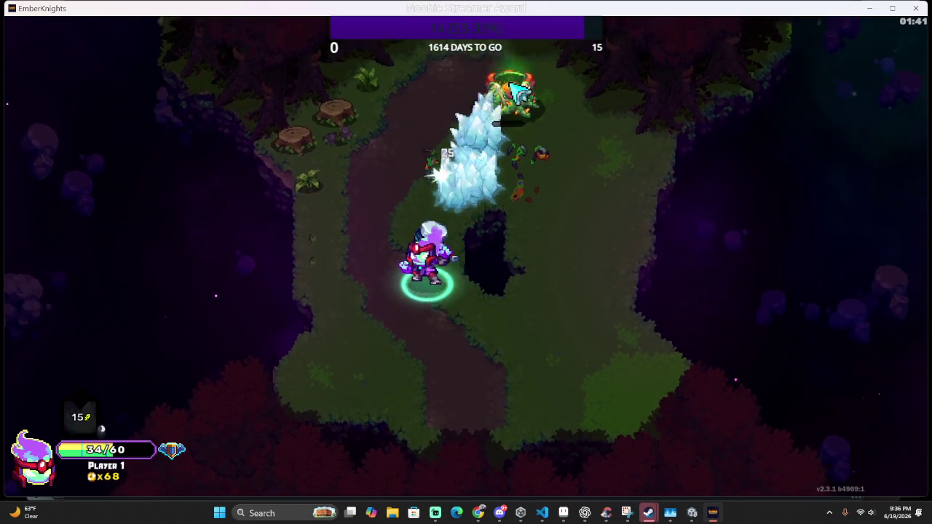
{"action": "left_click", "coordinate": [503, 131]}
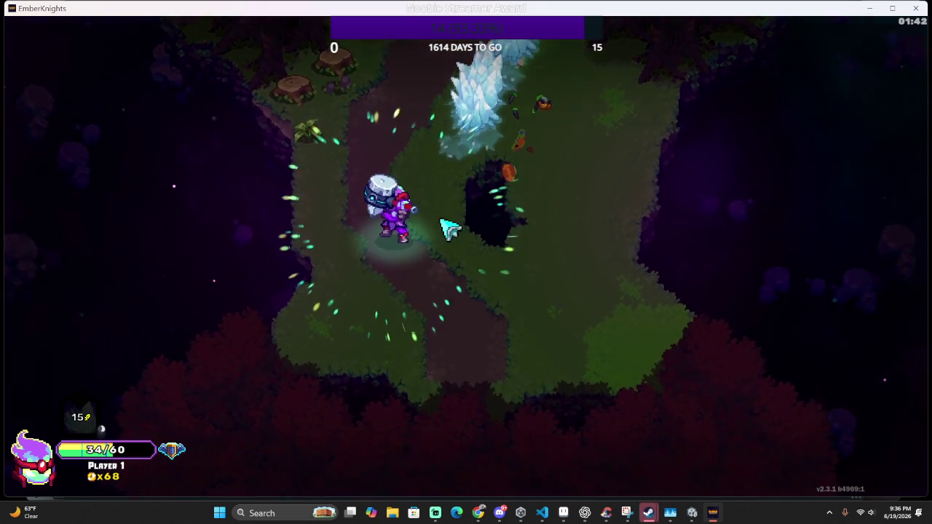
{"action": "left_click", "coordinate": [449, 229]}
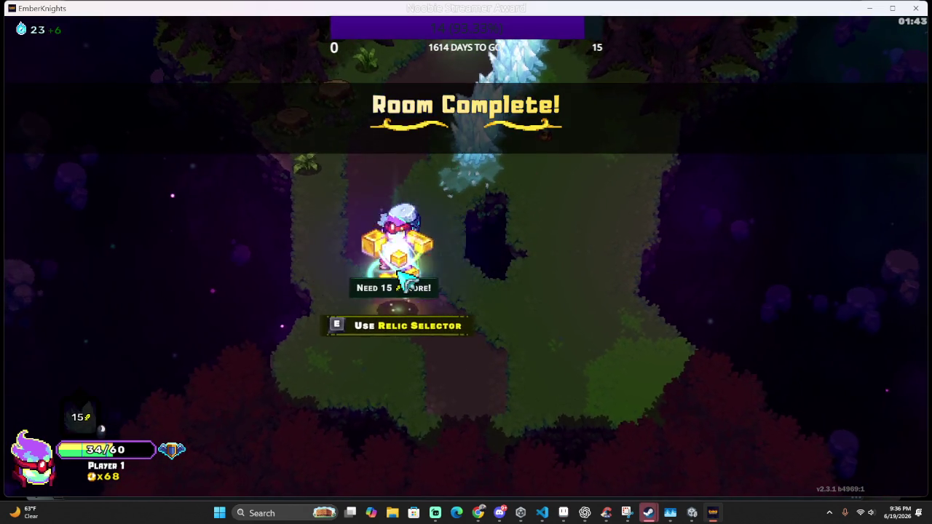
Open the reward chest and take the Frost Pact relic
{"action": "key", "text": "e"}
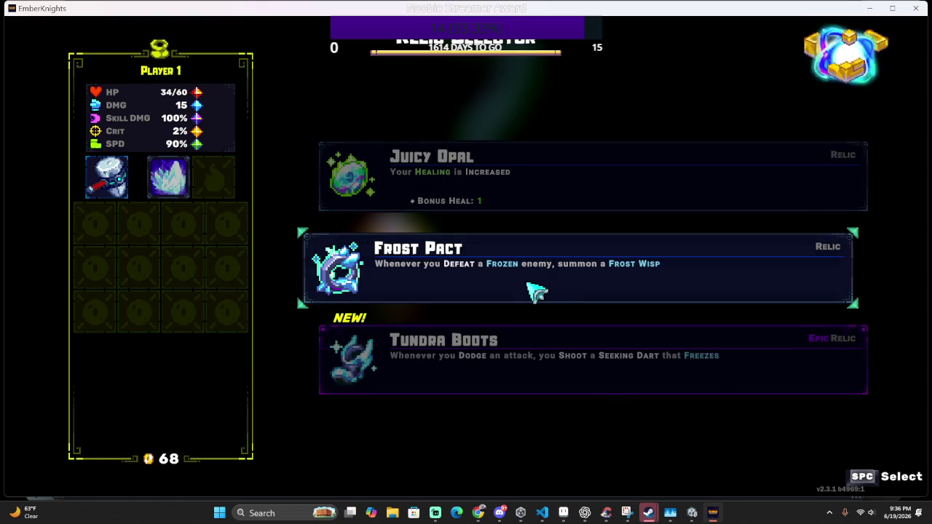
{"action": "left_click", "coordinate": [536, 300]}
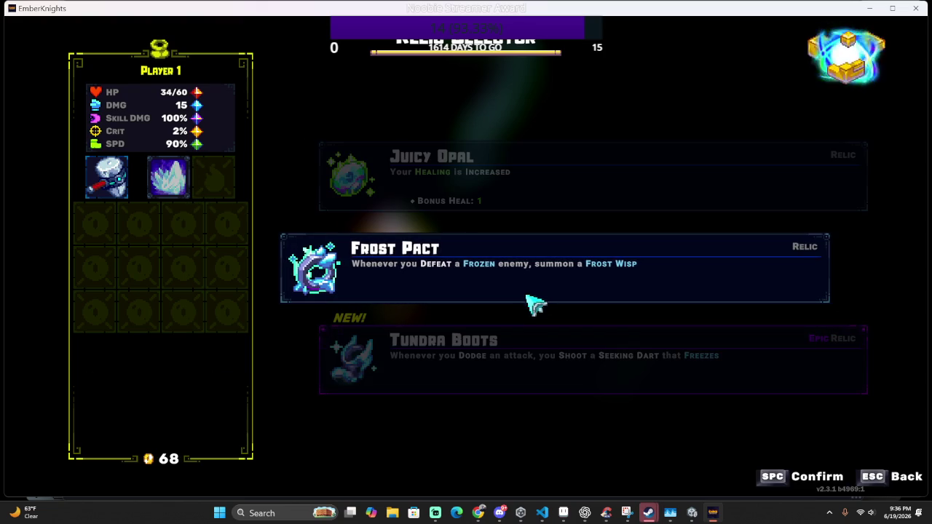
{"action": "left_click", "coordinate": [536, 303]}
Walk north out of the cleared clearing into the next forest room
{"action": "key", "text": "s"}
{"action": "key", "text": "d"}
{"action": "key", "text": "w"}
{"action": "key", "text": "w"}
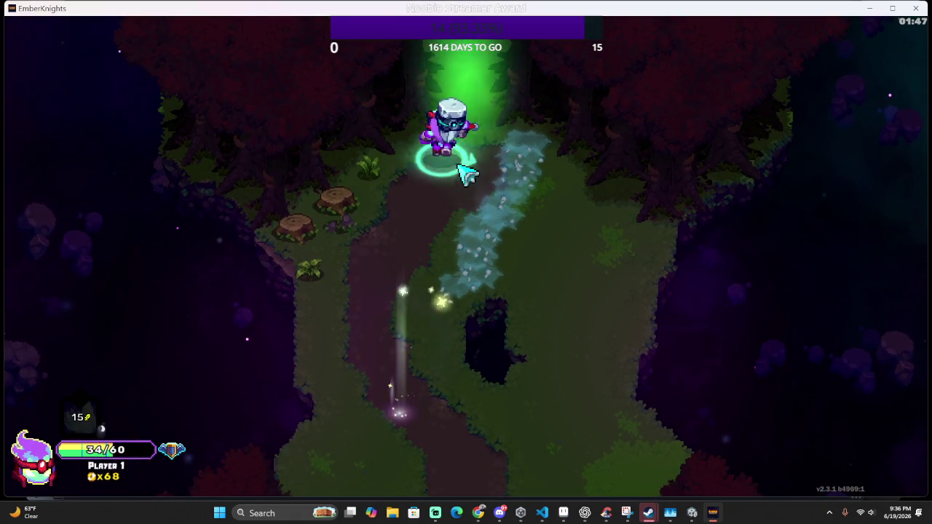
{"action": "key", "text": "w"}
Kill the spawned enemy, then freeze the boss with the ice skill and slash it to death
{"action": "left_click", "coordinate": [322, 156]}
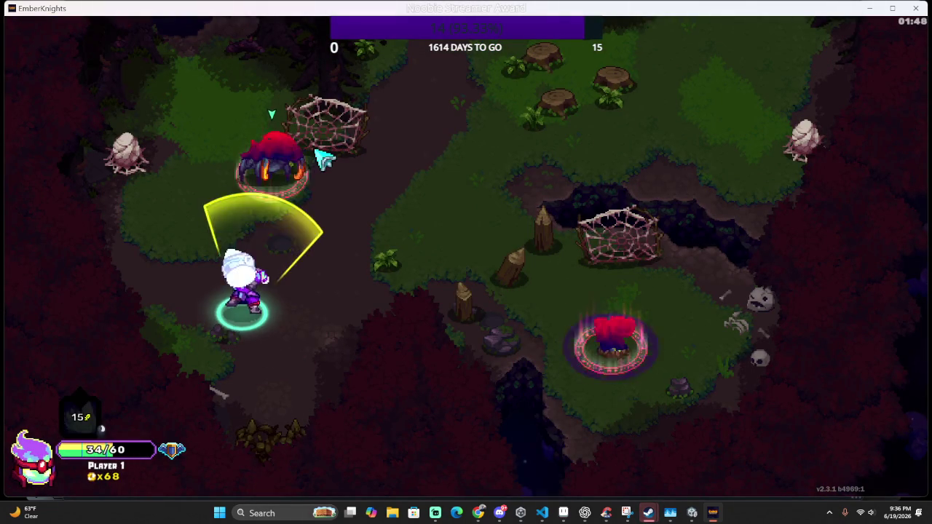
{"action": "left_click", "coordinate": [395, 208]}
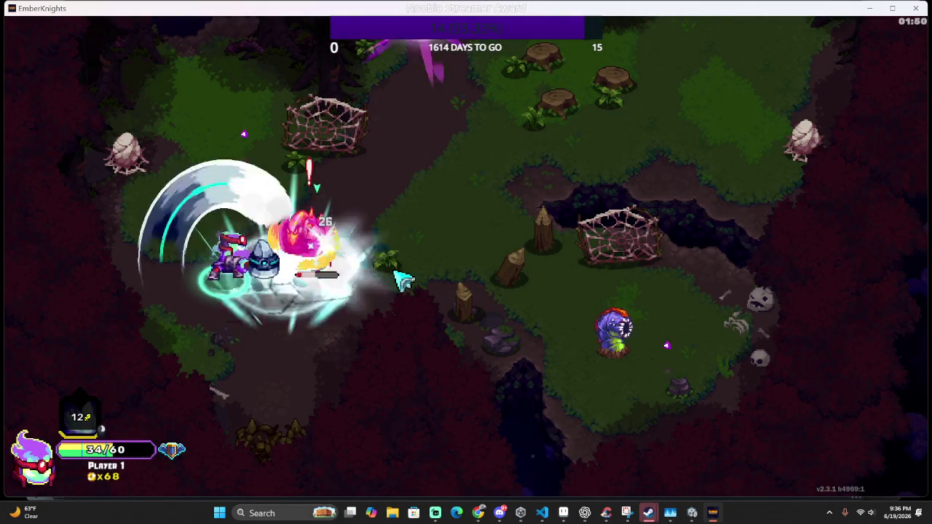
{"action": "key", "text": "w"}
{"action": "key", "text": "w"}
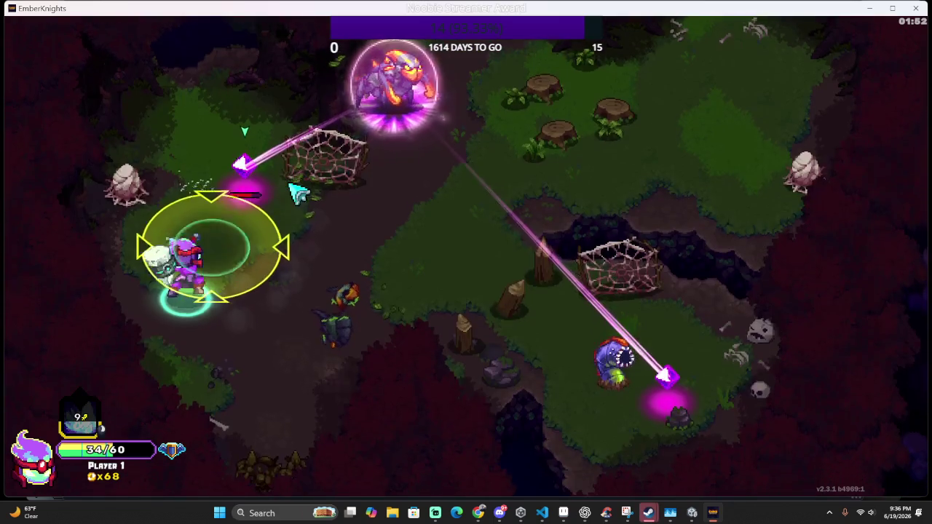
{"action": "left_click", "coordinate": [291, 190]}
{"action": "left_click", "coordinate": [291, 180]}
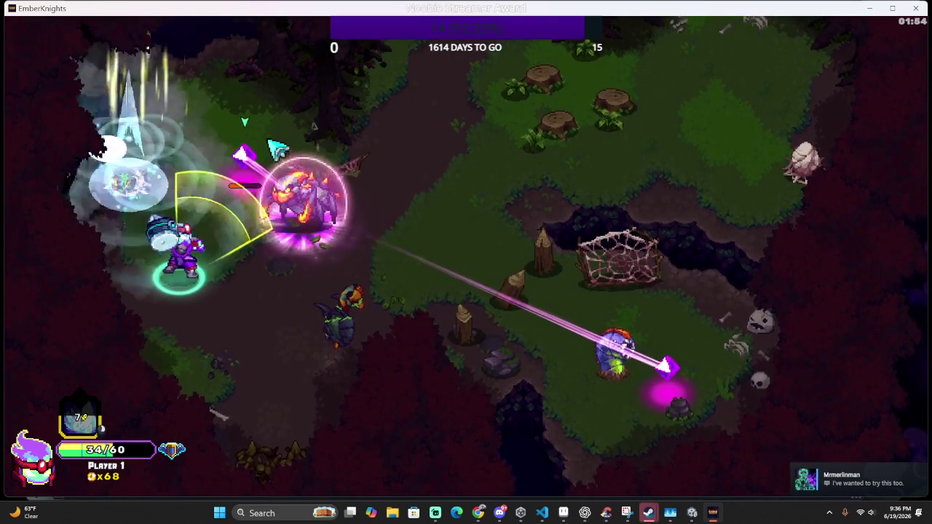
{"action": "key", "text": "s"}
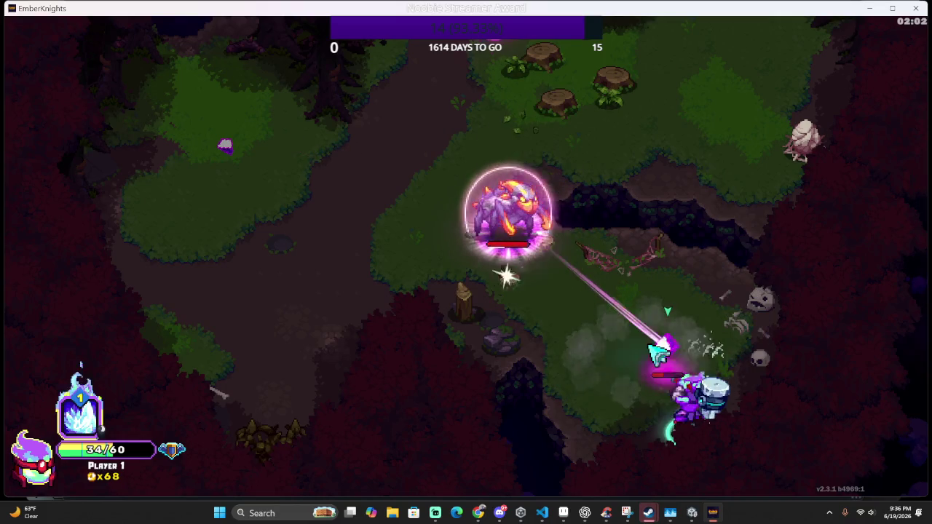
{"action": "right_click", "coordinate": [664, 332]}
{"action": "key", "text": "w"}
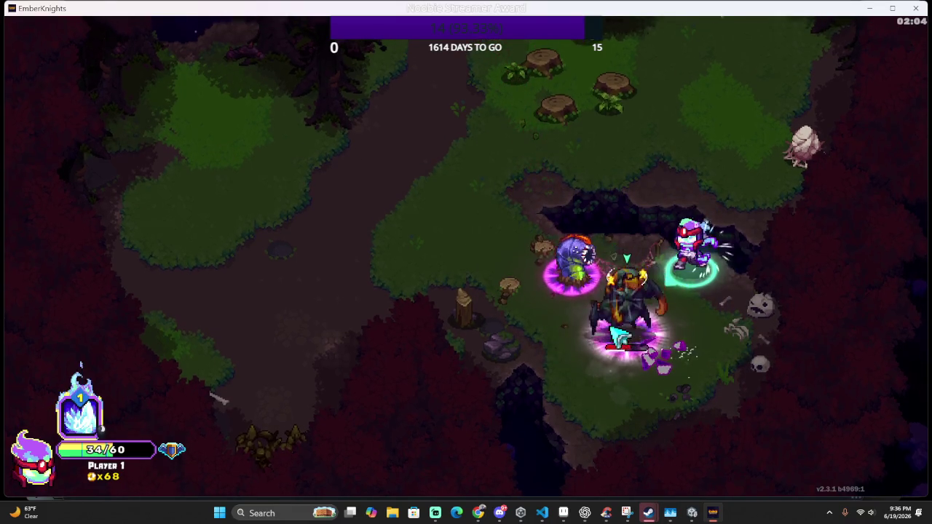
{"action": "left_click", "coordinate": [638, 320]}
{"action": "left_click", "coordinate": [641, 342]}
Walk through the forest out of the boss room into the next room
{"action": "key", "text": "s"}
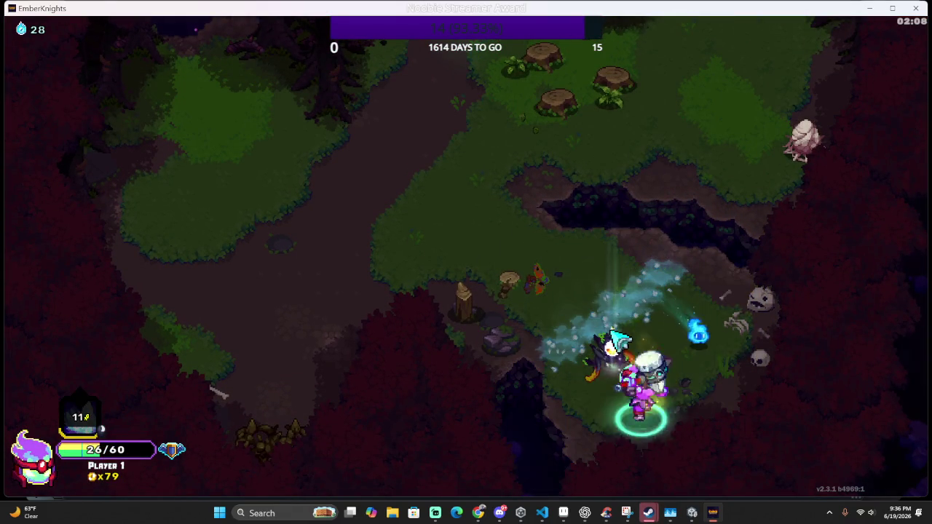
{"action": "key", "text": "w"}
{"action": "key", "text": "d"}
{"action": "key", "text": "d"}
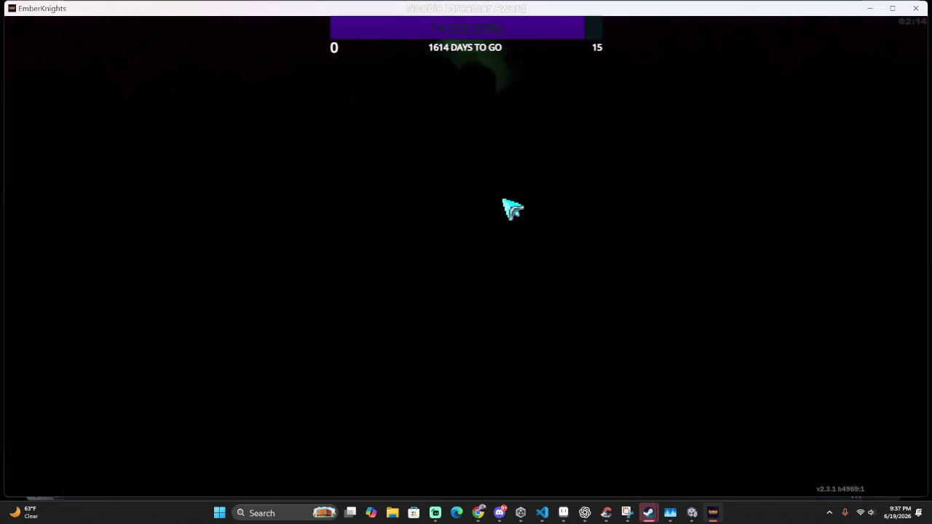
{"action": "key", "text": "d"}
Clear the campfire room's enemies, freezing them with the ice skill and dodging attacks
{"action": "left_click", "coordinate": [412, 181]}
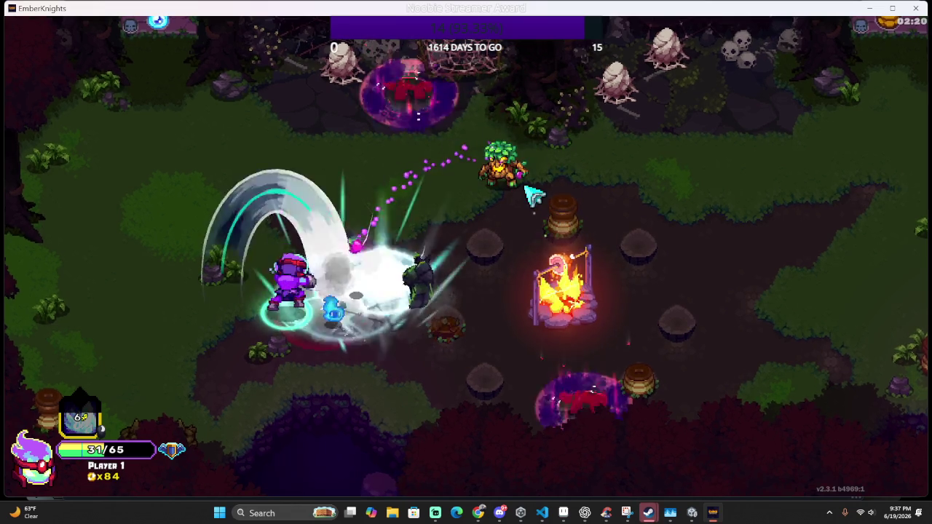
{"action": "key", "text": "a"}
{"action": "key", "text": "w"}
{"action": "left_click", "coordinate": [480, 246]}
{"action": "key", "text": "d"}
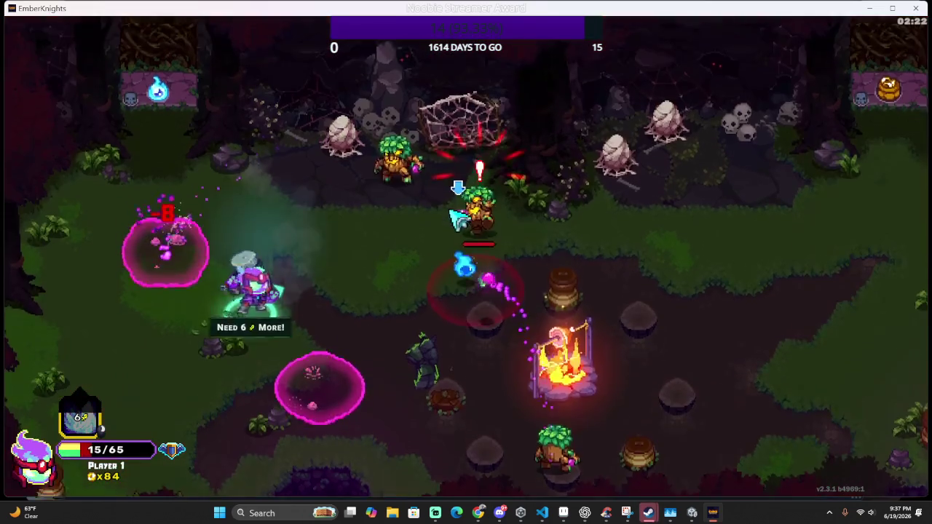
{"action": "left_click", "coordinate": [416, 193]}
{"action": "right_click", "coordinate": [415, 193]}
{"action": "key", "text": "d"}
{"action": "left_click", "coordinate": [481, 222]}
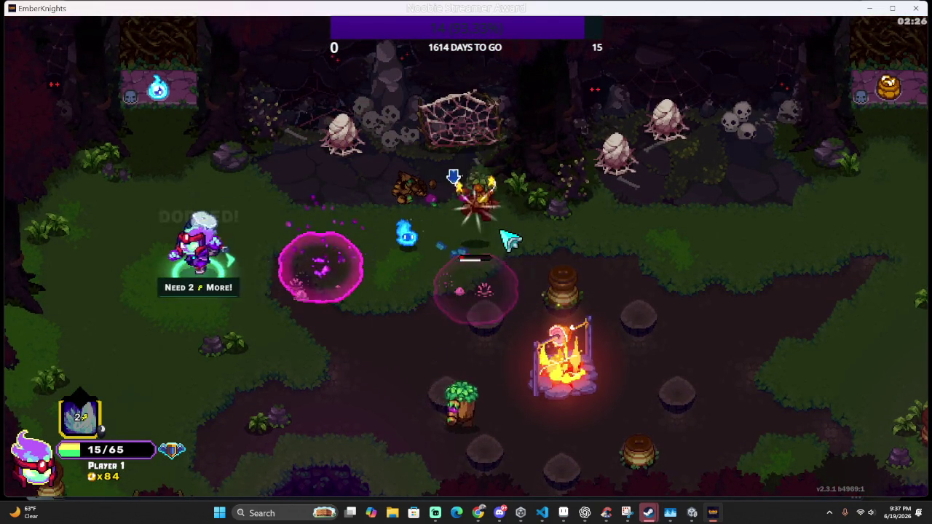
{"action": "key", "text": "s"}
{"action": "key", "text": "d"}
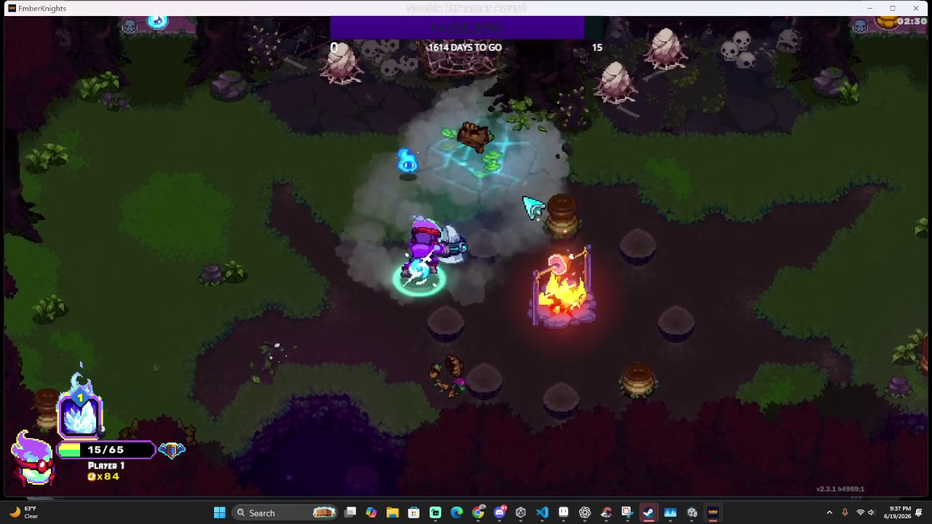
{"action": "left_click", "coordinate": [559, 198]}
Heal at the campfire and collect all the dropped gold coins
{"action": "key", "text": "d"}
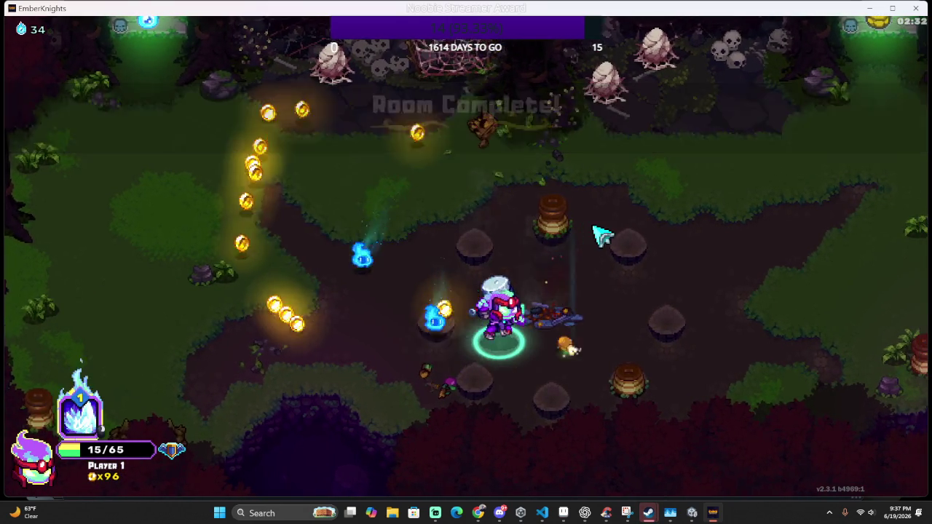
{"action": "key", "text": "e"}
{"action": "key", "text": "a"}
{"action": "left_click", "coordinate": [587, 212]}
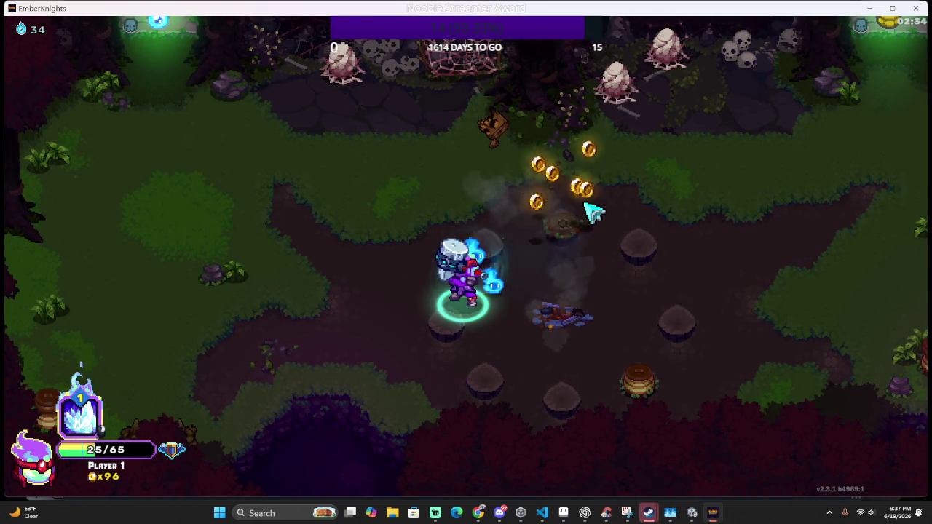
{"action": "left_click", "coordinate": [80, 367]}
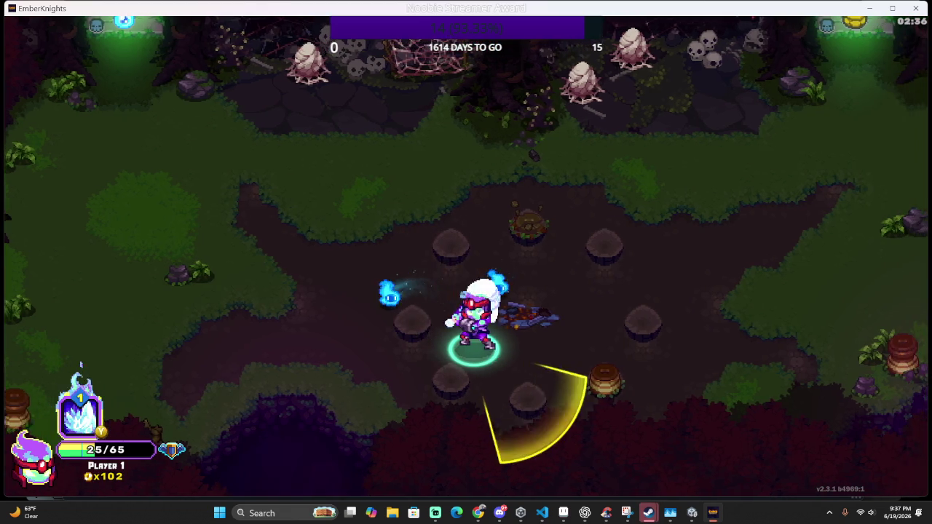
{"action": "key", "text": "d"}
{"action": "key", "text": "d"}
{"action": "left_click", "coordinate": [81, 366]}
Walk around the cleared room and head into the Extra Gold reward doorway
{"action": "key", "text": "w"}
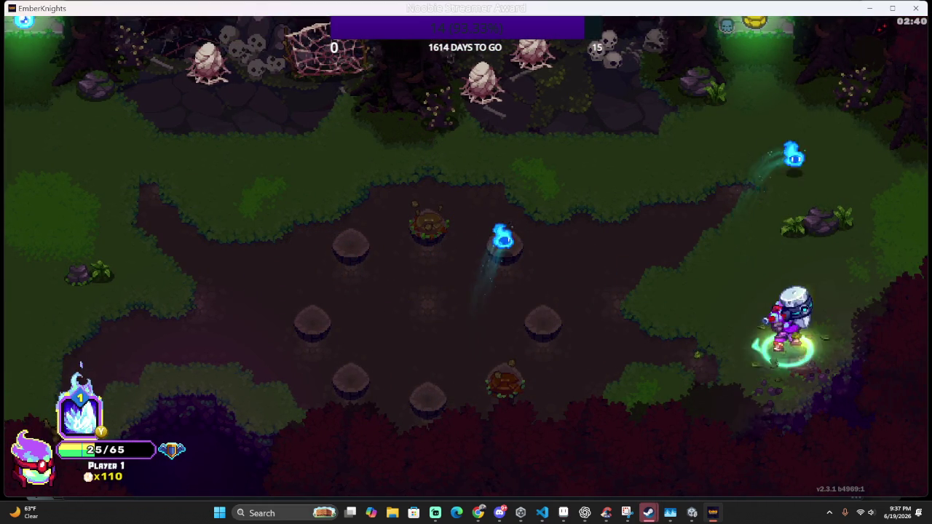
{"action": "key", "text": "a"}
{"action": "key", "text": "s"}
{"action": "key", "text": "d"}
{"action": "key", "text": "w"}
{"action": "key", "text": "a"}
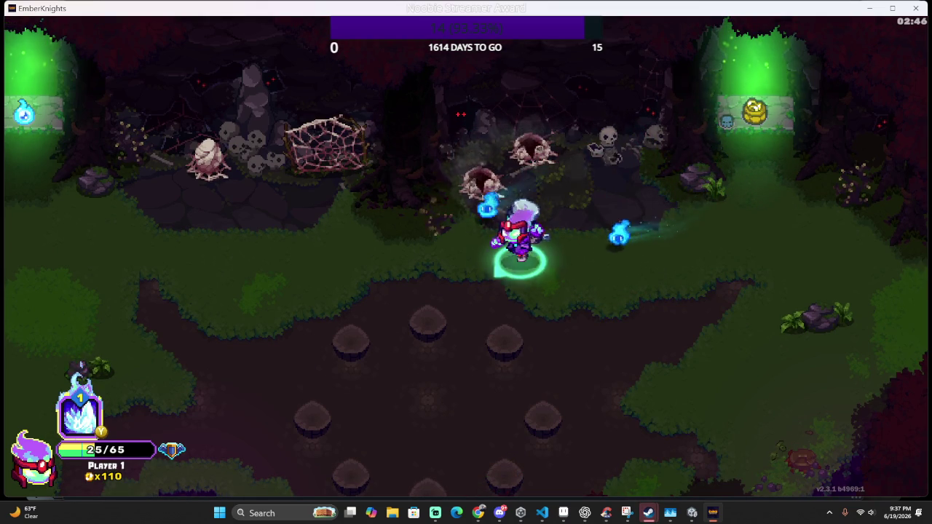
{"action": "key", "text": "a"}
{"action": "left_click", "coordinate": [80, 366]}
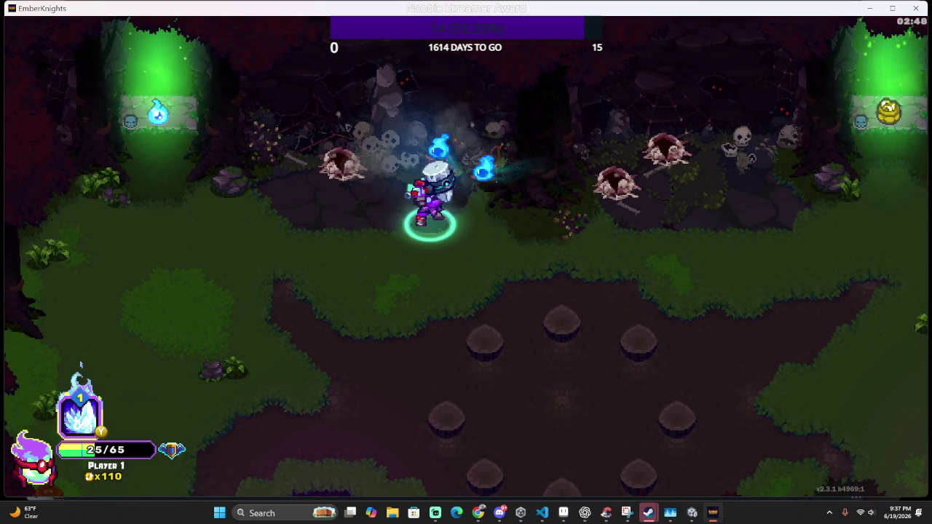
{"action": "key", "text": "d"}
{"action": "key", "text": "w"}
{"action": "key", "text": "w"}
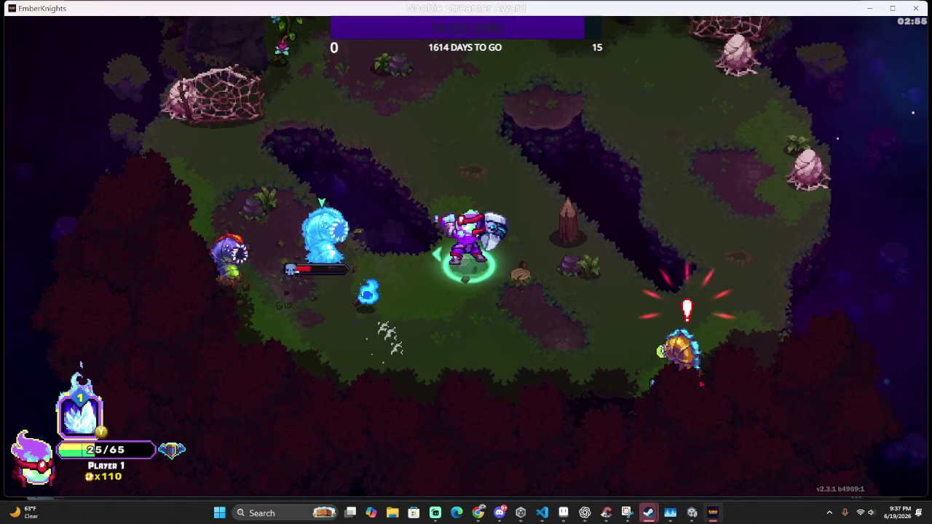
Hit the worms, retreat up-left, and cast the freeze skill at enemies on the right
{"action": "key", "text": "w"}
{"action": "key", "text": "s"}
{"action": "key", "text": "s"}
{"action": "key", "text": "w"}
{"action": "key", "text": "a"}
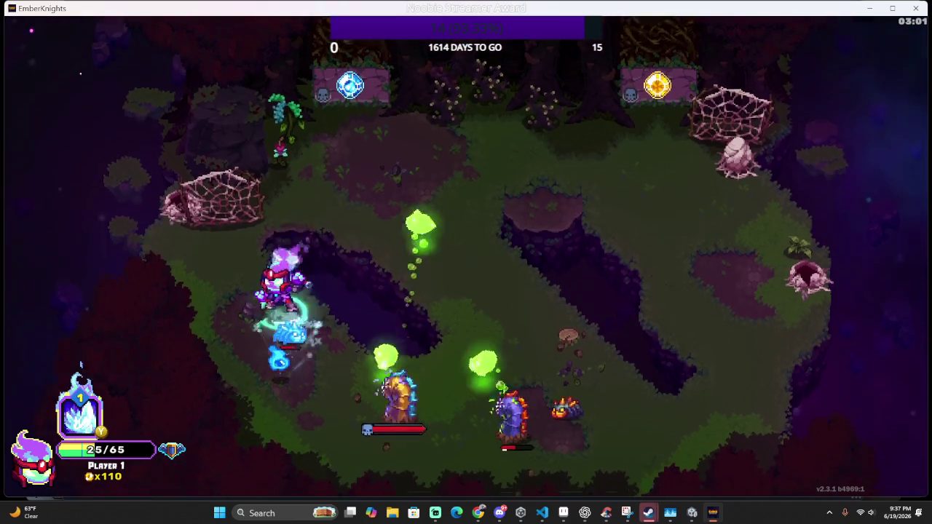
{"action": "key", "text": "s"}
{"action": "key", "text": "k"}
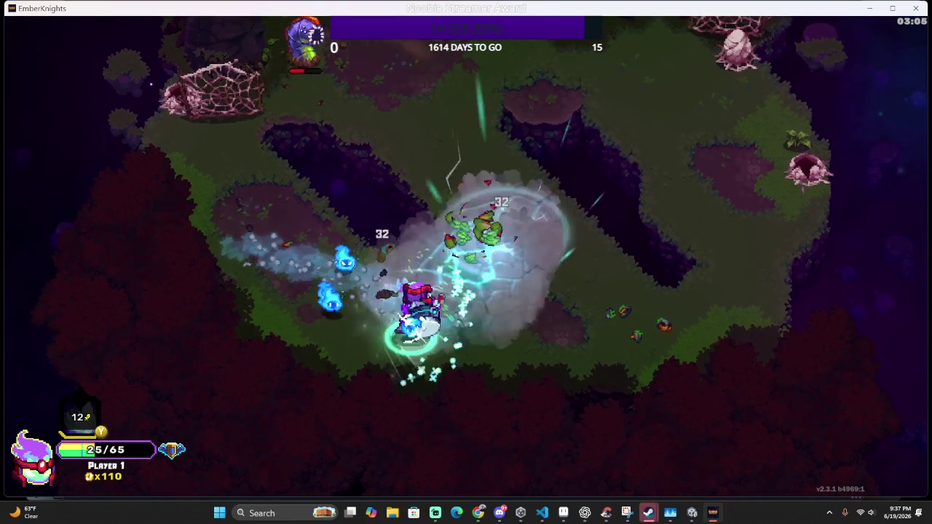
Freeze and slash the remaining enemies, finish with an area attack, then approach the gold pedestal
{"action": "key", "text": "w"}
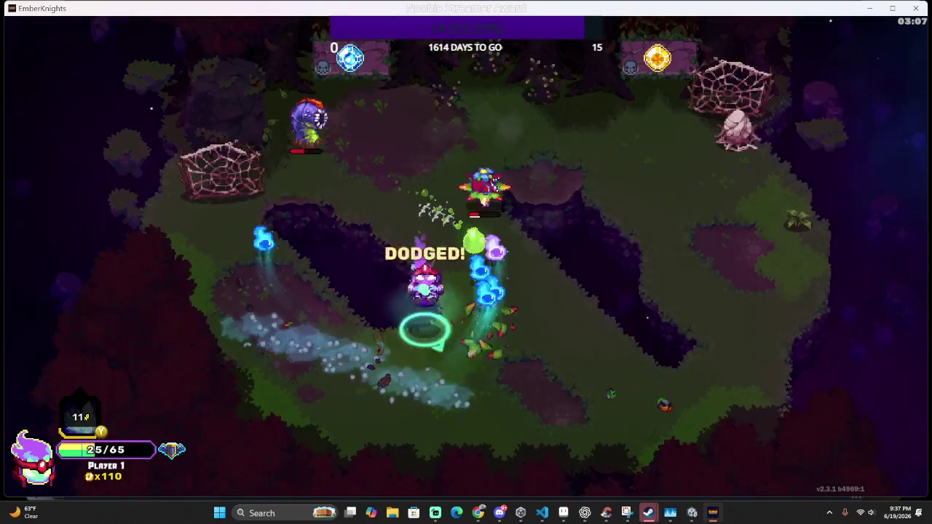
{"action": "key", "text": "k"}
{"action": "key", "text": "d"}
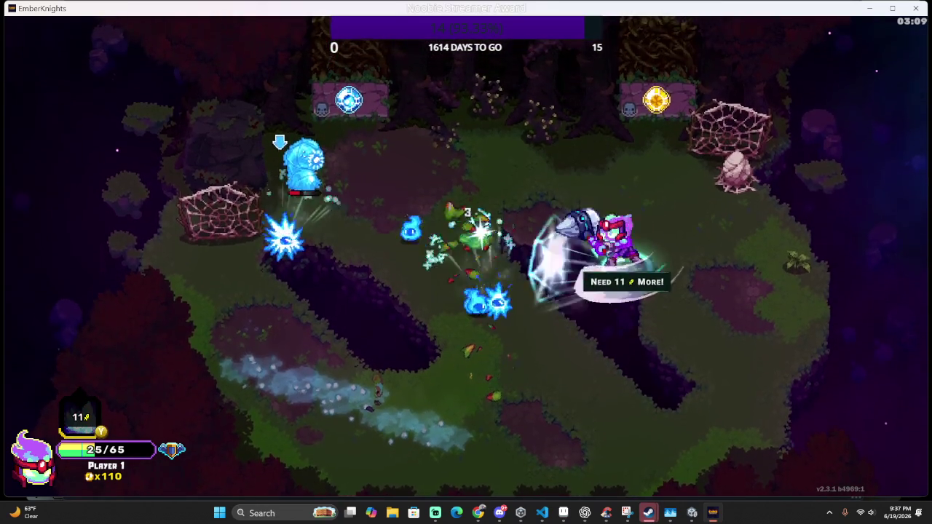
{"action": "key", "text": "j"}
{"action": "key", "text": "a"}
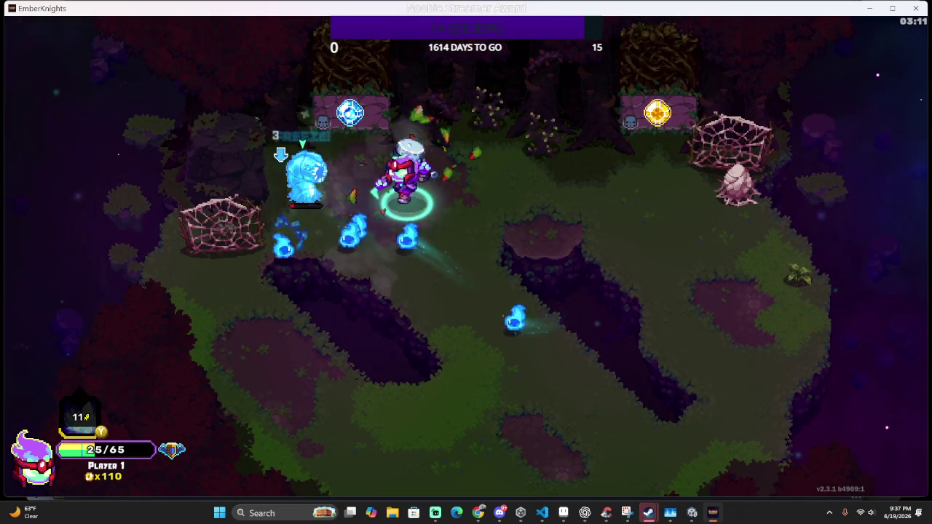
{"action": "key", "text": "k"}
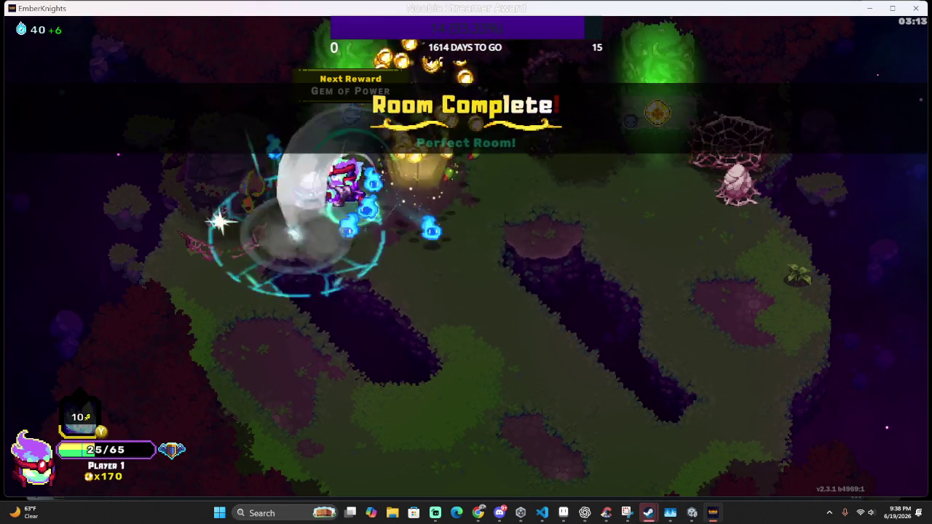
{"action": "key", "text": "d"}
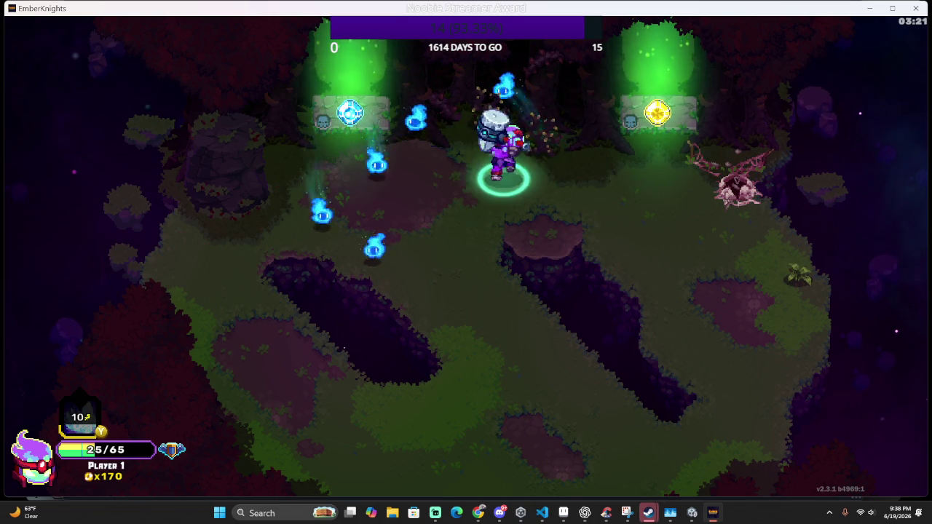
Enter the reward portal and start fighting the next room's enemies while moving around
{"action": "key", "text": "s"}
{"action": "key", "text": "d"}
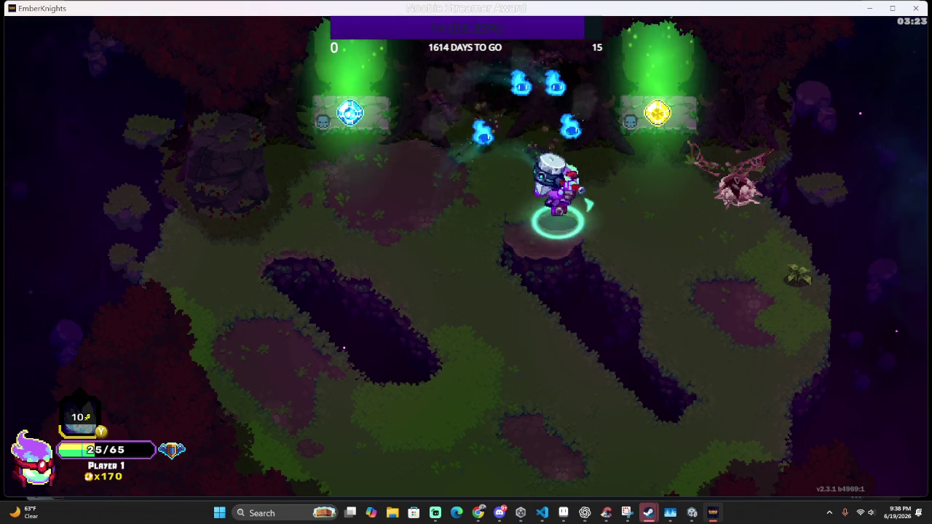
{"action": "key", "text": "w"}
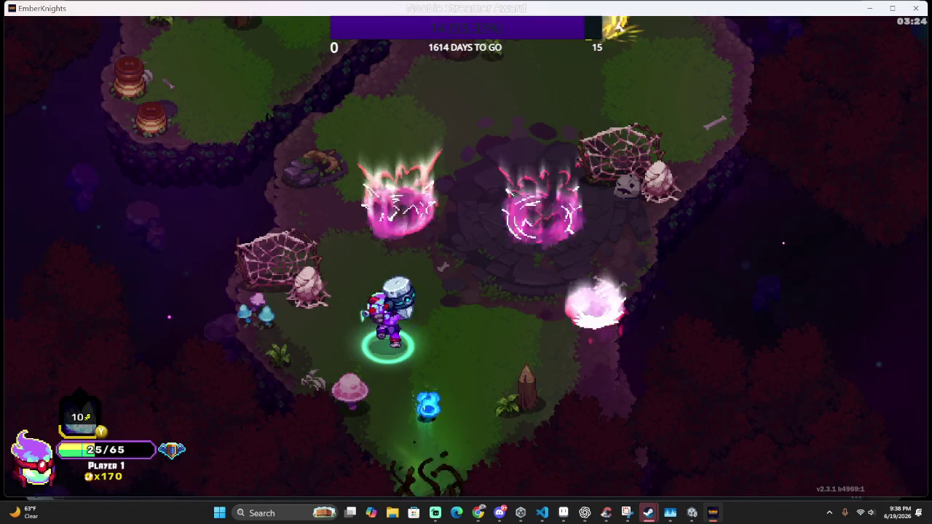
{"action": "key", "text": "w"}
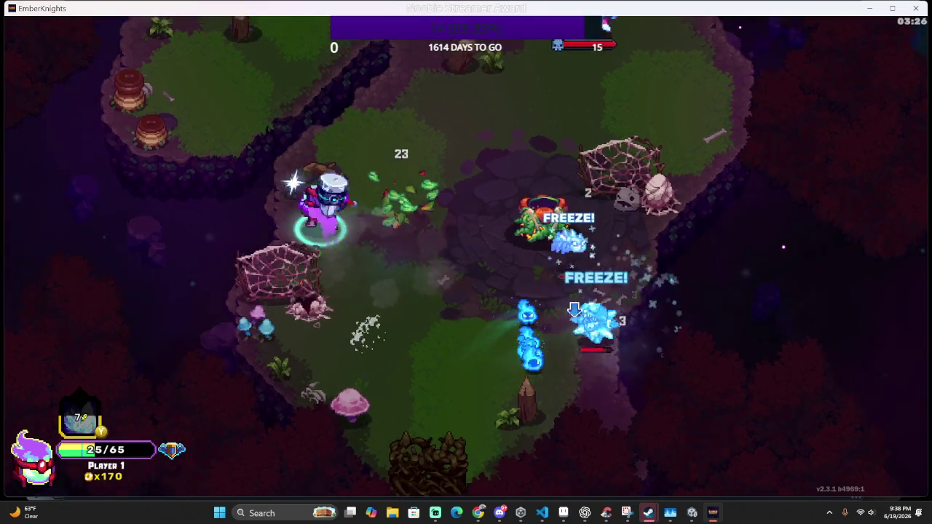
{"action": "key", "text": "d"}
{"action": "key", "text": "w"}
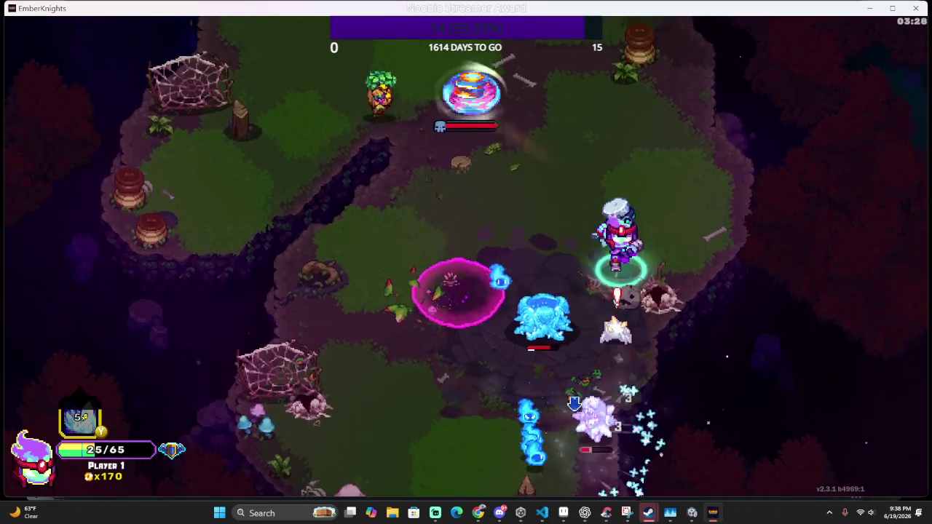
{"action": "key", "text": "a"}
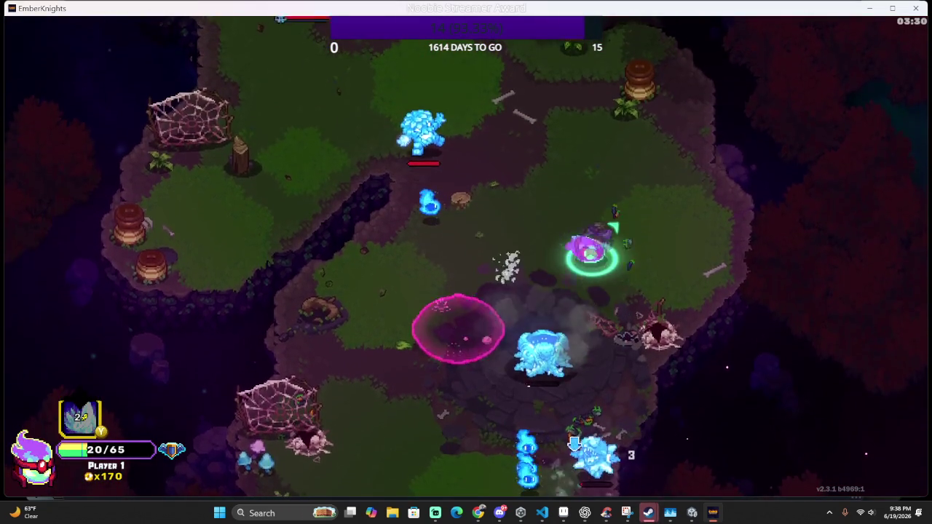
{"action": "key", "text": "s"}
{"action": "key", "text": "a"}
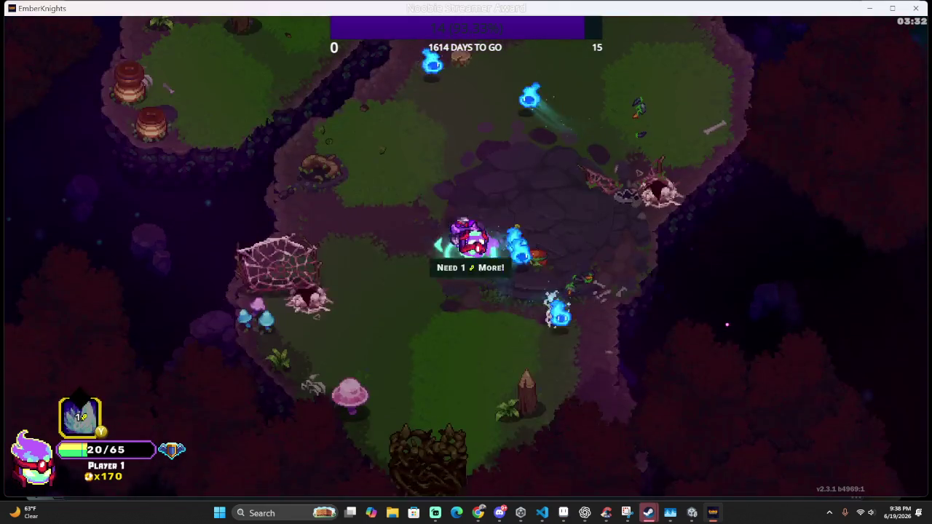
Push toward the shark enemy and defeat the last enemies while dodging
{"action": "key", "text": "w"}
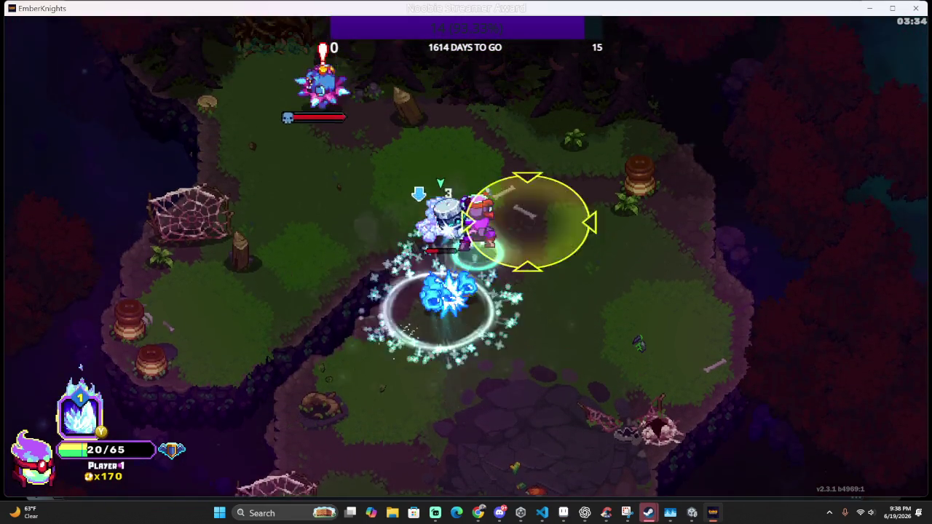
{"action": "key", "text": "w"}
{"action": "key", "text": "d"}
{"action": "key", "text": "s"}
{"action": "key", "text": "a"}
{"action": "key", "text": "w"}
{"action": "key", "text": "w"}
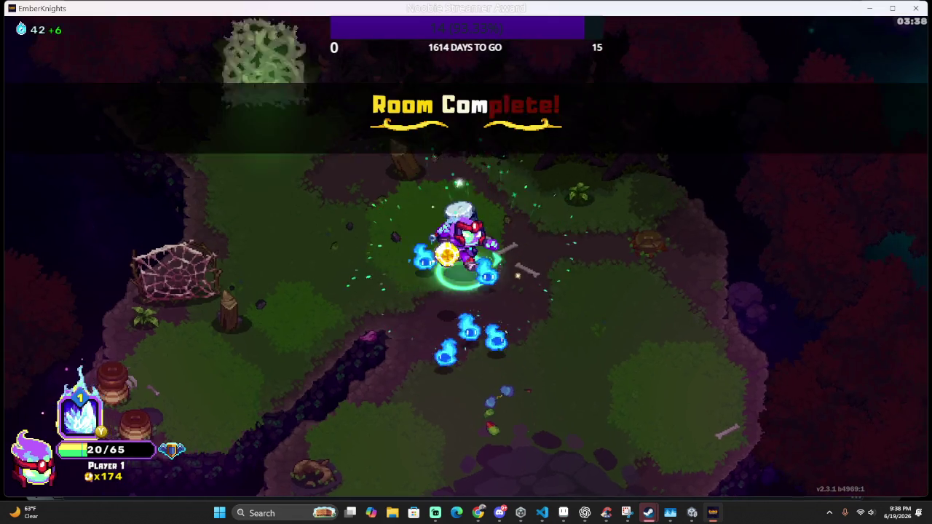
{"action": "key", "text": "s"}
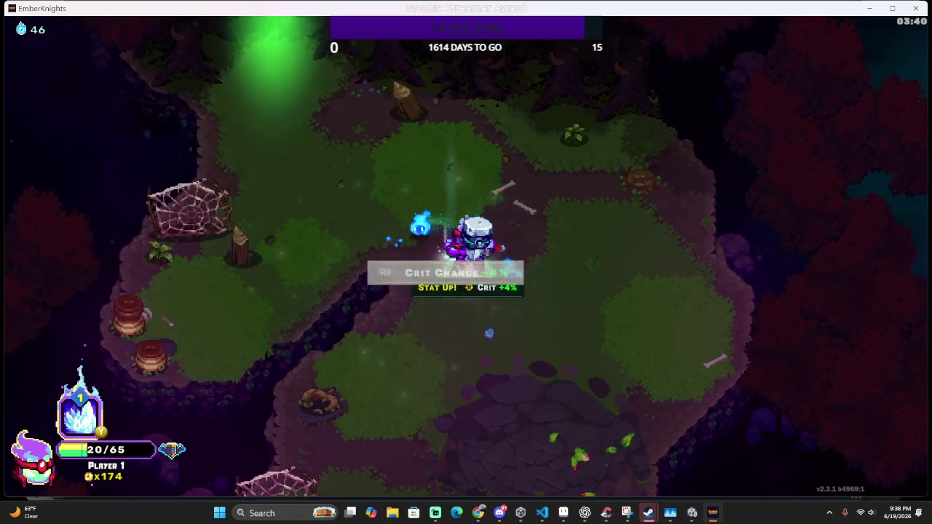
Collect the +4% Crit Chance boost and leave through the top exit
{"action": "key", "text": "s"}
{"action": "key", "text": "d"}
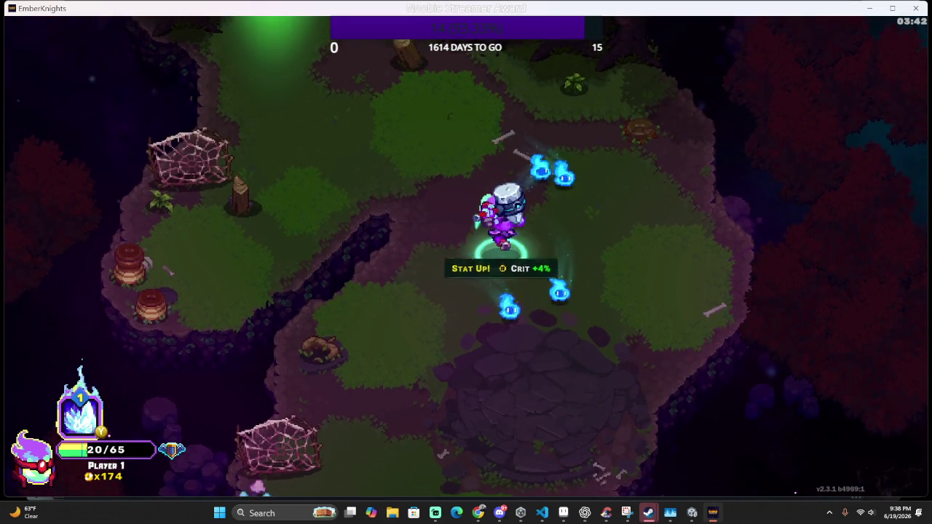
{"action": "key", "text": "a"}
{"action": "key", "text": "w"}
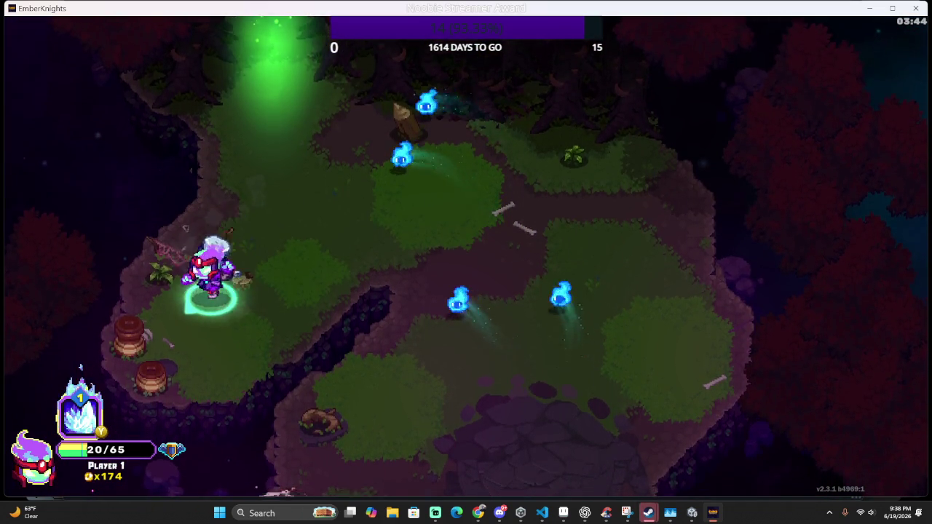
{"action": "key", "text": "a"}
{"action": "key", "text": "s"}
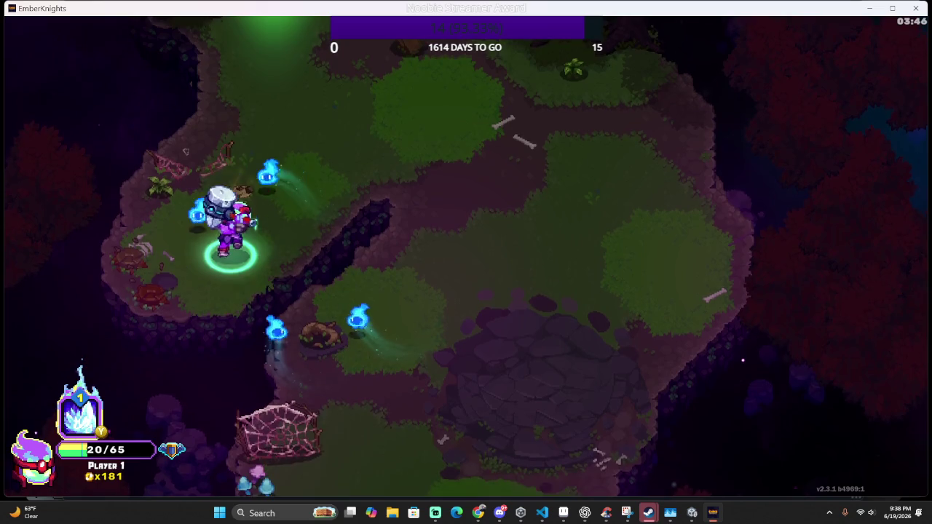
{"action": "key", "text": "w"}
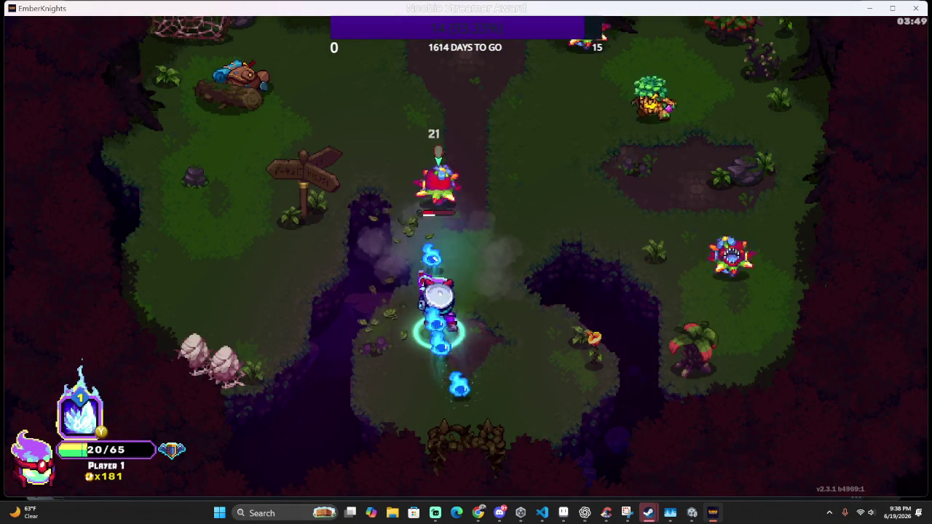
Freeze nearby enemies and slash them while moving up-right and retreating down-left
{"action": "key", "text": "d"}
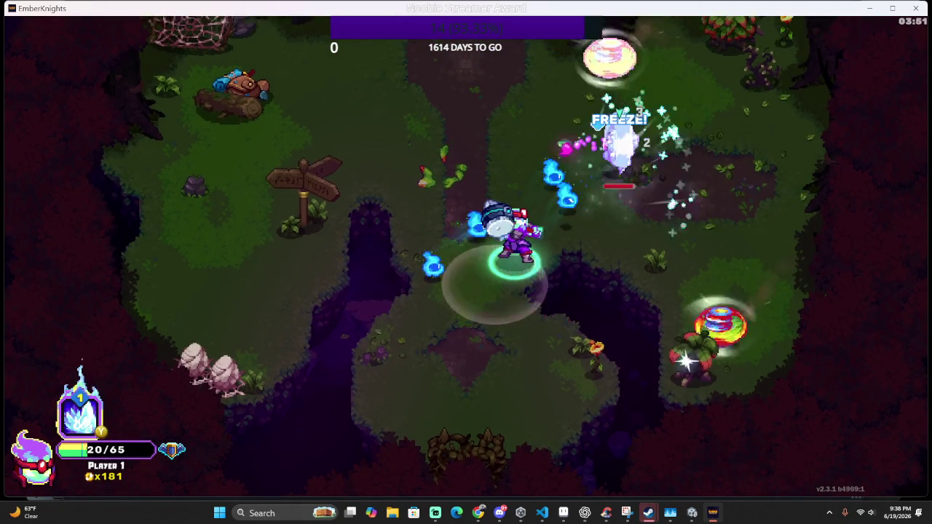
{"action": "key", "text": "k"}
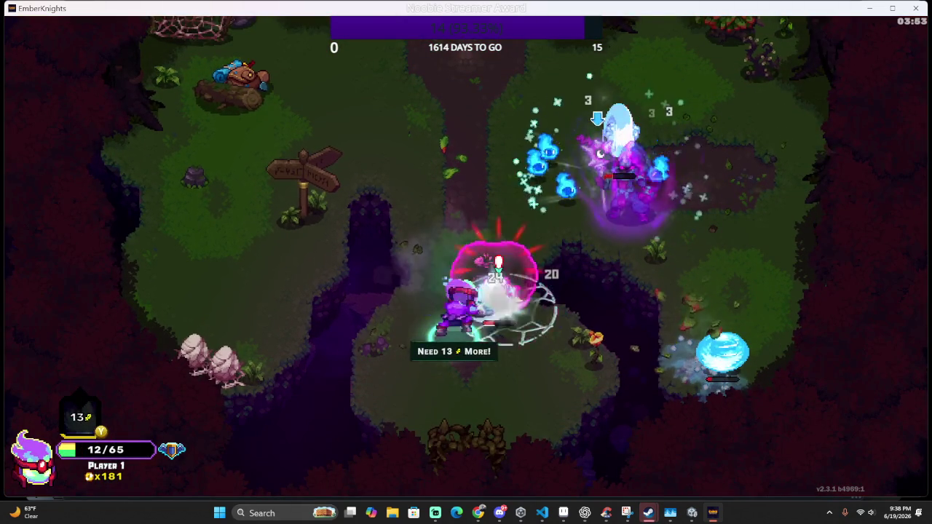
{"action": "key", "text": "w"}
{"action": "key", "text": "d"}
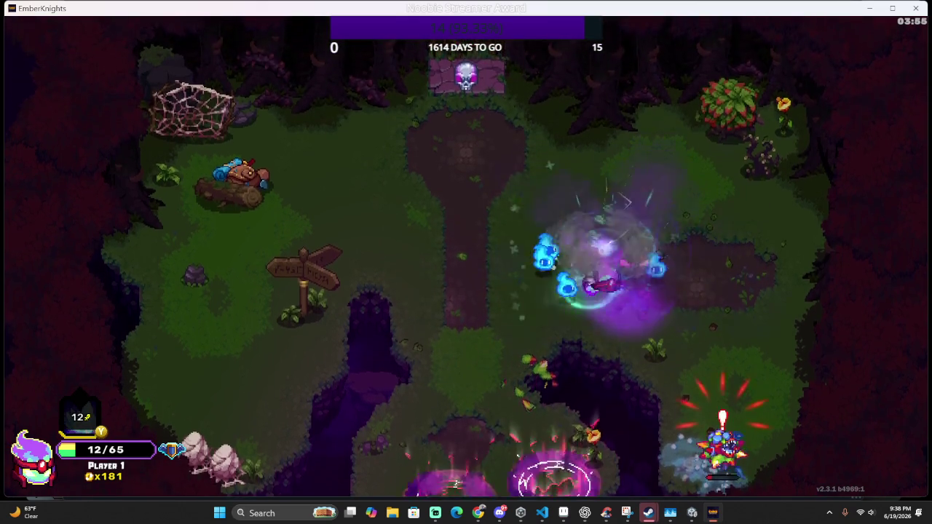
{"action": "key", "text": "s"}
{"action": "key", "text": "a"}
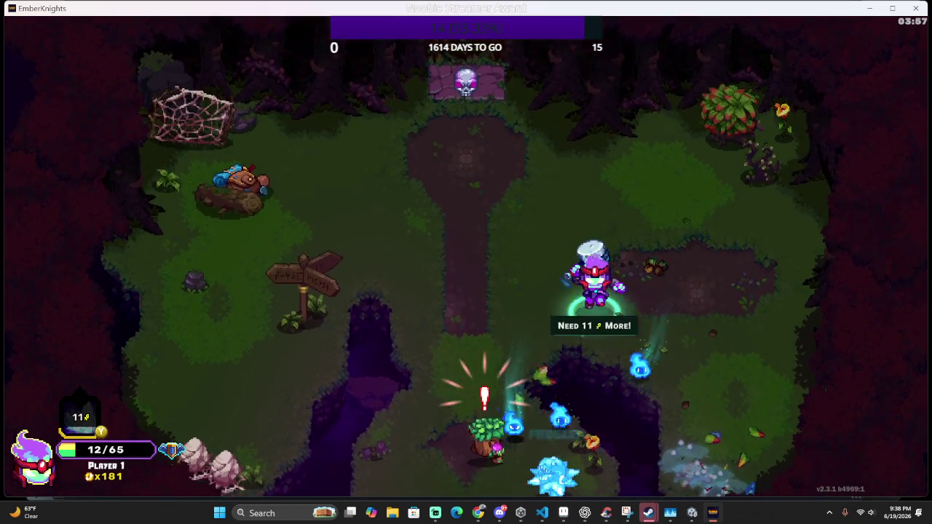
{"action": "key", "text": "j"}
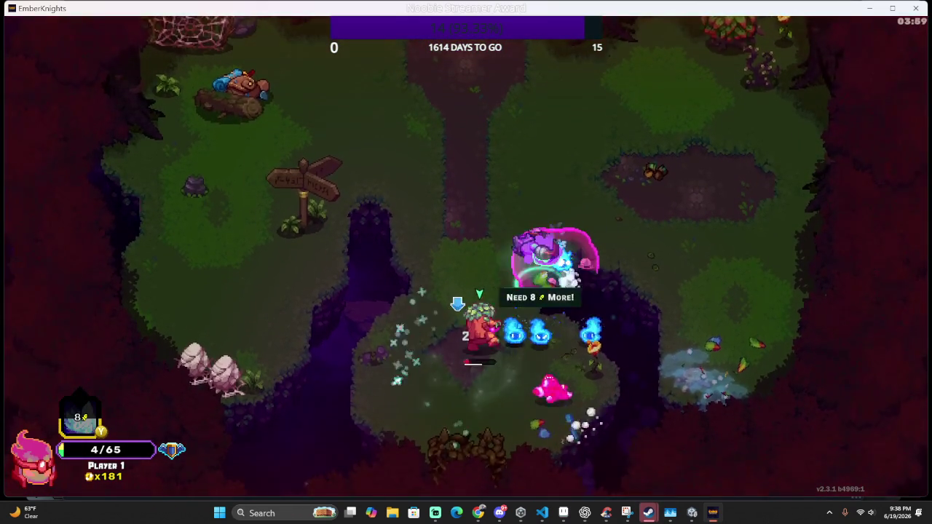
{"action": "key", "text": "j"}
{"action": "key", "text": "d"}
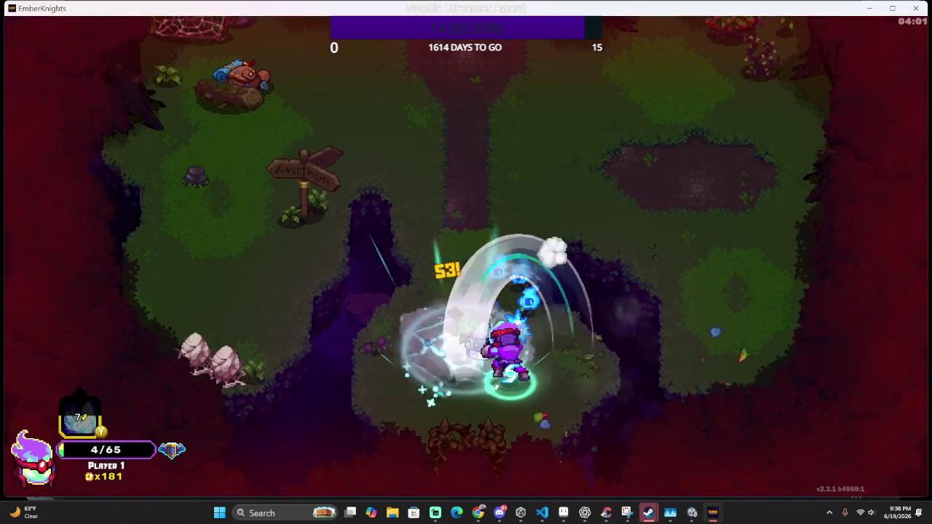
Finish the room, gather the dropped coins, and head toward the skull gate exit
{"action": "key", "text": "w"}
{"action": "key", "text": "s"}
{"action": "key", "text": "a"}
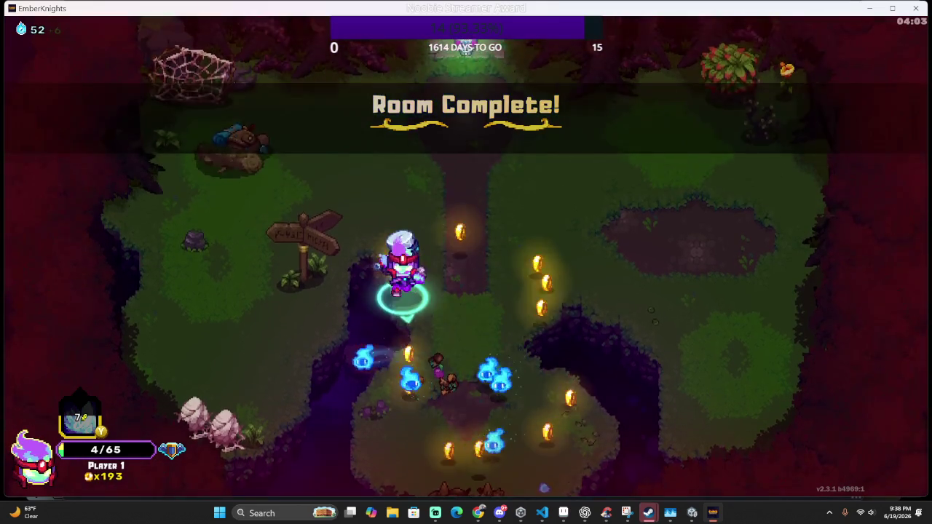
{"action": "key", "text": "d"}
{"action": "key", "text": "w"}
{"action": "key", "text": "a"}
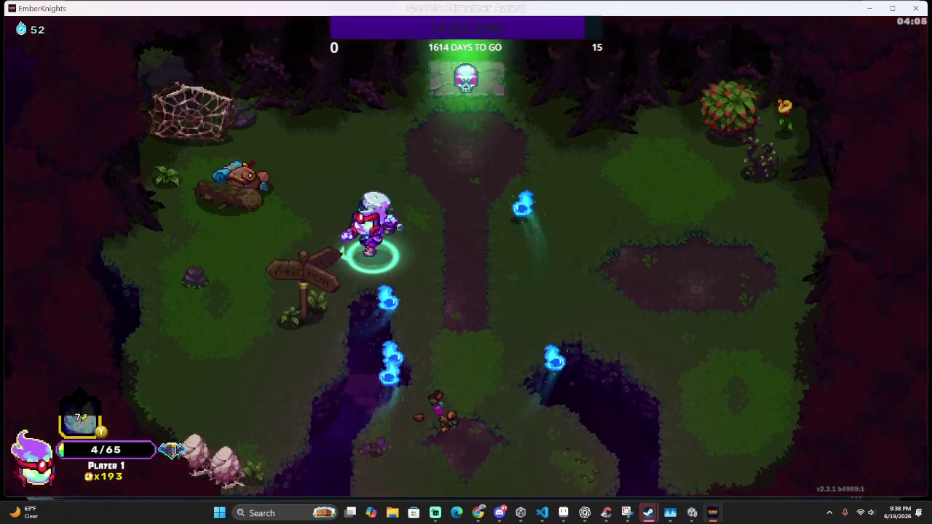
{"action": "key", "text": "j"}
{"action": "key", "text": "j"}
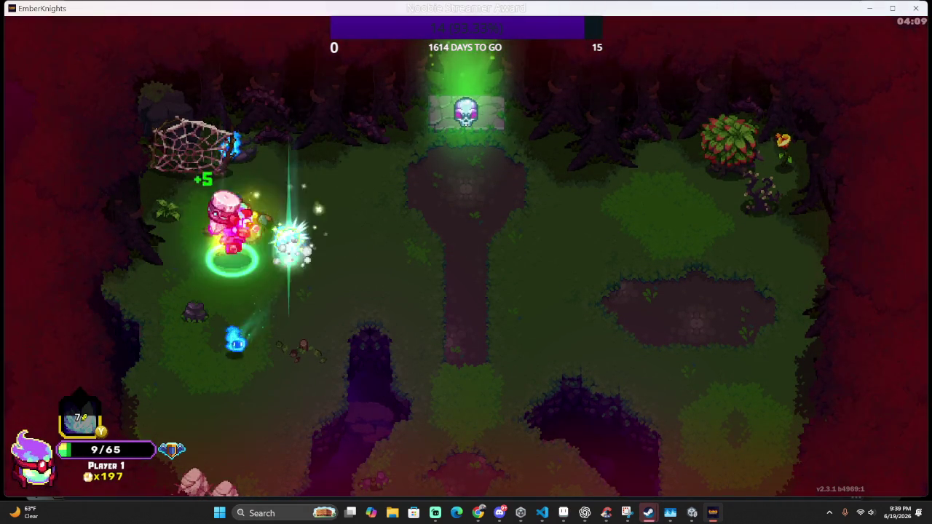
Smash the red bush by the spider web, then step onto the Miniboss room exit
{"action": "key", "text": "a"}
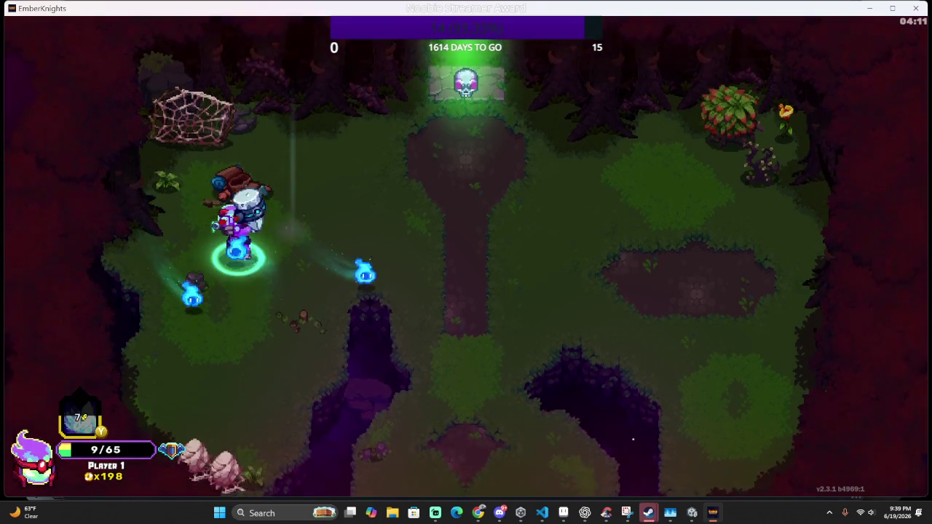
{"action": "key", "text": "w"}
{"action": "key", "text": "d"}
{"action": "key", "text": "j"}
{"action": "key", "text": "j"}
{"action": "key", "text": "s"}
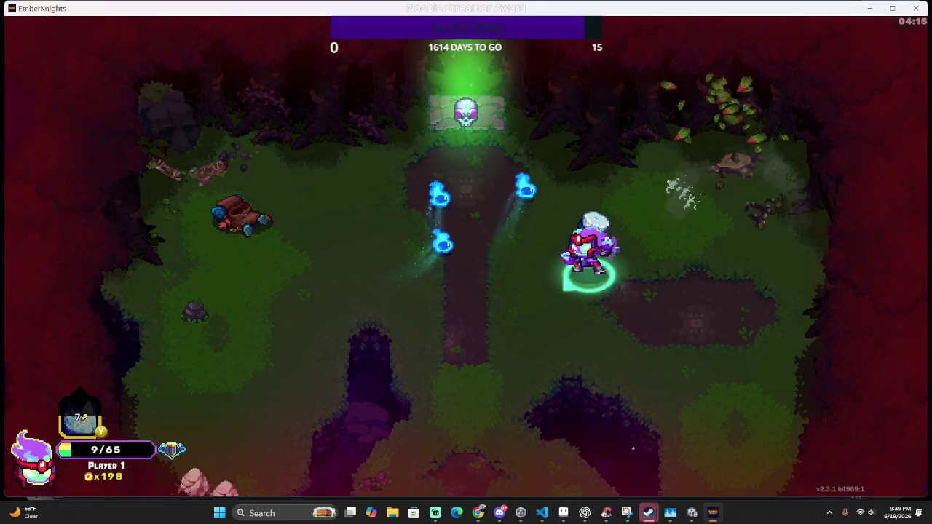
{"action": "key", "text": "a"}
{"action": "key", "text": "w"}
{"action": "key", "text": "d"}
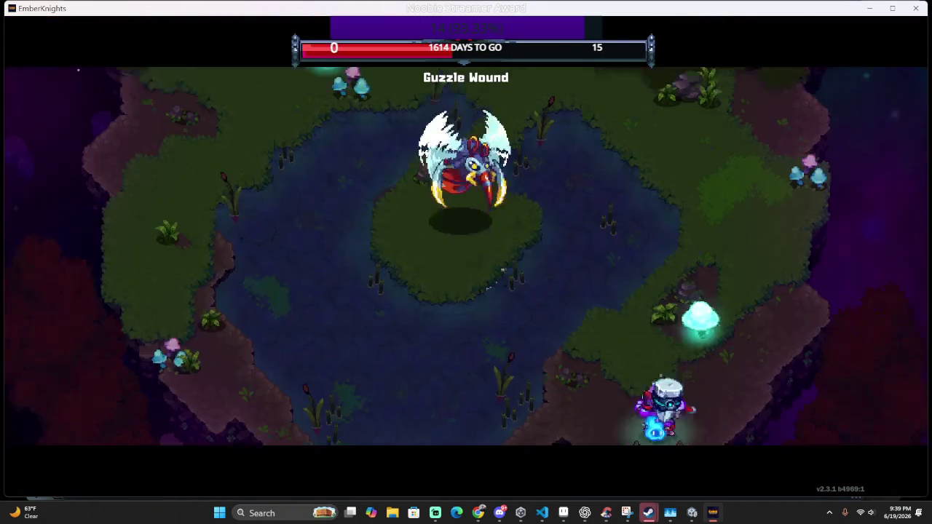
Enter the arena, hit Guzzle Wound, grab the healing food, and cross the pond
{"action": "key", "text": "w"}
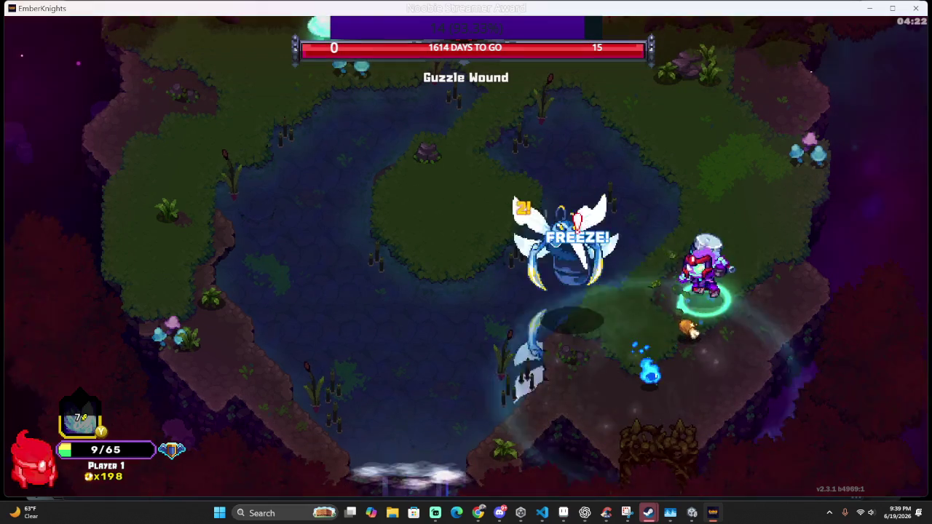
{"action": "key", "text": "w"}
{"action": "key", "text": "a"}
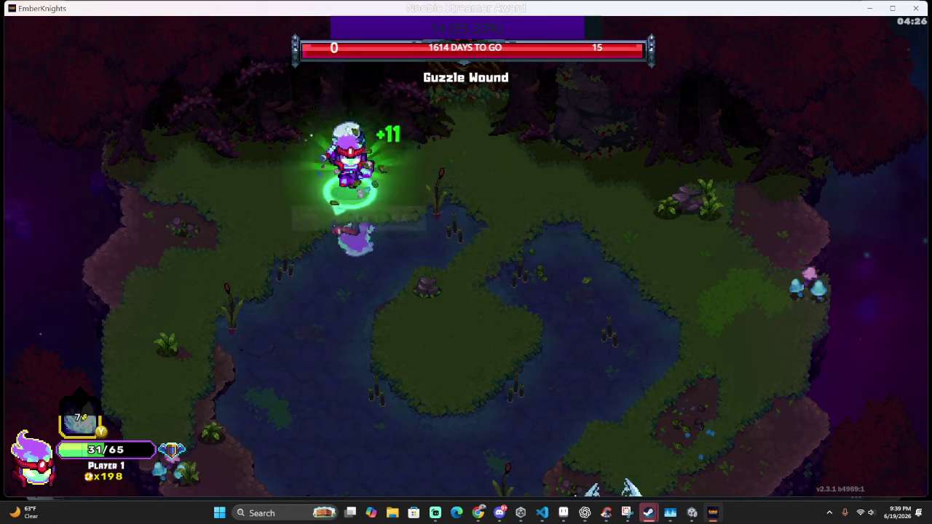
{"action": "key", "text": "s"}
{"action": "key", "text": "d"}
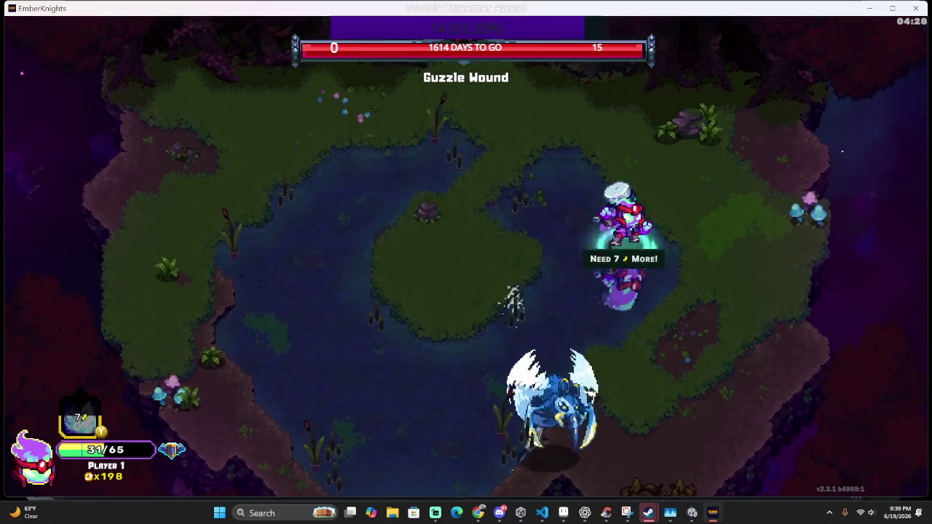
Dodge the winged boss around the pond and attack it from the island
{"action": "key", "text": "a"}
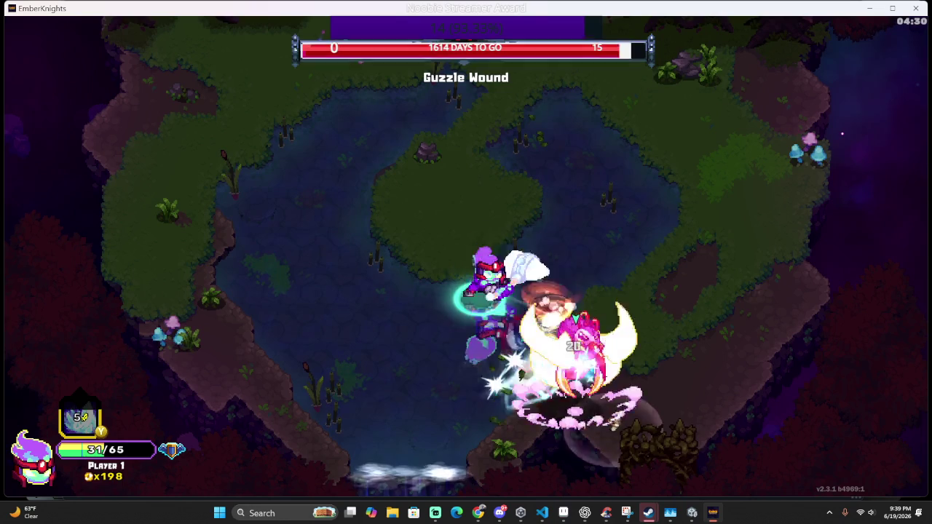
{"action": "key", "text": "s"}
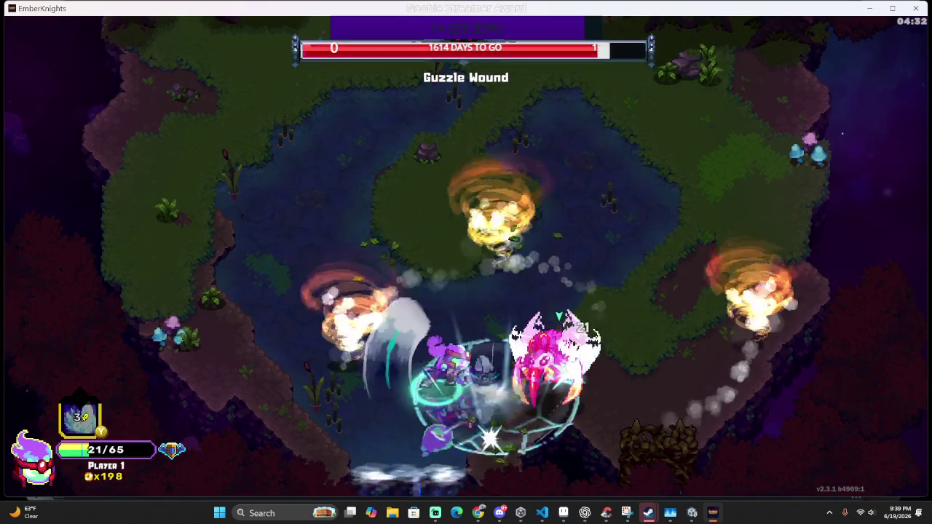
{"action": "key", "text": "a"}
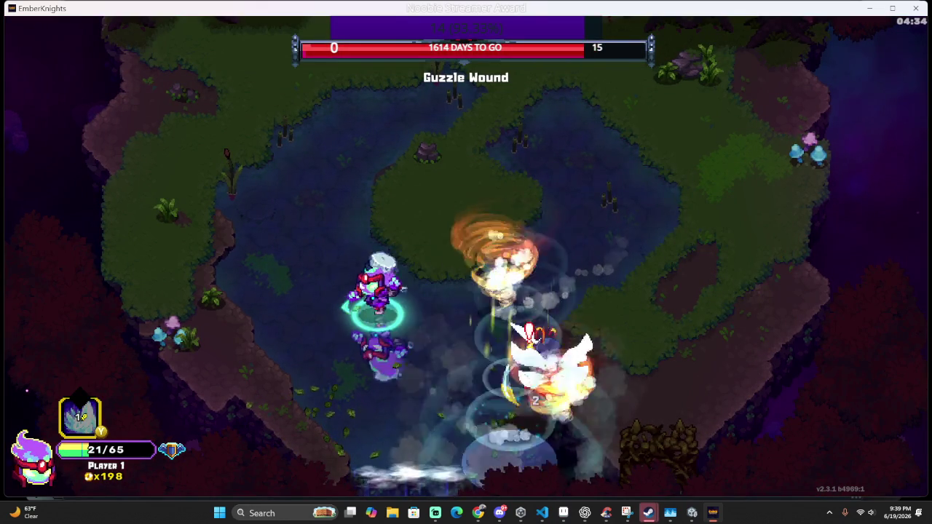
{"action": "key", "text": "w"}
{"action": "key", "text": "w"}
{"action": "key", "text": "d"}
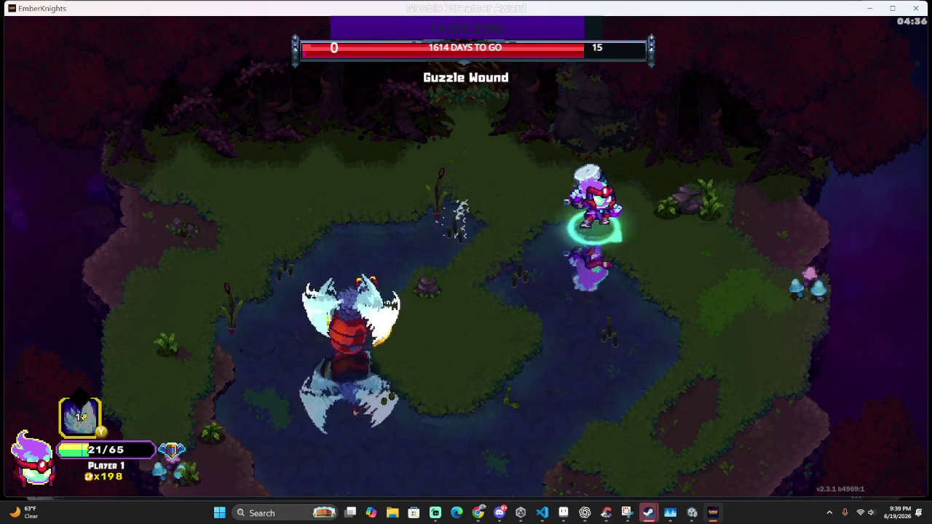
{"action": "key", "text": "s"}
{"action": "key", "text": "a"}
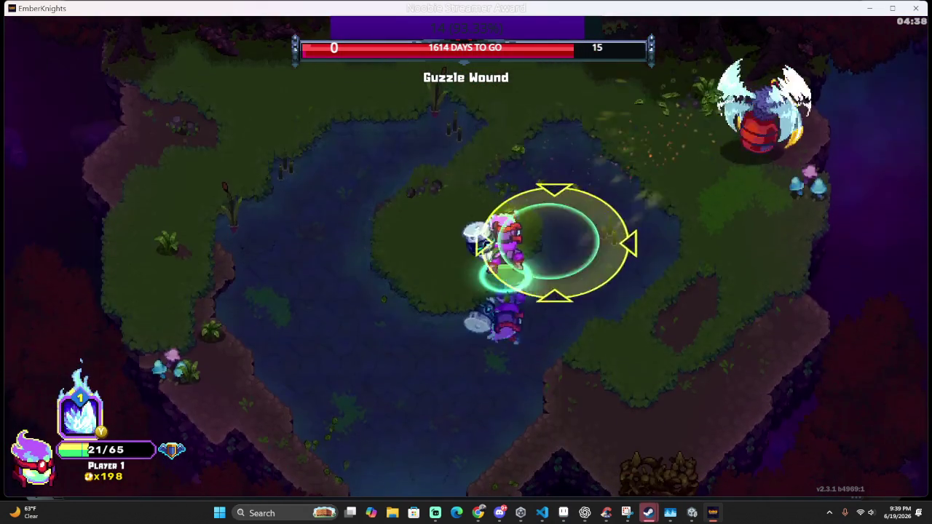
{"action": "key", "text": "s"}
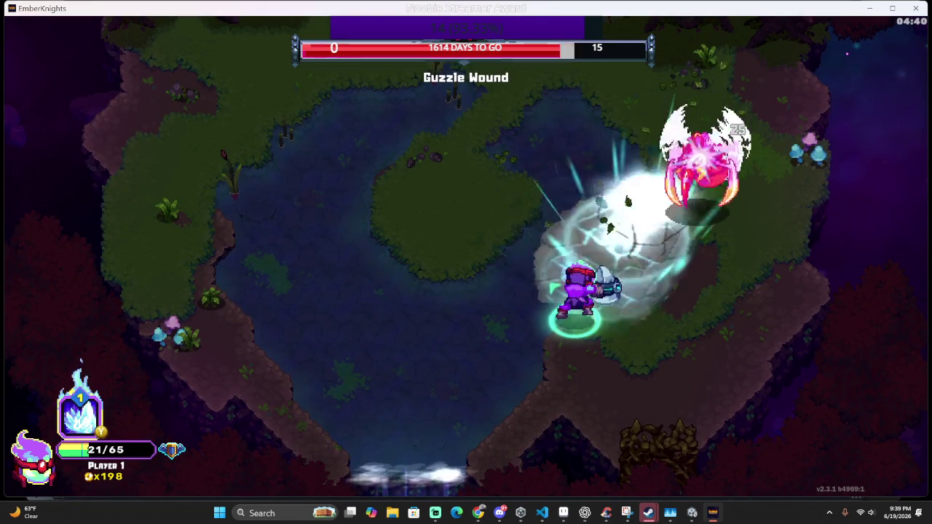
{"action": "key", "text": "w"}
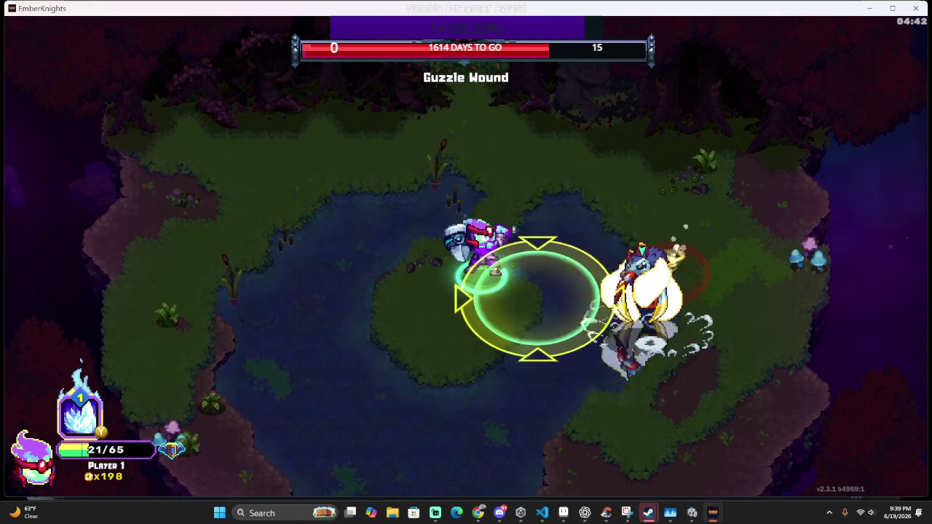
{"action": "key", "text": "s"}
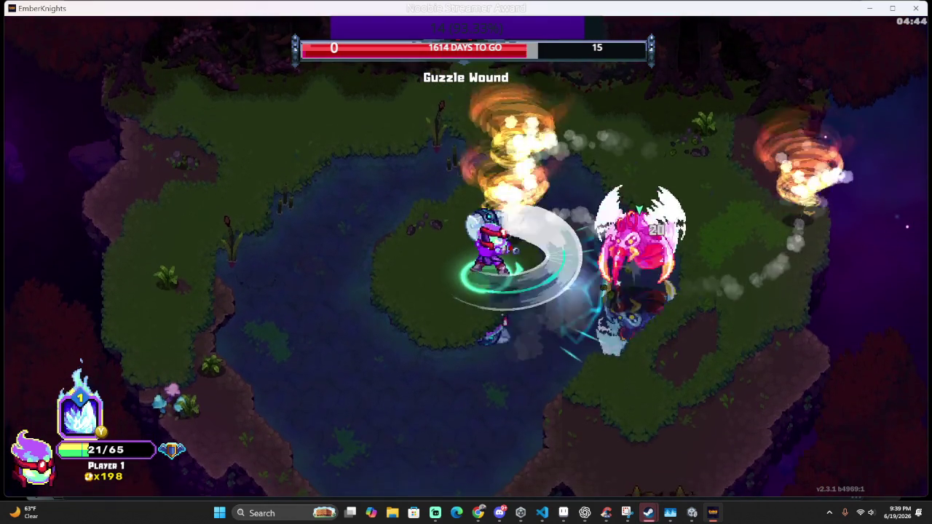
Fire the ice spike at the boss, then reposition around the island away from fire attacks
{"action": "key", "text": "d"}
{"action": "key", "text": "l"}
{"action": "key", "text": "w"}
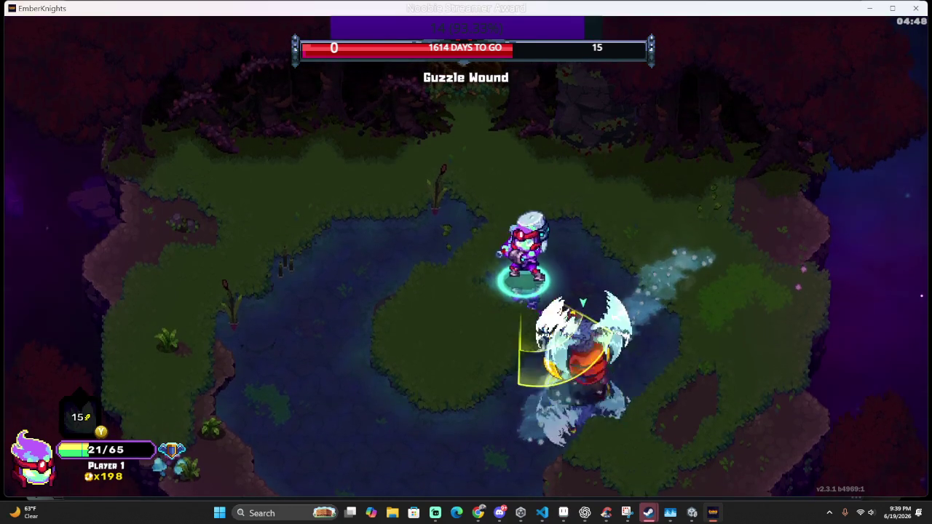
{"action": "key", "text": "a"}
{"action": "key", "text": "a"}
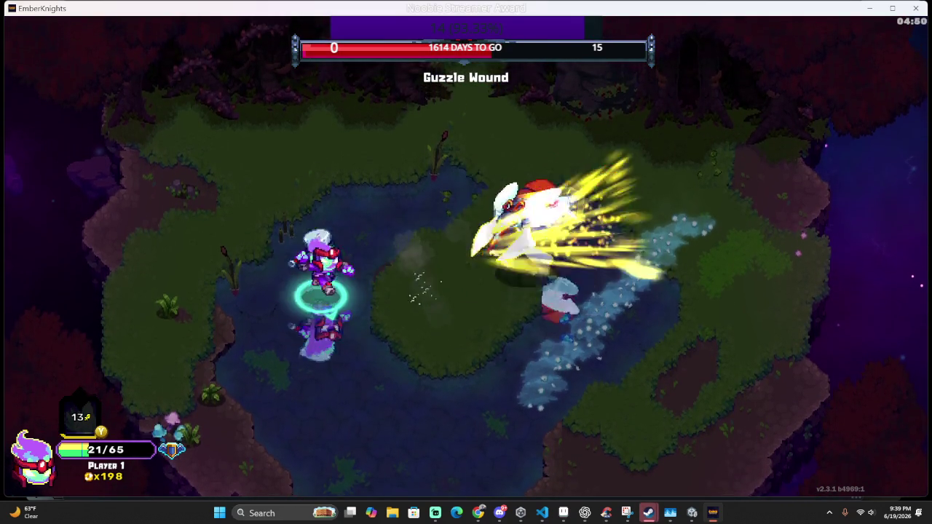
{"action": "key", "text": "w"}
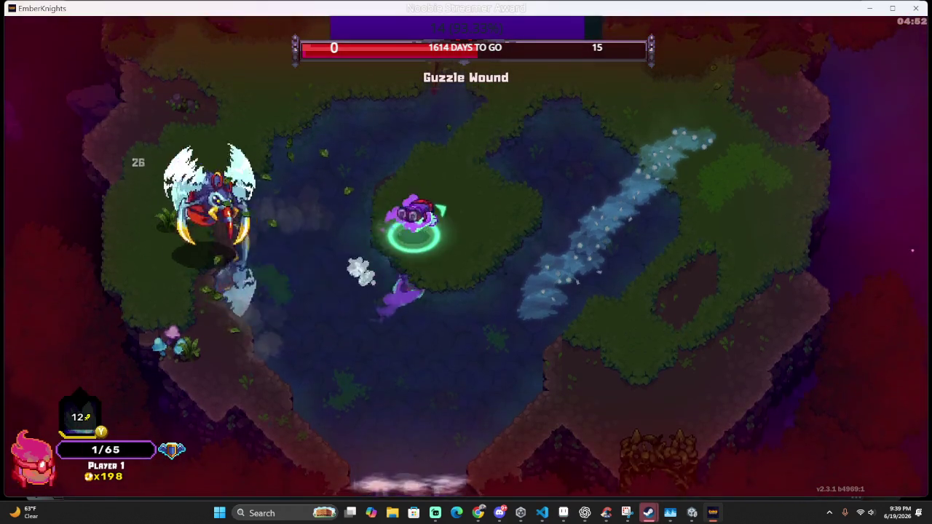
{"action": "key", "text": "a"}
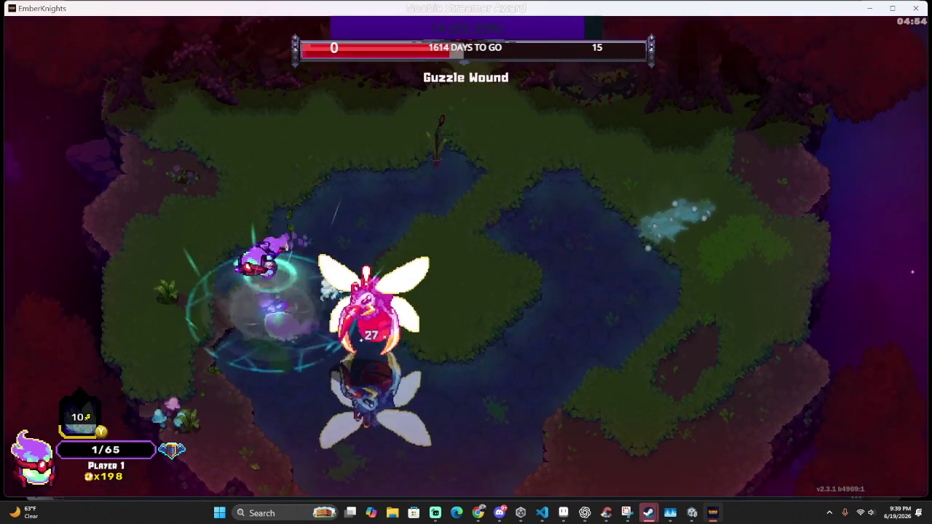
{"action": "key", "text": "w"}
{"action": "key", "text": "s"}
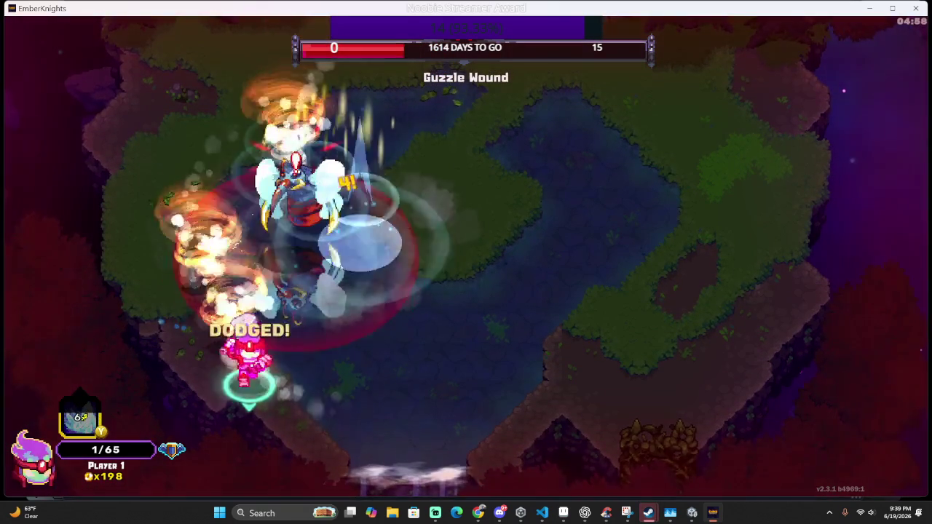
{"action": "key", "text": "d"}
{"action": "key", "text": "w"}
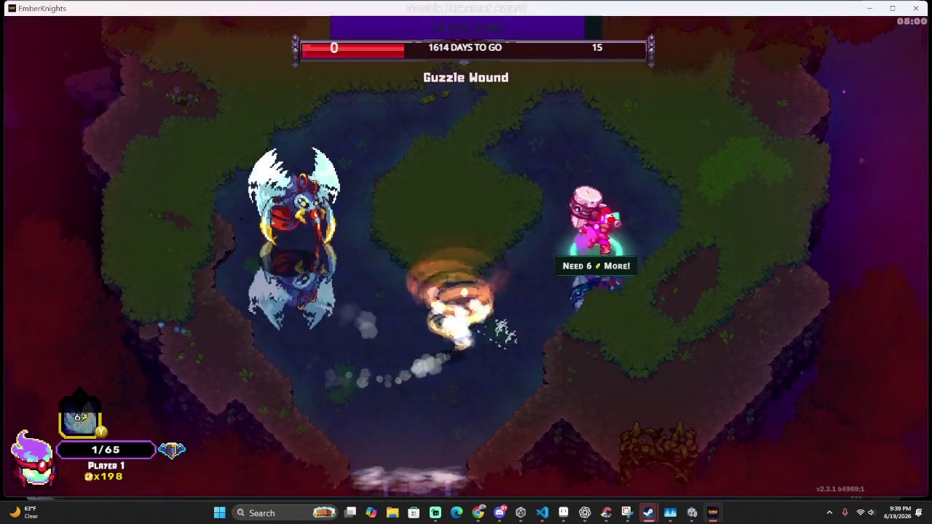
Dodge the dash and red area attack, then strike Guzzle Wound down, surviving at 1/65 health
{"action": "key", "text": "w"}
{"action": "key", "text": "a"}
{"action": "key", "text": "d"}
{"action": "key", "text": "w"}
{"action": "key", "text": "s"}
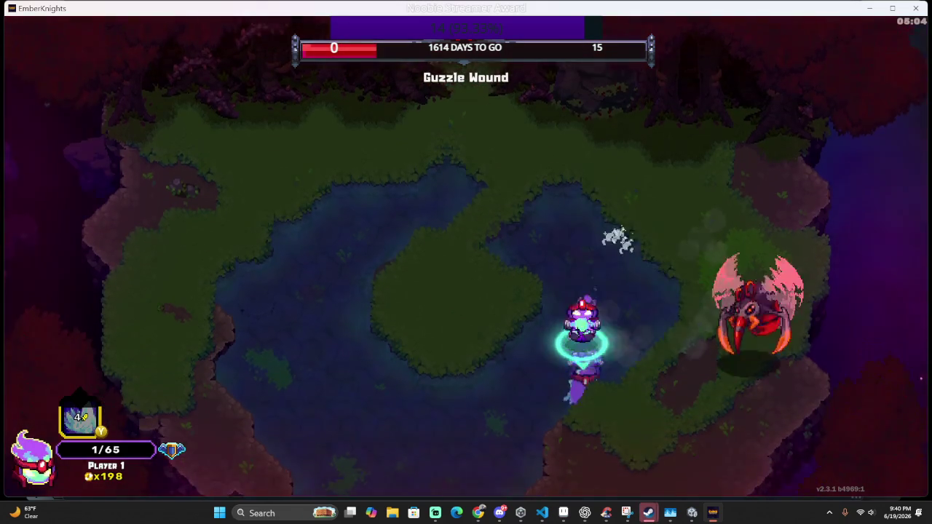
{"action": "key", "text": "a"}
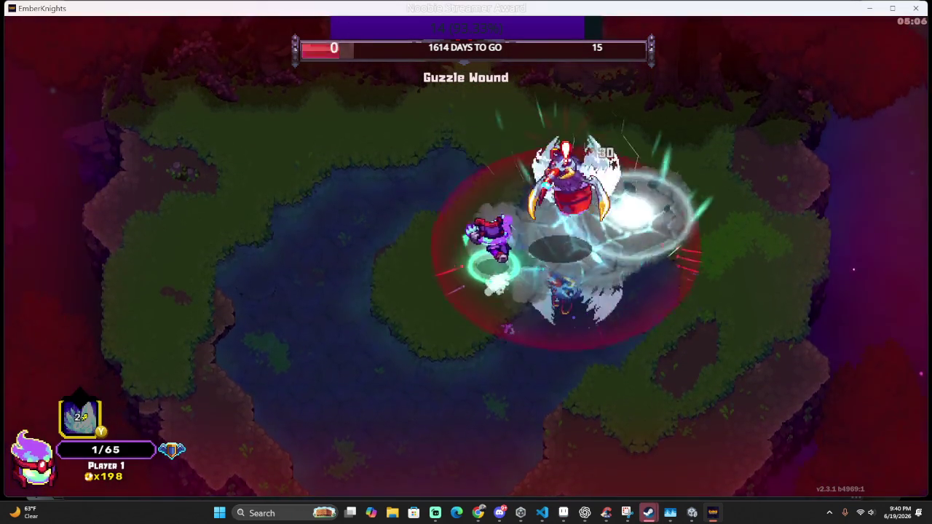
{"action": "key", "text": "a"}
{"action": "key", "text": "w"}
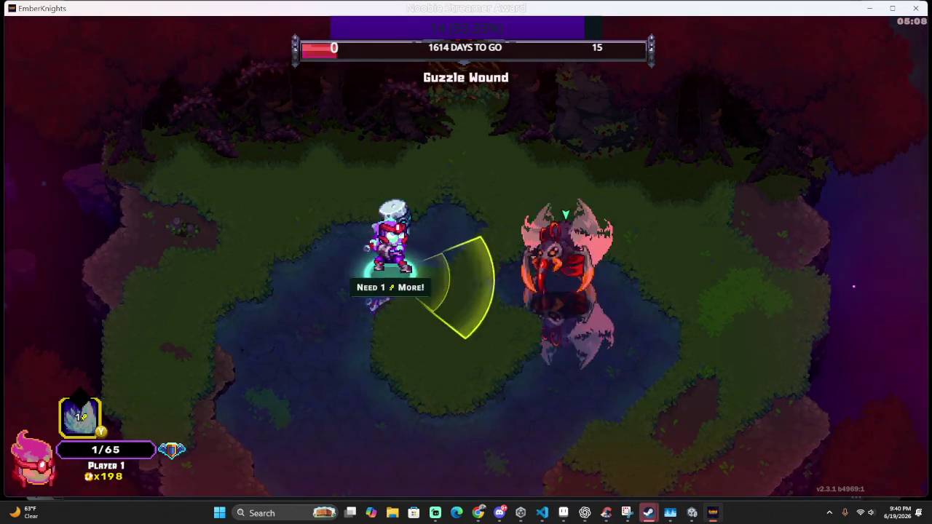
{"action": "key", "text": "k"}
{"action": "key", "text": "a"}
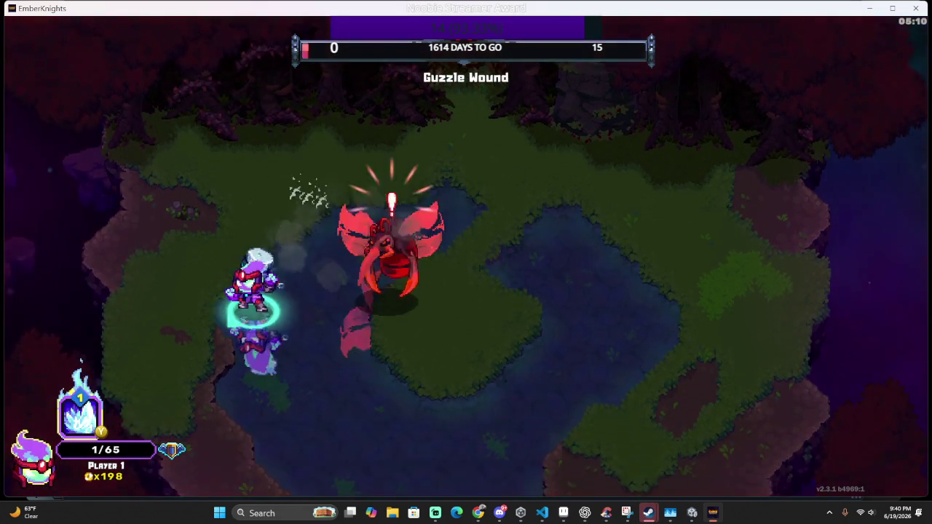
{"action": "key", "text": "s"}
{"action": "key", "text": "j"}
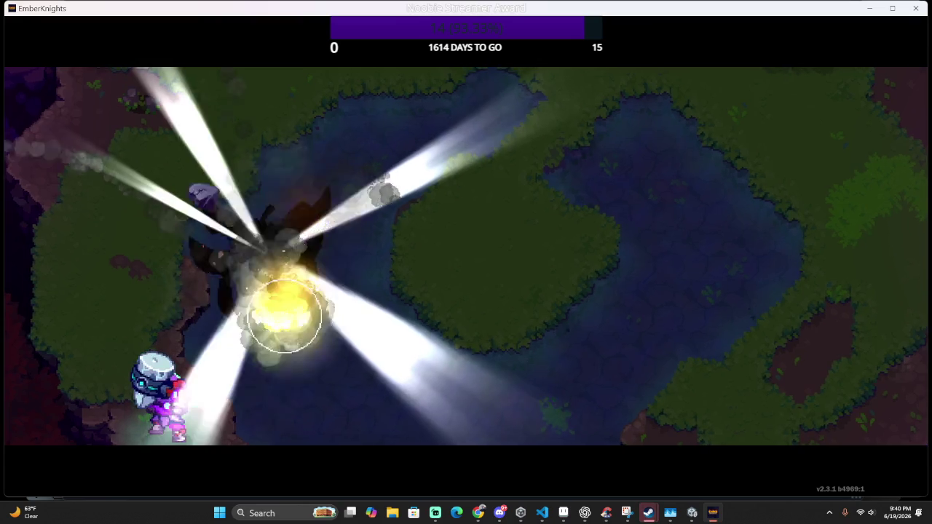
{"action": "key", "text": "w"}
{"action": "key", "text": "d"}
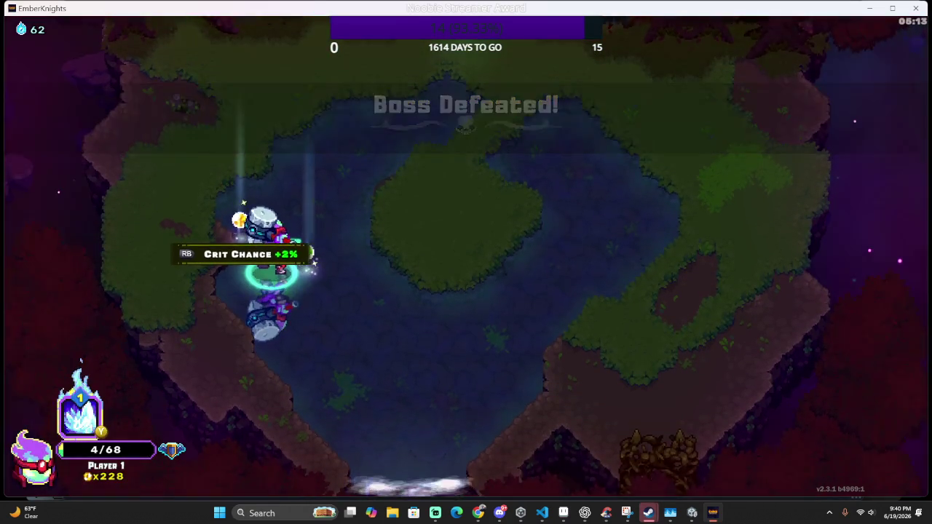
{"action": "key", "text": "w"}
{"action": "key", "text": "d"}
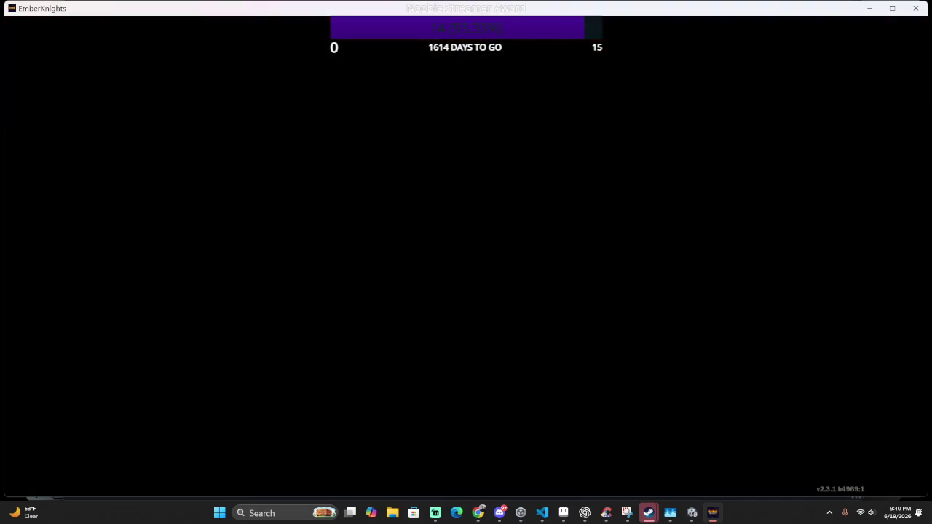
{"action": "key", "text": "a"}
{"action": "key", "text": "a"}
{"action": "key", "text": "e"}
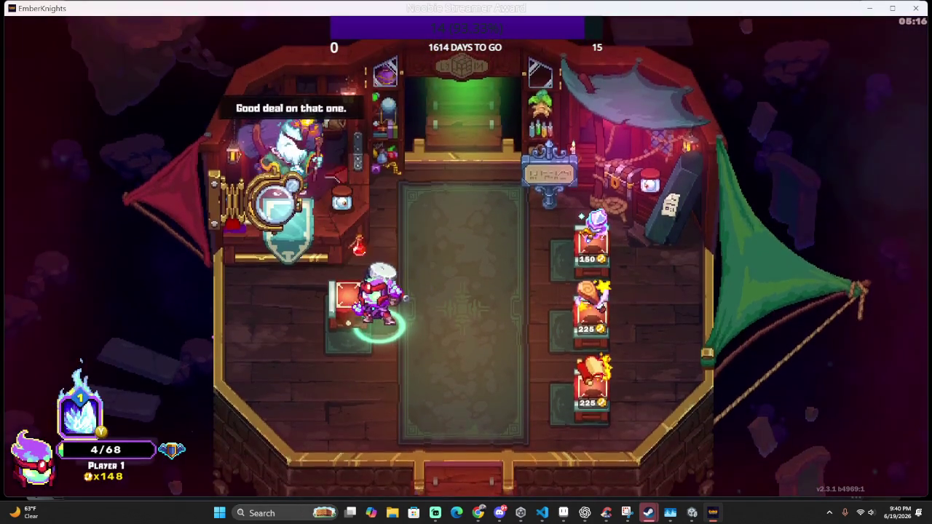
{"action": "key", "text": "s"}
{"action": "key", "text": "d"}
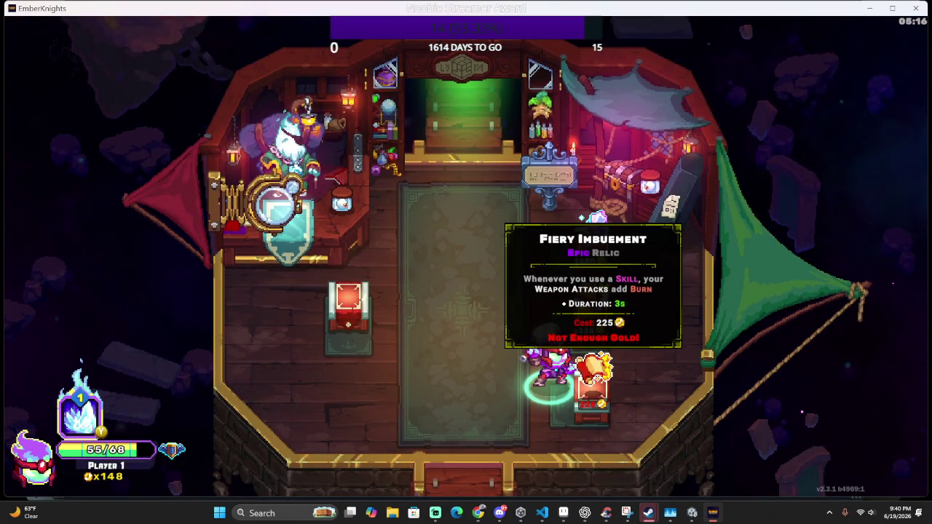
{"action": "key", "text": "w"}
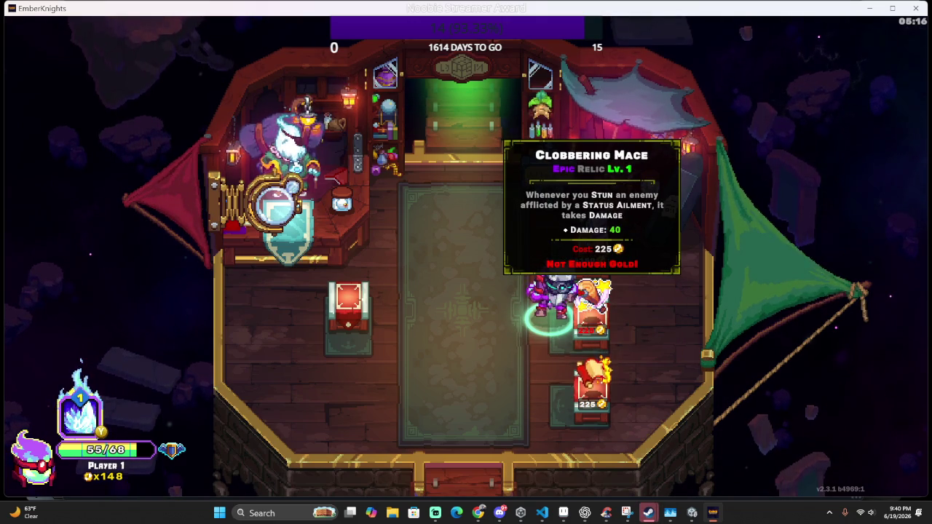
{"action": "key", "text": "w"}
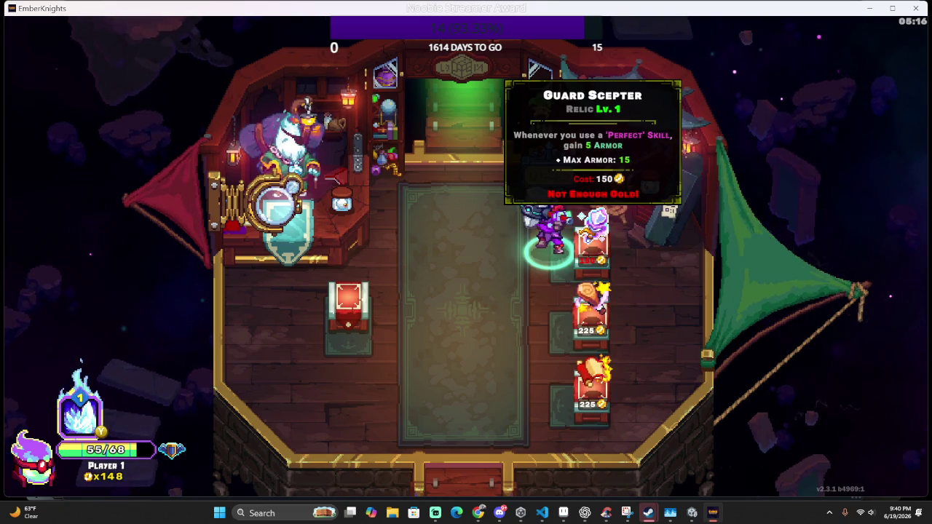
{"action": "key", "text": "a"}
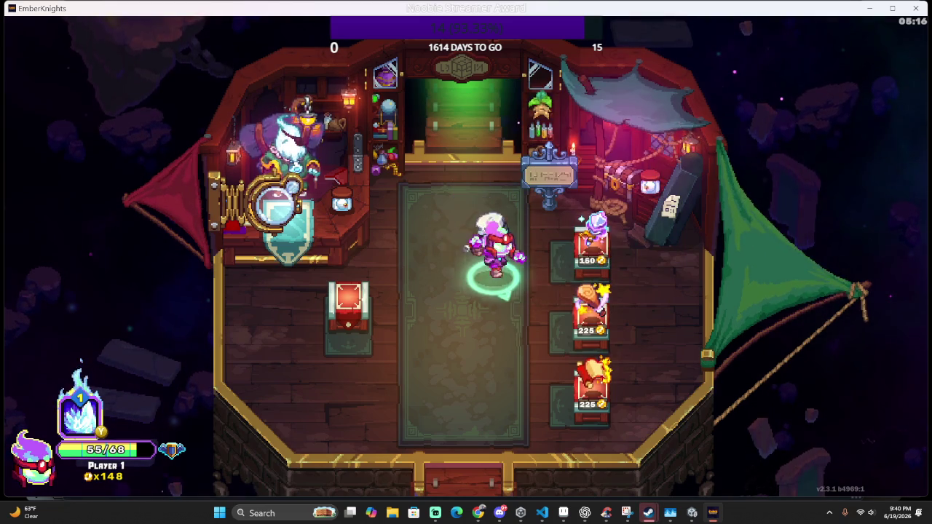
Leave the shop into the forest room and fight the first enemies, dodging and repositioning
{"action": "key", "text": "w"}
{"action": "key", "text": "a"}
{"action": "key", "text": "a"}
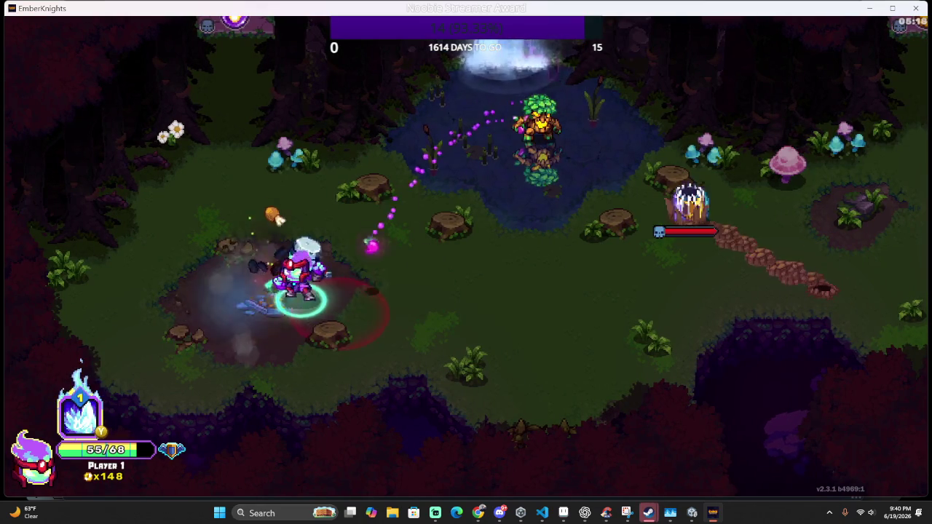
{"action": "key", "text": "w"}
{"action": "key", "text": "s"}
{"action": "key", "text": "a"}
{"action": "key", "text": "a"}
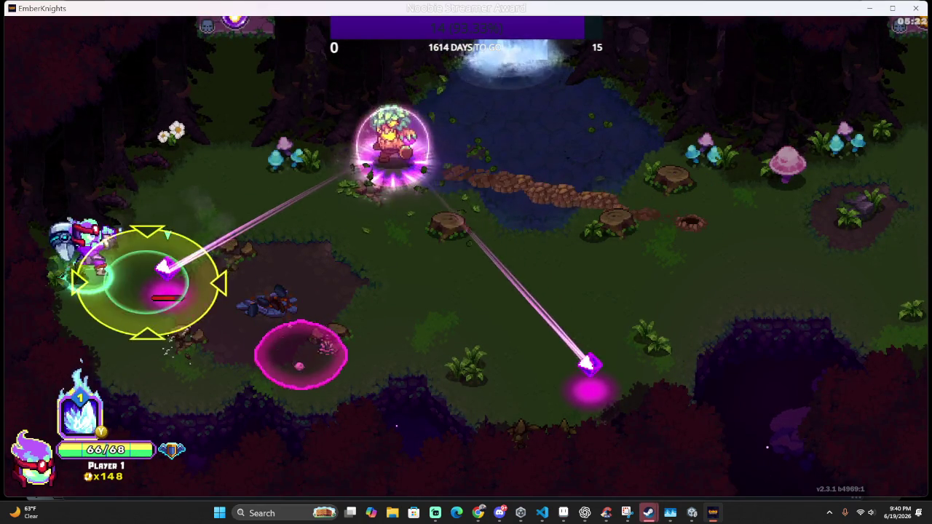
{"action": "key", "text": "s"}
{"action": "key", "text": "s"}
{"action": "key", "text": "d"}
{"action": "key", "text": "d"}
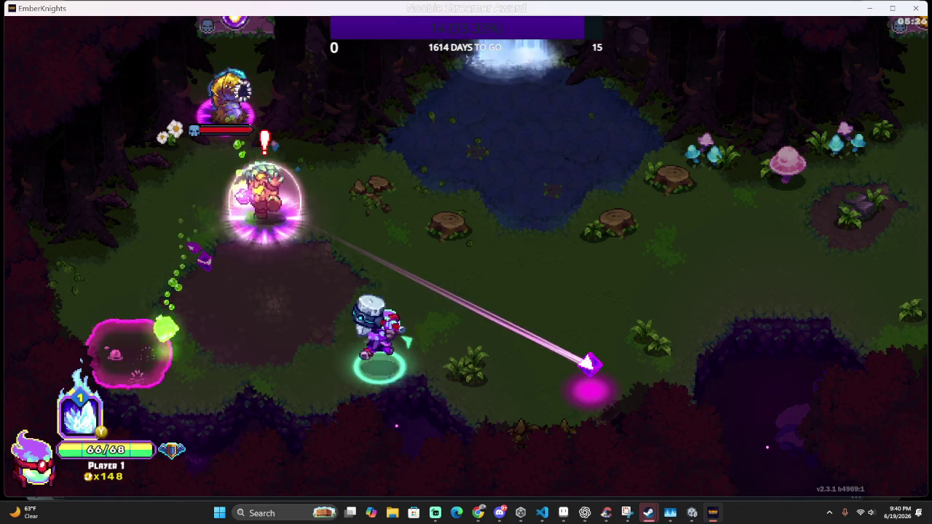
{"action": "key", "text": "d"}
{"action": "key", "text": "w"}
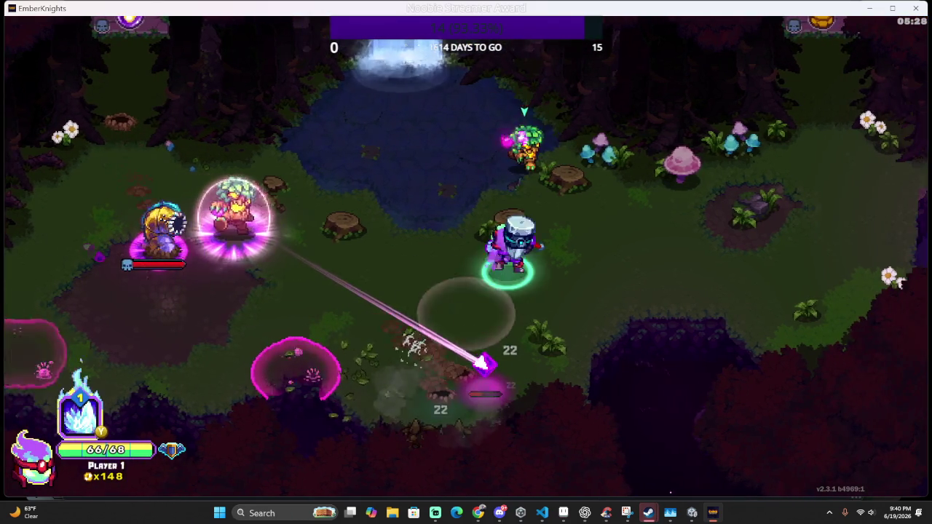
Cast the ice-spike wall to freeze enemies, then dodge-roll out of their attacks
{"action": "key", "text": "e"}
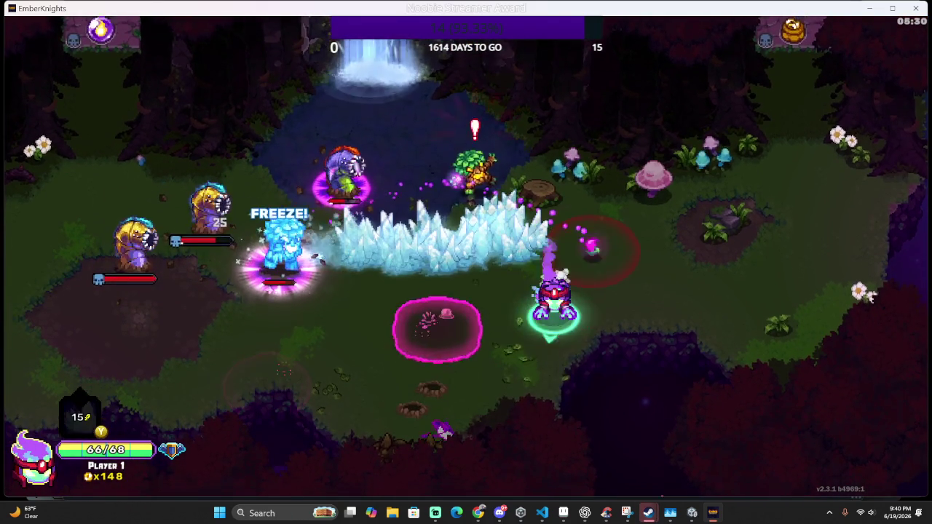
{"action": "key", "text": "s"}
{"action": "key", "text": "w"}
{"action": "key", "text": "a"}
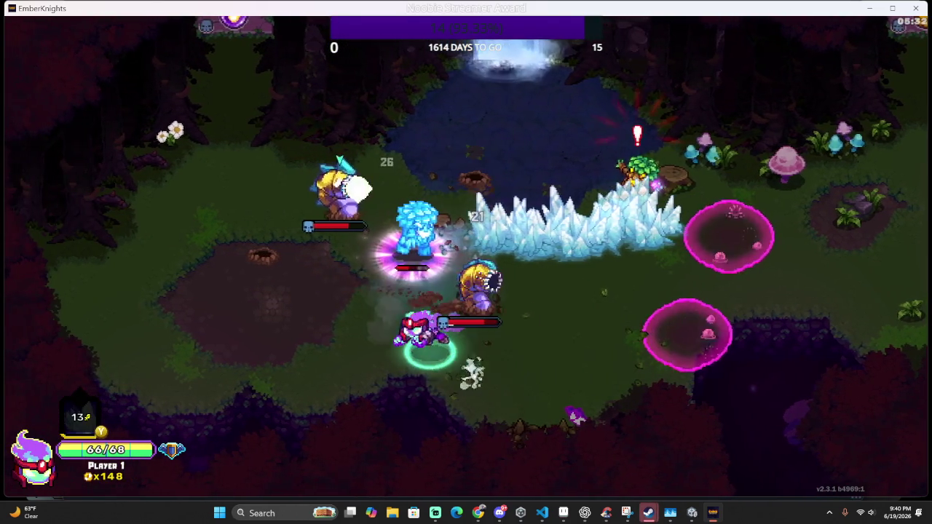
{"action": "key", "text": "space"}
{"action": "key", "text": "w"}
{"action": "key", "text": "a"}
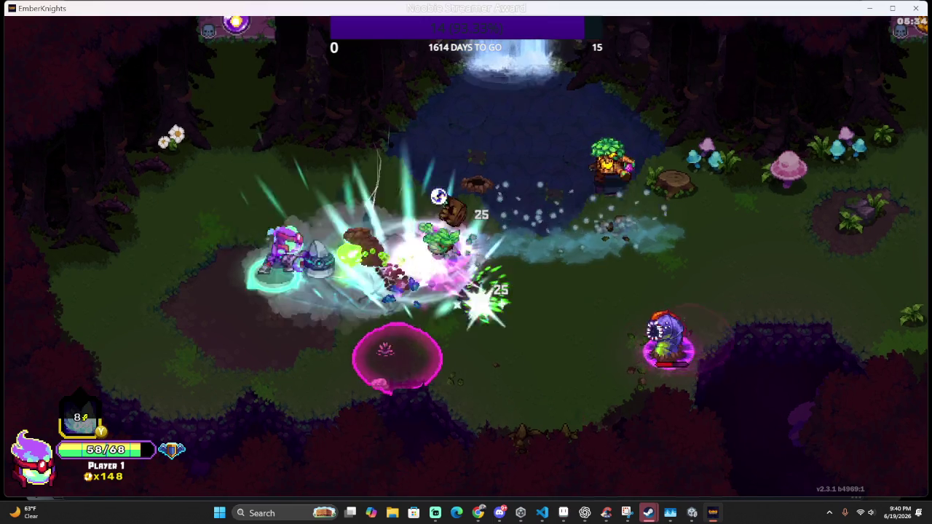
{"action": "key", "text": "a"}
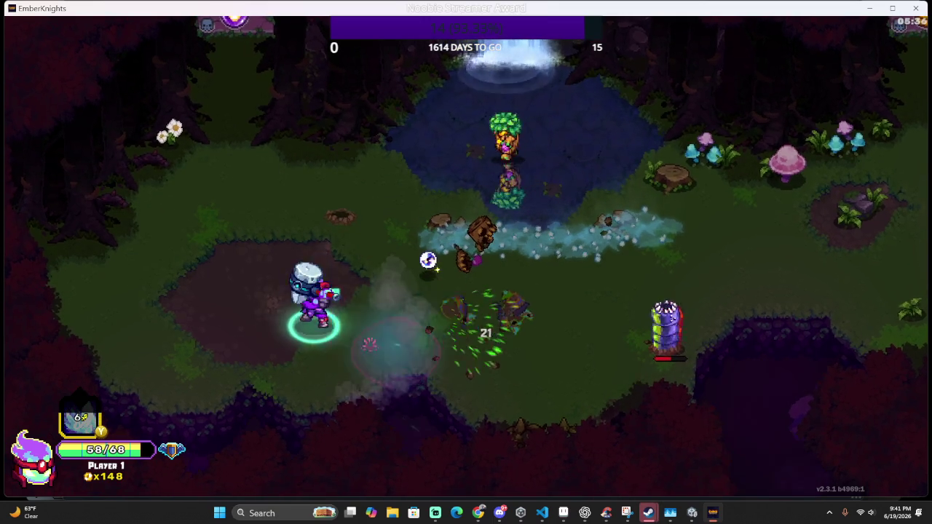
Charge the enemy group and chase the last one to the waterfall until Room Complete
{"action": "key", "text": "w"}
{"action": "key", "text": "d"}
{"action": "key", "text": "s"}
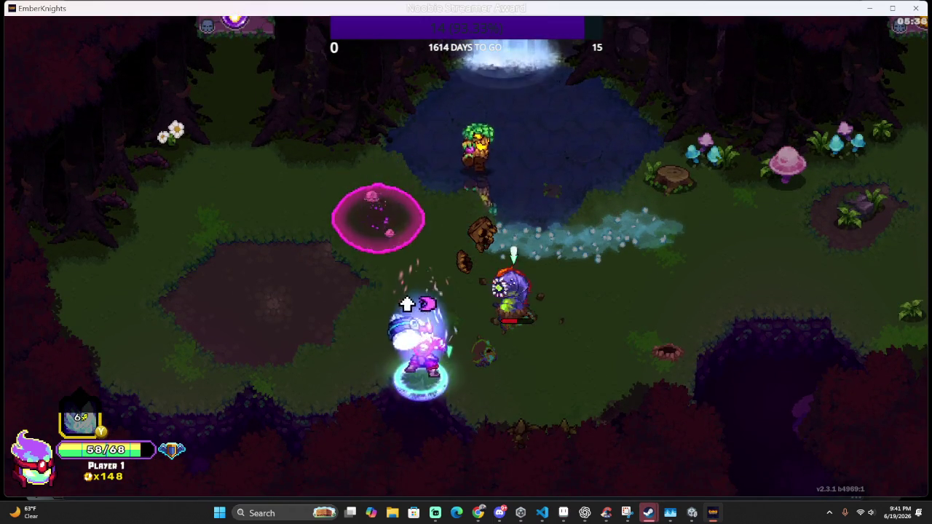
{"action": "key", "text": "a"}
{"action": "key", "text": "w"}
{"action": "key", "text": "d"}
{"action": "key", "text": "w"}
{"action": "key", "text": "s"}
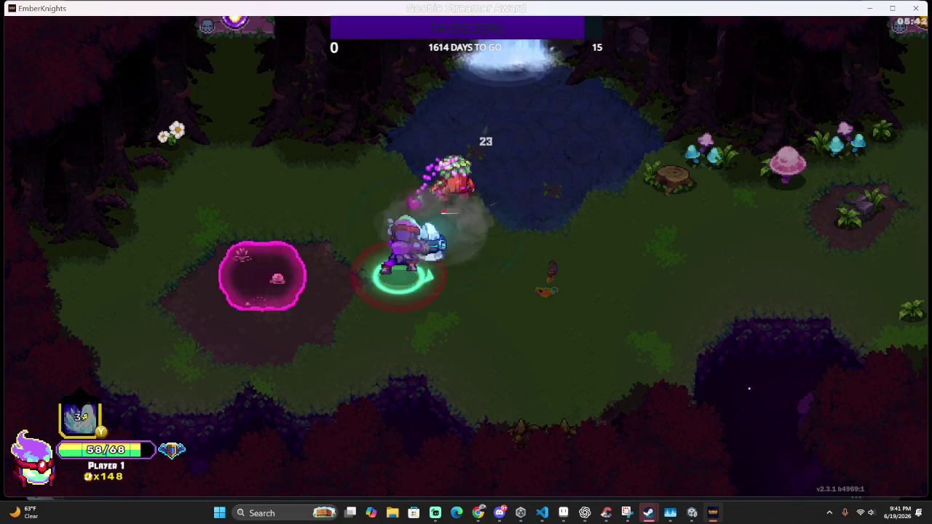
Finish the last enemy and collect the dropped coins and relic orb
{"action": "key", "text": "w"}
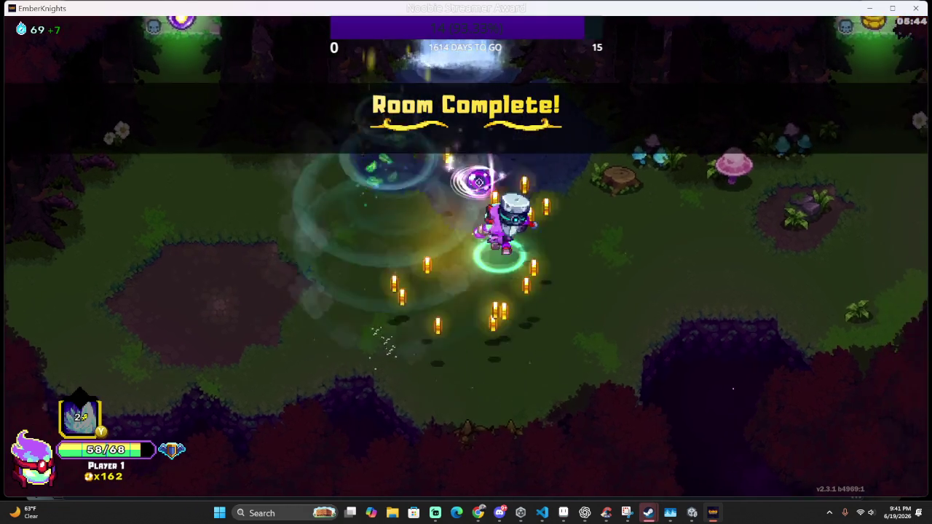
{"action": "key", "text": "s"}
{"action": "key", "text": "d"}
{"action": "key", "text": "a"}
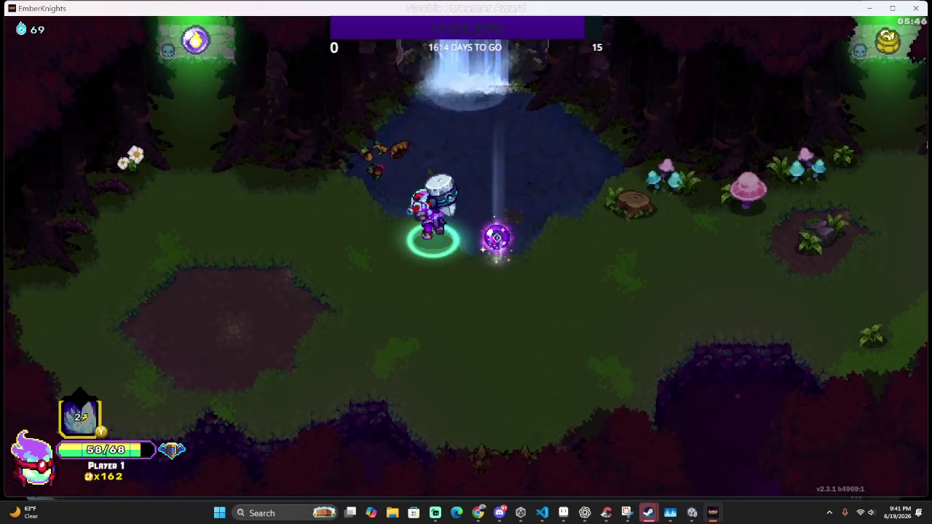
{"action": "key", "text": "d"}
{"action": "key", "text": "s"}
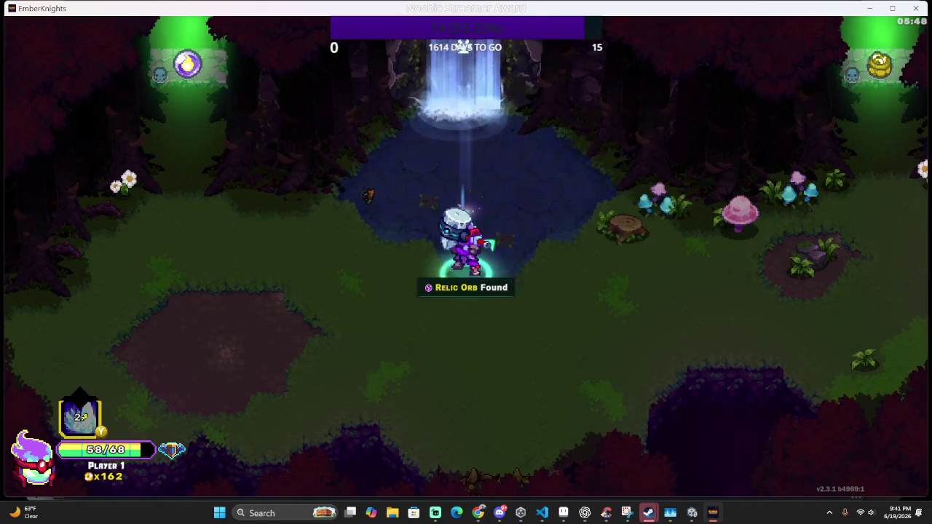
Try the waterfall exit, find it locked needing 2 more, and explore the clearing
{"action": "key", "text": "d"}
{"action": "key", "text": "s"}
{"action": "key", "text": "w"}
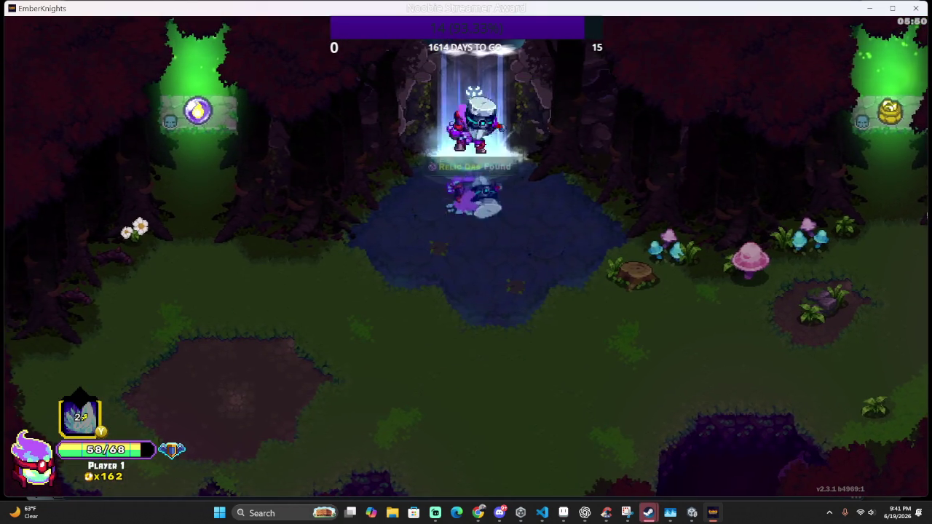
{"action": "key", "text": "w"}
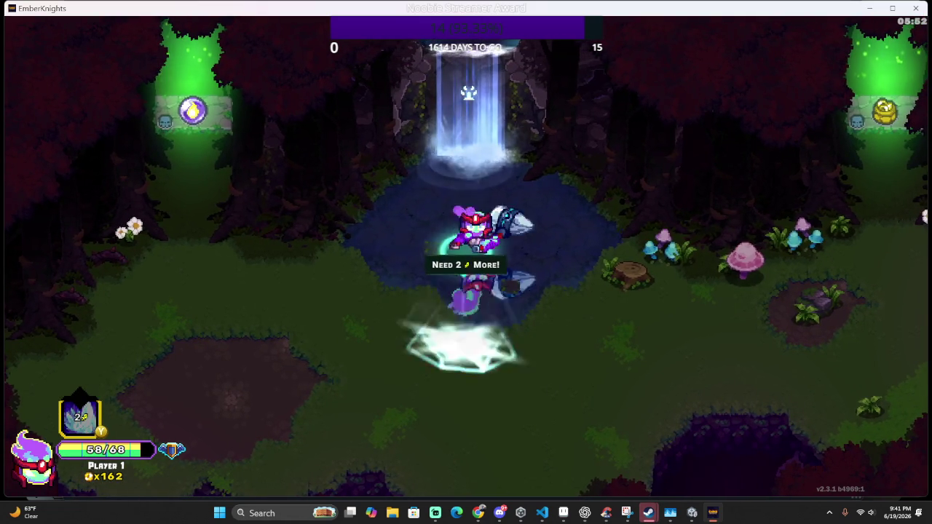
{"action": "key", "text": "d"}
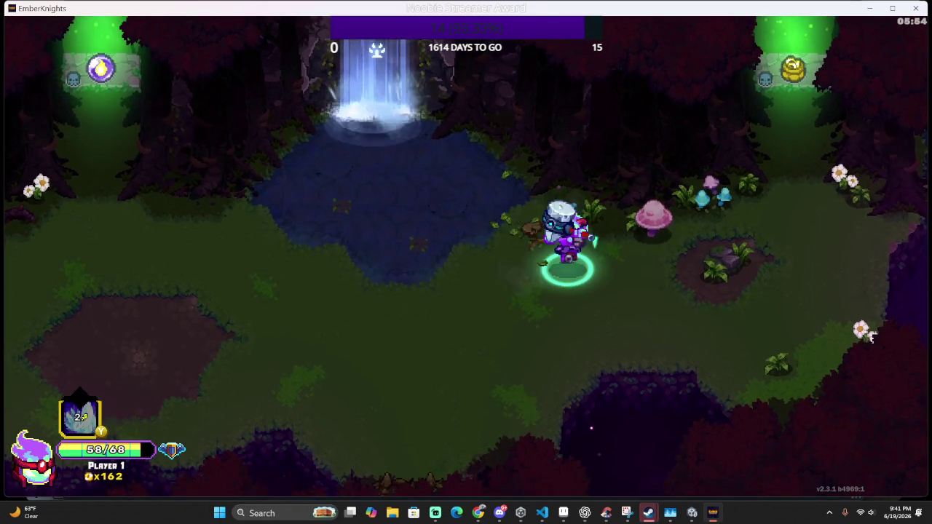
{"action": "key", "text": "d"}
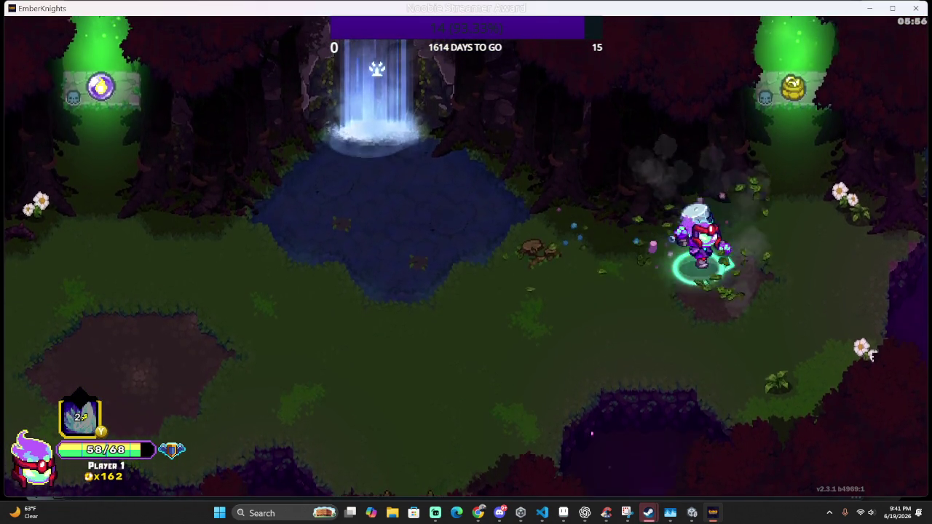
{"action": "key", "text": "d"}
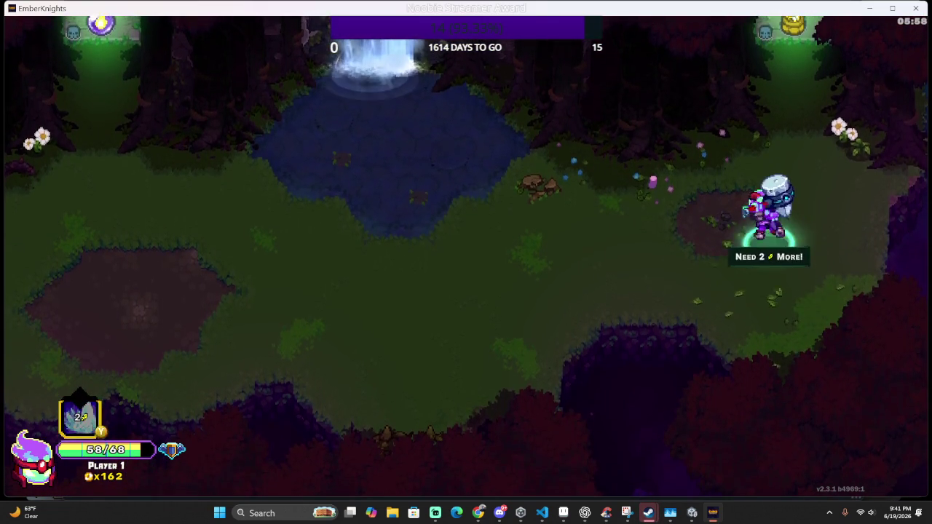
{"action": "key", "text": "a"}
{"action": "key", "text": "w"}
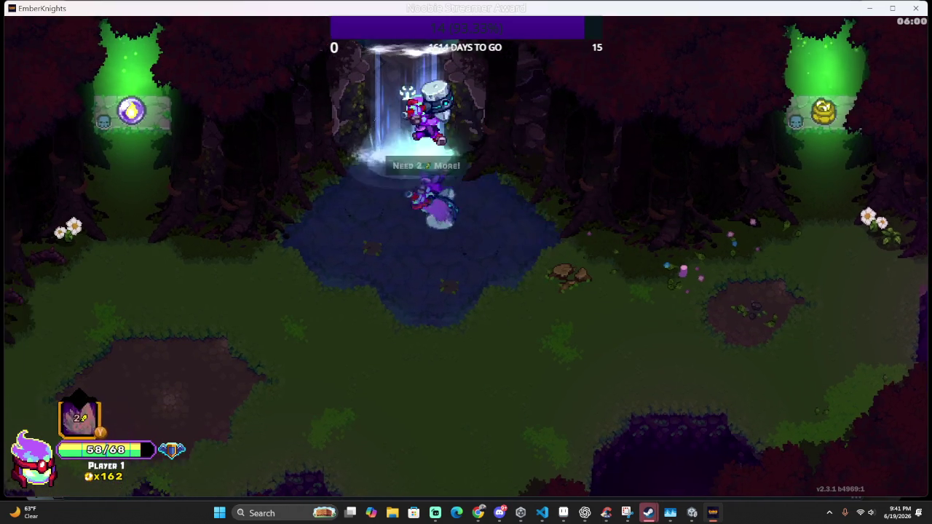
Walk across the grass swinging attacks and approach the Skill Selector reward
{"action": "key", "text": "s"}
{"action": "key", "text": "a"}
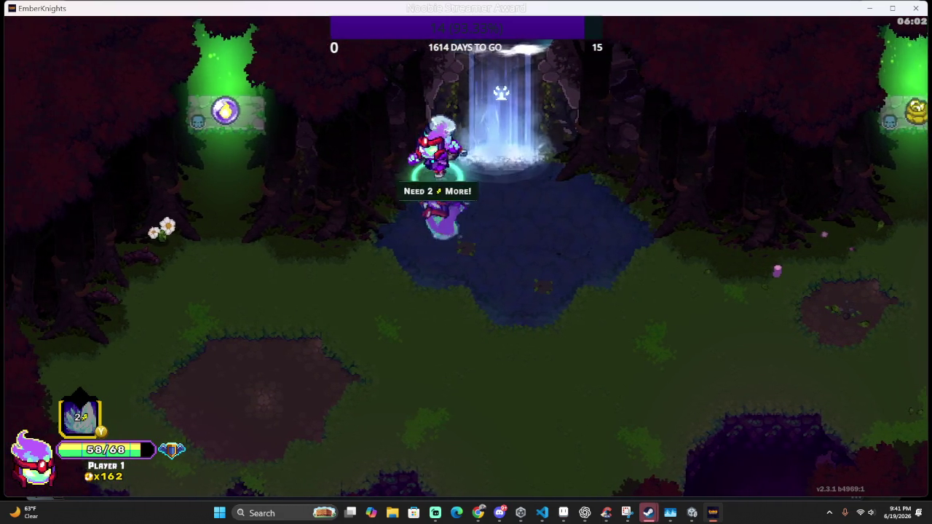
{"action": "key", "text": "a"}
{"action": "key", "text": "w"}
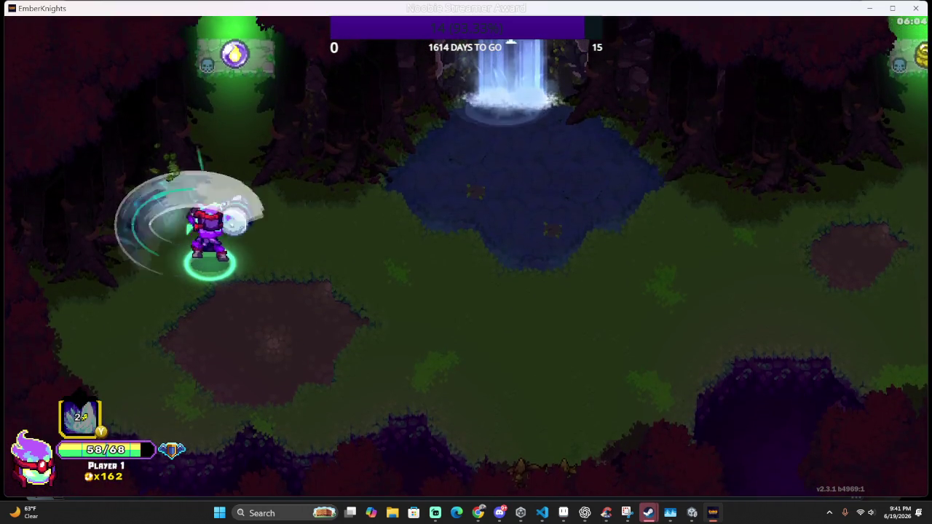
{"action": "key", "text": "d"}
{"action": "key", "text": "s"}
{"action": "key", "text": "w"}
{"action": "key", "text": "a"}
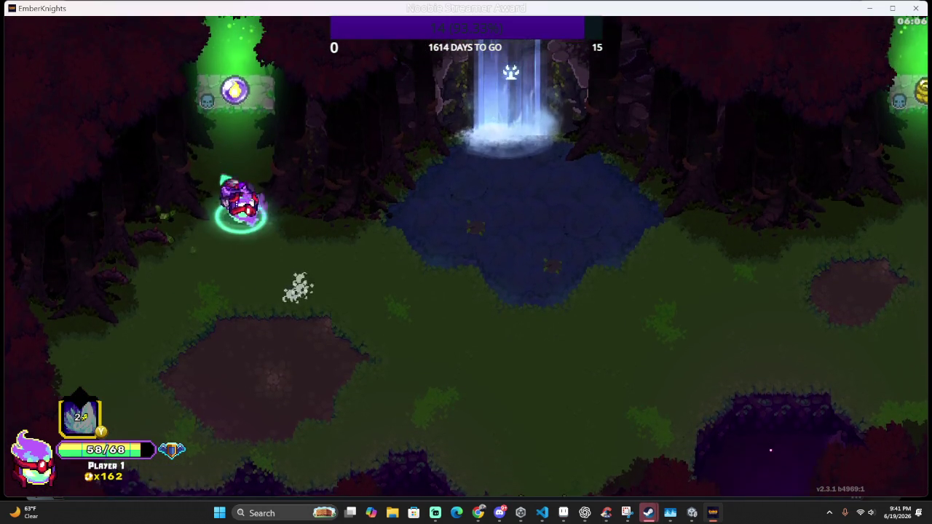
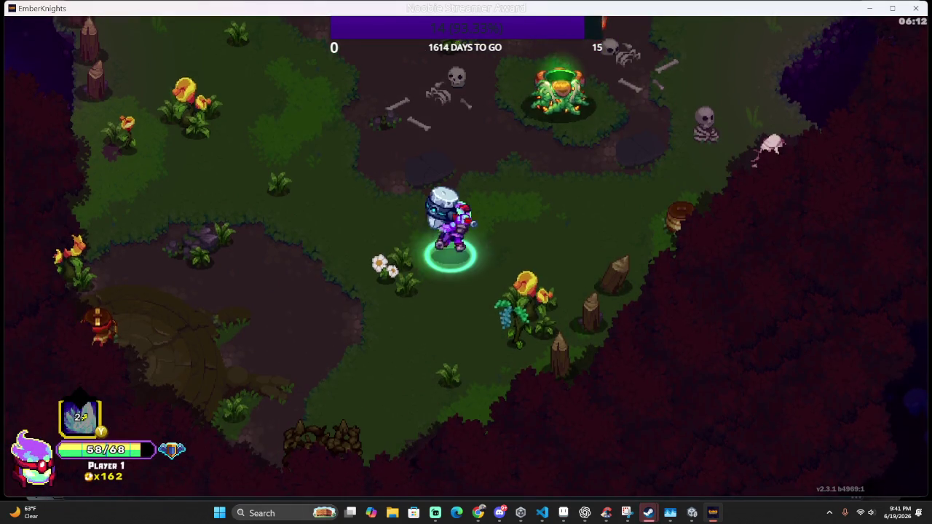
Hit the enemy group with attacks, a whirlwind and ice crystals, then dash clear
{"action": "key", "text": "a"}
{"action": "key", "text": "w"}
{"action": "key", "text": "w"}
{"action": "key", "text": "e"}
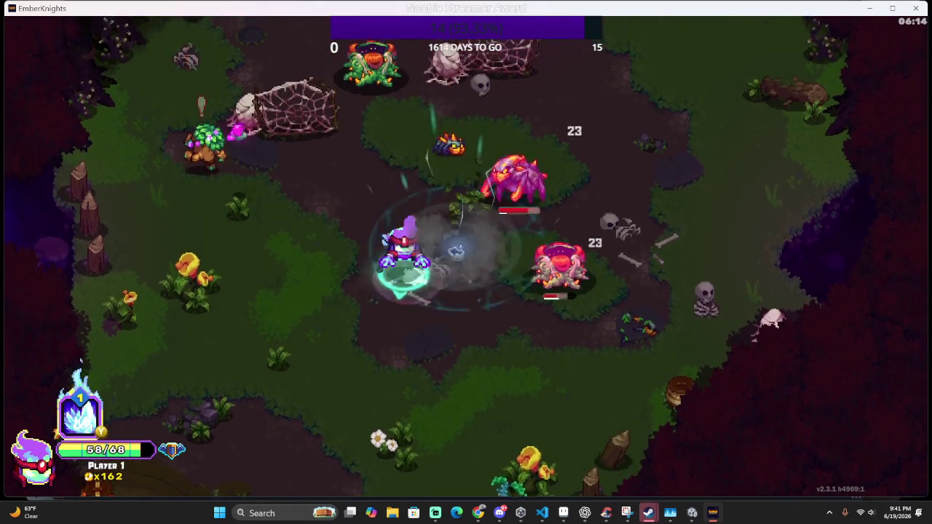
{"action": "key", "text": "s"}
{"action": "key", "text": "e"}
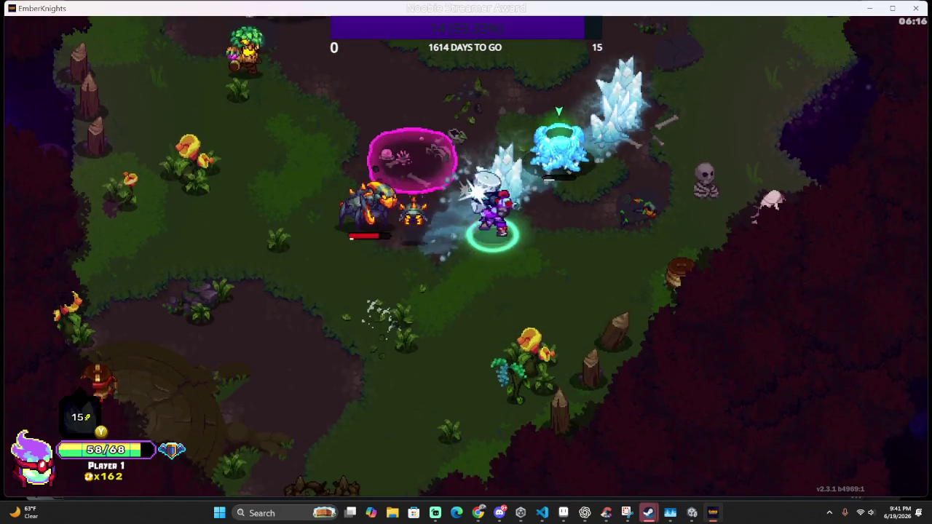
{"action": "key", "text": "d"}
{"action": "key", "text": "w"}
{"action": "key", "text": "a"}
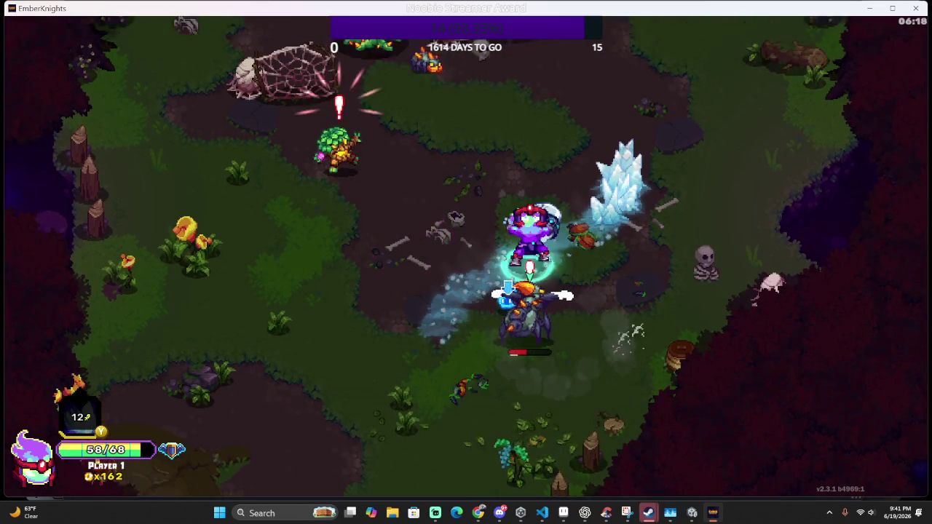
{"action": "key", "text": "a"}
{"action": "key", "text": "q"}
Slash and freeze enemies near the tree ally, then push up the arena with arc slashes
{"action": "key", "text": "j"}
{"action": "key", "text": "q"}
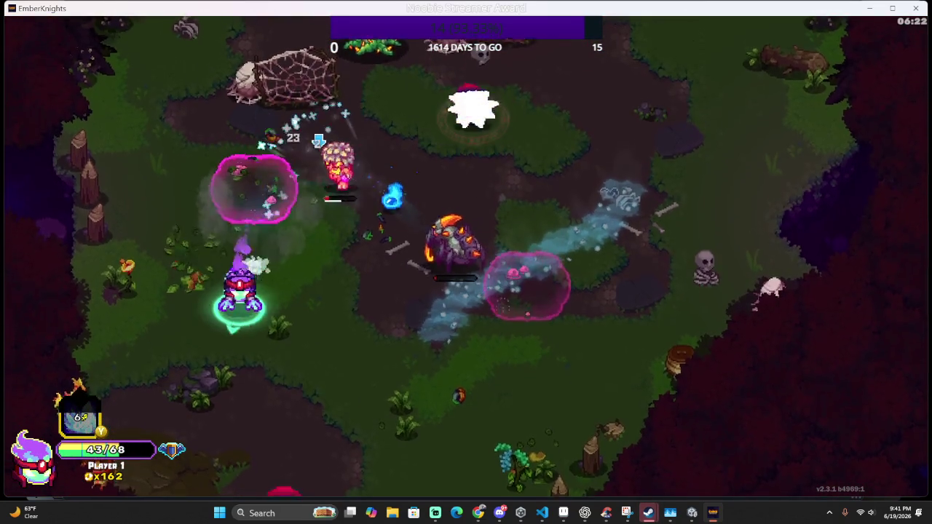
{"action": "key", "text": "j"}
{"action": "key", "text": "a"}
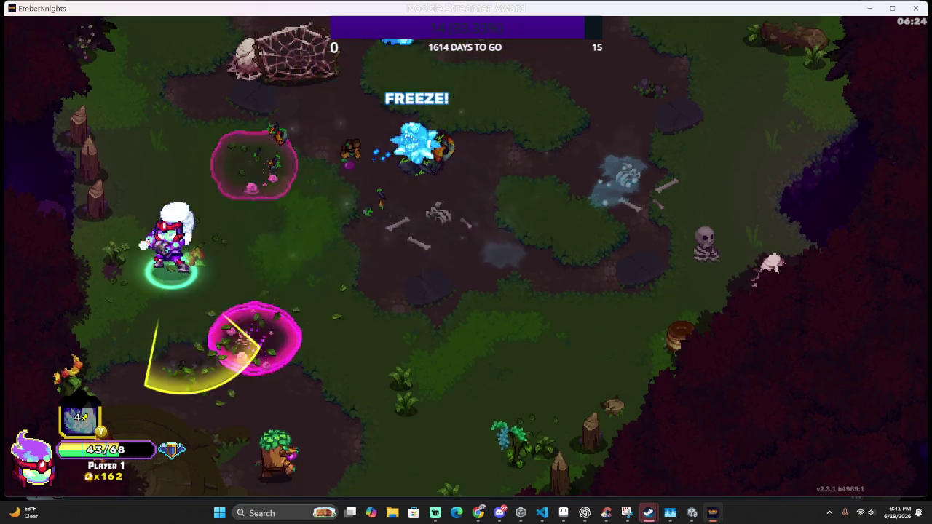
{"action": "key", "text": "s"}
{"action": "key", "text": "j"}
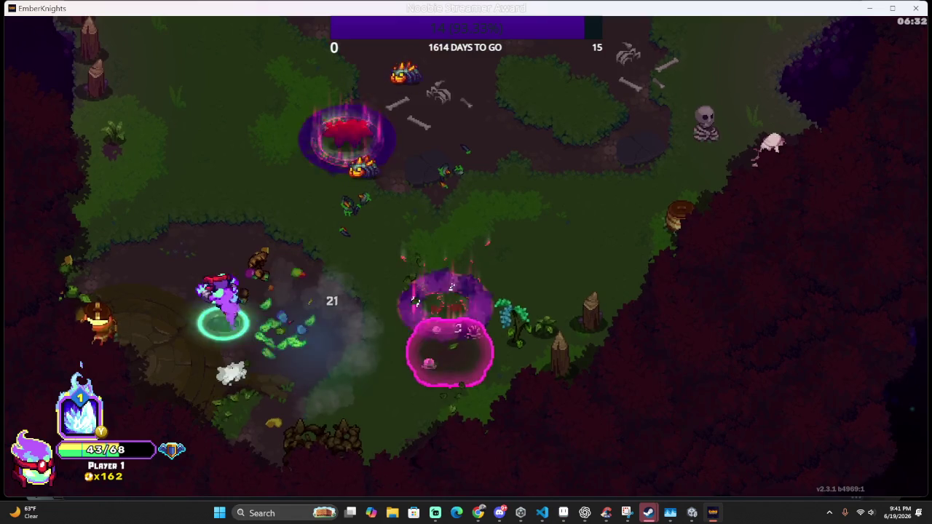
{"action": "key", "text": "w"}
{"action": "key", "text": "j"}
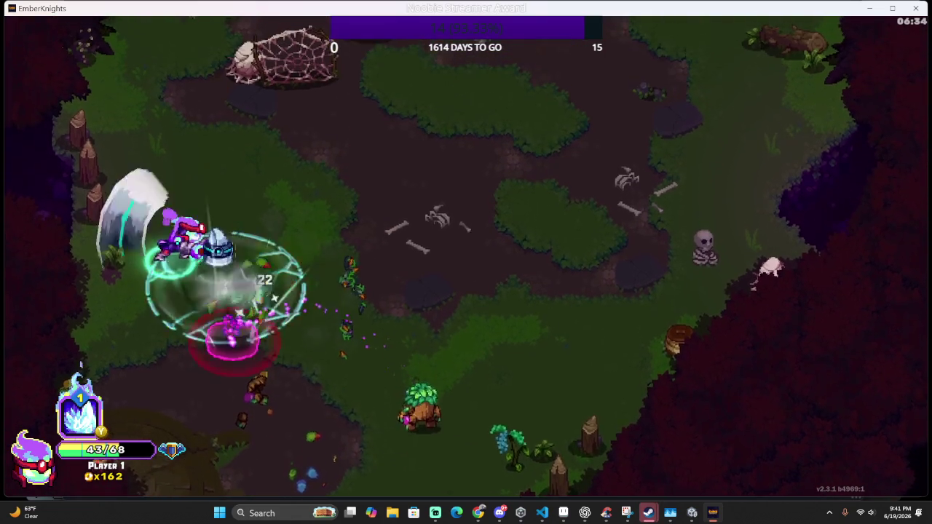
{"action": "key", "text": "w"}
{"action": "key", "text": "j"}
Cast a line of ice spikes at the plant enemy and ring-attack the surrounding foes
{"action": "key", "text": "d"}
{"action": "key", "text": "k"}
{"action": "key", "text": "w"}
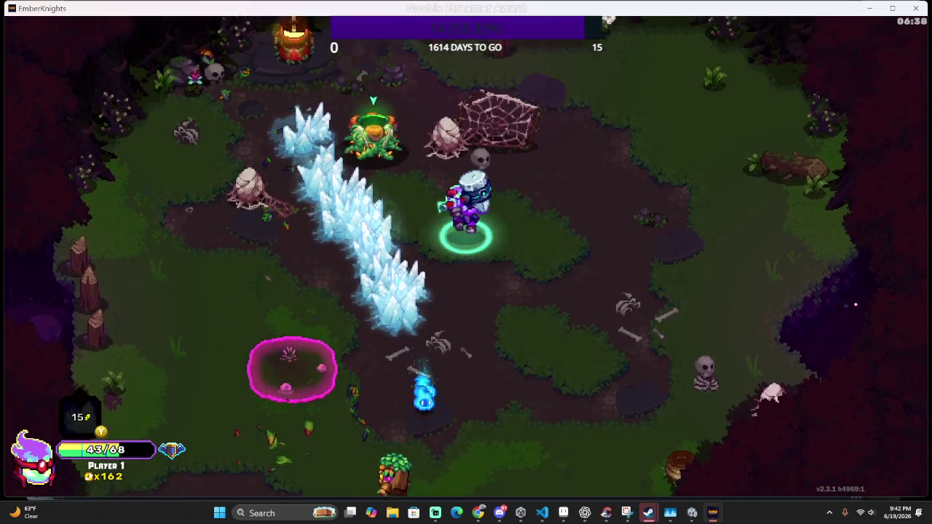
{"action": "key", "text": "j"}
{"action": "key", "text": "a"}
{"action": "key", "text": "s"}
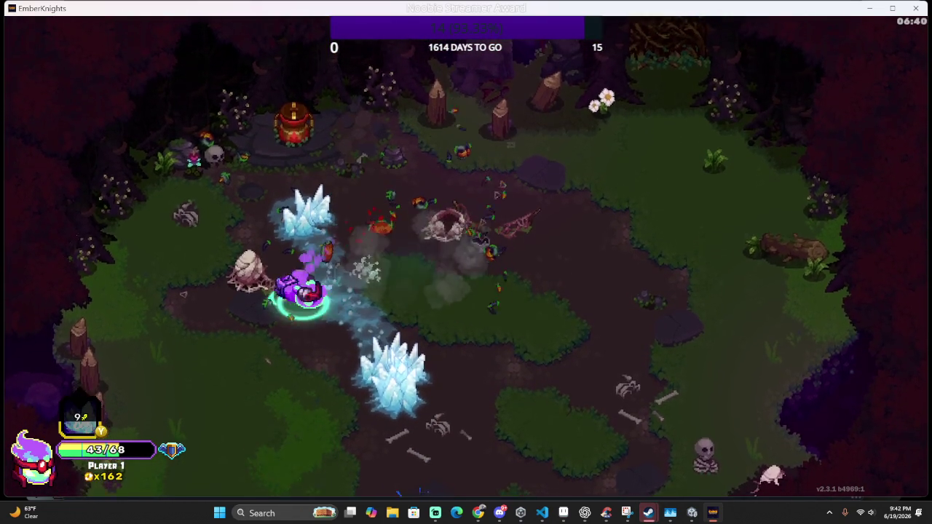
{"action": "key", "text": "j"}
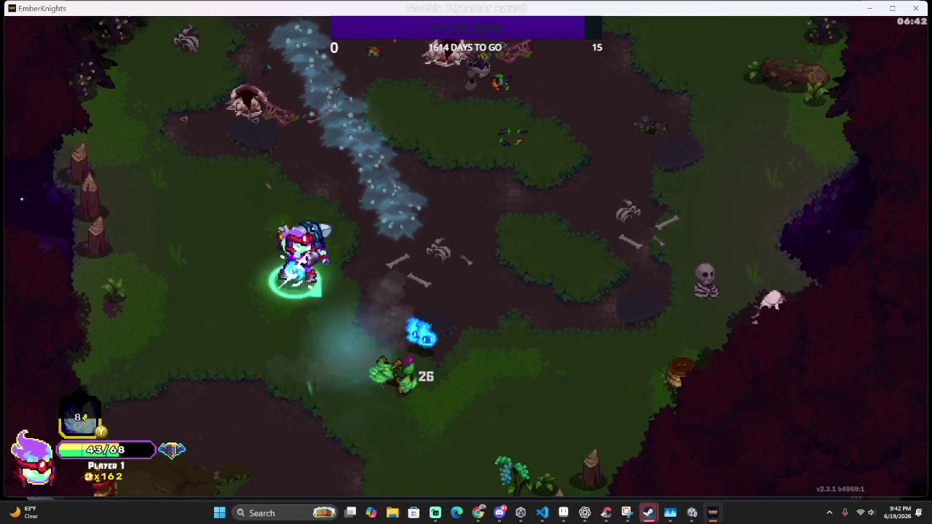
{"action": "key", "text": "j"}
{"action": "key", "text": "j"}
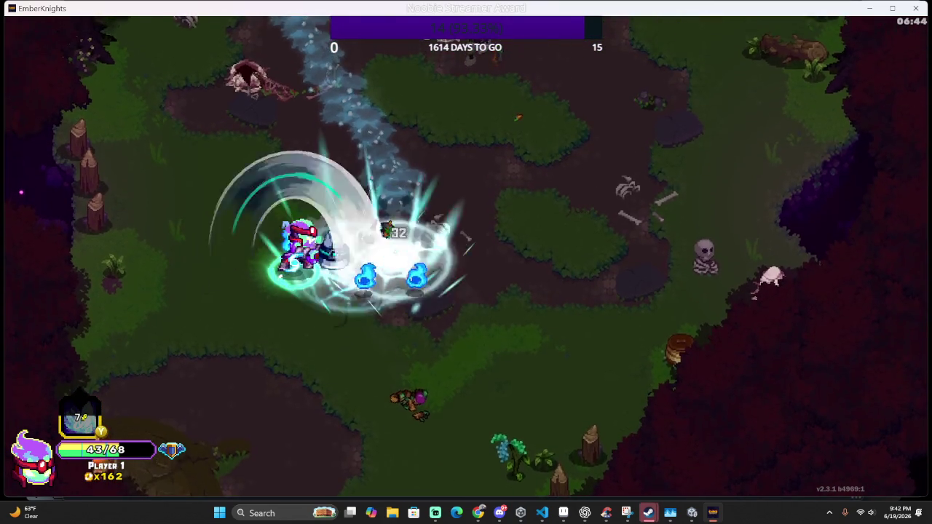
Finish the remaining enemies with an ice burst and pick up the purple skill orb
{"action": "key", "text": "j"}
{"action": "key", "text": "w"}
{"action": "key", "text": "j"}
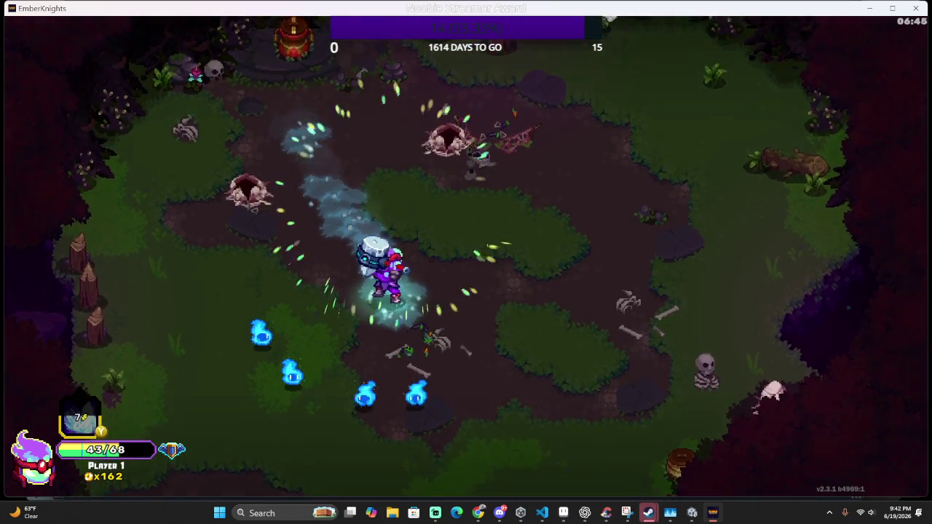
{"action": "key", "text": "j"}
{"action": "key", "text": "w"}
{"action": "key", "text": "d"}
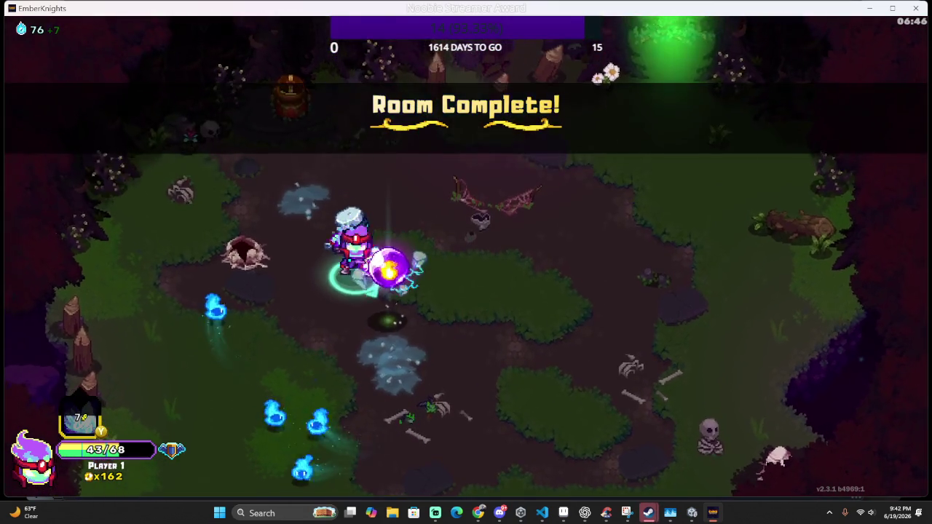
{"action": "key", "text": "s"}
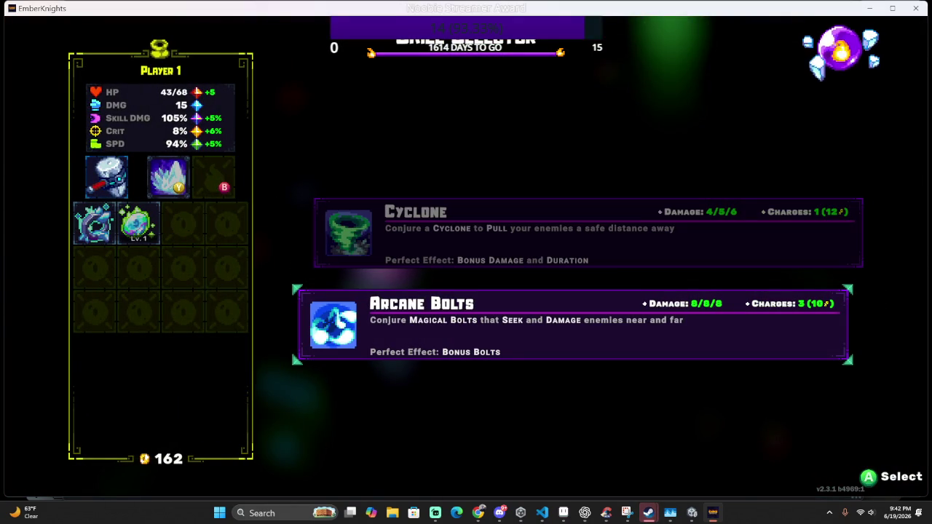
Compare Cyclone with Arcane Bolts, then pick Arcane Bolts and equip it in slot B
{"action": "key", "text": "w"}
{"action": "key", "text": "s"}
{"action": "key", "text": "w"}
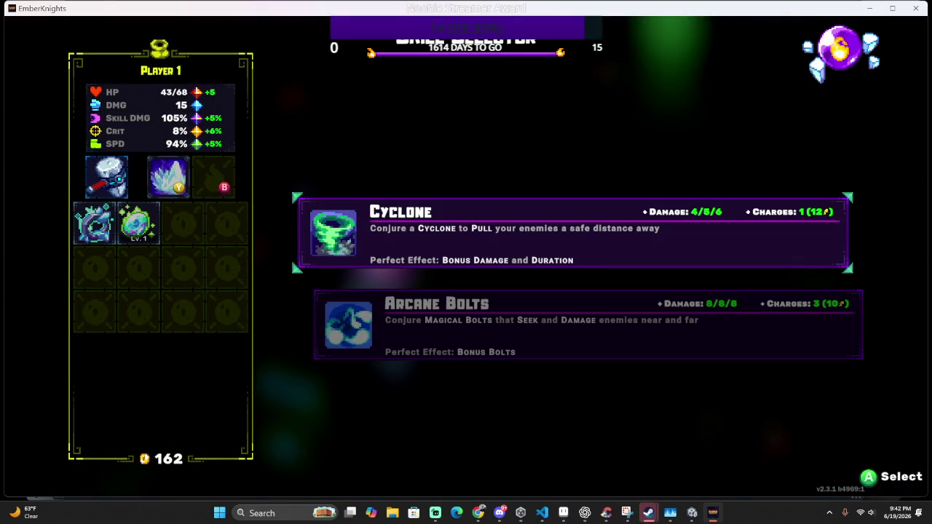
{"action": "key", "text": "s"}
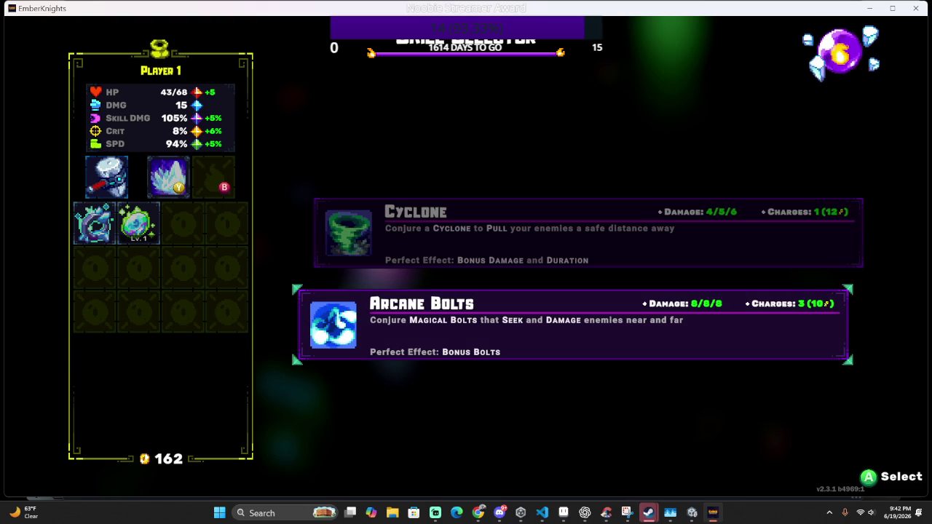
{"action": "key", "text": "Return"}
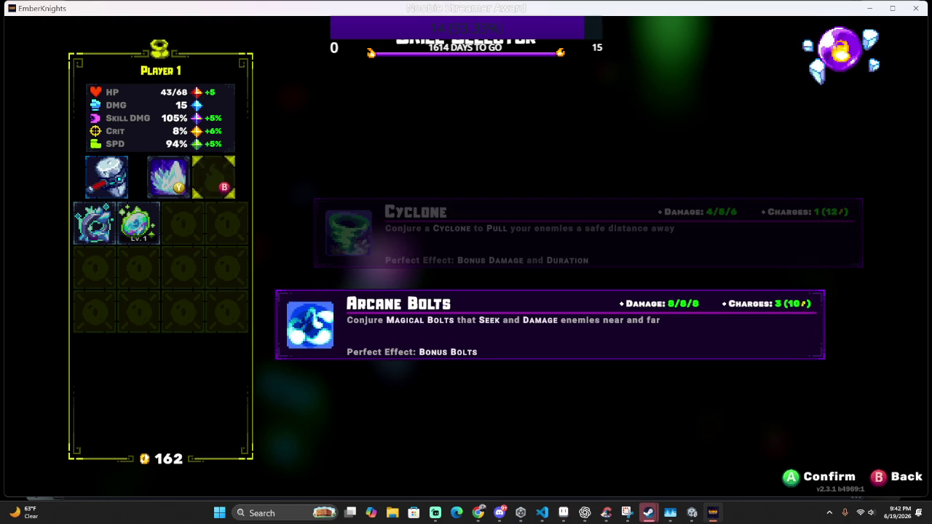
{"action": "key", "text": "Return"}
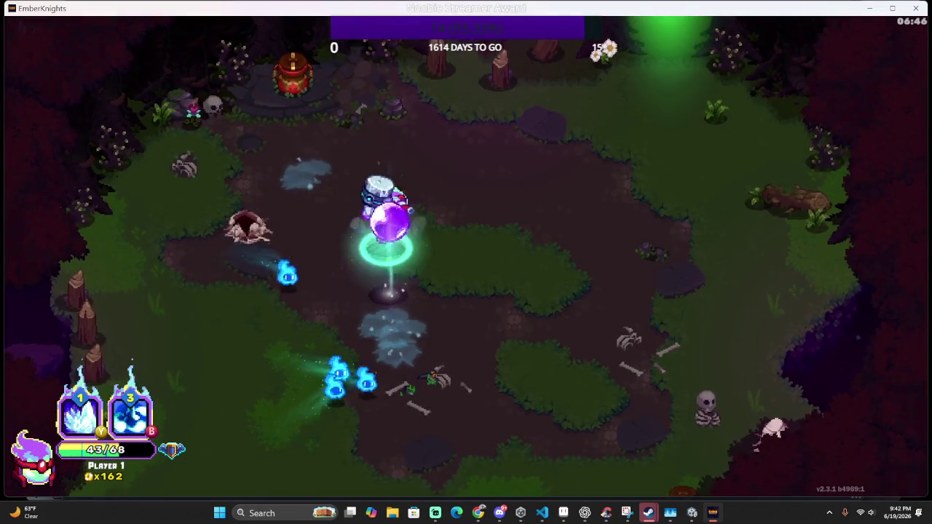
Roam the cleared arena collecting coins and head toward the green portal beam
{"action": "key", "text": "a"}
{"action": "key", "text": "a"}
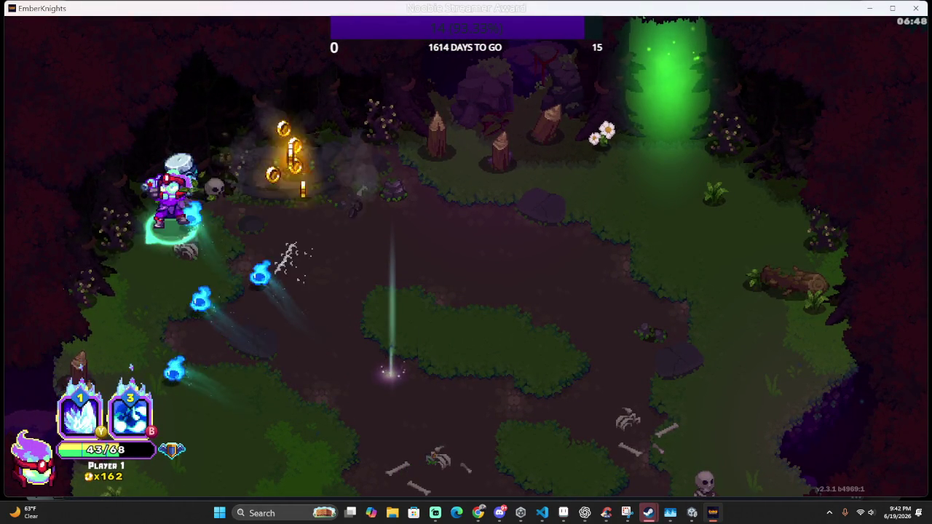
{"action": "key", "text": "d"}
{"action": "key", "text": "s"}
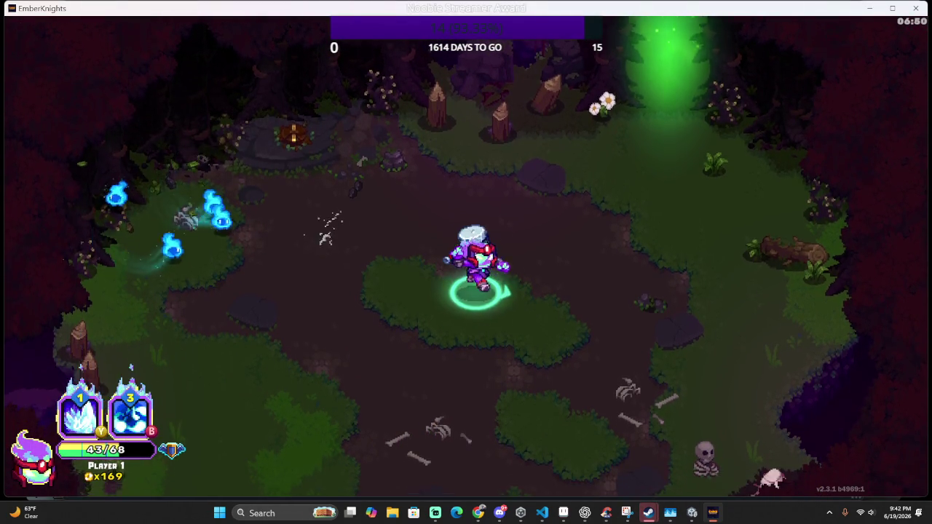
{"action": "key", "text": "s"}
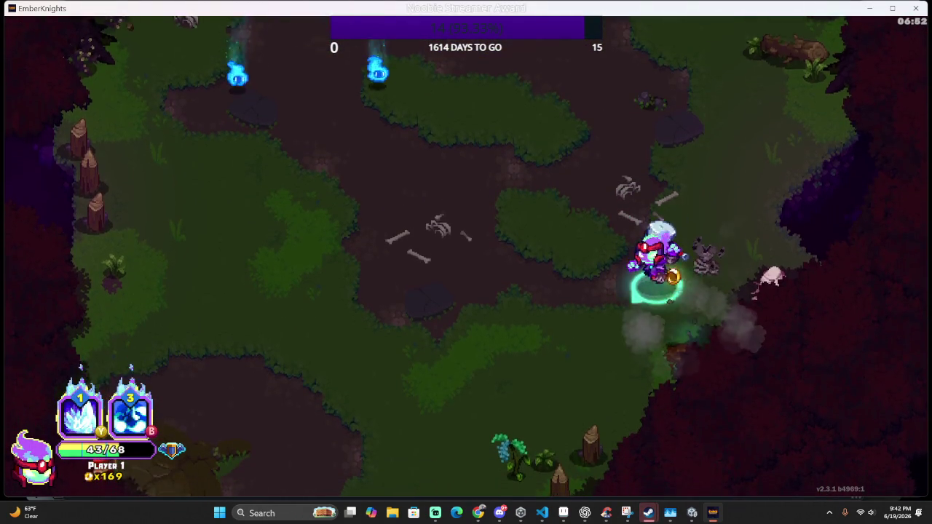
{"action": "key", "text": "w"}
{"action": "key", "text": "a"}
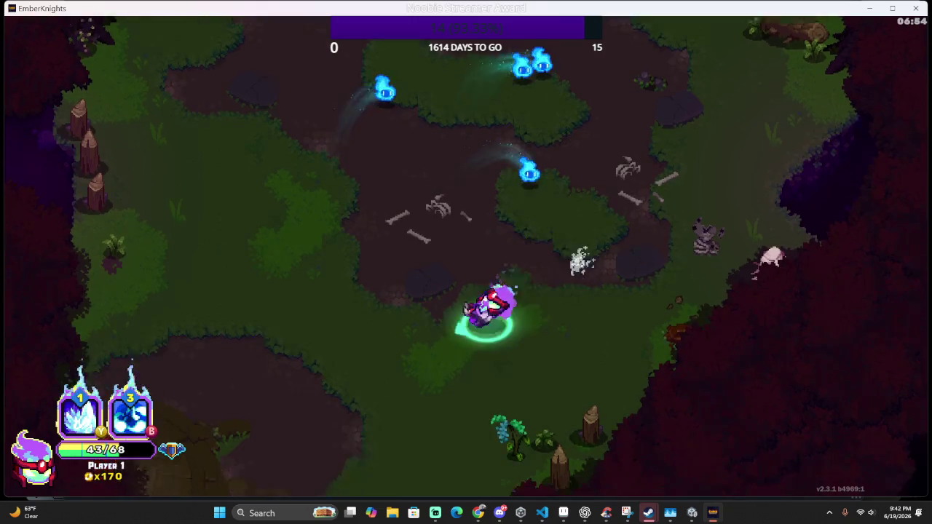
{"action": "key", "text": "w"}
{"action": "key", "text": "d"}
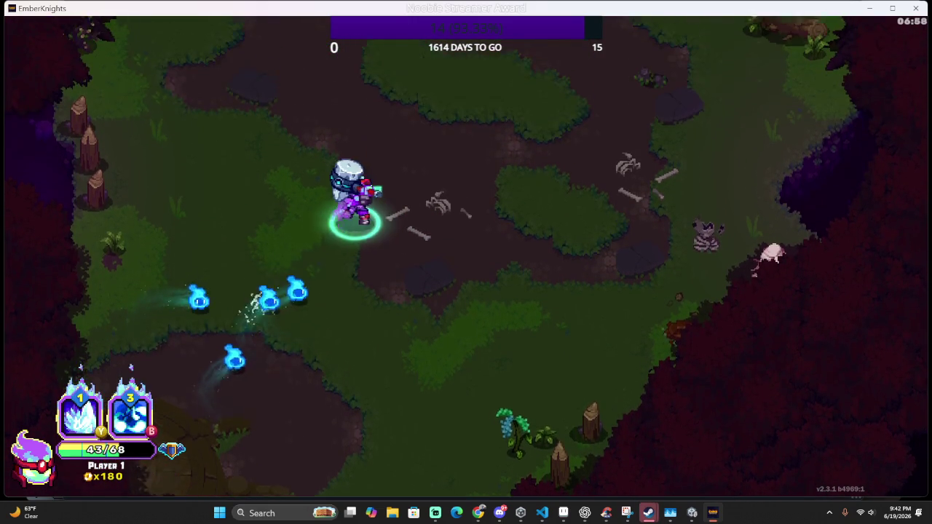
{"action": "key", "text": "w"}
{"action": "key", "text": "d"}
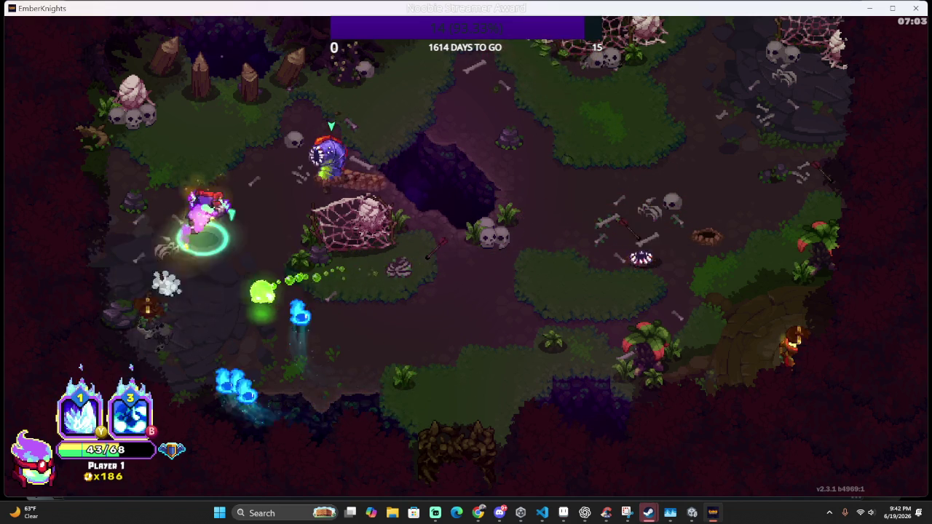
Cast ice spikes at the new enemies and spin-attack the frozen ones
{"action": "key", "text": "l"}
{"action": "key", "text": "w"}
{"action": "key", "text": "j"}
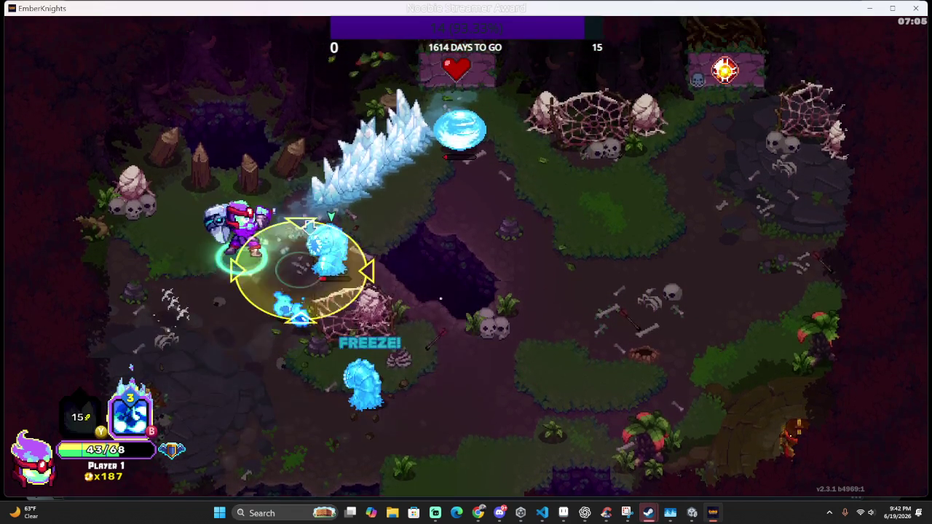
{"action": "key", "text": "w"}
{"action": "key", "text": "d"}
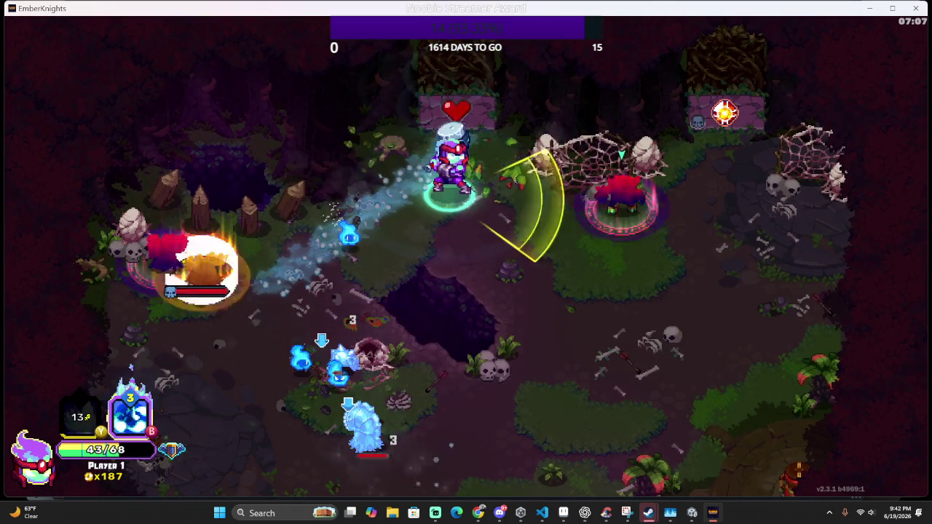
{"action": "key", "text": "w"}
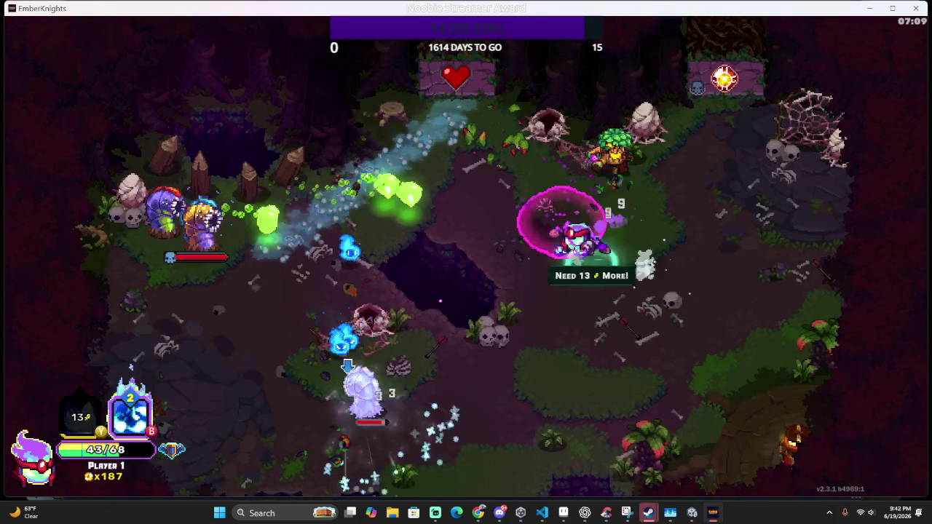
{"action": "key", "text": "w"}
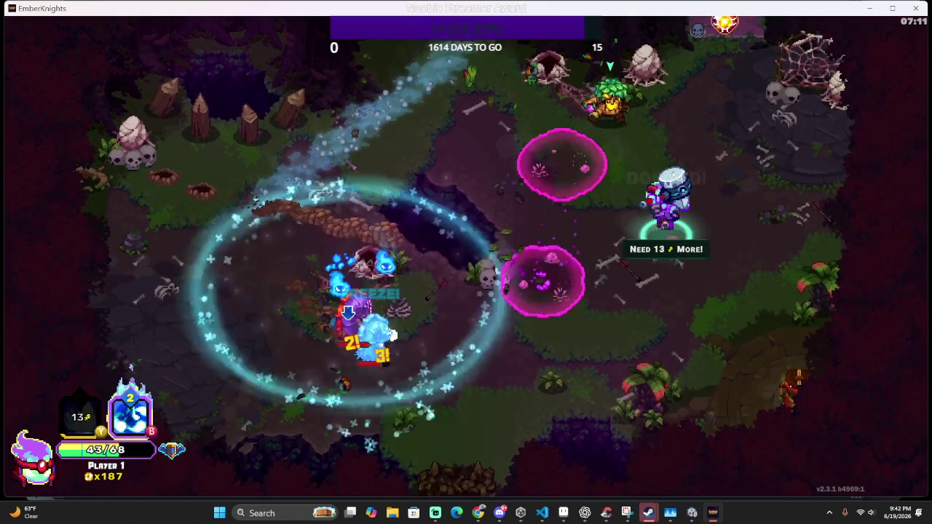
Dodge around the enemies and defeat the last one to finish as a Perfect Room
{"action": "key", "text": "s"}
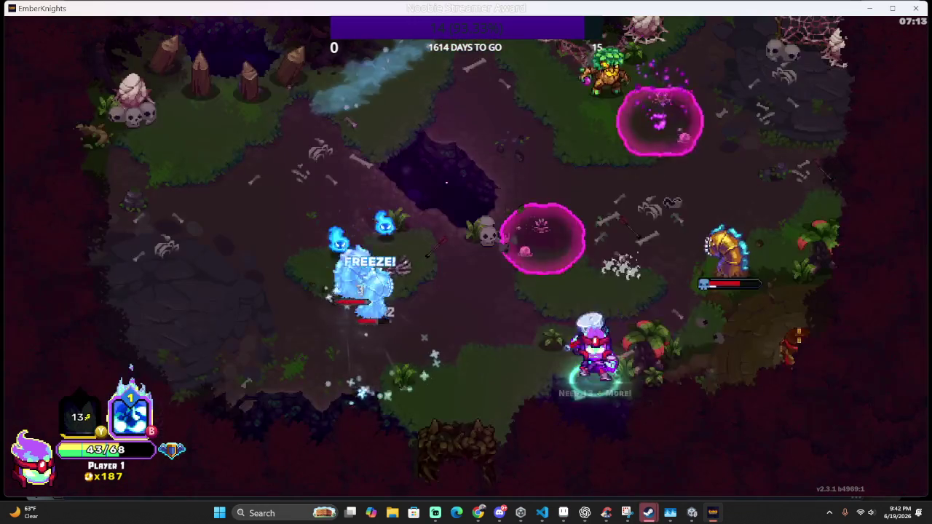
{"action": "key", "text": "w"}
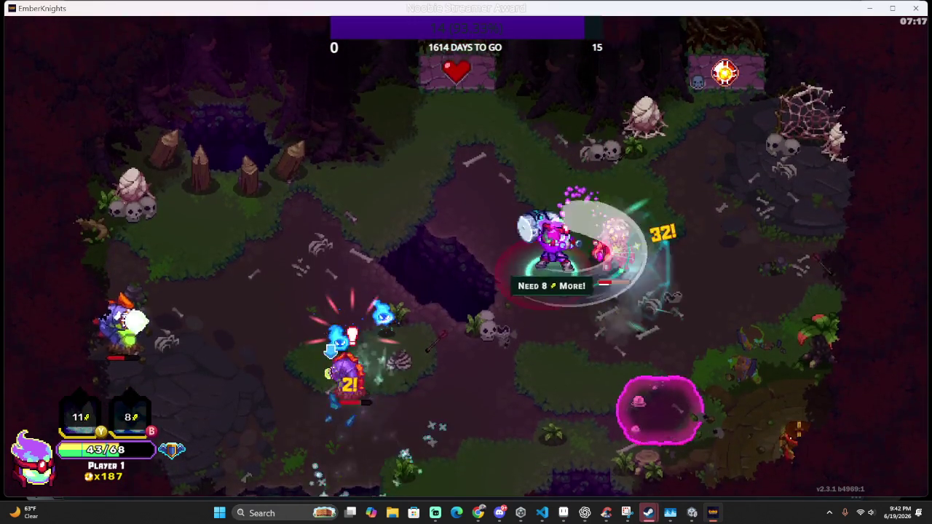
{"action": "key", "text": "d"}
{"action": "key", "text": "s"}
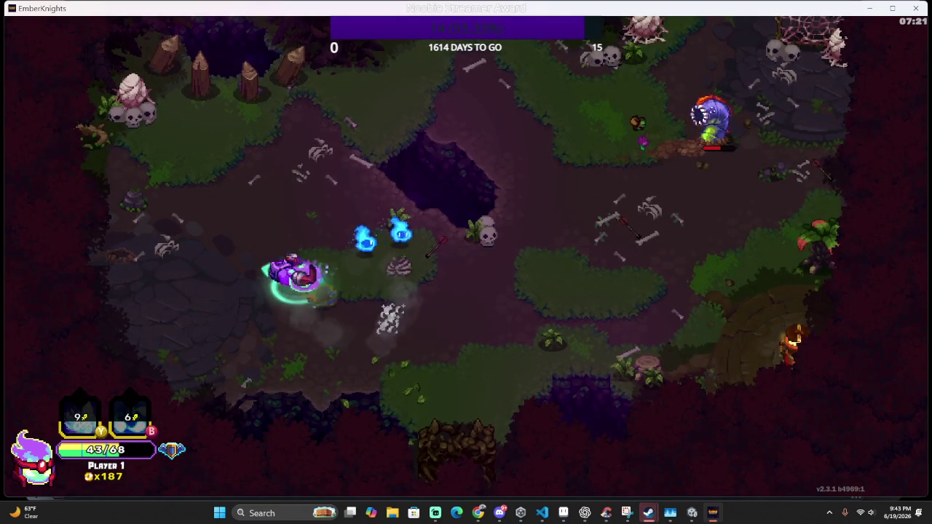
{"action": "key", "text": "d"}
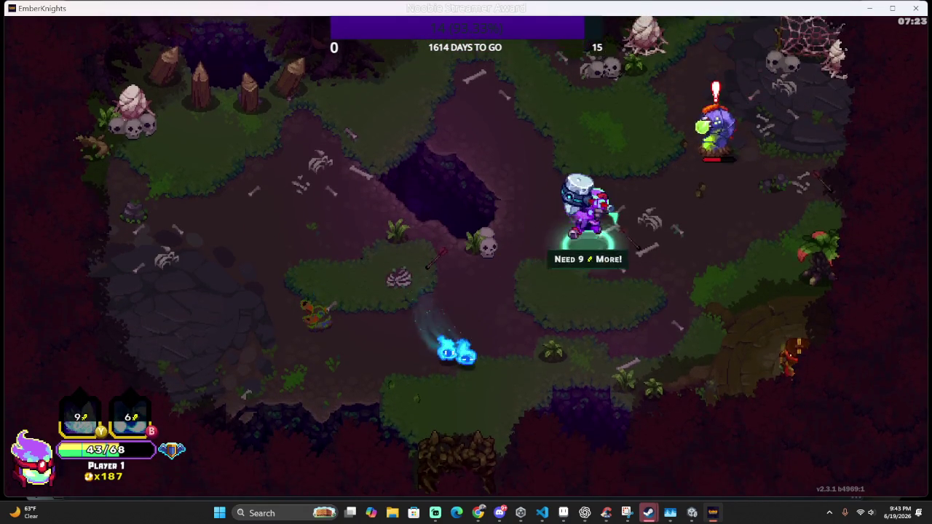
{"action": "key", "text": "d"}
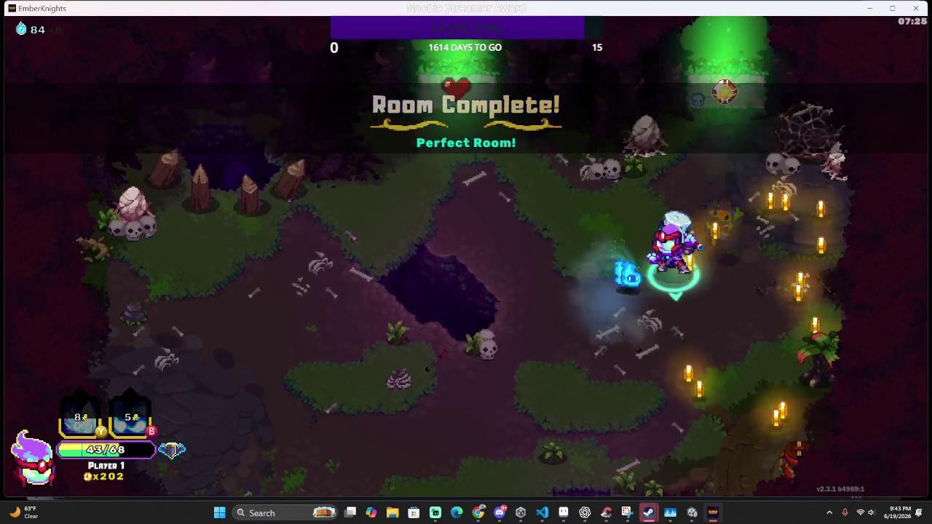
Pass the reward doors and head through the heart door to the Healing Spring room
{"action": "key", "text": "w"}
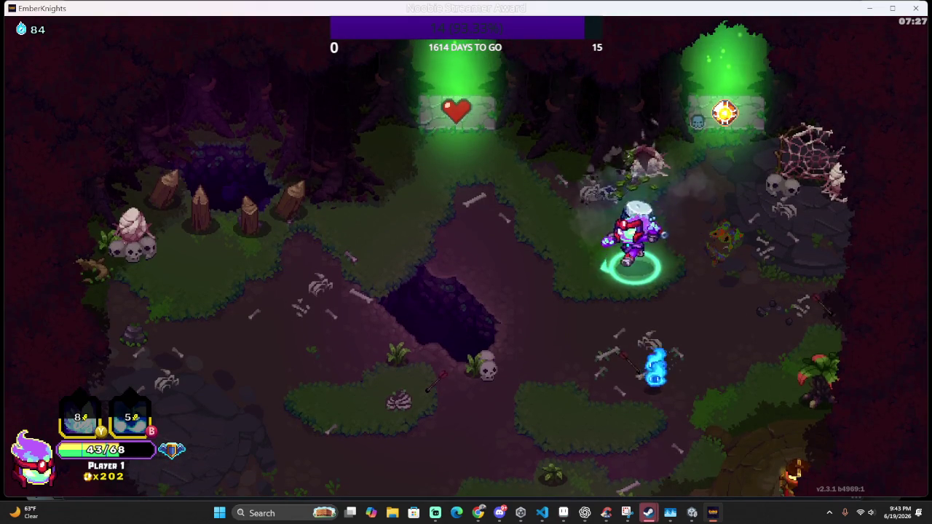
{"action": "key", "text": "s"}
{"action": "key", "text": "d"}
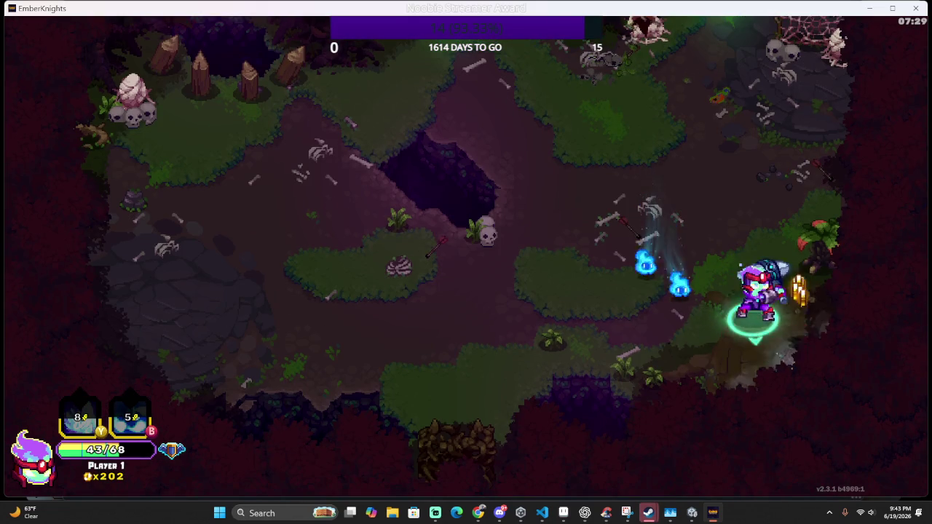
{"action": "key", "text": "w"}
{"action": "key", "text": "a"}
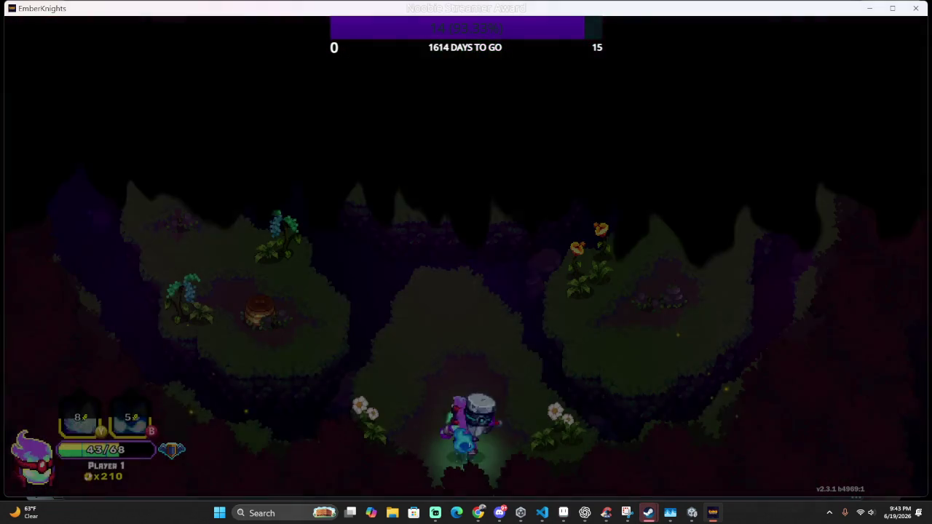
Heal to full at the Healing Spring and collect the coins on the upper ledge
{"action": "key", "text": "w"}
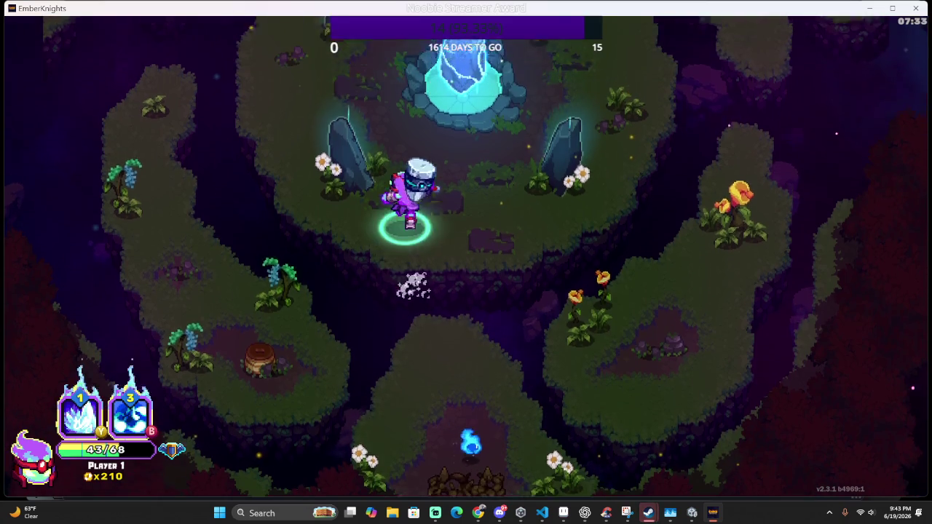
{"action": "key", "text": "e"}
{"action": "key", "text": "w"}
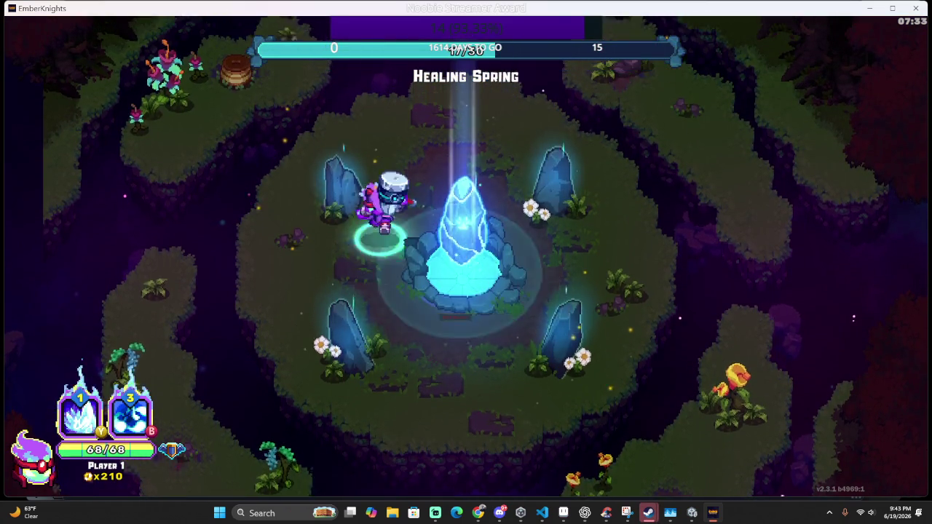
{"action": "key", "text": "a"}
{"action": "key", "text": "w"}
{"action": "key", "text": "w"}
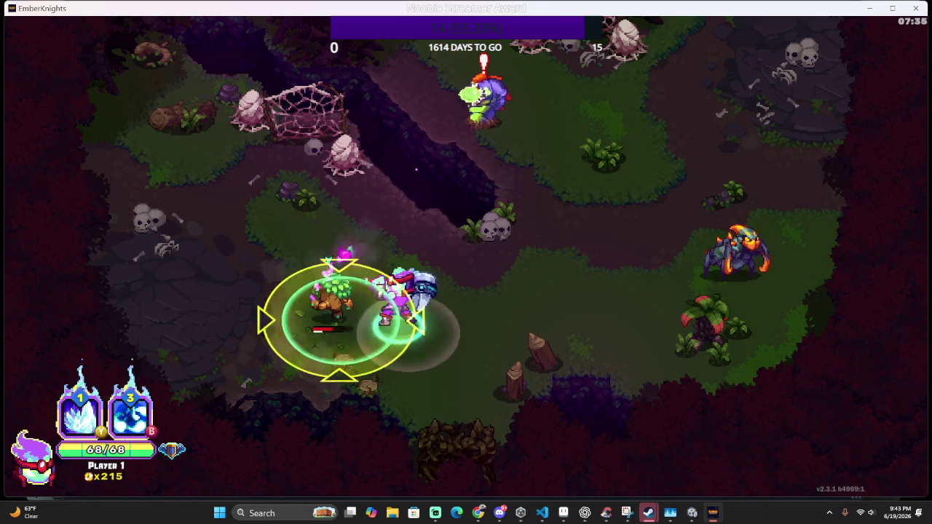
Attack the enemies near the spider webs, weaving down-left then up-right
{"action": "key", "text": "a"}
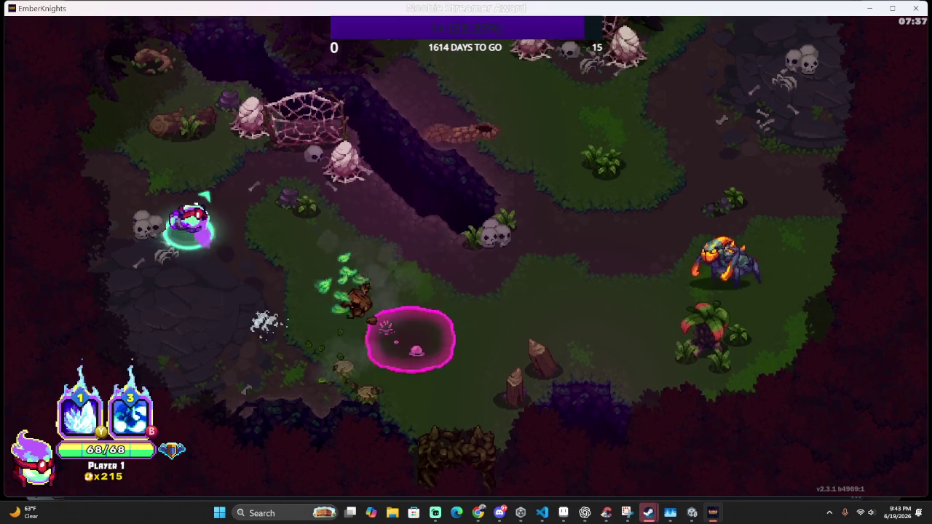
{"action": "key", "text": "w"}
{"action": "key", "text": "s"}
{"action": "key", "text": "a"}
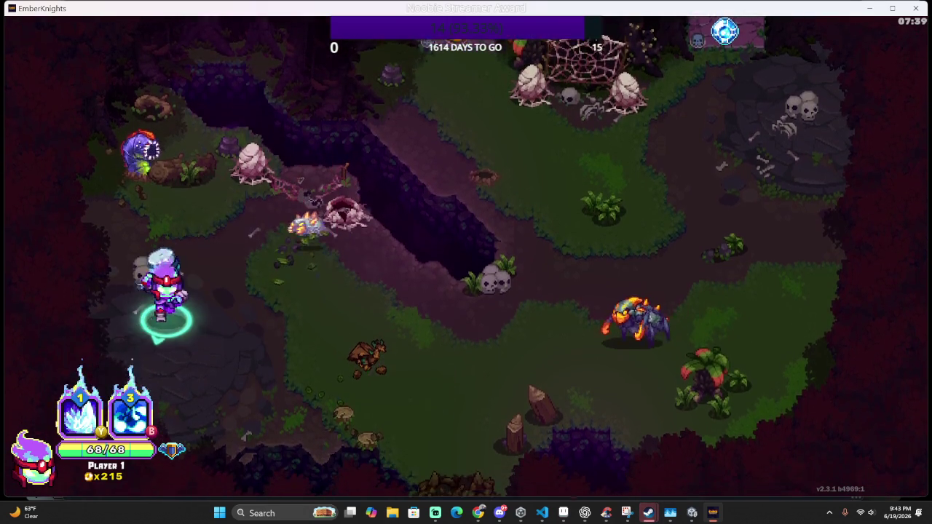
{"action": "key", "text": "w"}
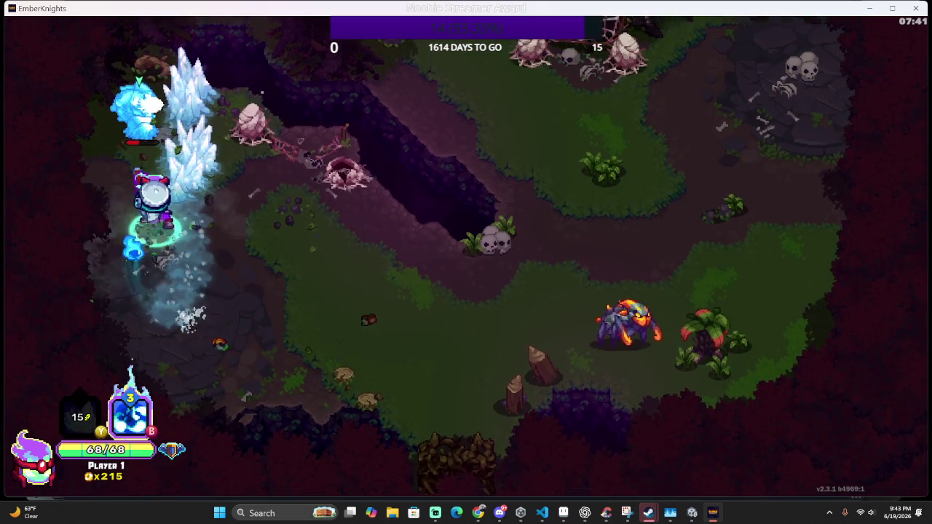
{"action": "key", "text": "d"}
{"action": "key", "text": "s"}
{"action": "key", "text": "d"}
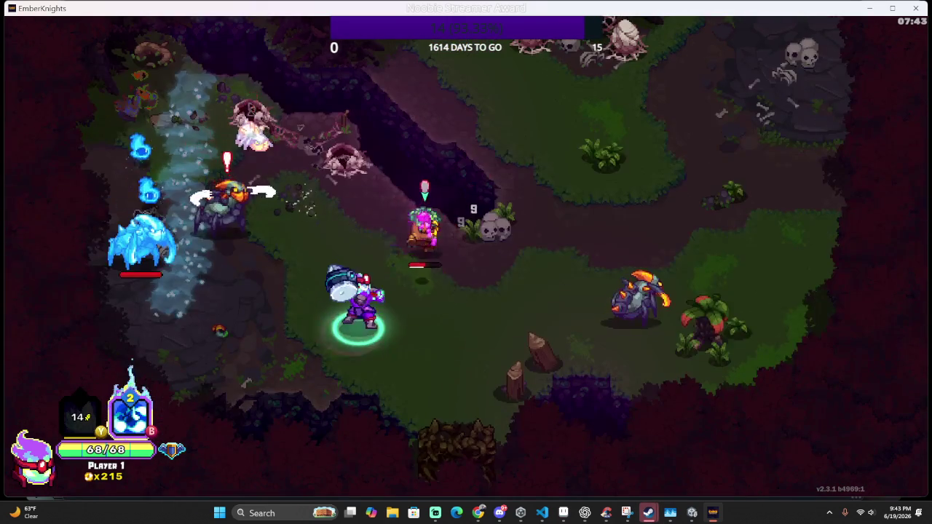
Fight the spiders in the lower right, then push up toward the top gates
{"action": "key", "text": "s"}
{"action": "key", "text": "d"}
{"action": "key", "text": "w"}
{"action": "key", "text": "d"}
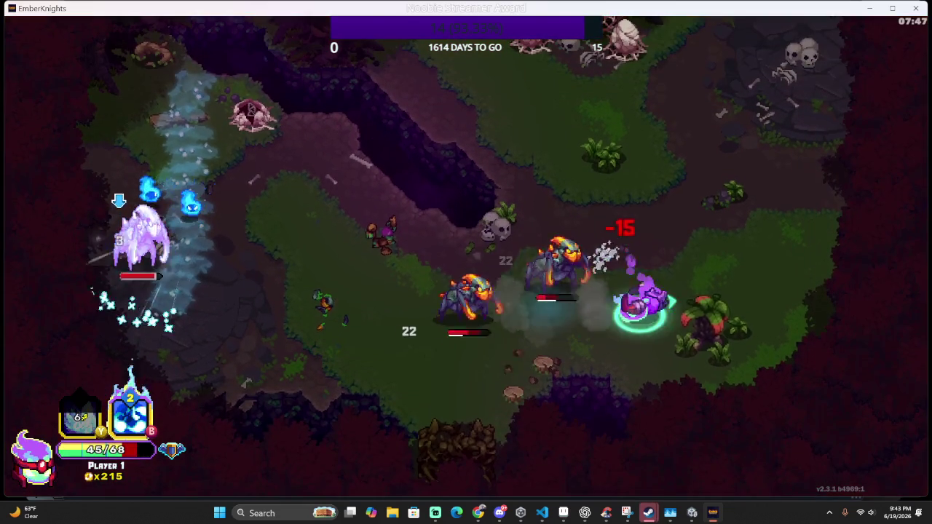
{"action": "key", "text": "w"}
{"action": "key", "text": "a"}
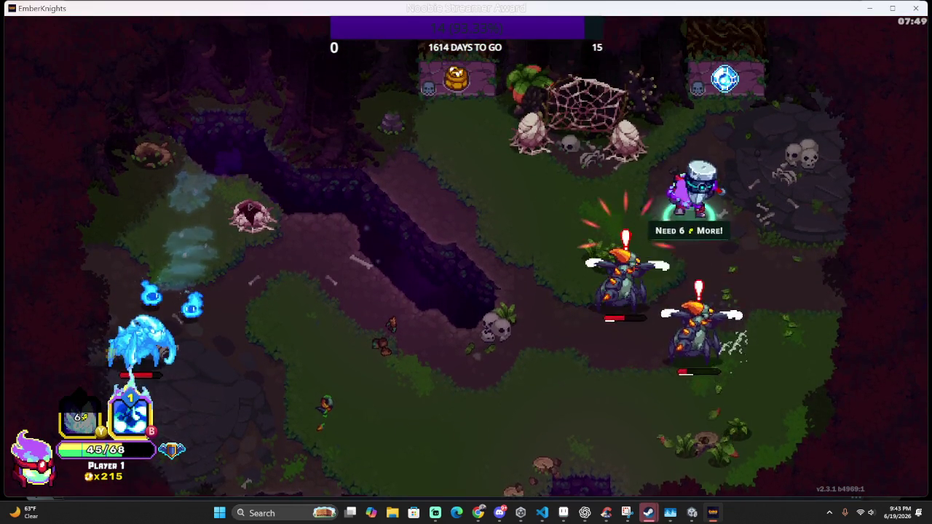
Freeze and defeat the remaining enemies, then reach the relic and open the relic choice
{"action": "key", "text": "a"}
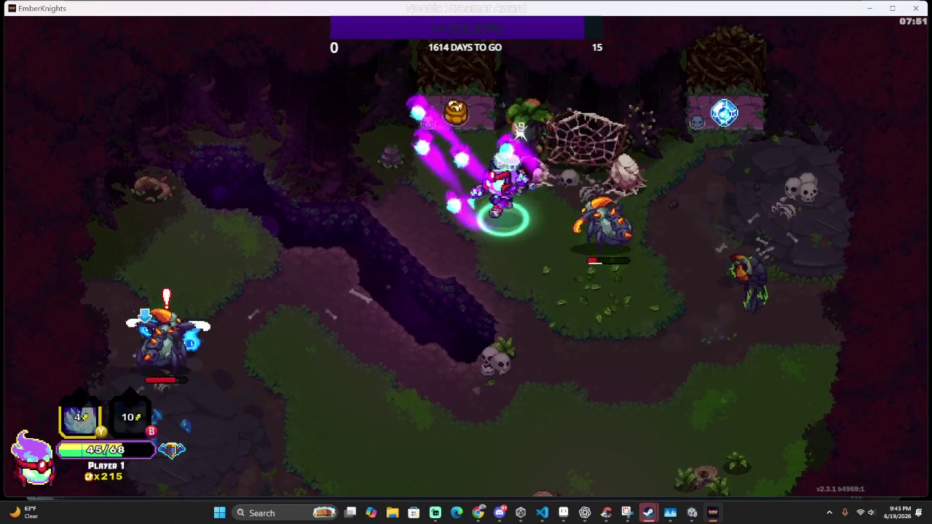
{"action": "key", "text": "s"}
{"action": "key", "text": "d"}
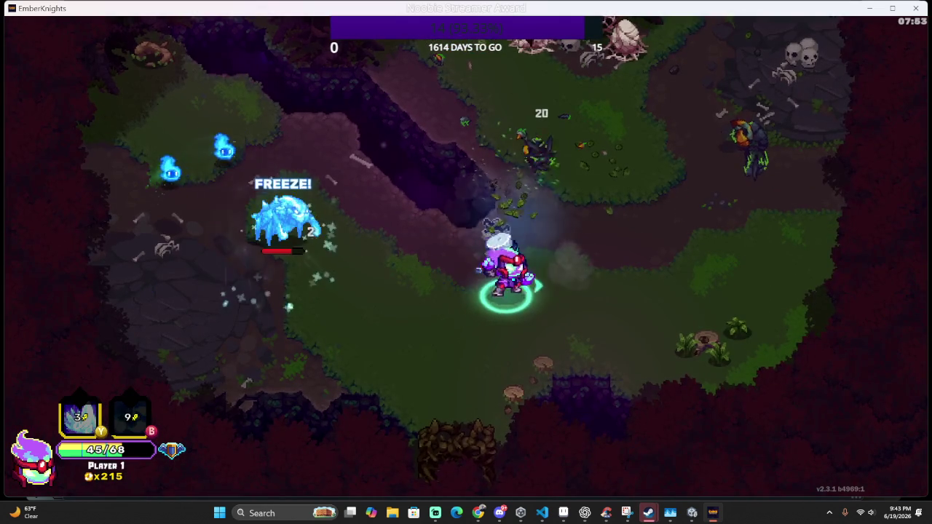
{"action": "key", "text": "a"}
{"action": "key", "text": "w"}
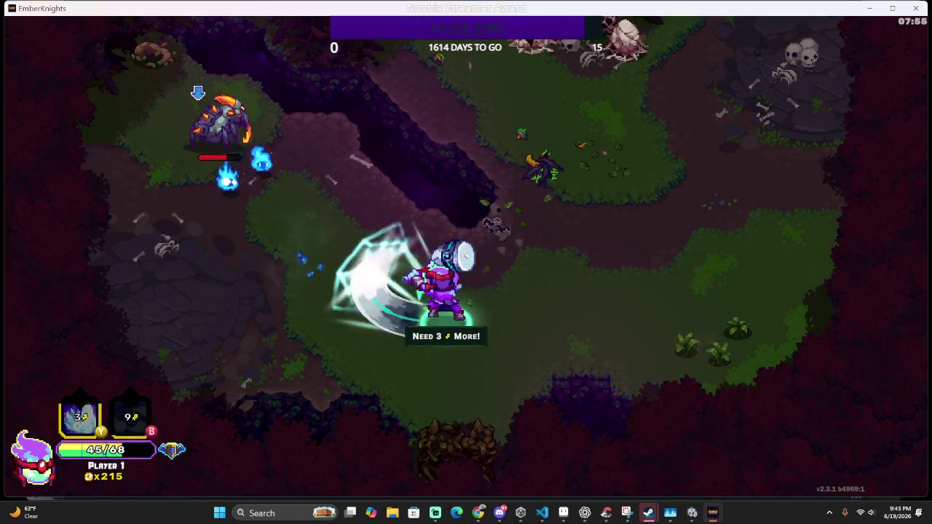
{"action": "key", "text": "w"}
{"action": "key", "text": "a"}
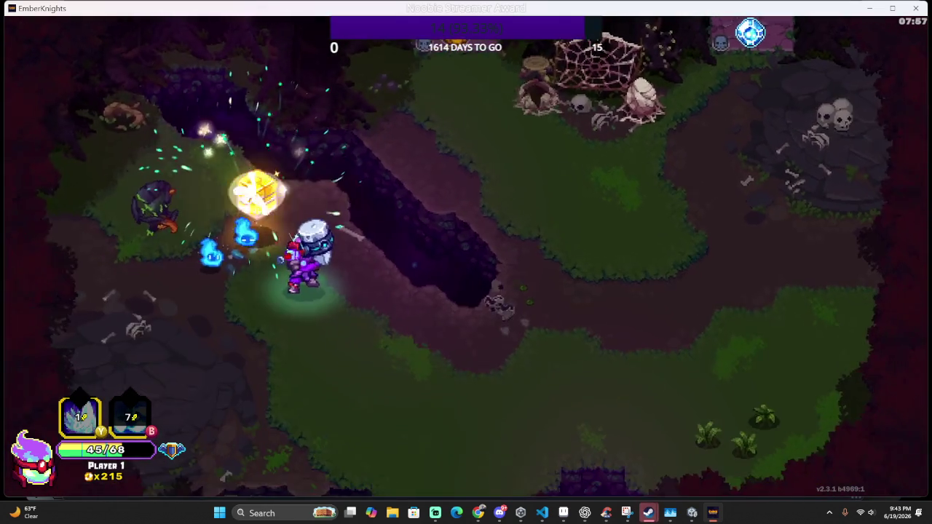
{"action": "key", "text": "w"}
{"action": "key", "text": "a"}
{"action": "key", "text": "e"}
{"action": "key", "text": "s"}
{"action": "key", "text": "s"}
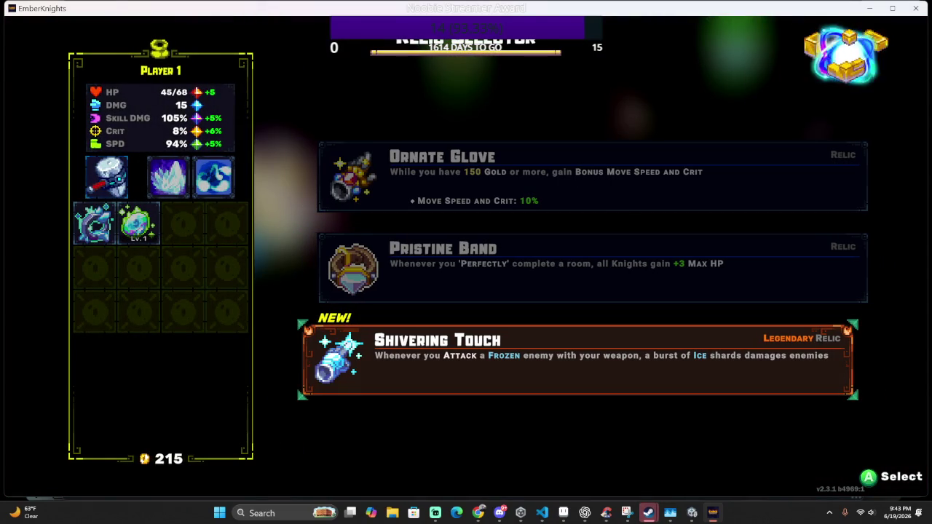
Review Pristine Band and Ornate Glove, then take the legendary Shivering Touch relic
{"action": "key", "text": "w"}
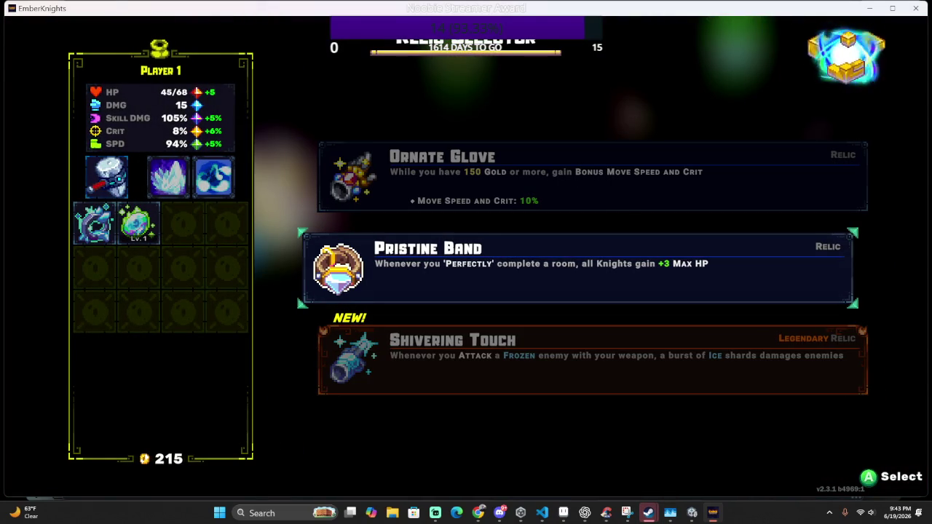
{"action": "key", "text": "w"}
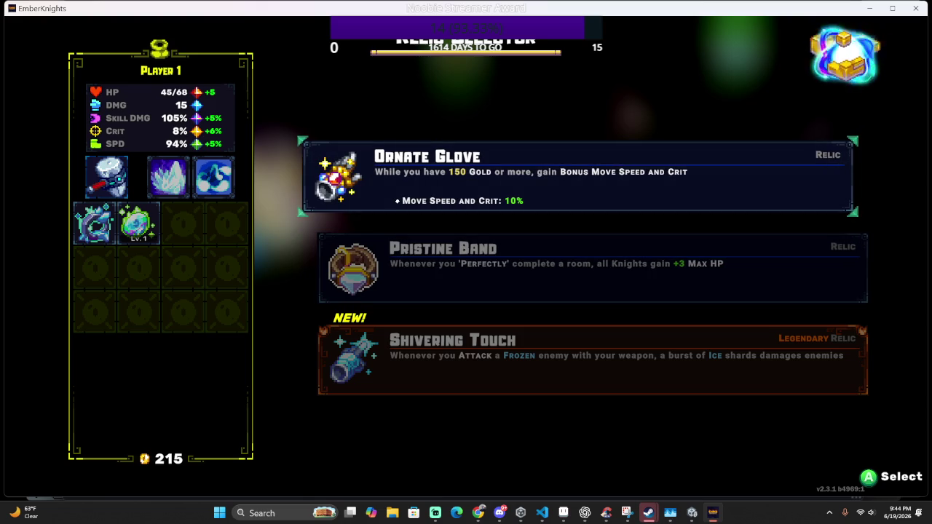
{"action": "key", "text": "s"}
{"action": "key", "text": "s"}
{"action": "key", "text": "space"}
{"action": "key", "text": "space"}
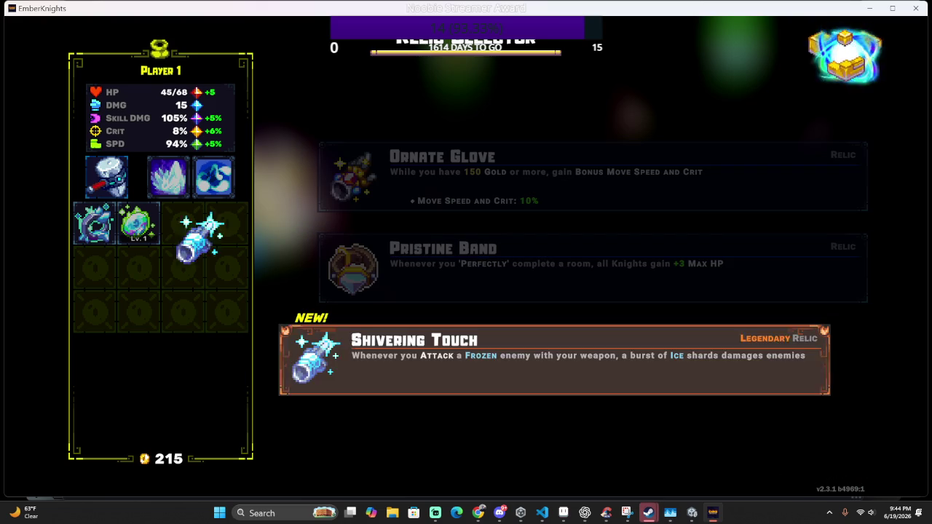
Walk through the Gem of Power reward gate into the new forest area
{"action": "key", "text": "d"}
{"action": "key", "text": "w"}
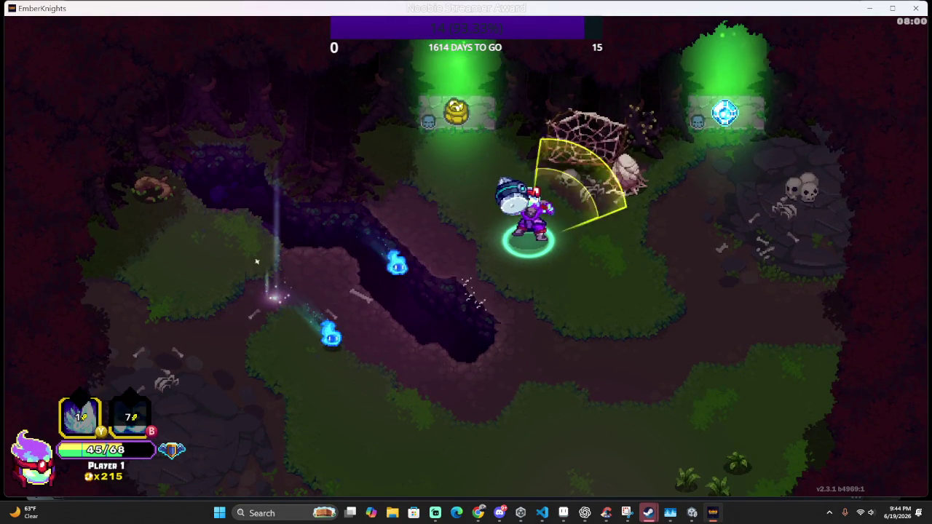
{"action": "key", "text": "d"}
{"action": "key", "text": "w"}
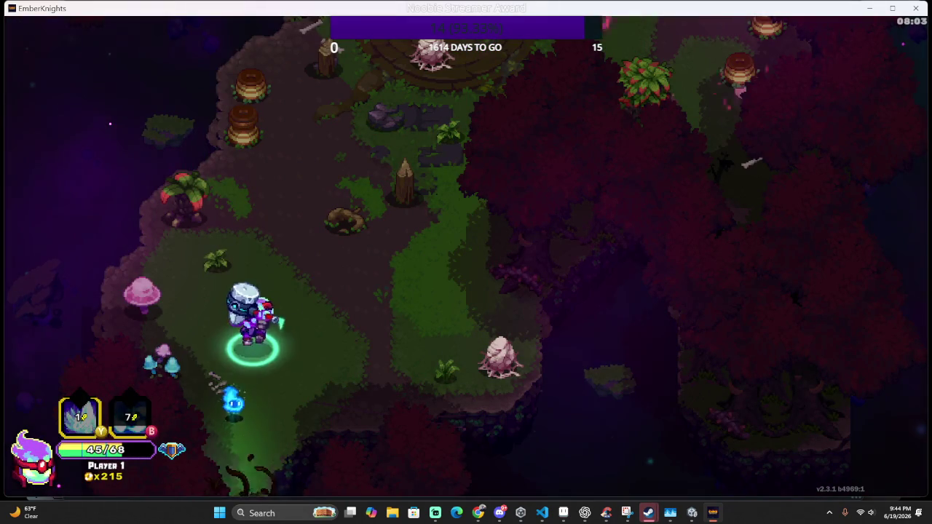
{"action": "key", "text": "d"}
{"action": "key", "text": "w"}
Slash and freeze the tree enemy and fight the enemies surrounding the knight
{"action": "key", "text": "w"}
{"action": "key", "text": "a"}
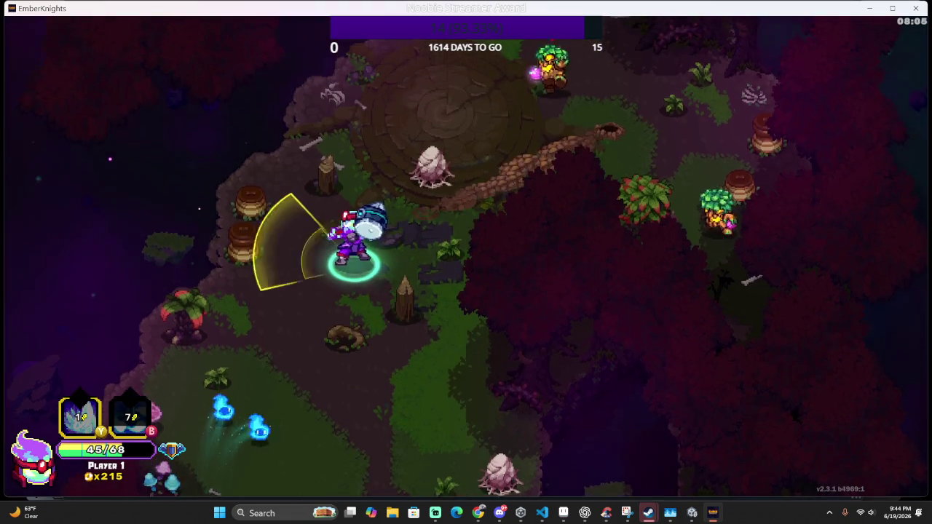
{"action": "key", "text": "d"}
{"action": "key", "text": "w"}
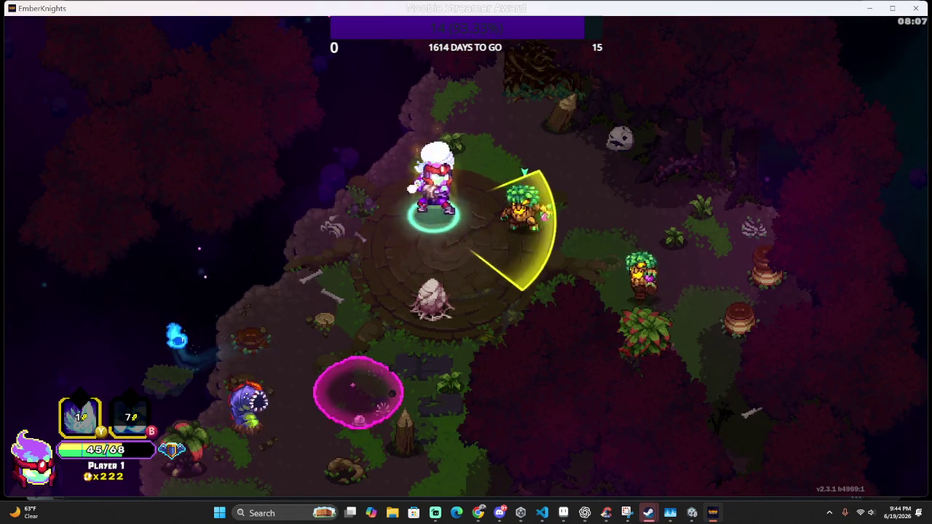
{"action": "key", "text": "d"}
{"action": "key", "text": "d"}
{"action": "key", "text": "s"}
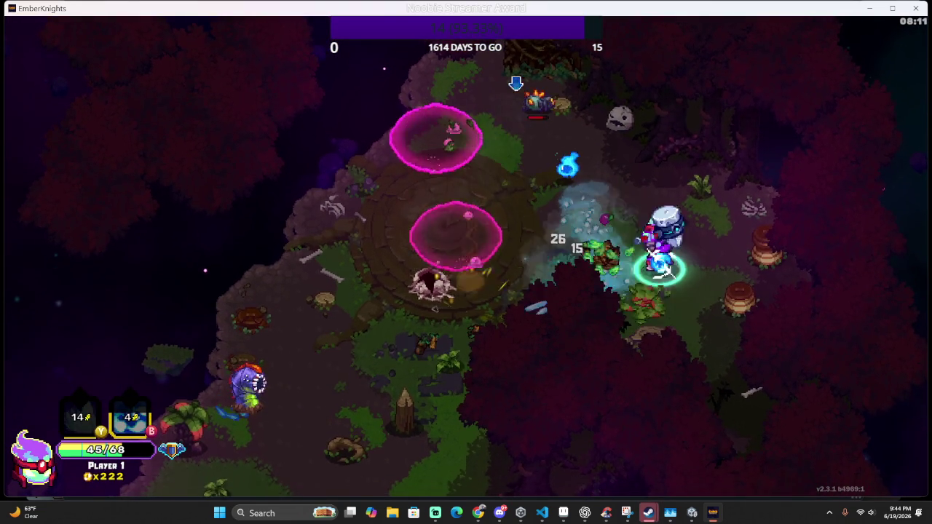
{"action": "key", "text": "w"}
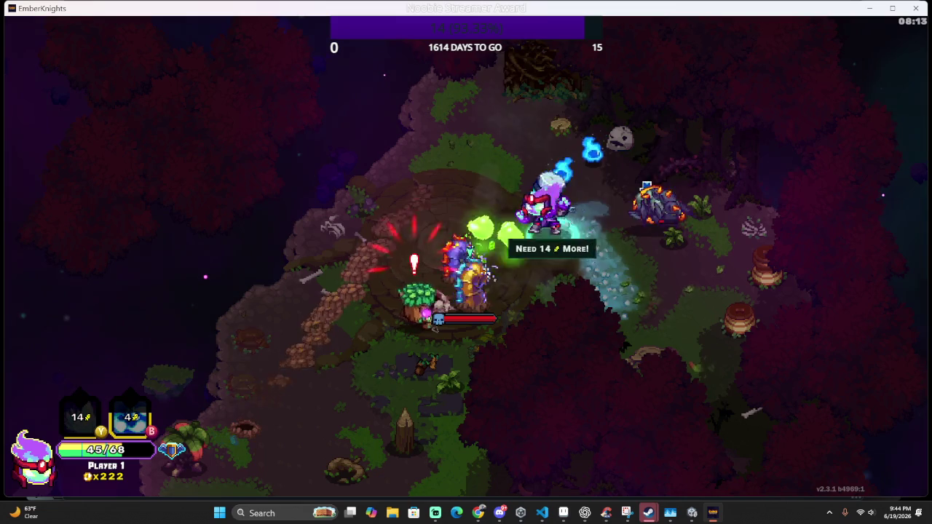
{"action": "key", "text": "s"}
{"action": "key", "text": "w"}
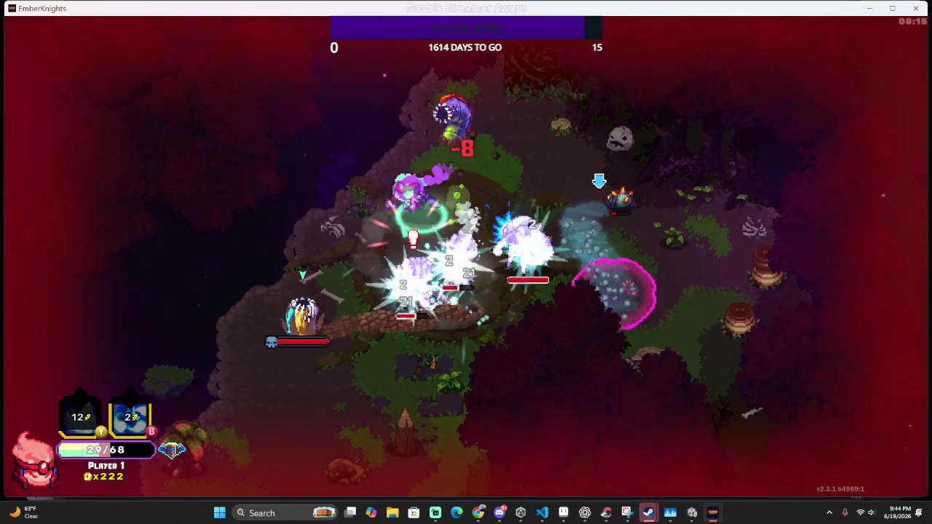
Defeat the last enemy with a burst attack and collect the dropped coins for DMG +3
{"action": "key", "text": "s"}
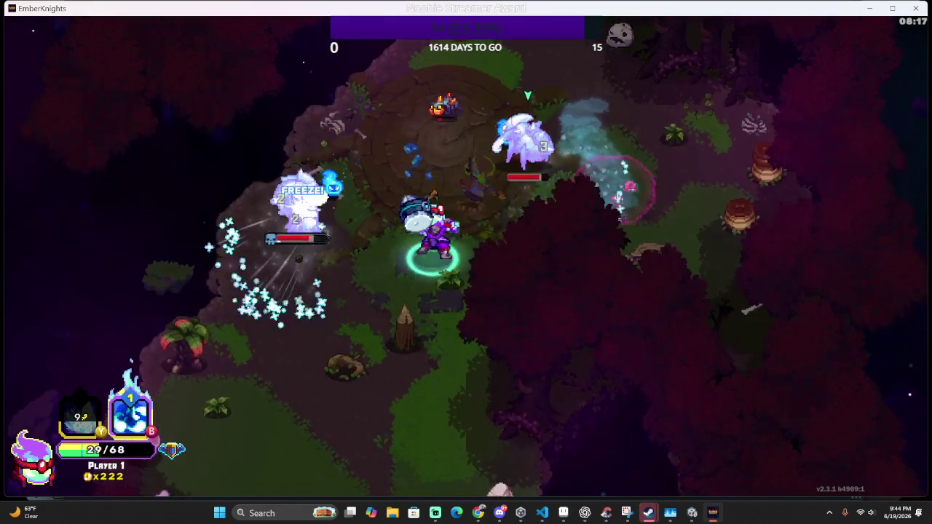
{"action": "key", "text": "w"}
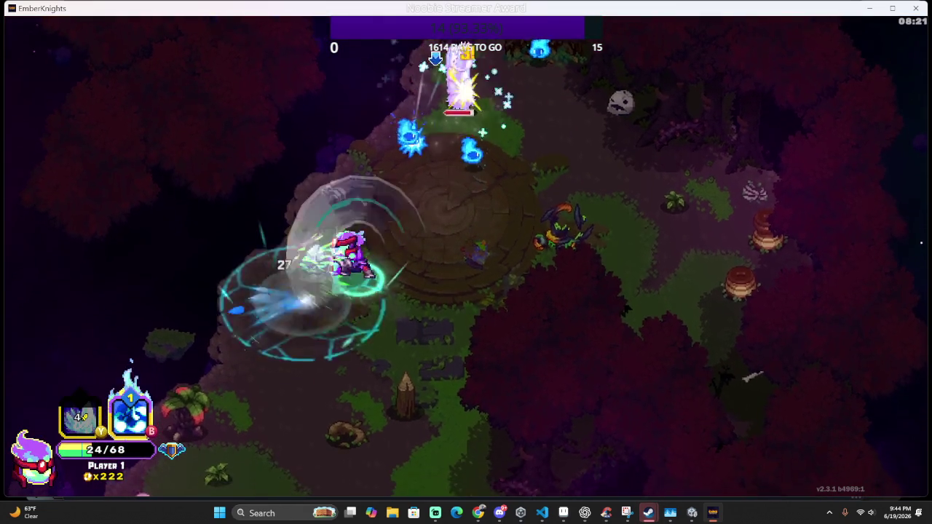
{"action": "key", "text": "s"}
{"action": "key", "text": "w"}
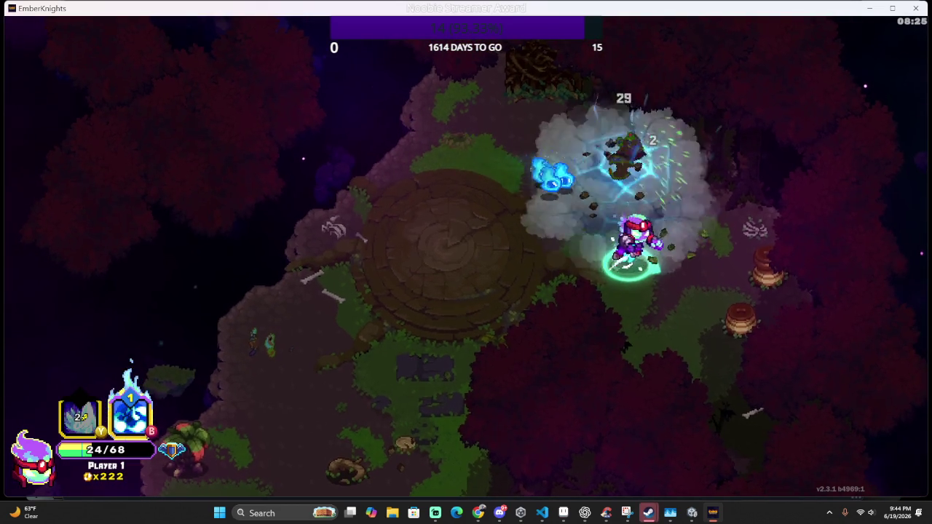
{"action": "key", "text": "d"}
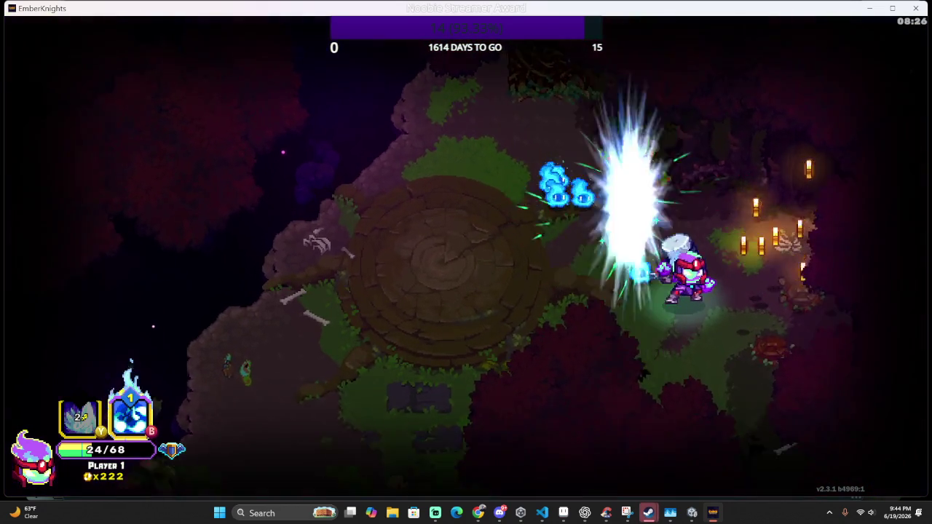
{"action": "key", "text": "w"}
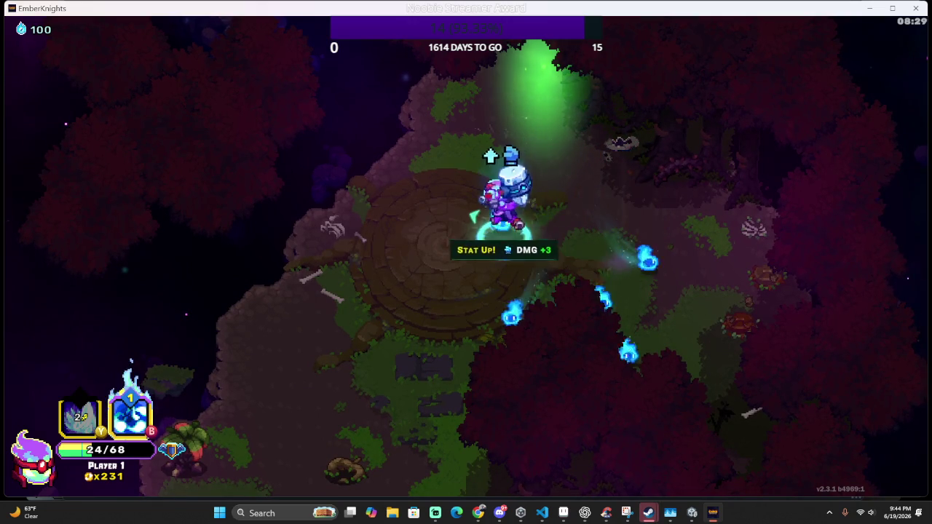
Walk north into the mushroom clearing and attack the blue flame enemies
{"action": "key", "text": "w"}
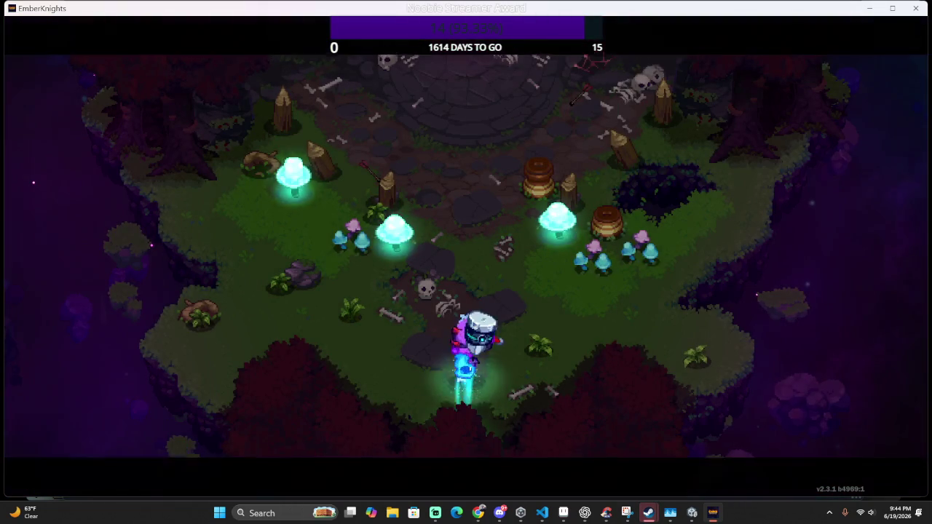
{"action": "key", "text": "w"}
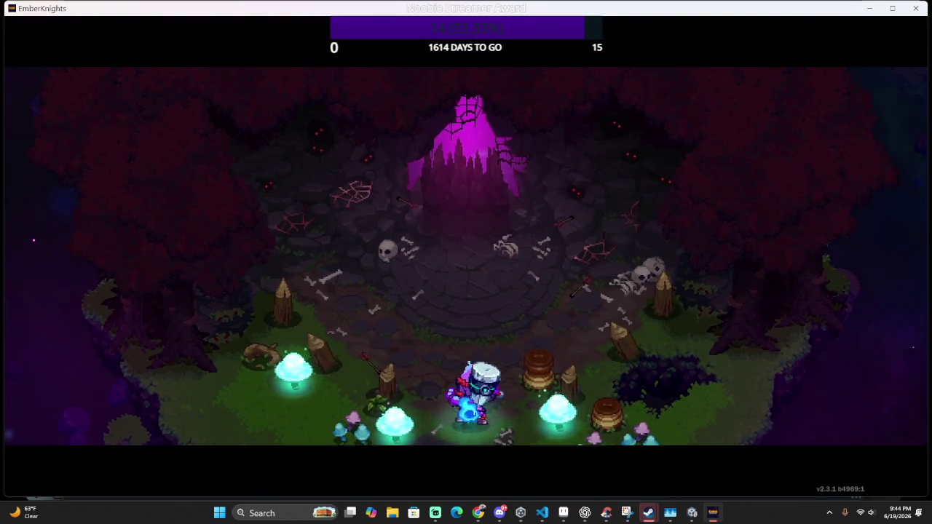
{"action": "key", "text": "w"}
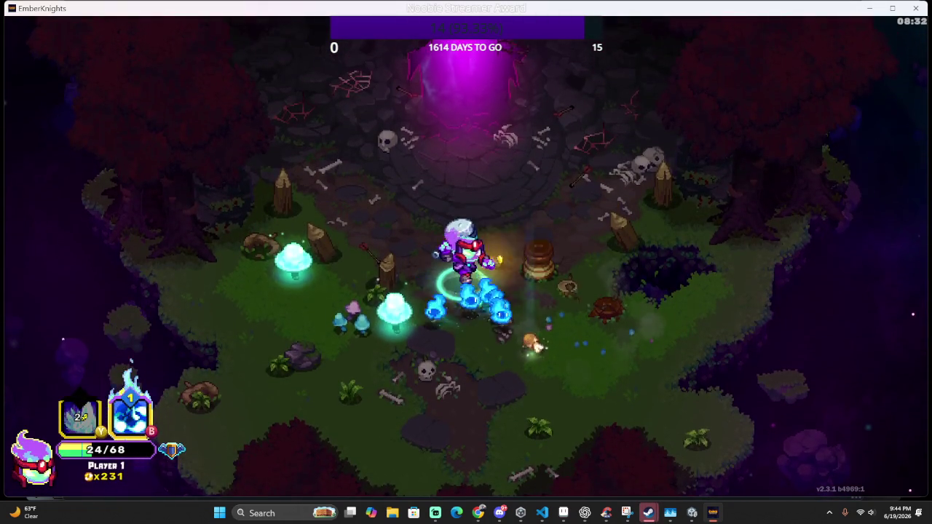
{"action": "key", "text": "a"}
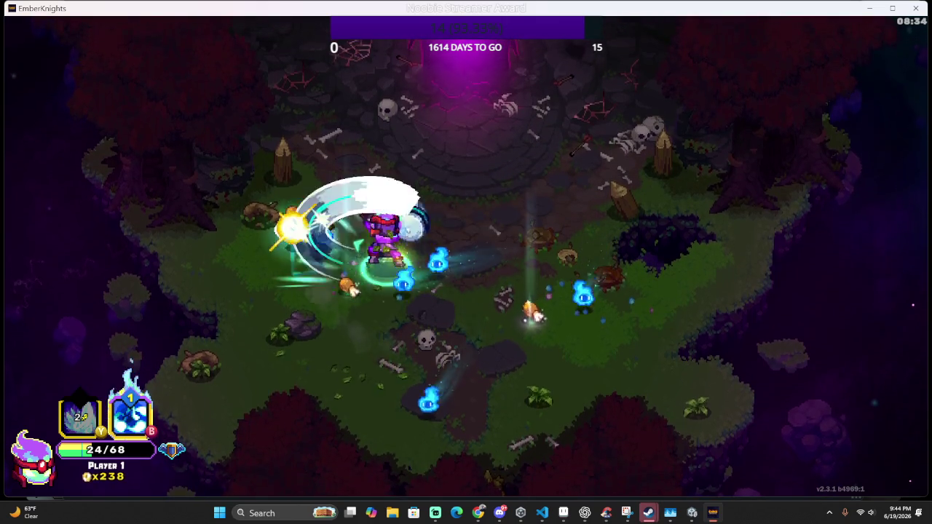
Pick up healing, clear the remaining flames with slashes and a frost ring, then enter the magenta portal
{"action": "key", "text": "s"}
{"action": "key", "text": "d"}
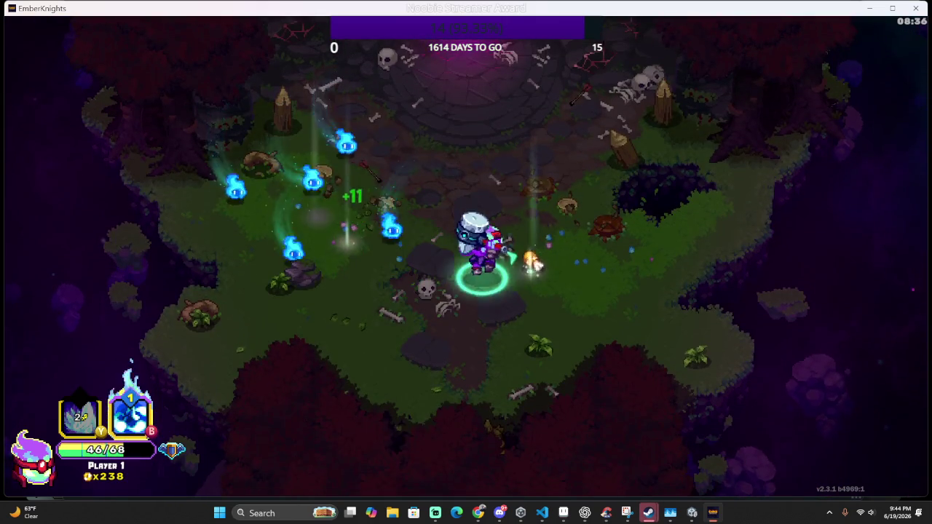
{"action": "key", "text": "w"}
{"action": "key", "text": "d"}
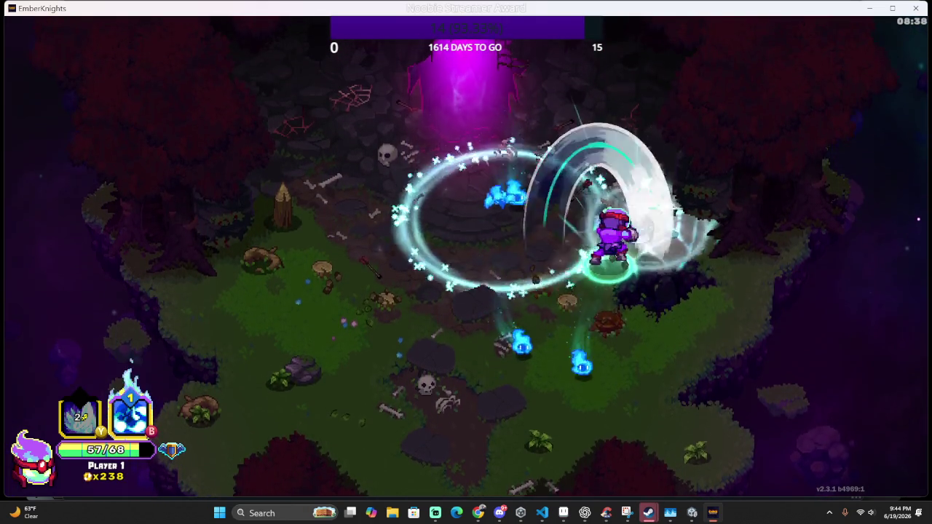
{"action": "key", "text": "w"}
{"action": "key", "text": "a"}
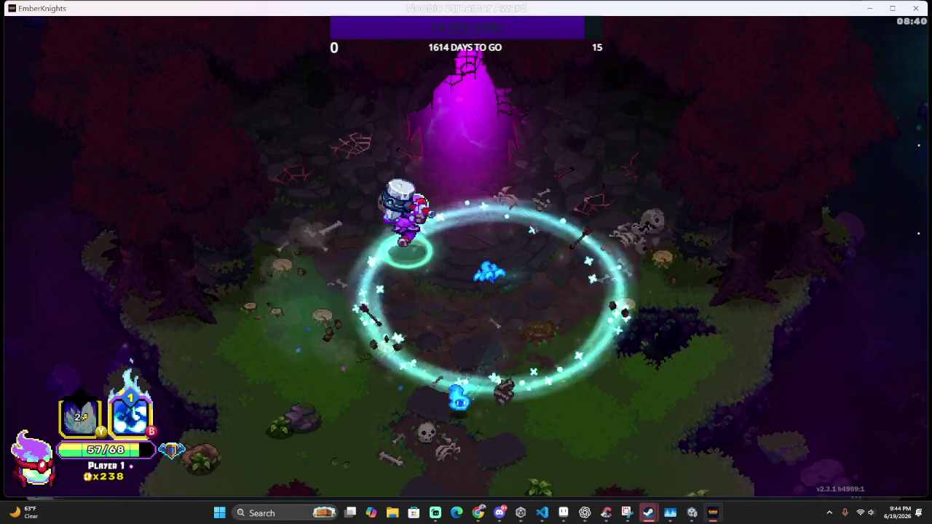
{"action": "key", "text": "w"}
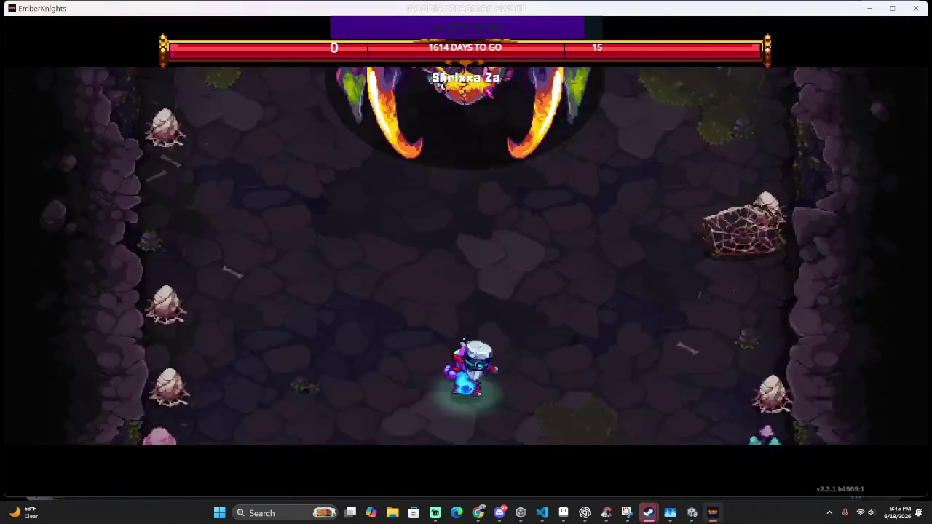
Close in on Skrixxa Za, freeze it and slash from its right, then dodge and counter
{"action": "key", "text": "a"}
{"action": "key", "text": "j"}
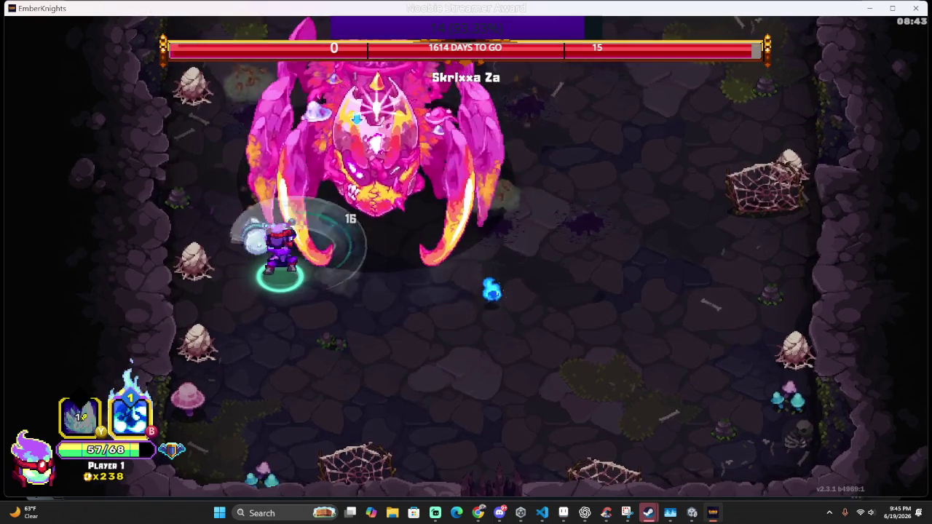
{"action": "key", "text": "d"}
{"action": "key", "text": "k"}
{"action": "key", "text": "d"}
{"action": "key", "text": "j"}
{"action": "key", "text": "l"}
{"action": "key", "text": "space"}
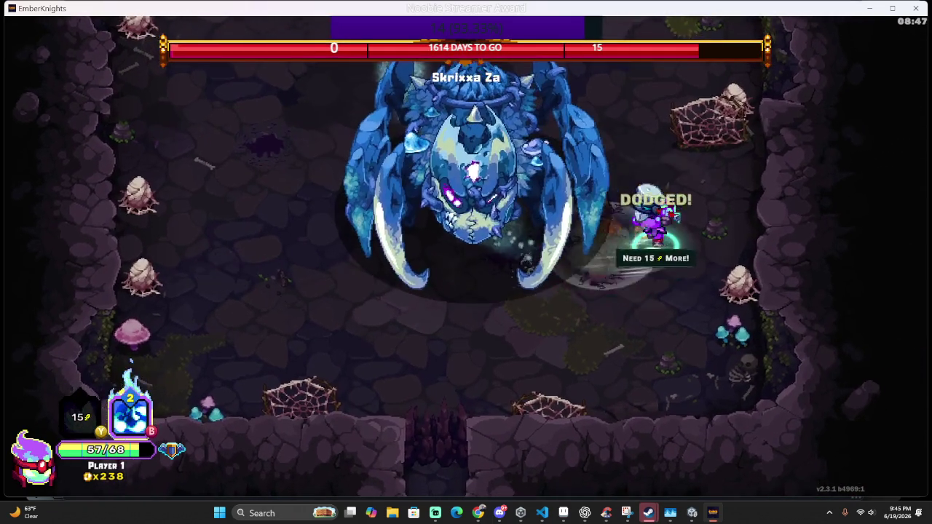
{"action": "key", "text": "j"}
Back away from the boss's spikes, then circle around landing slashes up close
{"action": "key", "text": "s"}
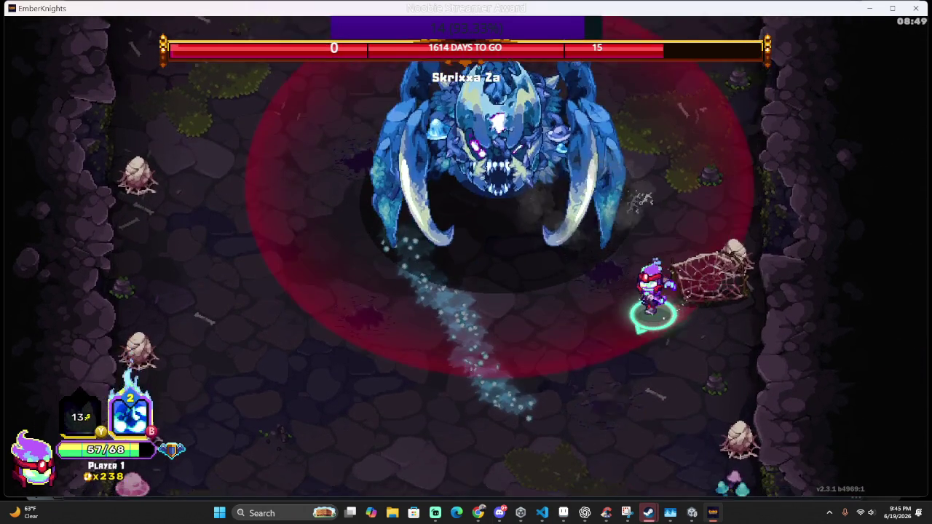
{"action": "key", "text": "a"}
{"action": "key", "text": "s"}
{"action": "key", "text": "a"}
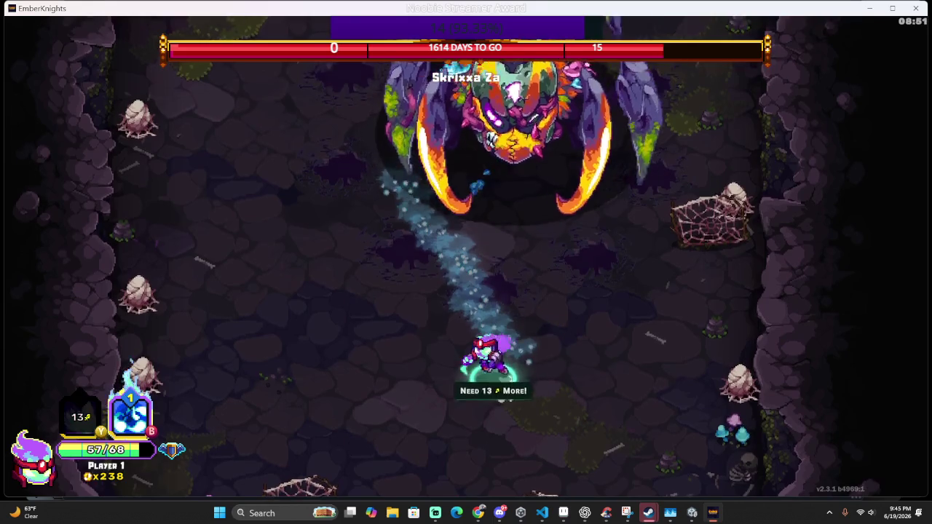
{"action": "key", "text": "s"}
{"action": "key", "text": "a"}
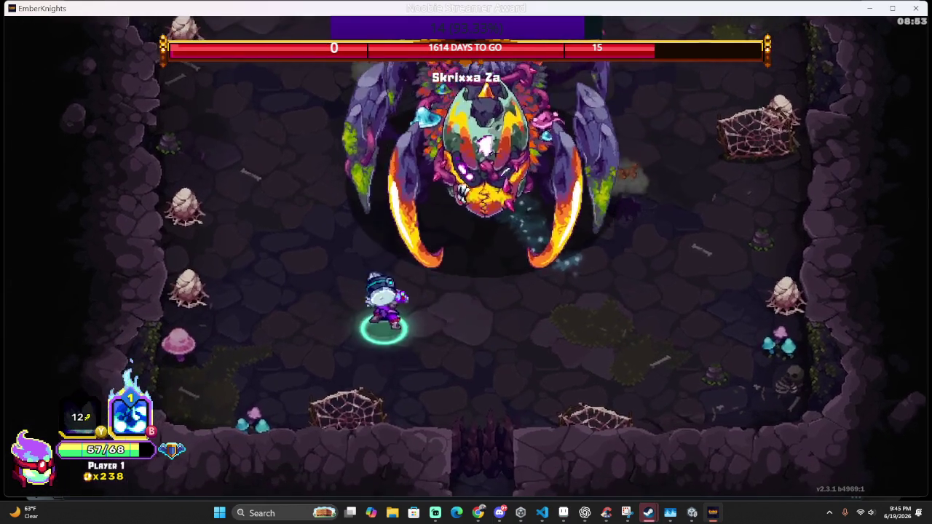
{"action": "key", "text": "j"}
{"action": "key", "text": "j"}
{"action": "key", "text": "d"}
{"action": "key", "text": "d"}
{"action": "key", "text": "j"}
{"action": "key", "text": "w"}
{"action": "key", "text": "w"}
{"action": "key", "text": "j"}
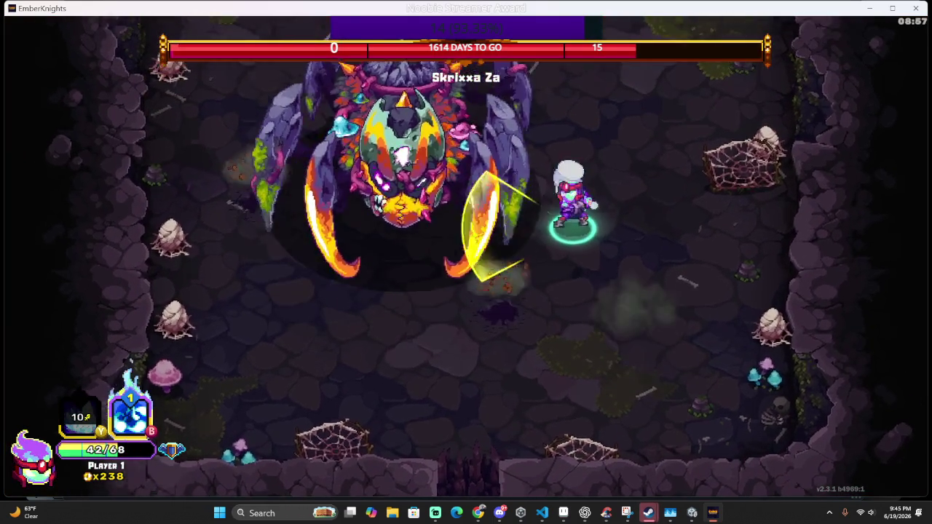
{"action": "key", "text": "j"}
Hit Skrixxa Za with a skill and a beam, then move up and land a perfect hit
{"action": "key", "text": "s"}
{"action": "key", "text": "a"}
{"action": "key", "text": "k"}
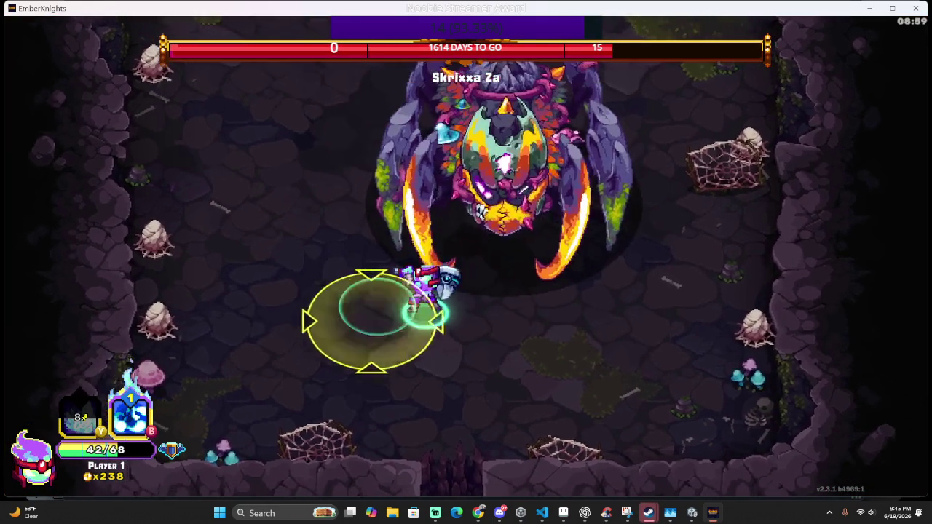
{"action": "key", "text": "j"}
{"action": "key", "text": "j"}
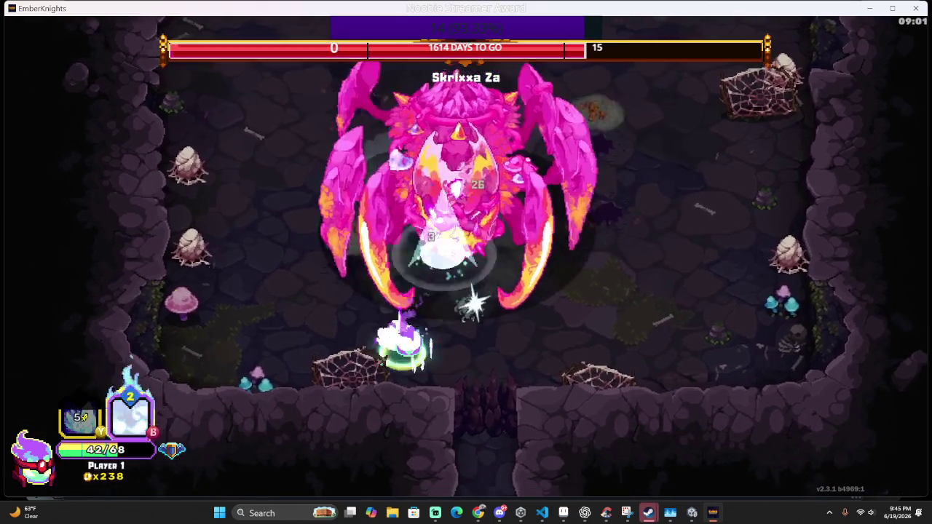
{"action": "key", "text": "s"}
{"action": "key", "text": "a"}
{"action": "key", "text": "w"}
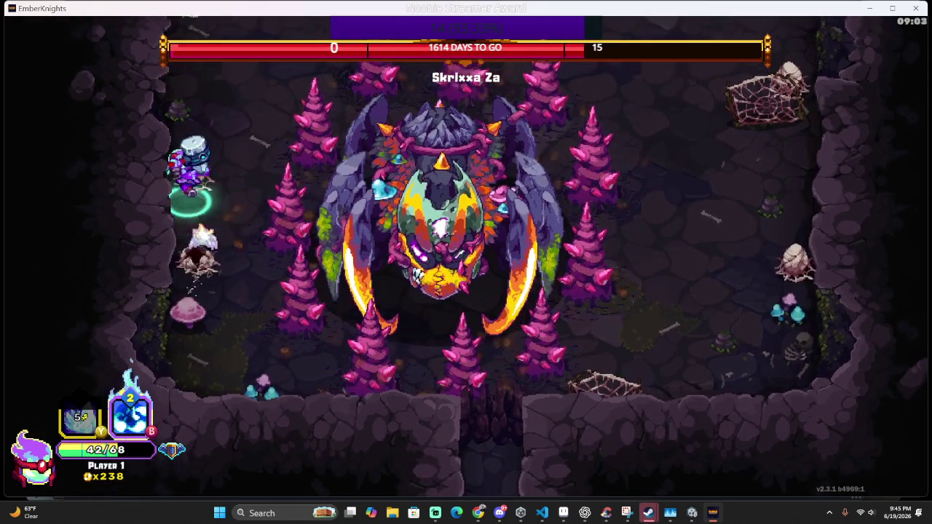
{"action": "key", "text": "d"}
{"action": "key", "text": "d"}
{"action": "key", "text": "j"}
{"action": "key", "text": "d"}
Slash leftward toward the arena centre and move clear of the burrowing boss
{"action": "key", "text": "j"}
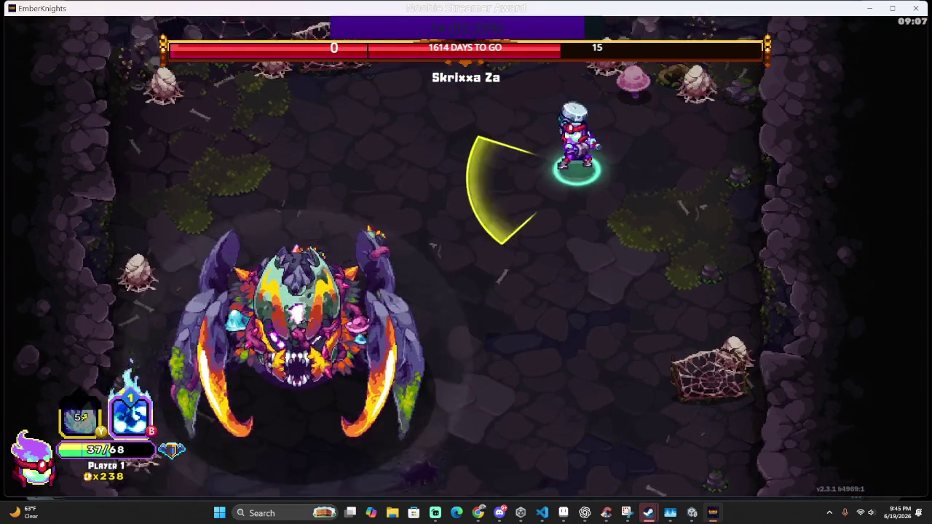
{"action": "key", "text": "s"}
{"action": "key", "text": "a"}
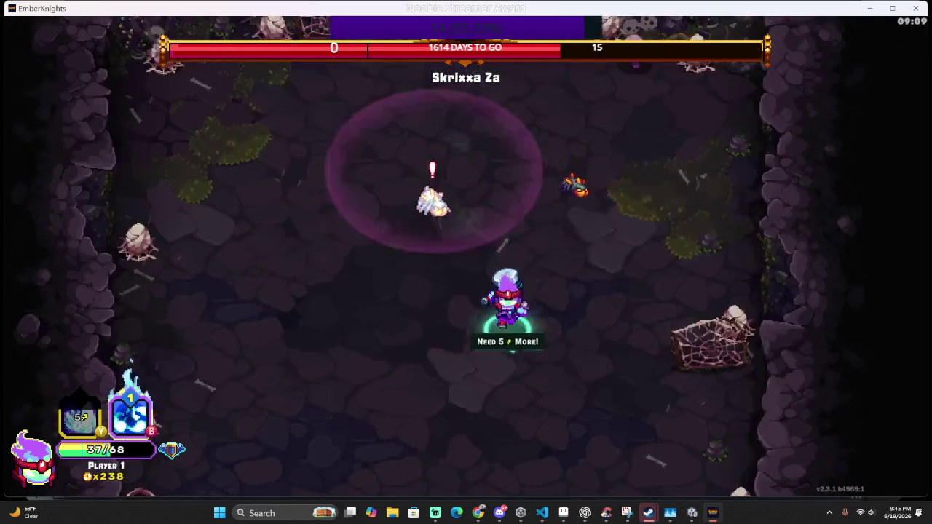
{"action": "key", "text": "s"}
{"action": "key", "text": "d"}
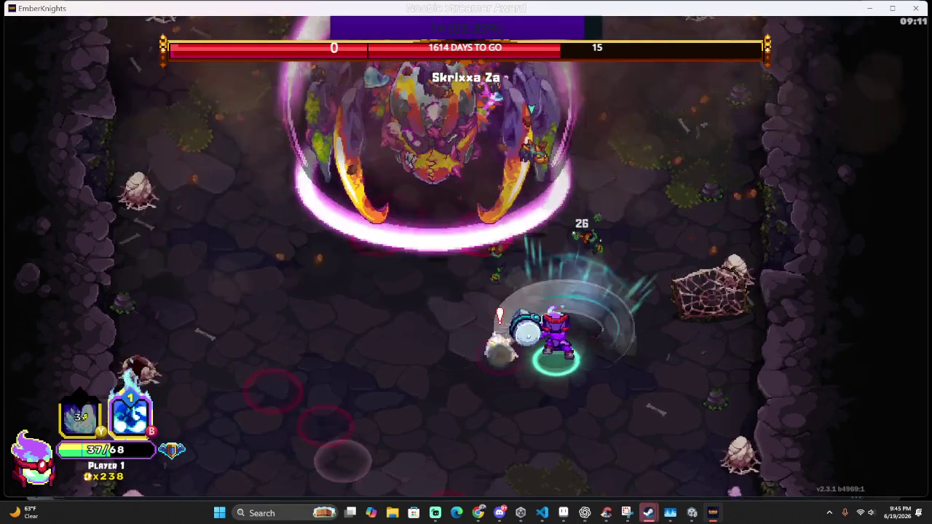
Dash in for repeated slashes on the boss while dodging its lightning attack
{"action": "key", "text": "d"}
{"action": "key", "text": "j"}
{"action": "key", "text": "j"}
{"action": "key", "text": "s"}
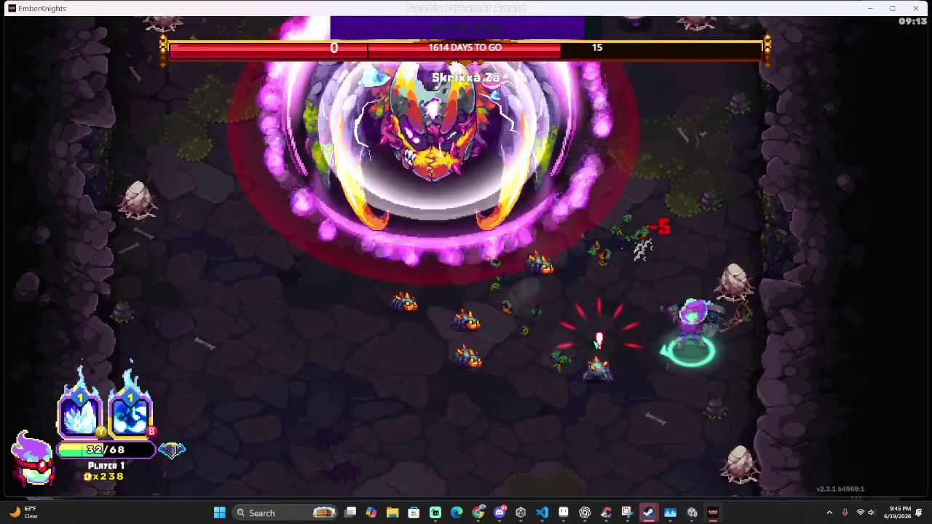
{"action": "key", "text": "j"}
{"action": "key", "text": "s"}
{"action": "key", "text": "j"}
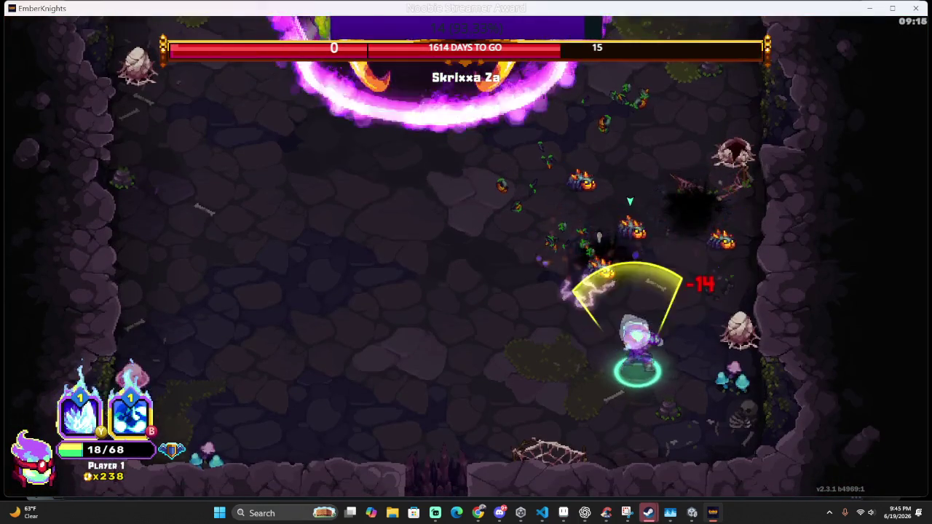
{"action": "key", "text": "a"}
{"action": "key", "text": "j"}
{"action": "key", "text": "a"}
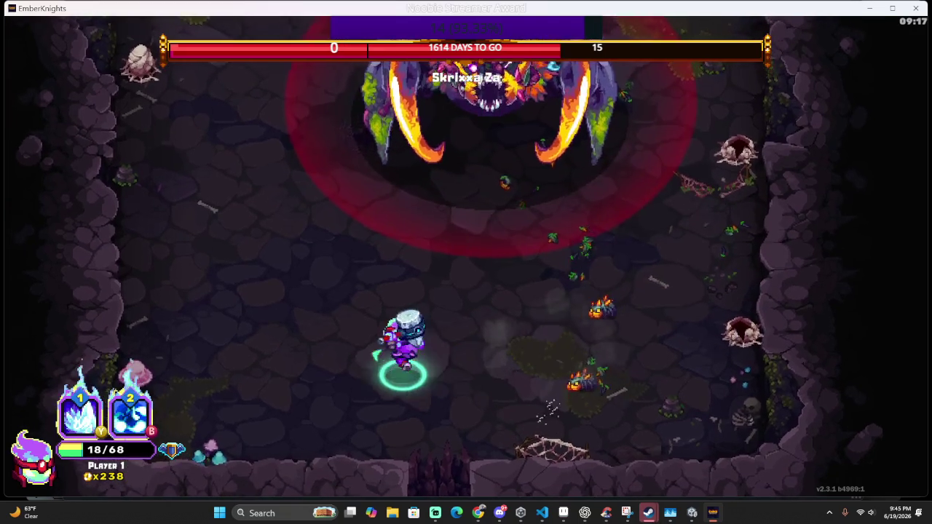
Dodge up-left with a skill, dash past the boss leaving ice, and avoid its landing shockwave
{"action": "key", "text": "w"}
{"action": "key", "text": "a"}
{"action": "key", "text": "k"}
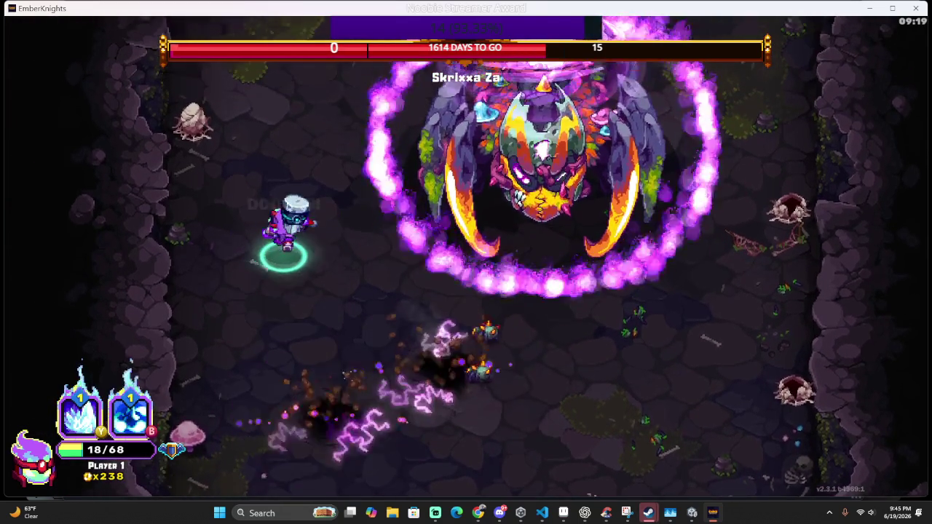
{"action": "key", "text": "w"}
{"action": "key", "text": "d"}
{"action": "key", "text": "d"}
{"action": "key", "text": "s"}
{"action": "key", "text": "w"}
{"action": "key", "text": "l"}
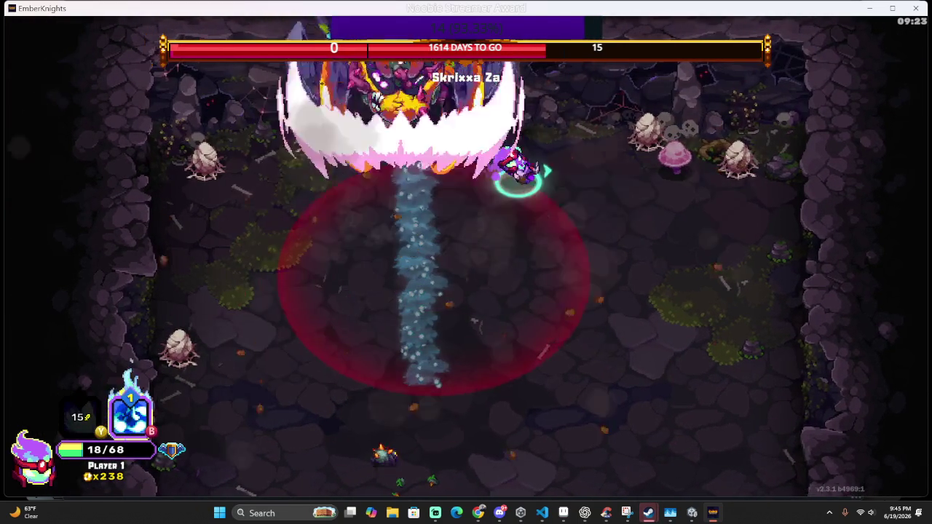
{"action": "key", "text": "d"}
{"action": "key", "text": "d"}
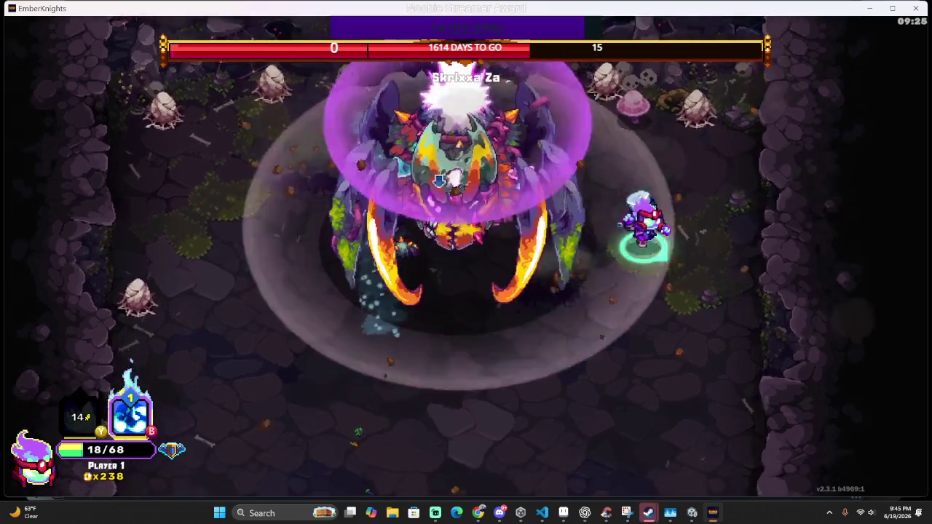
{"action": "key", "text": "s"}
{"action": "key", "text": "s"}
{"action": "key", "text": "a"}
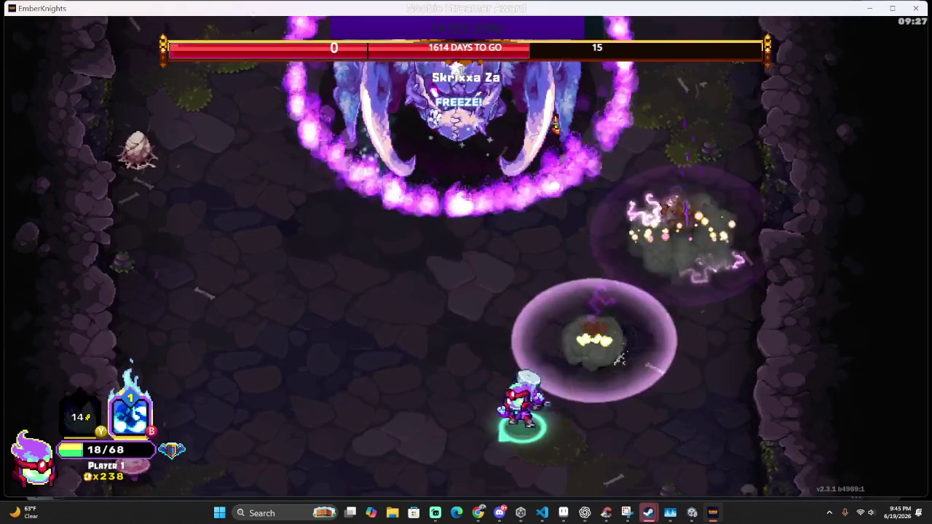
Freeze the boss and slash it from above while escaping its erupting spikes
{"action": "key", "text": "a"}
{"action": "key", "text": "w"}
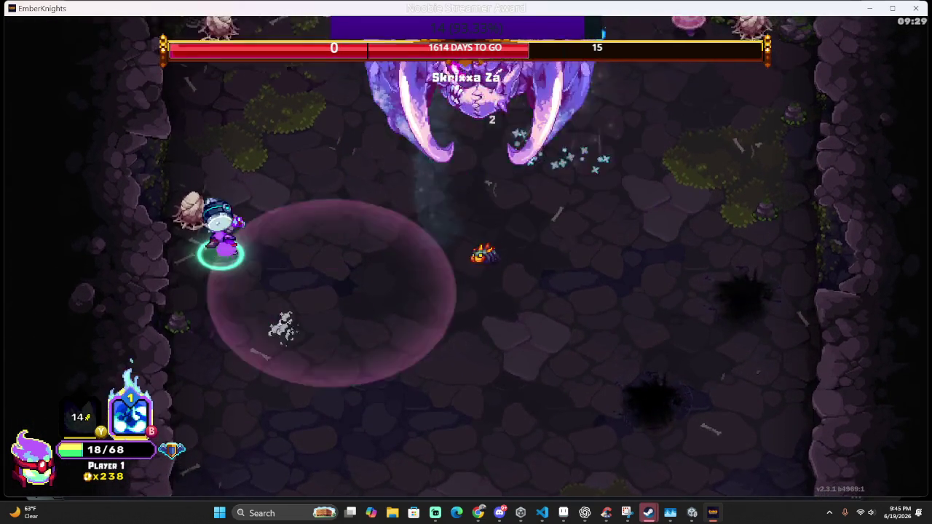
{"action": "key", "text": "s"}
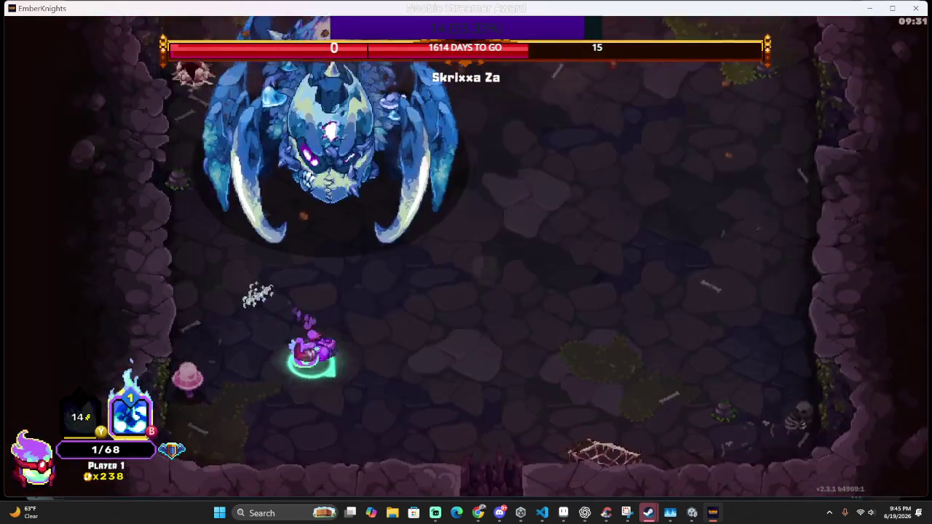
{"action": "key", "text": "d"}
{"action": "key", "text": "d"}
{"action": "key", "text": "w"}
{"action": "key", "text": "a"}
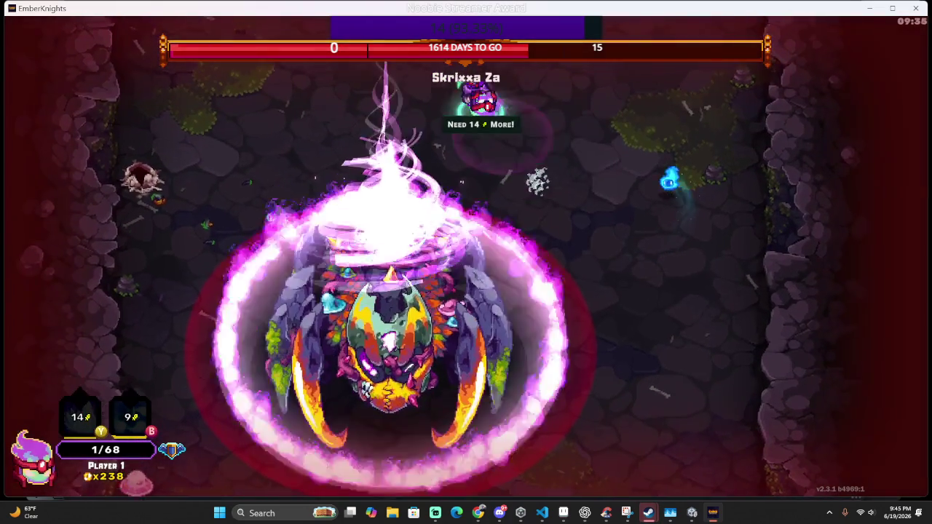
{"action": "key", "text": "a"}
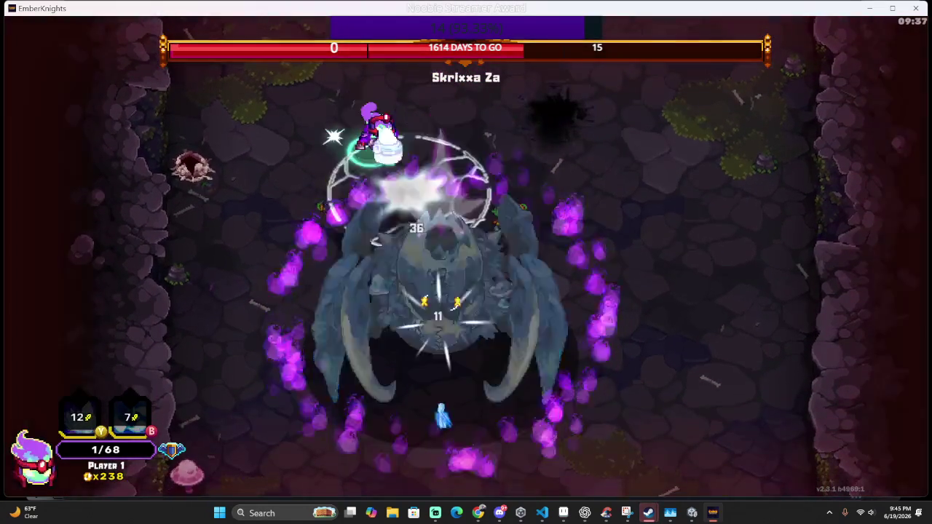
{"action": "key", "text": "d"}
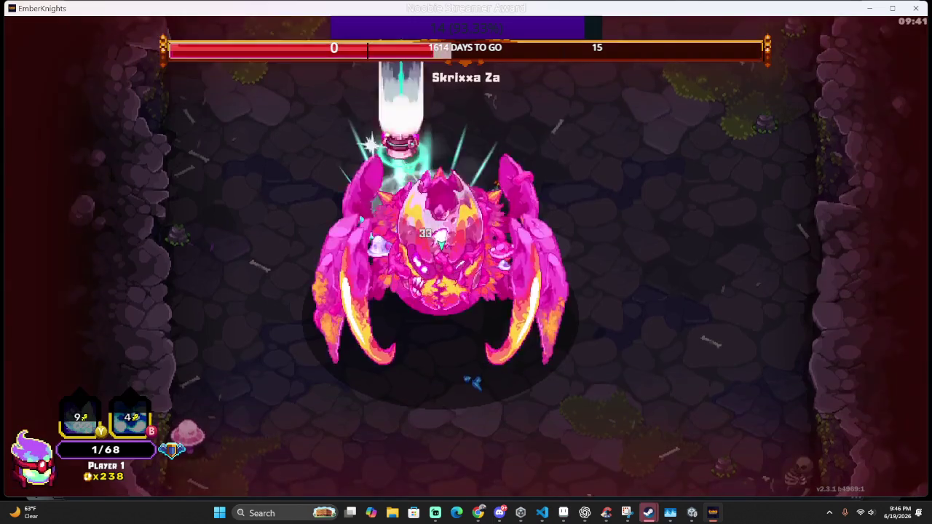
{"action": "key", "text": "d"}
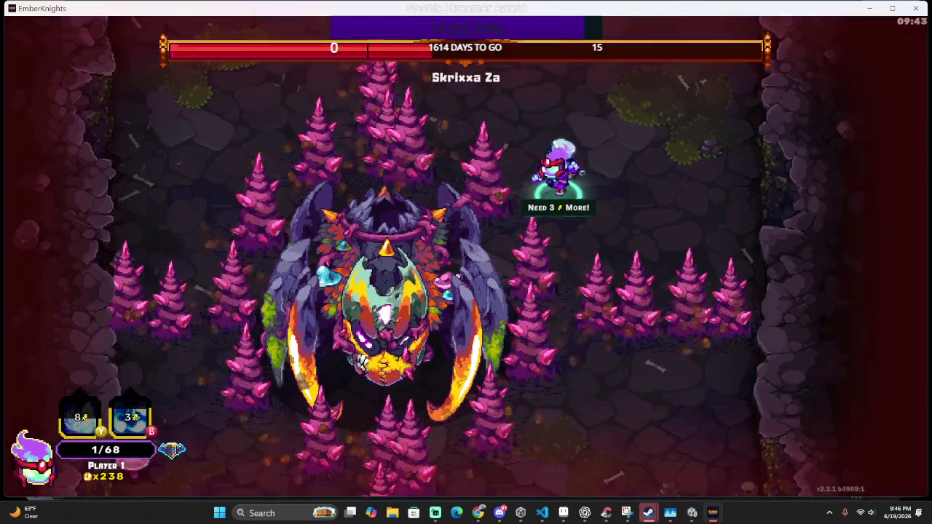
{"action": "key", "text": "w"}
Dodge the boss's leap and circle its upper side away from the spikes
{"action": "key", "text": "s"}
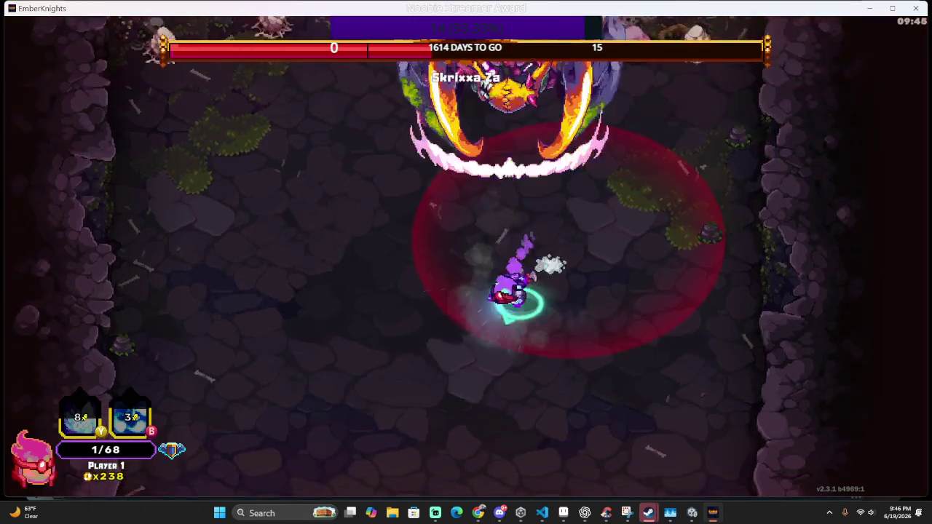
{"action": "key", "text": "w"}
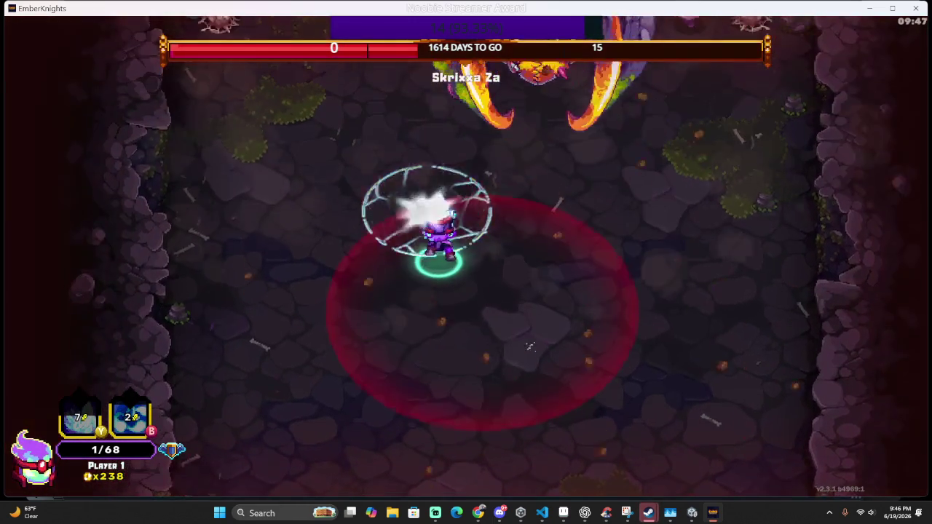
{"action": "key", "text": "a"}
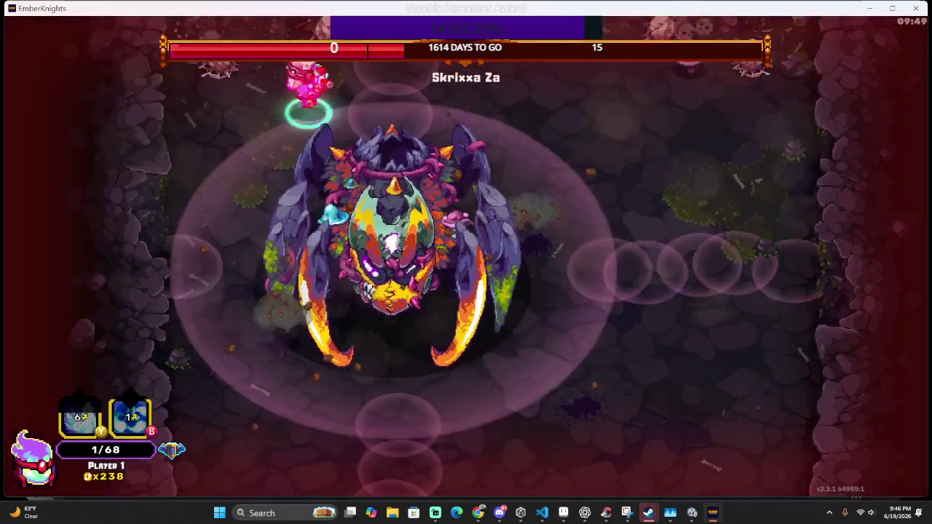
{"action": "key", "text": "a"}
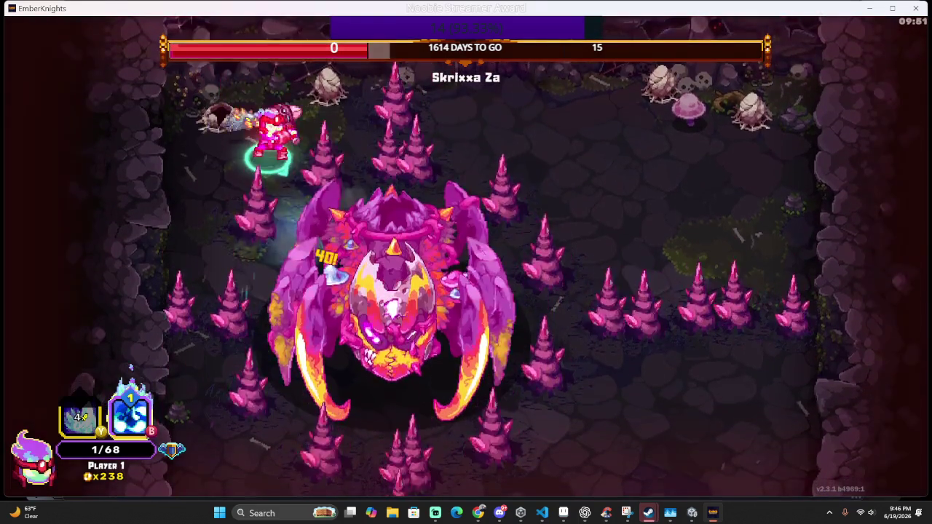
{"action": "key", "text": "d"}
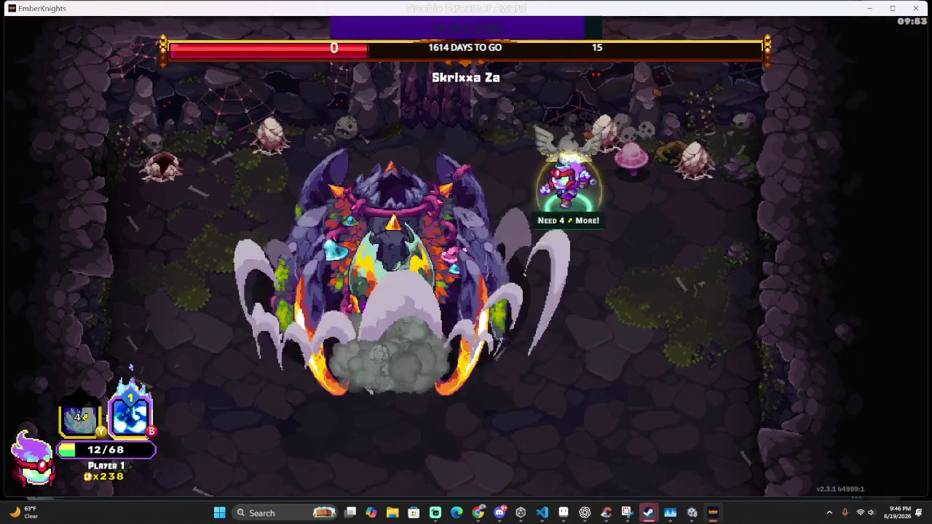
{"action": "key", "text": "d"}
Retreat down-left across the arena, then return to the boss's upper left with a sweeping slash
{"action": "key", "text": "s"}
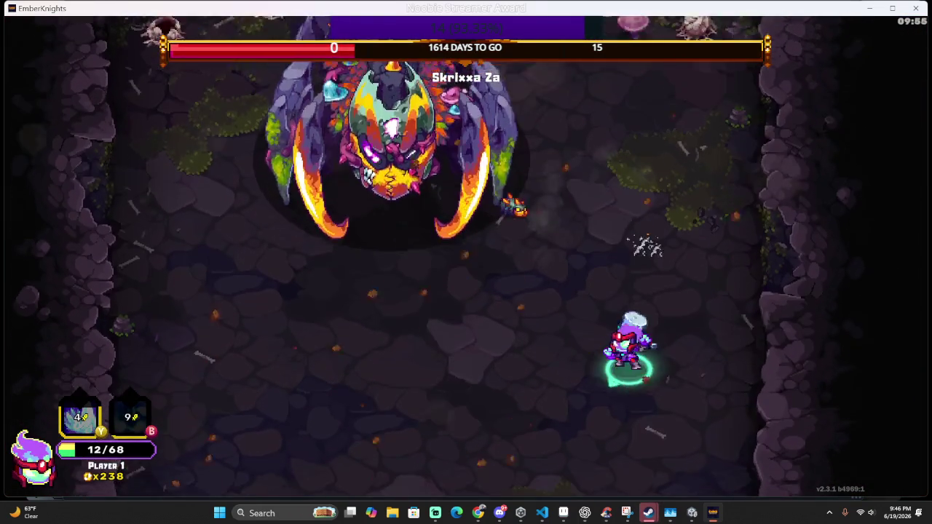
{"action": "key", "text": "a"}
{"action": "key", "text": "a"}
{"action": "key", "text": "s"}
{"action": "key", "text": "a"}
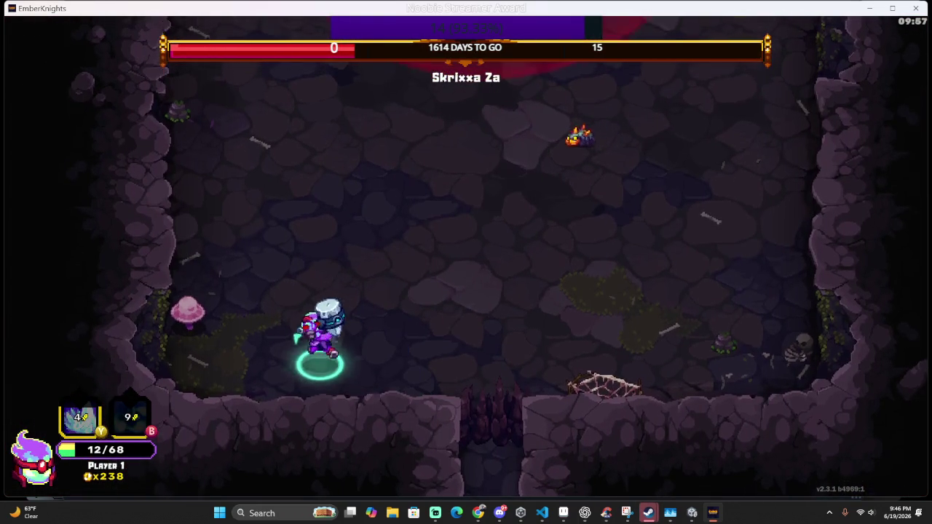
{"action": "key", "text": "w"}
{"action": "key", "text": "w"}
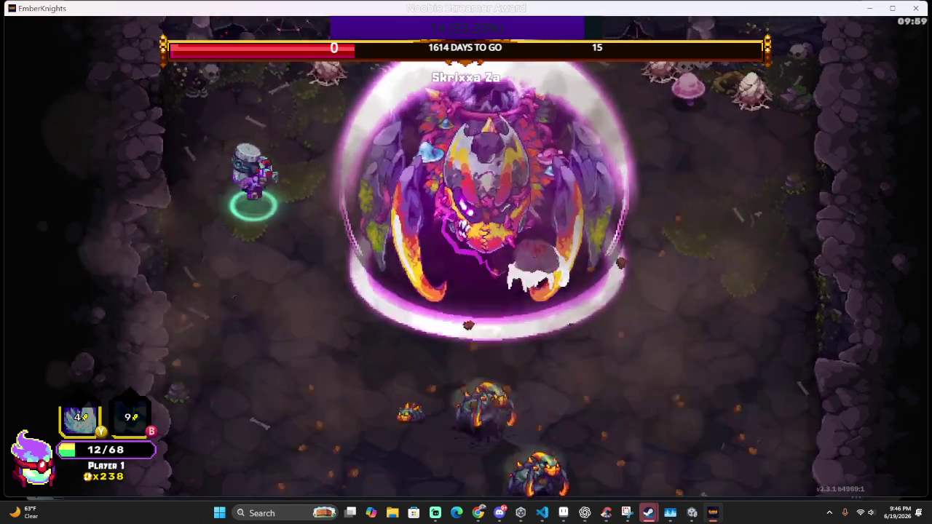
{"action": "key", "text": "j"}
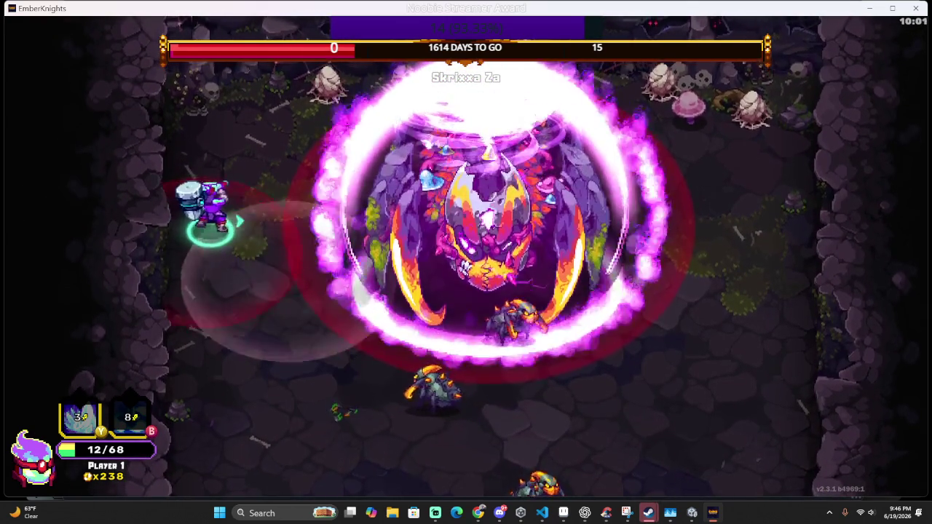
{"action": "key", "text": "w"}
{"action": "key", "text": "d"}
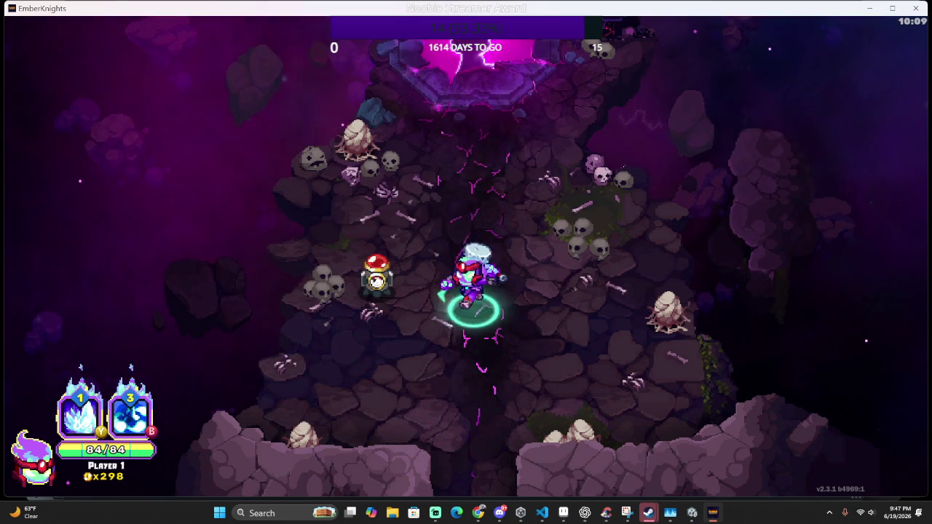
Check the red-capped character's Care Package, then enter the Tear to Steadfast Citadel
{"action": "key", "text": "a"}
{"action": "key", "text": "d"}
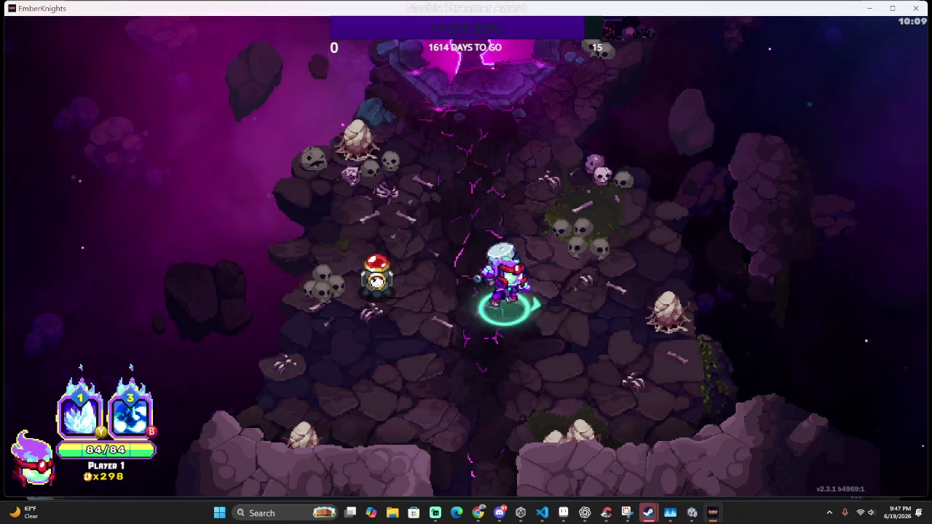
{"action": "key", "text": "a"}
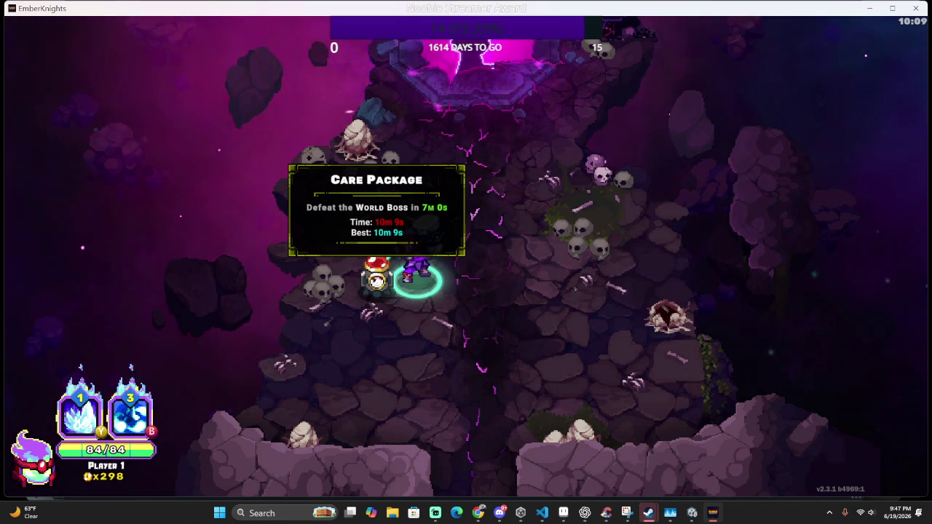
{"action": "key", "text": "w"}
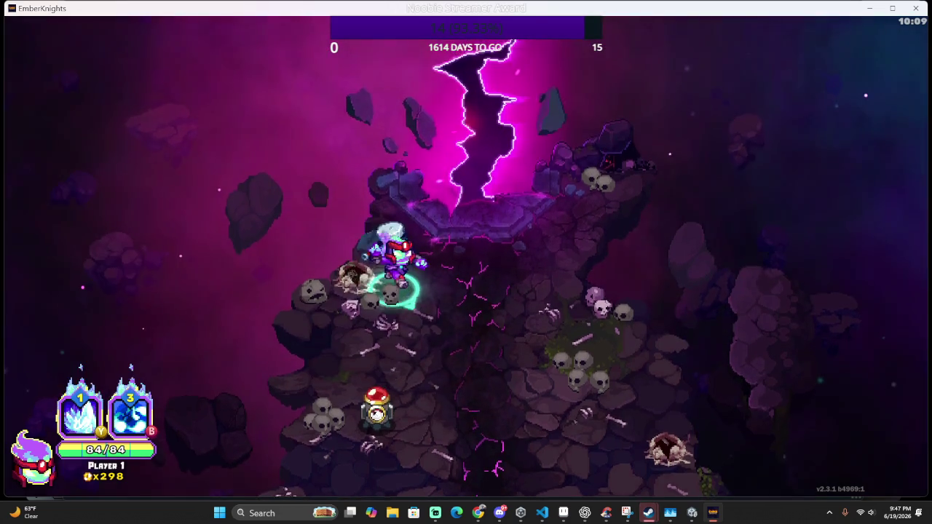
{"action": "key", "text": "e"}
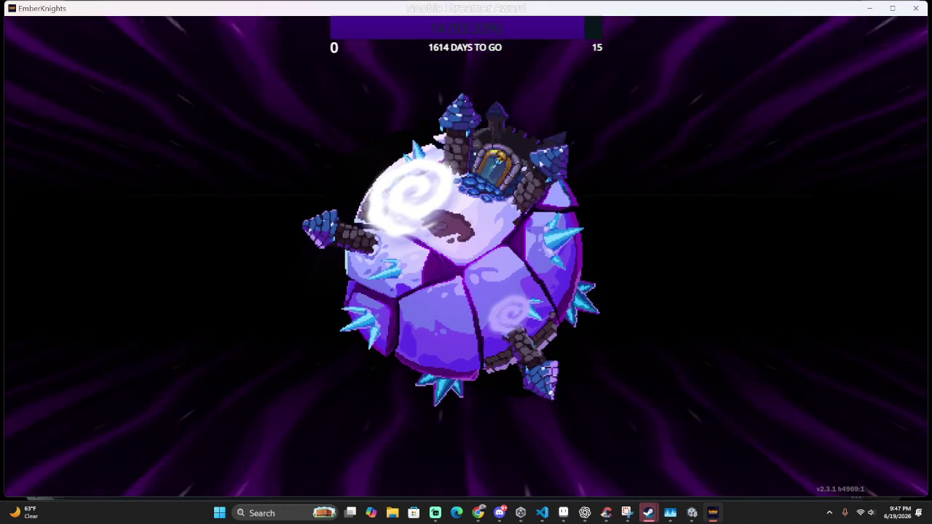
Walk into the ice citadel and hit the spawned enemies with slashes and the ice-pillar skill
{"action": "key", "text": "w"}
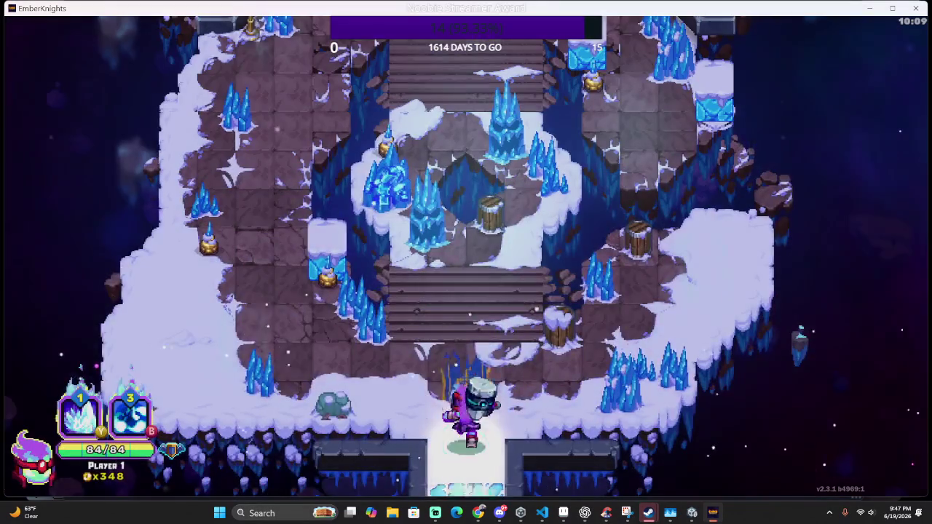
{"action": "key", "text": "j"}
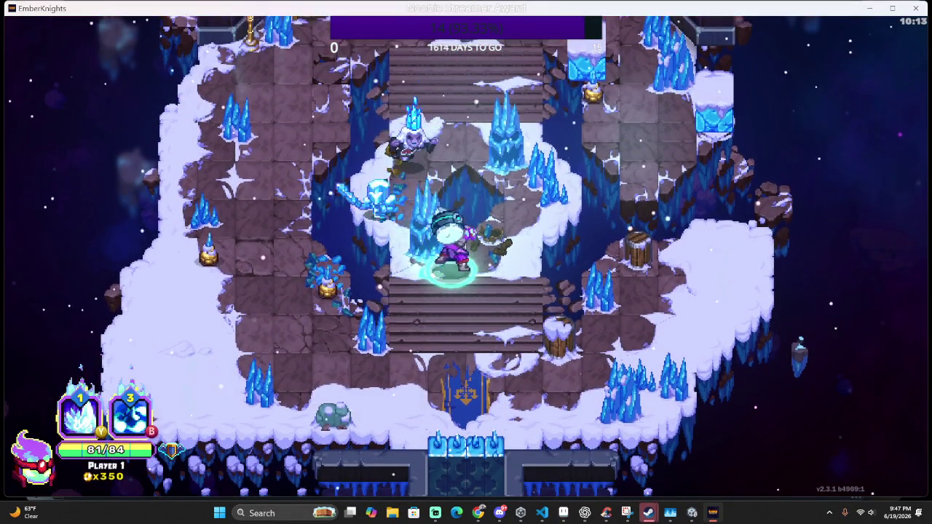
{"action": "key", "text": "s"}
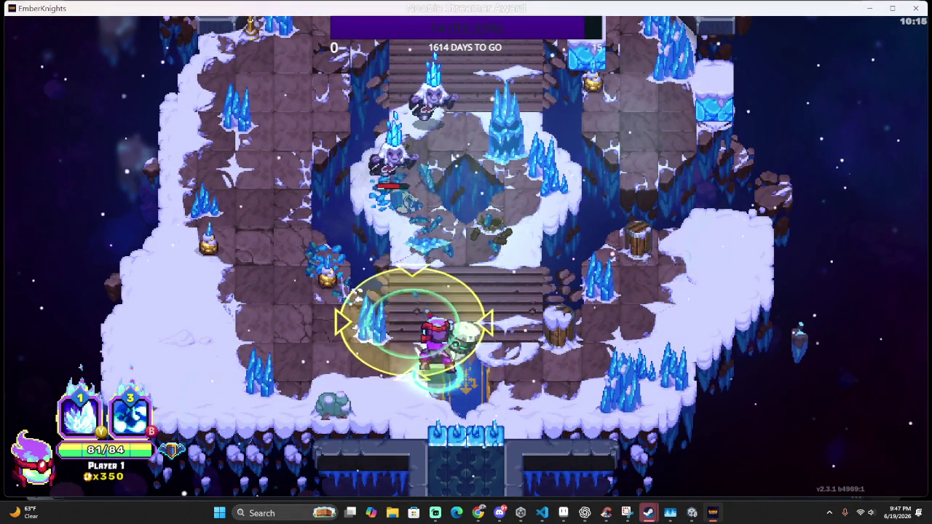
{"action": "key", "text": "u"}
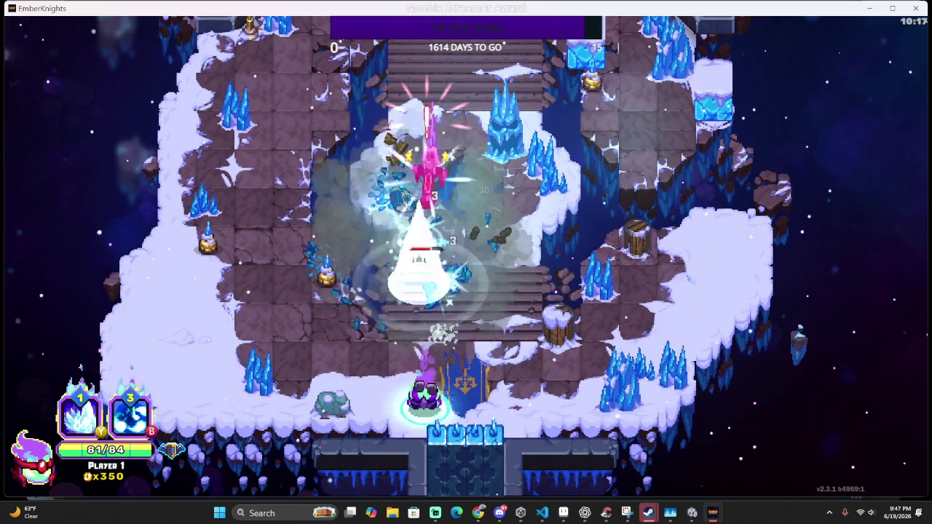
Dash and slash the remaining ice enemies until the room is complete
{"action": "key", "text": "space"}
{"action": "key", "text": "s"}
{"action": "key", "text": "j"}
{"action": "key", "text": "d"}
{"action": "key", "text": "j"}
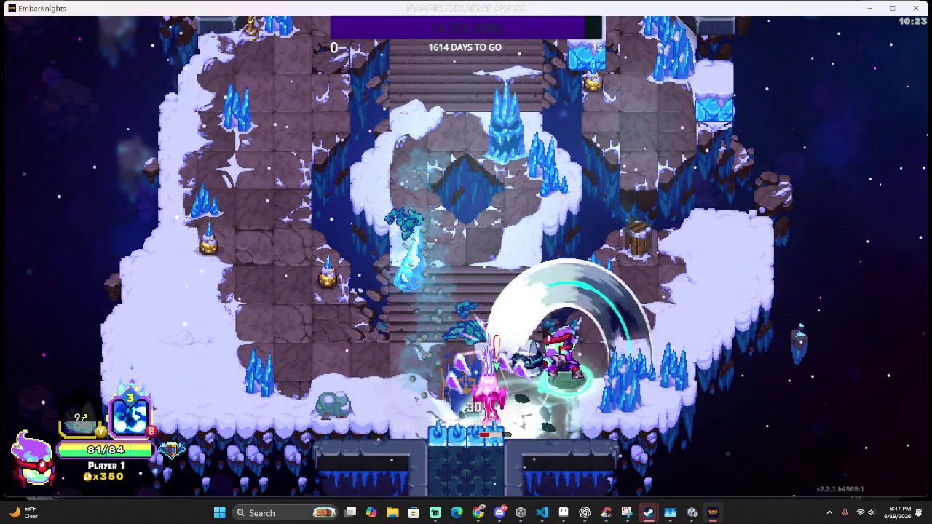
{"action": "key", "text": "d"}
{"action": "key", "text": "j"}
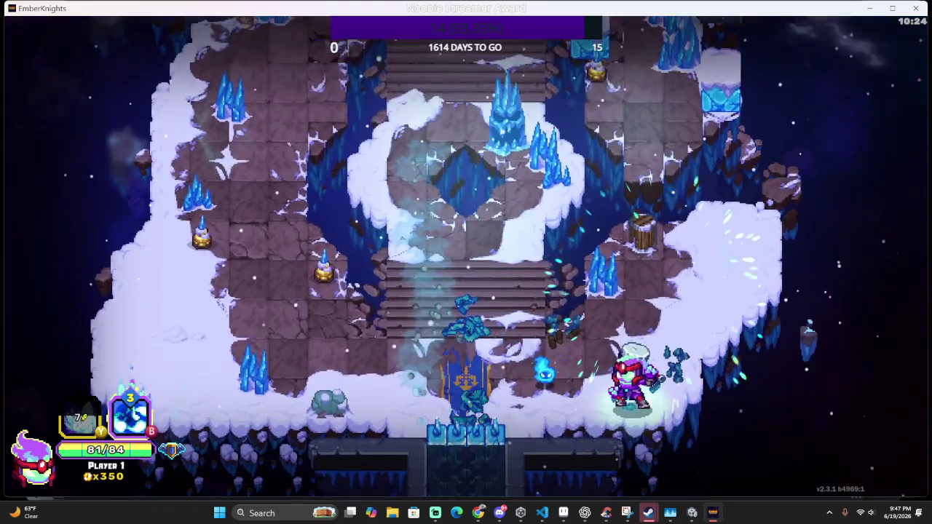
{"action": "key", "text": "w"}
{"action": "key", "text": "a"}
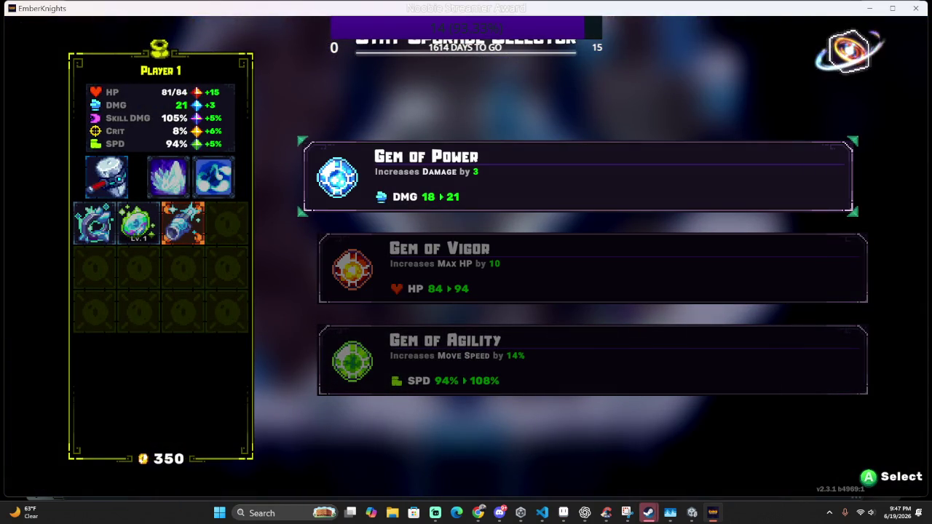
Pick the Gem of Power from the stat-gem choice, raising damage by 3
{"action": "key", "text": "s"}
{"action": "key", "text": "s"}
{"action": "key", "text": "w"}
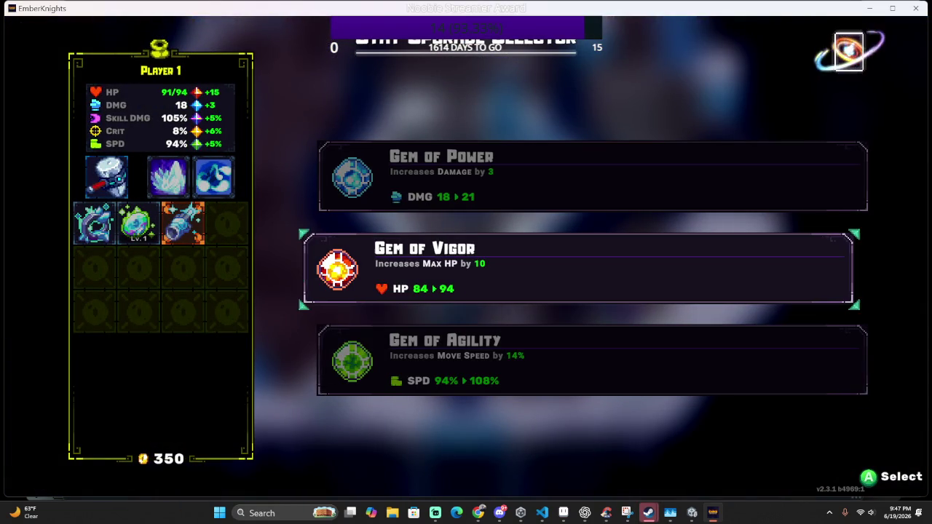
{"action": "key", "text": "w"}
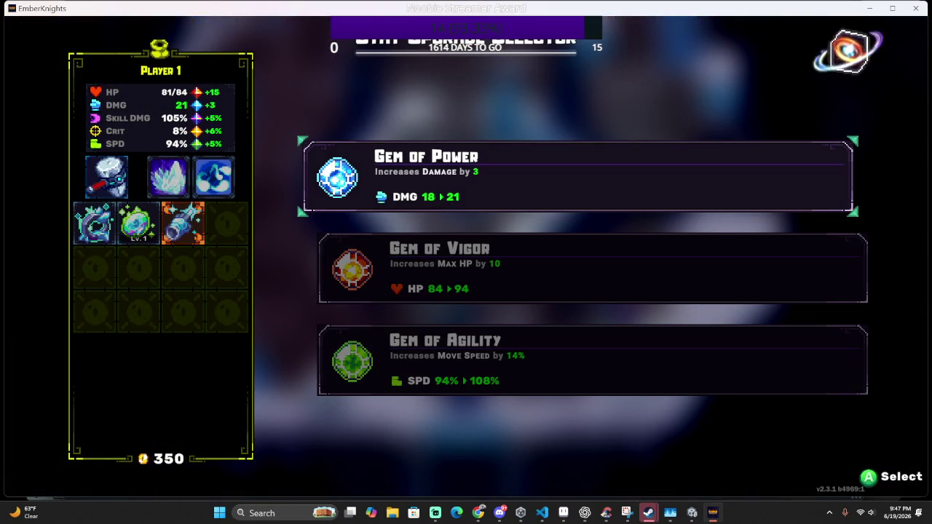
{"action": "key", "text": "Return"}
{"action": "key", "text": "Return"}
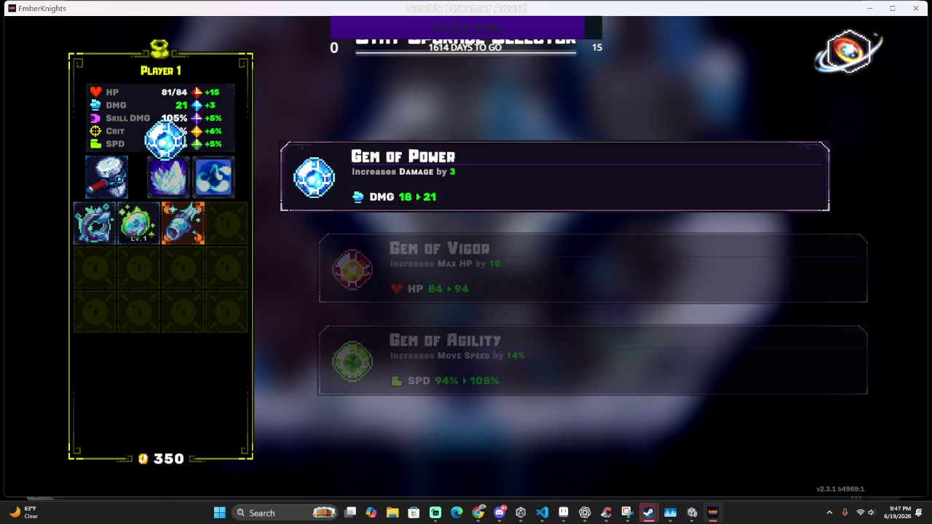
{"action": "key", "text": "a"}
Climb the stairs smashing ice crystals and collecting gold toward the upper corridor
{"action": "key", "text": "d"}
{"action": "key", "text": "w"}
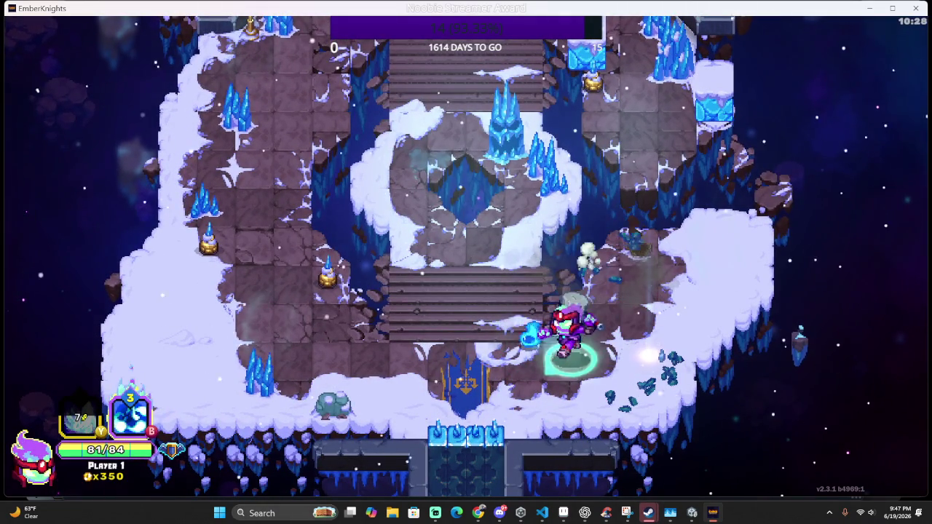
{"action": "key", "text": "a"}
{"action": "key", "text": "a"}
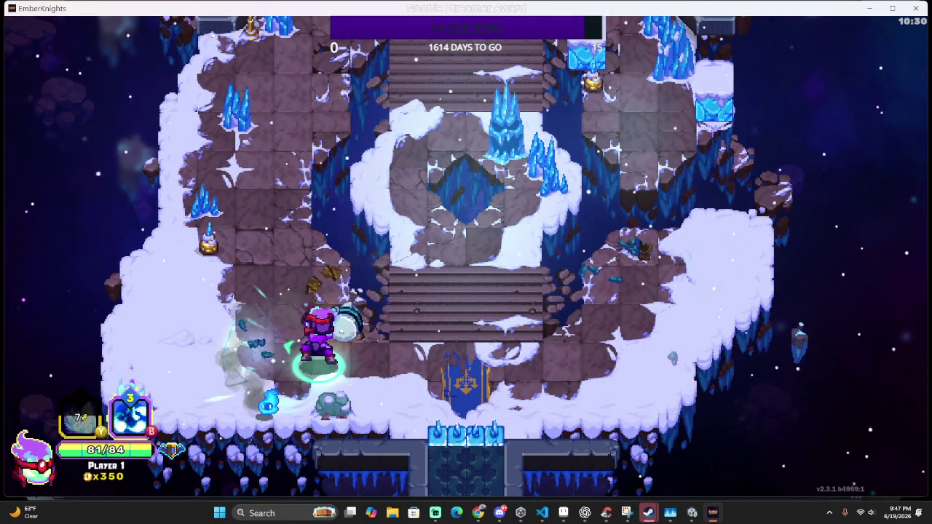
{"action": "key", "text": "w"}
{"action": "key", "text": "w"}
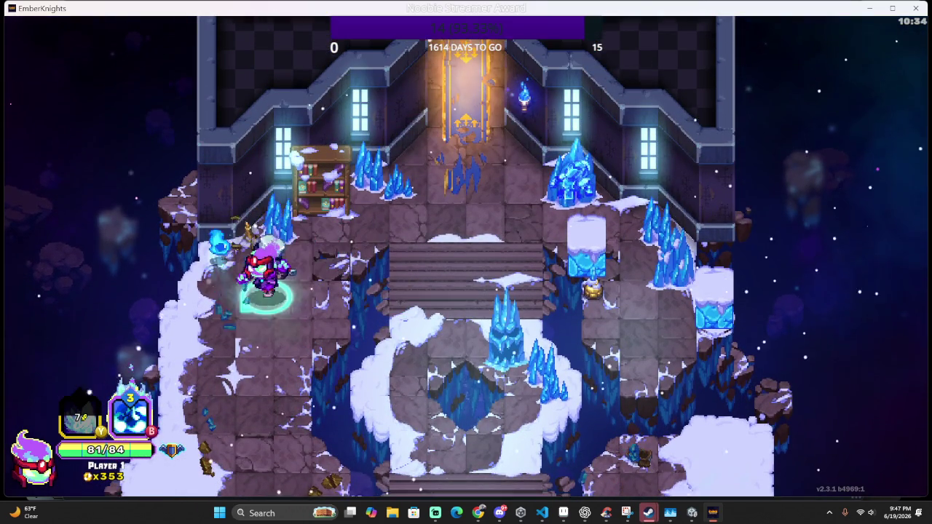
{"action": "key", "text": "d"}
{"action": "key", "text": "a"}
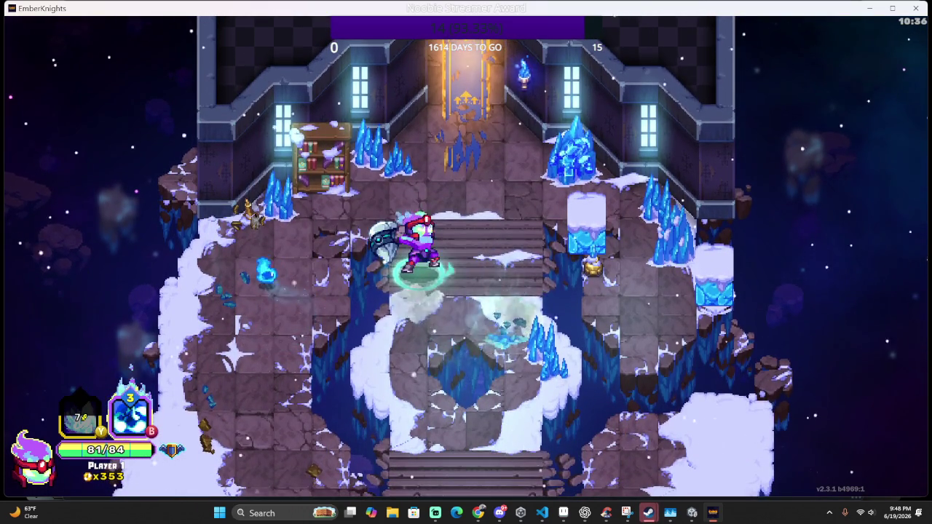
{"action": "key", "text": "d"}
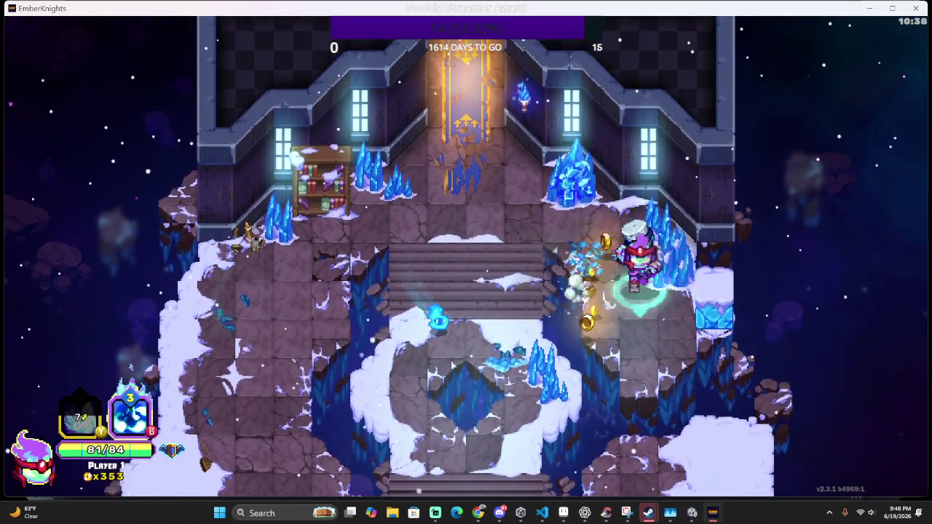
{"action": "key", "text": "w"}
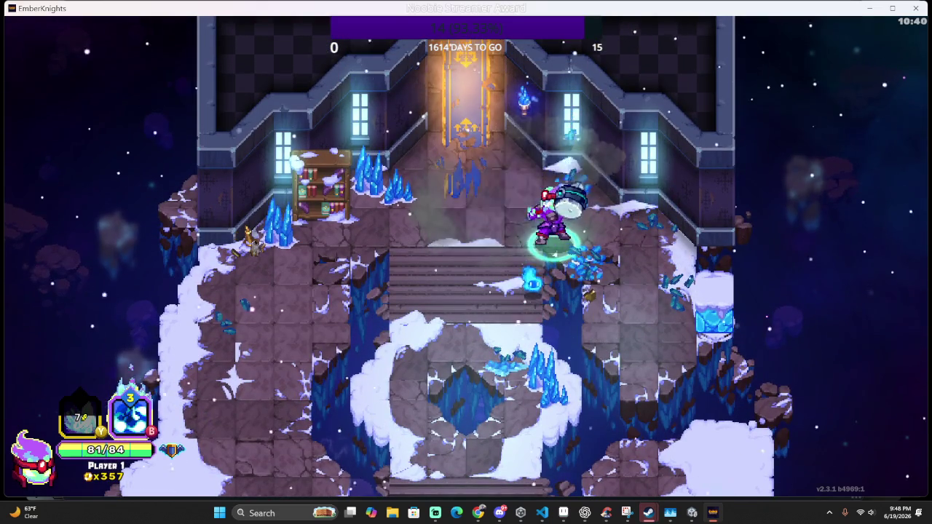
{"action": "key", "text": "w"}
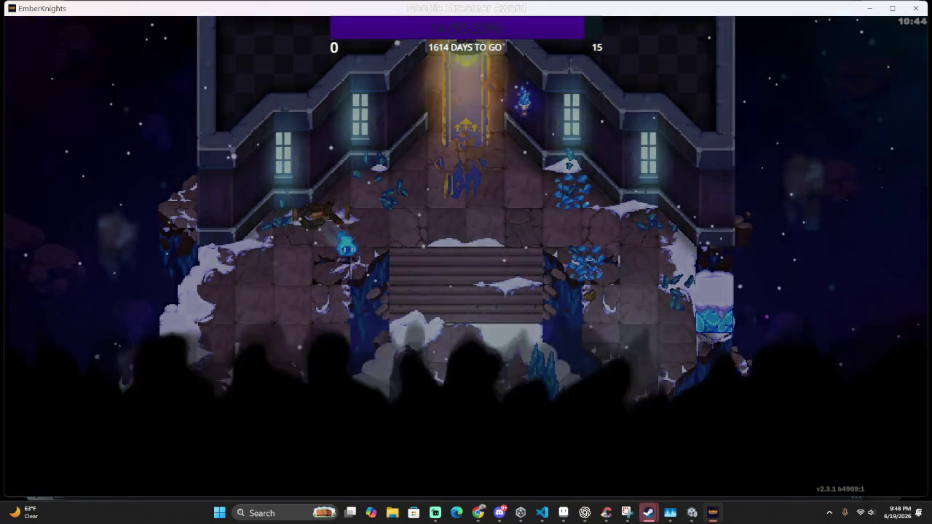
Enter the snowy arena and attack the enemies around the lower door and upper left
{"action": "key", "text": "w"}
{"action": "key", "text": "s"}
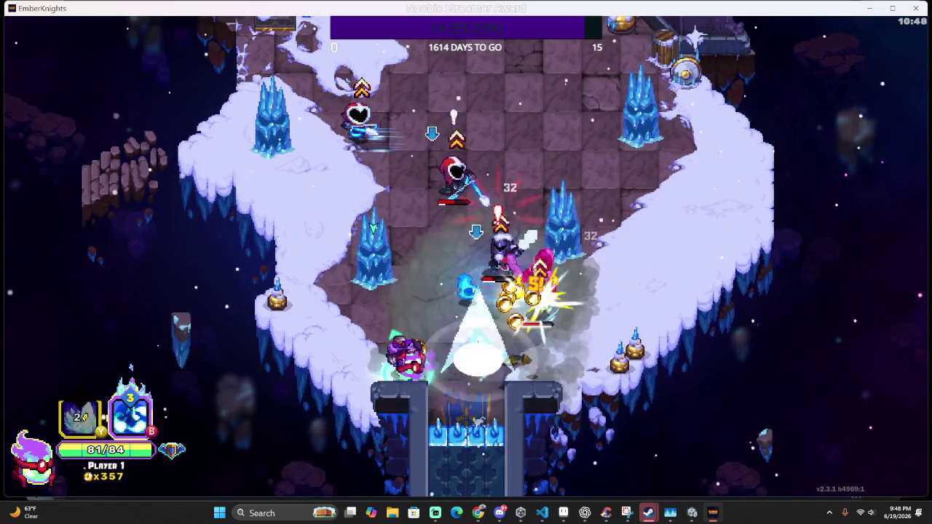
{"action": "key", "text": "w"}
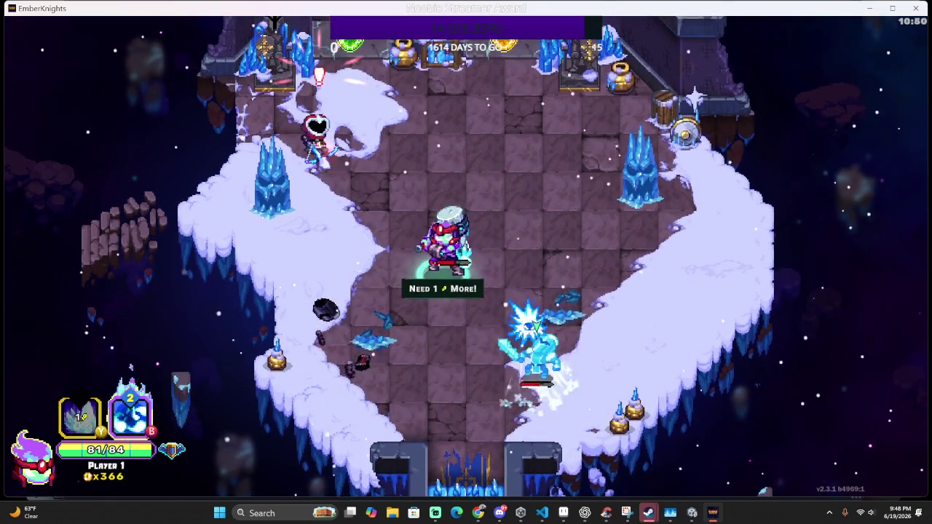
{"action": "key", "text": "d"}
{"action": "key", "text": "w"}
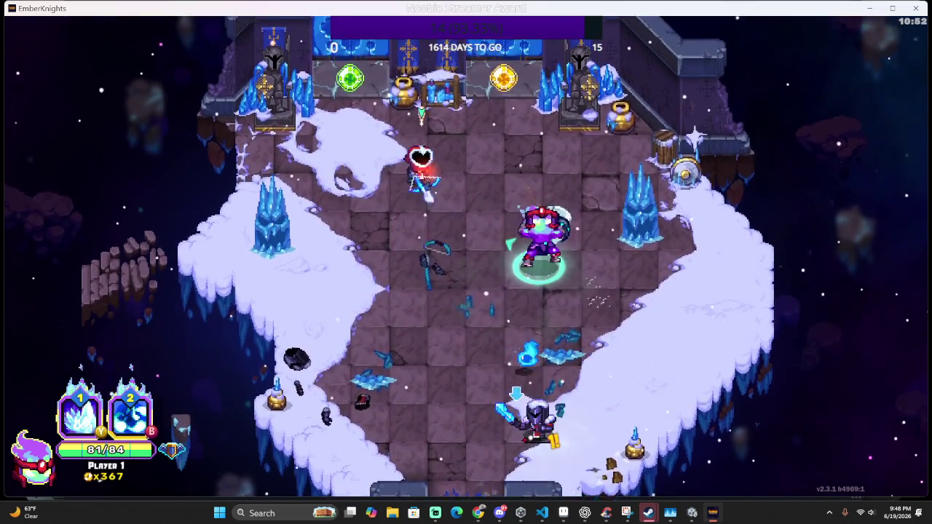
{"action": "key", "text": "a"}
{"action": "key", "text": "a"}
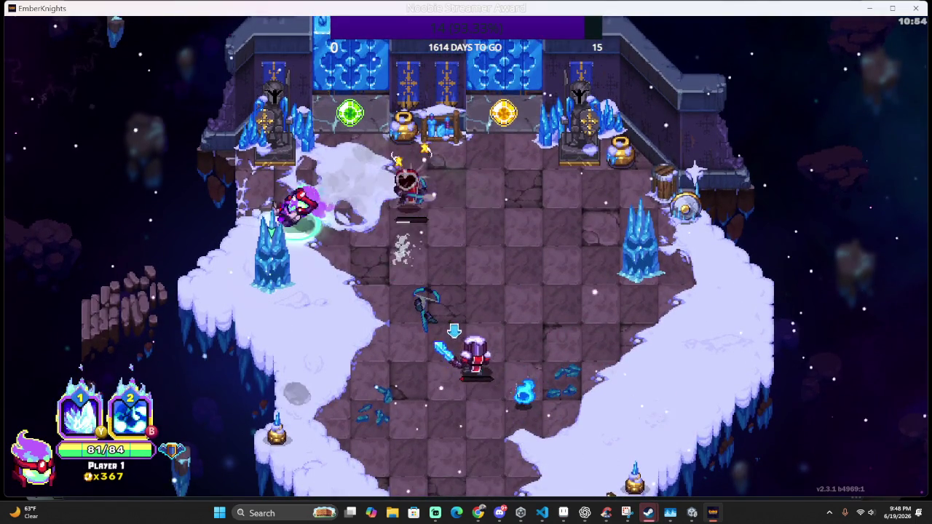
{"action": "key", "text": "s"}
{"action": "key", "text": "d"}
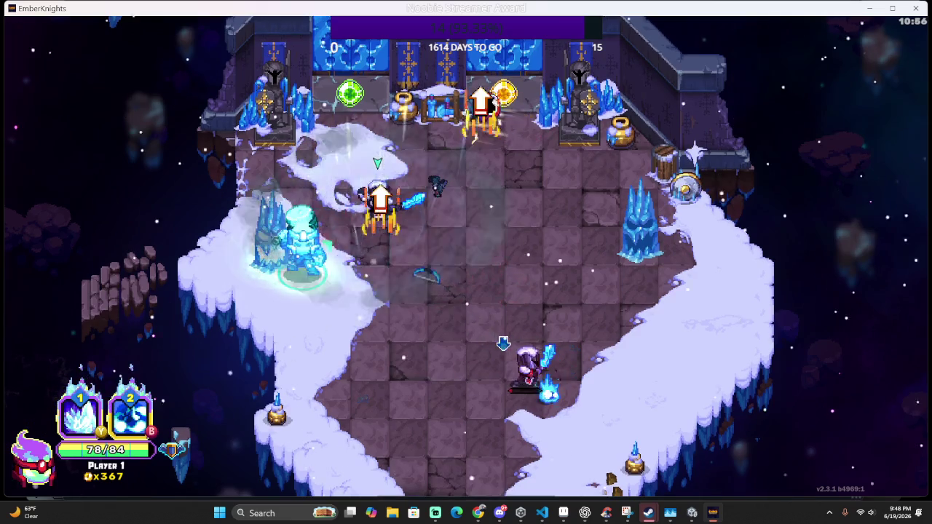
Cast Freeze on the remaining enemies and finish them off to complete the room
{"action": "key", "text": "s"}
{"action": "key", "text": "w"}
{"action": "key", "text": "q"}
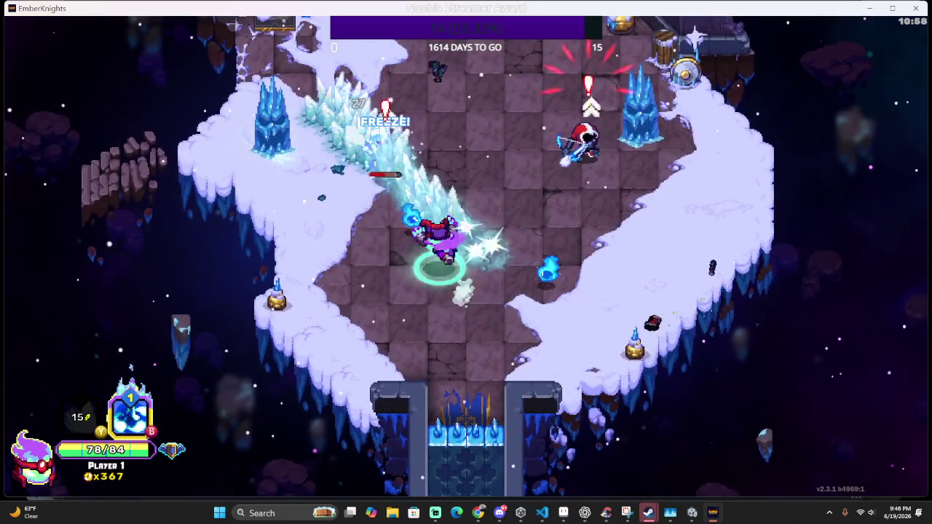
{"action": "key", "text": "d"}
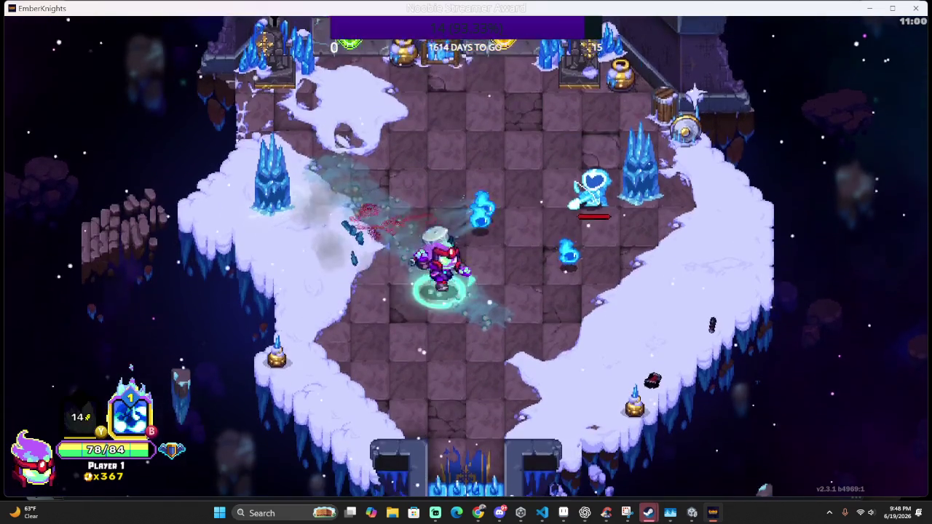
{"action": "key", "text": "d"}
{"action": "key", "text": "w"}
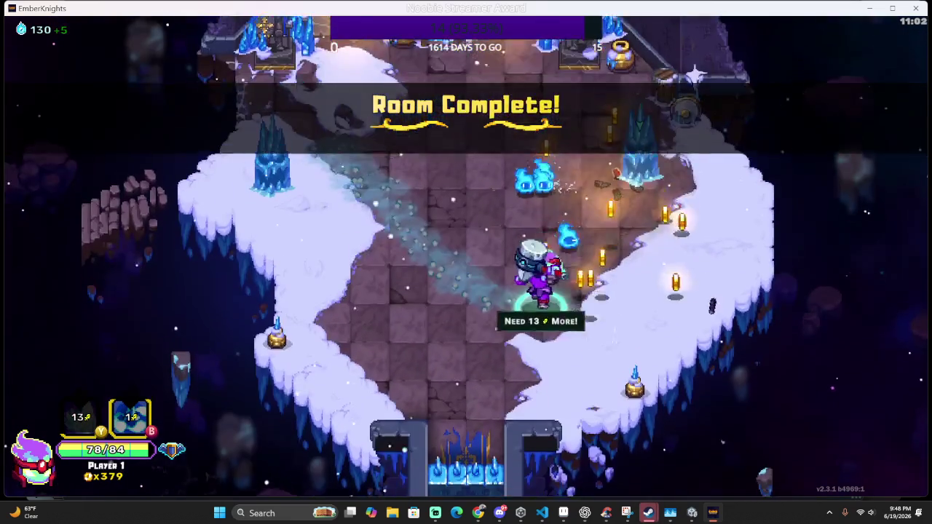
Walk up to the Gem of Agility reward door and go through to the next ice room
{"action": "key", "text": "w"}
{"action": "key", "text": "a"}
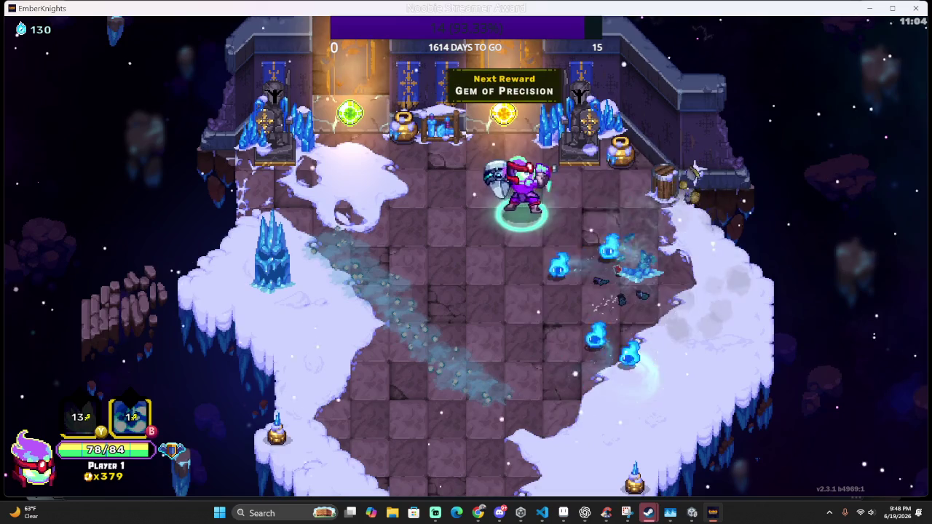
{"action": "key", "text": "d"}
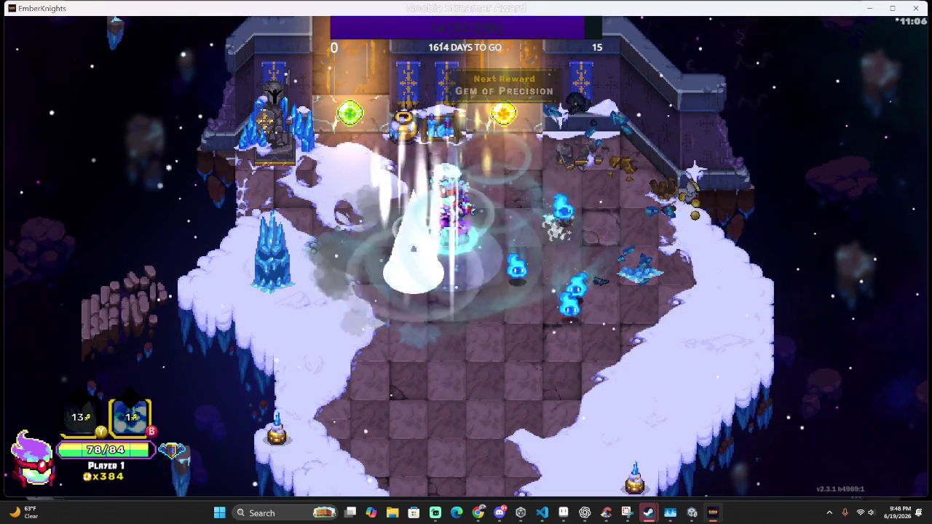
{"action": "key", "text": "a"}
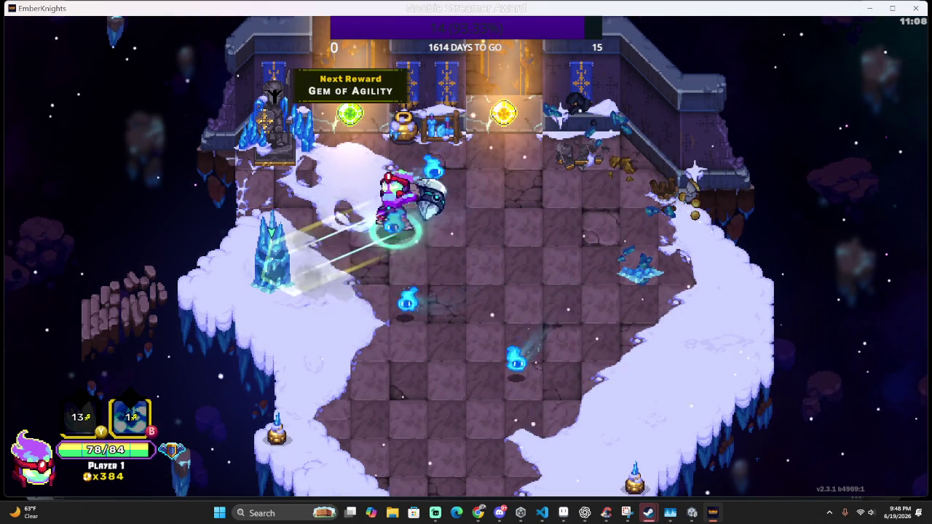
{"action": "key", "text": "w"}
{"action": "key", "text": "a"}
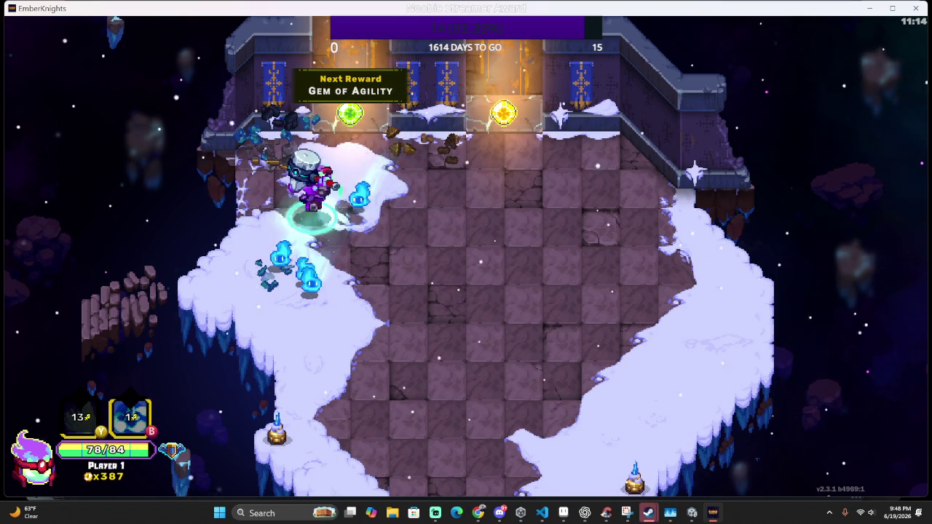
Enter the ice room and dodge around the ice blocks as enemies spawn
{"action": "key", "text": "d"}
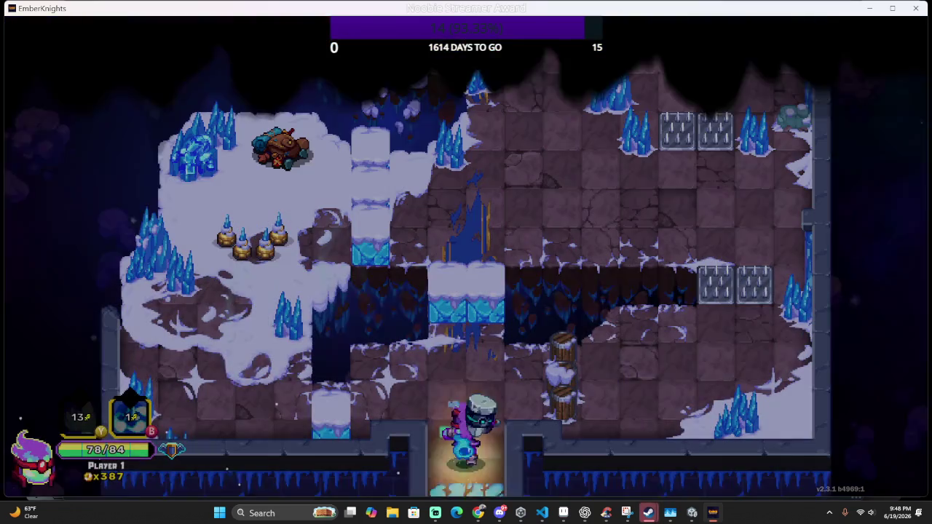
{"action": "key", "text": "s"}
{"action": "key", "text": "a"}
{"action": "key", "text": "w"}
{"action": "key", "text": "d"}
{"action": "key", "text": "s"}
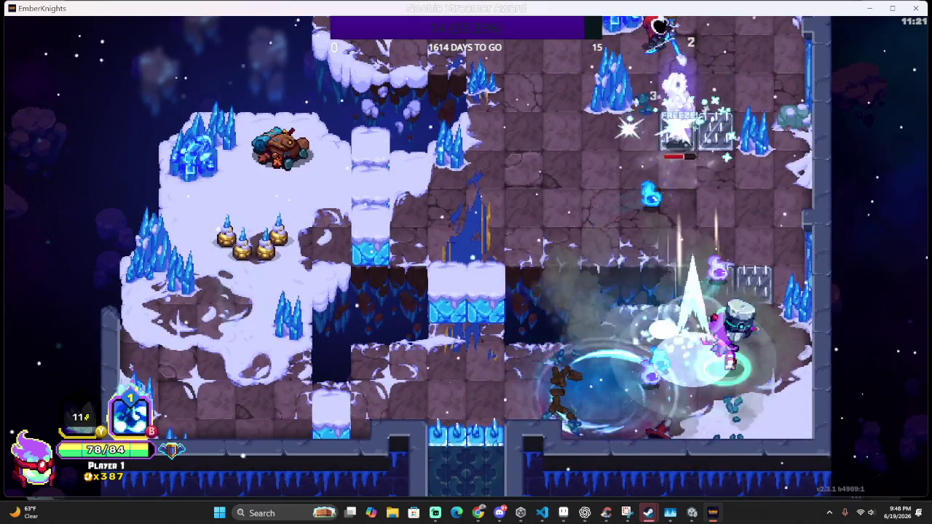
{"action": "key", "text": "w"}
{"action": "key", "text": "a"}
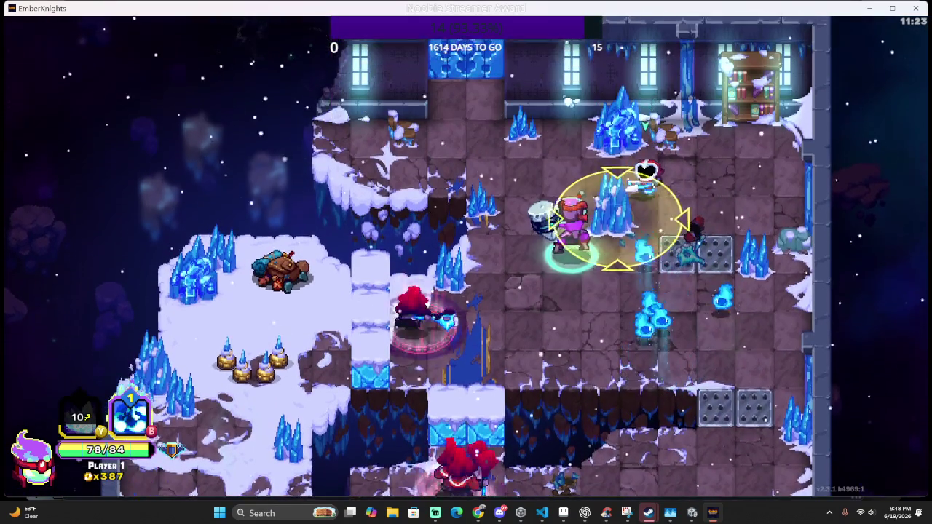
Hit the enemies with the ice vortex and slashes while moving along the top wall
{"action": "key", "text": "d"}
{"action": "key", "text": "s"}
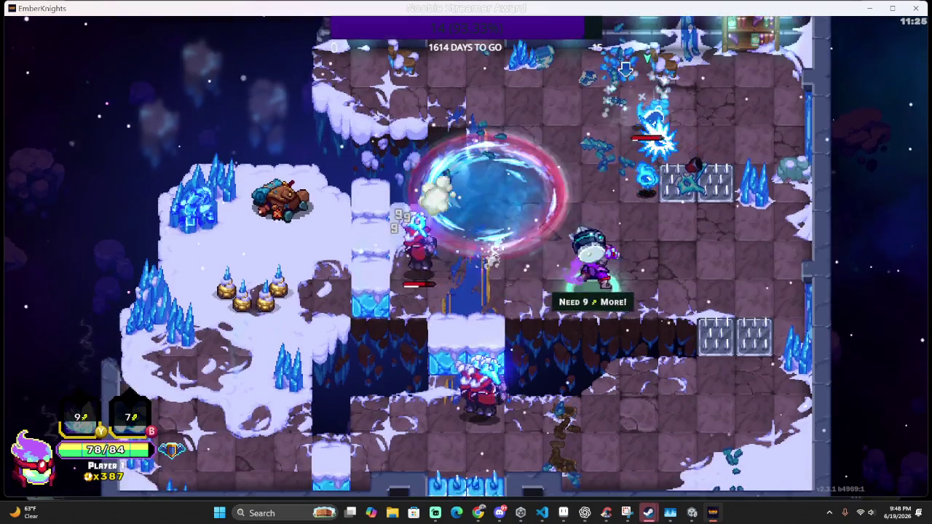
{"action": "key", "text": "w"}
{"action": "key", "text": "j"}
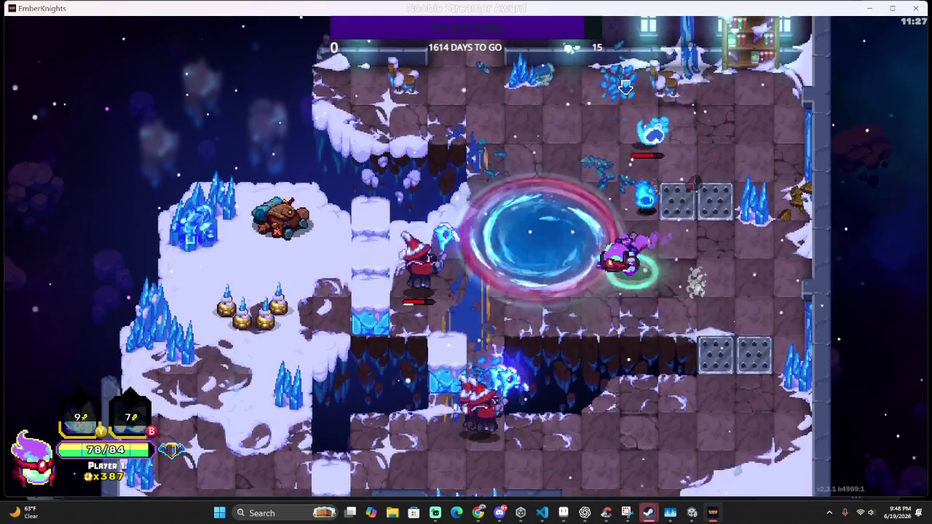
{"action": "key", "text": "w"}
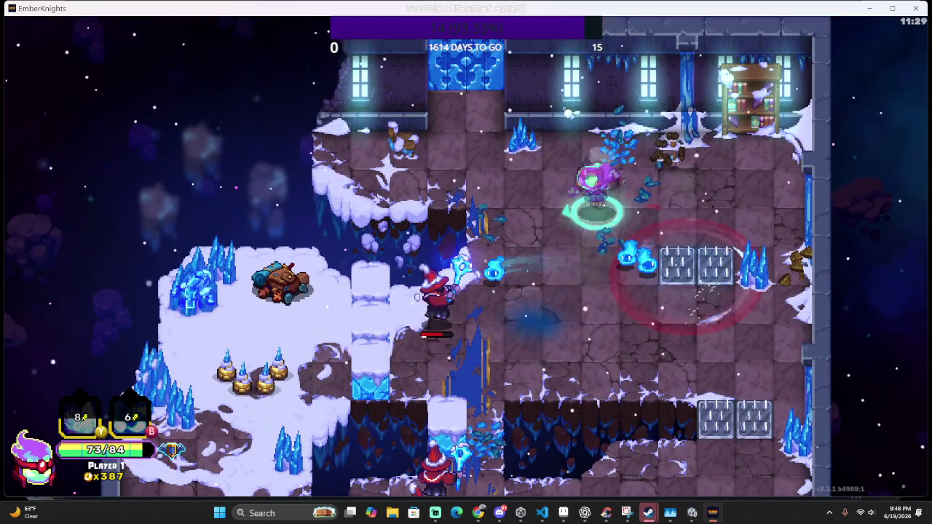
{"action": "key", "text": "a"}
{"action": "key", "text": "j"}
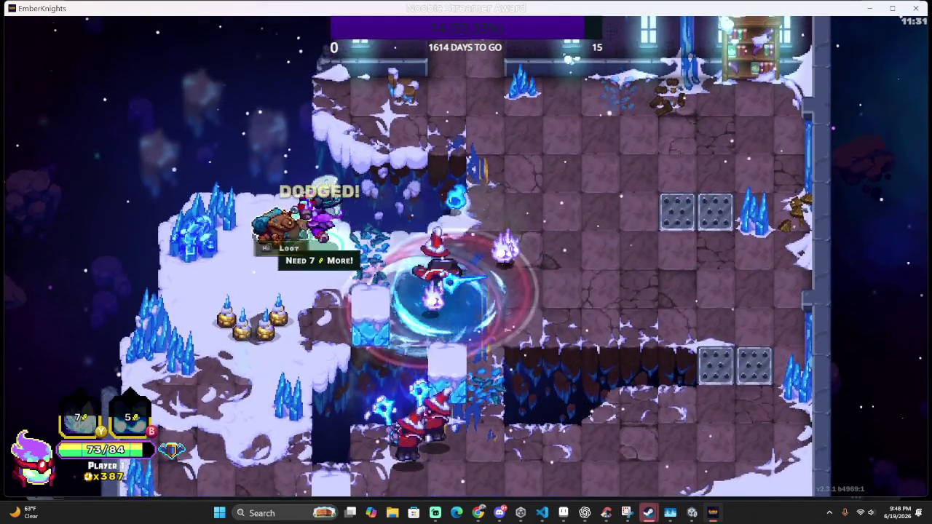
Retreat to the lower left, then use skills to freeze and finish the last enemies
{"action": "key", "text": "a"}
{"action": "key", "text": "s"}
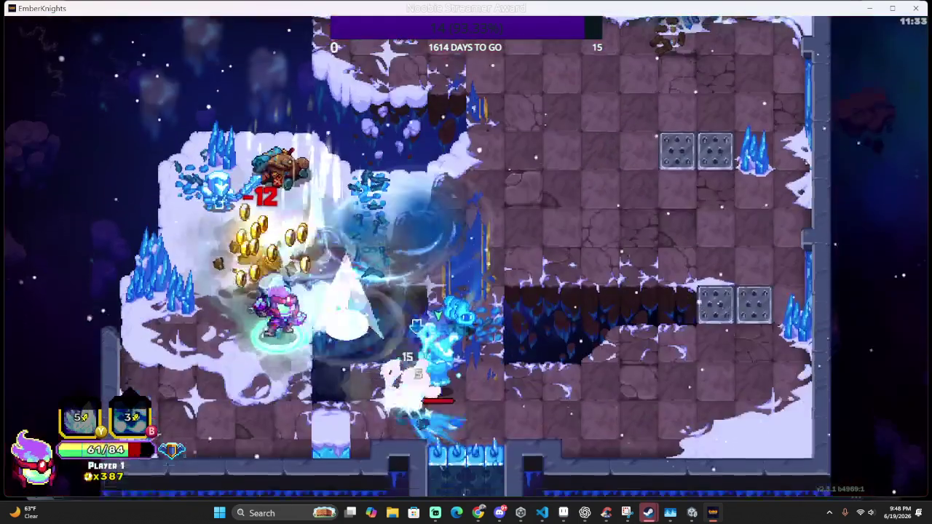
{"action": "key", "text": "s"}
{"action": "right_click", "coordinate": [417, 309]}
{"action": "key", "text": "s"}
{"action": "key", "text": "d"}
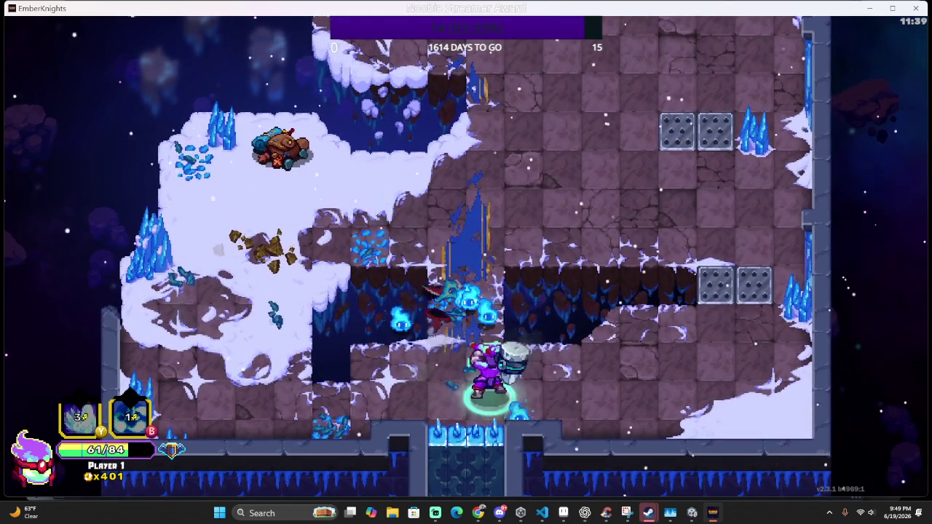
{"action": "key", "text": "w"}
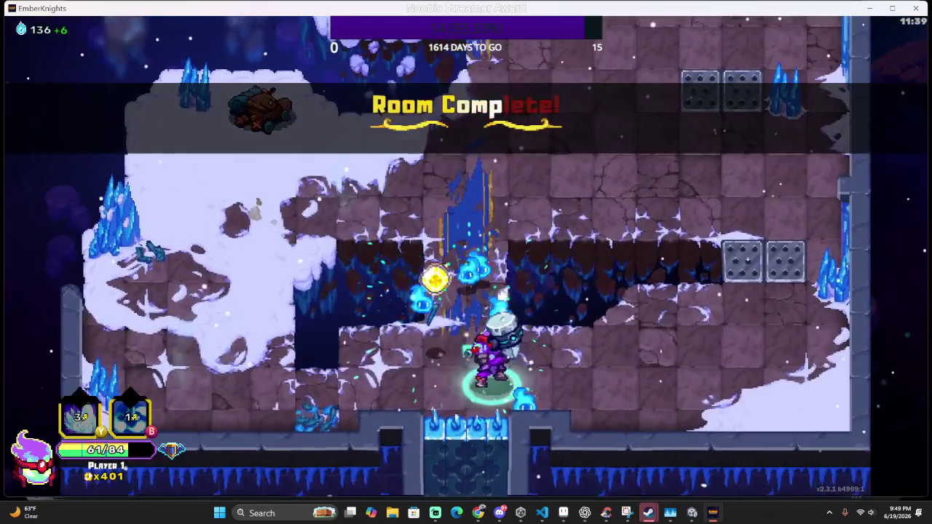
Collect the gold by the cart and the Crit +4% gem, then exit through the north doorway
{"action": "key", "text": "w"}
{"action": "key", "text": "a"}
{"action": "key", "text": "d"}
{"action": "key", "text": "s"}
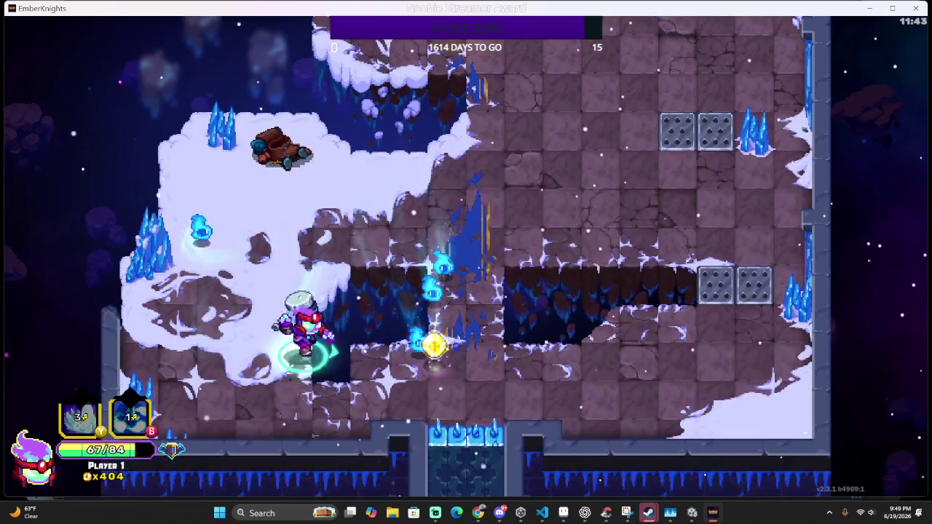
{"action": "key", "text": "w"}
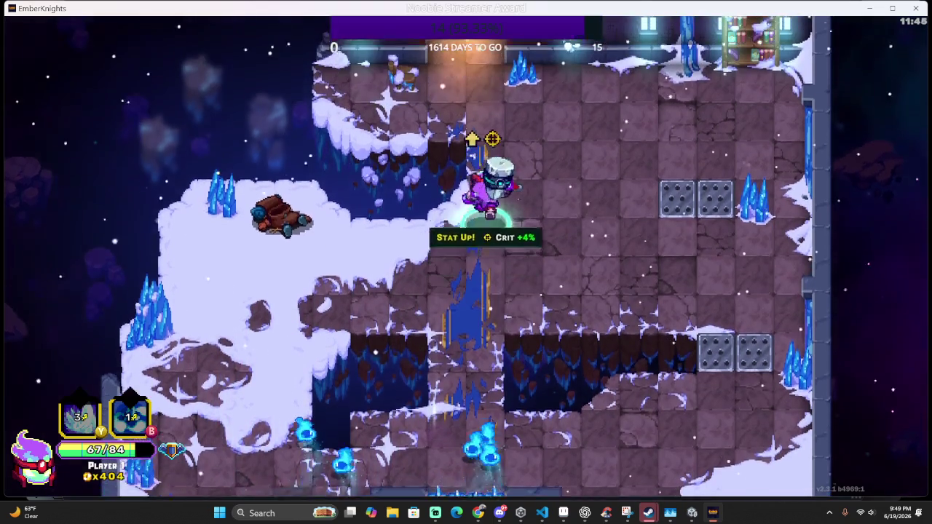
{"action": "key", "text": "s"}
{"action": "key", "text": "d"}
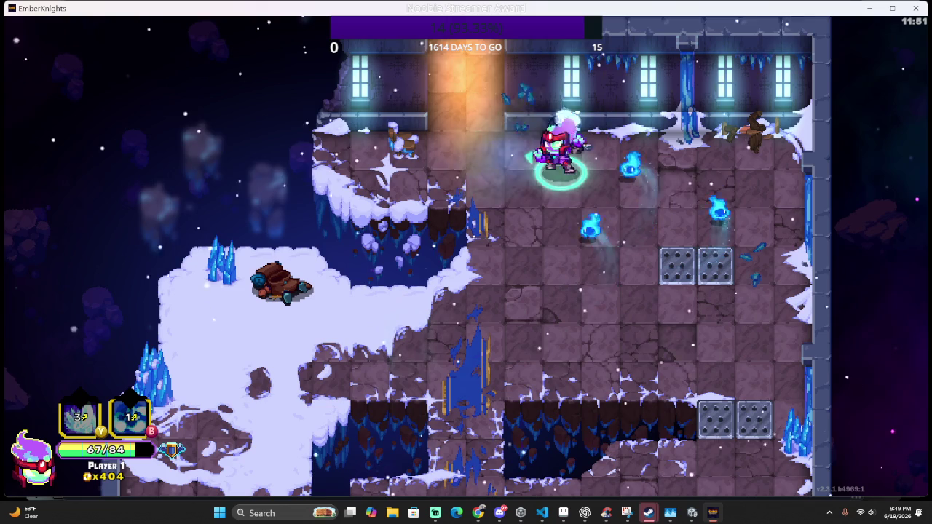
{"action": "key", "text": "w"}
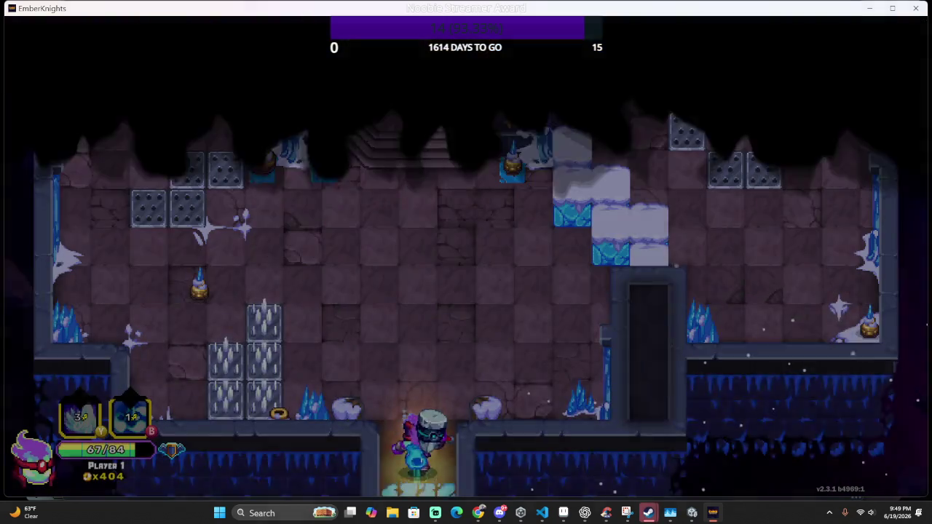
Defeat the armoured ice knights, dodging their charges and finishing them with a wide slash
{"action": "key", "text": "d"}
{"action": "key", "text": "s"}
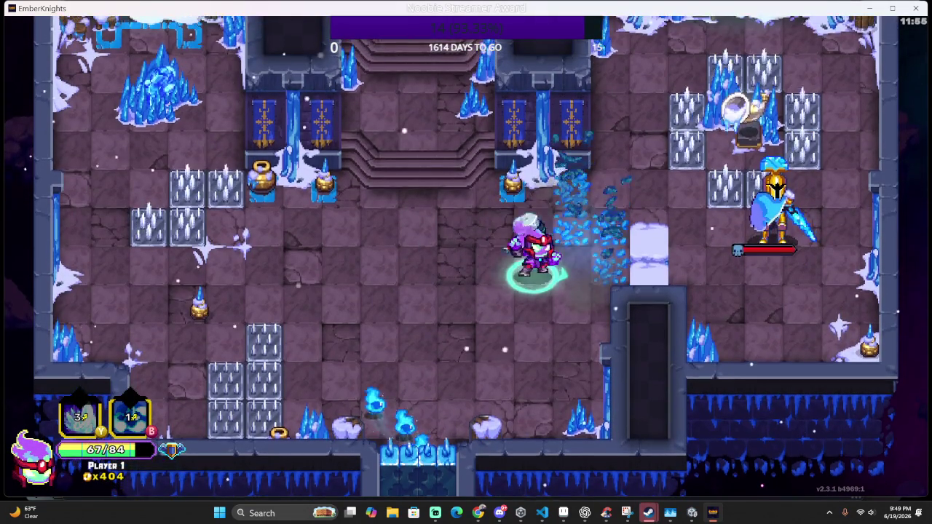
{"action": "key", "text": "a"}
{"action": "key", "text": "s"}
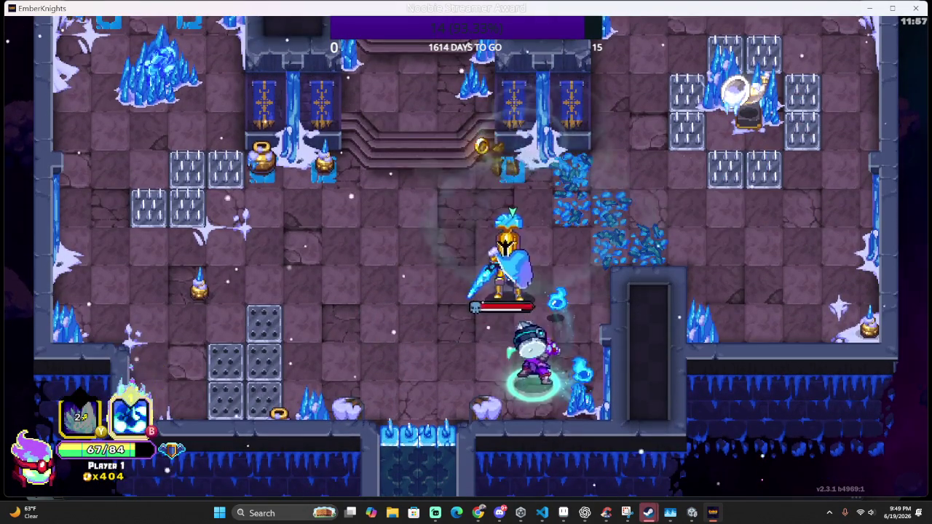
{"action": "key", "text": "w"}
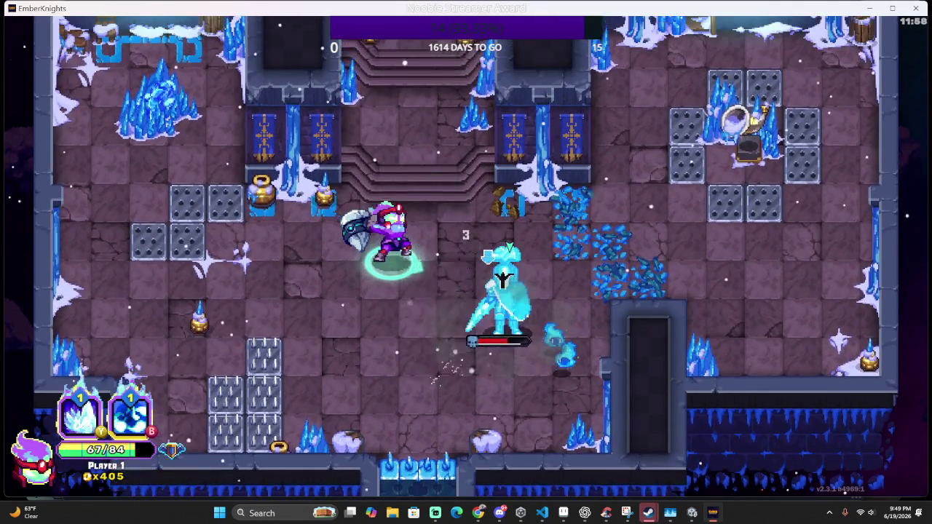
{"action": "key", "text": "s"}
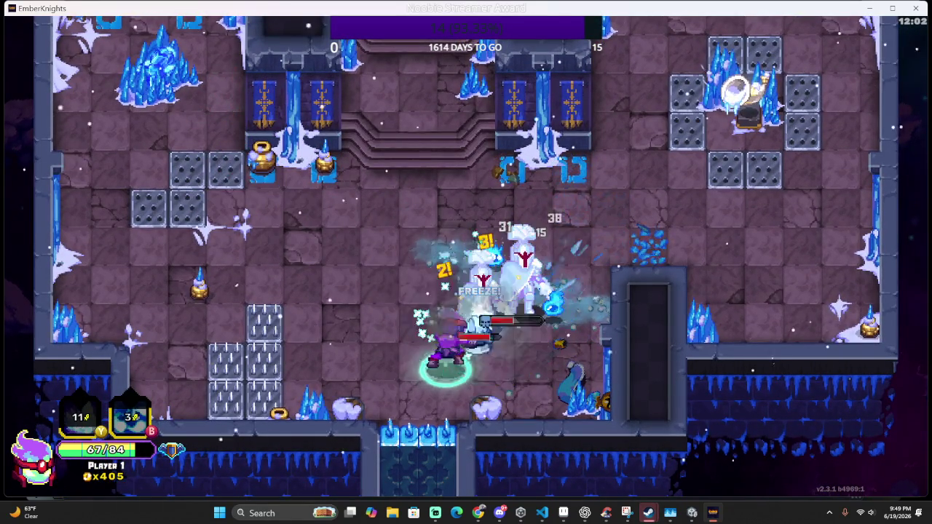
{"action": "key", "text": "w"}
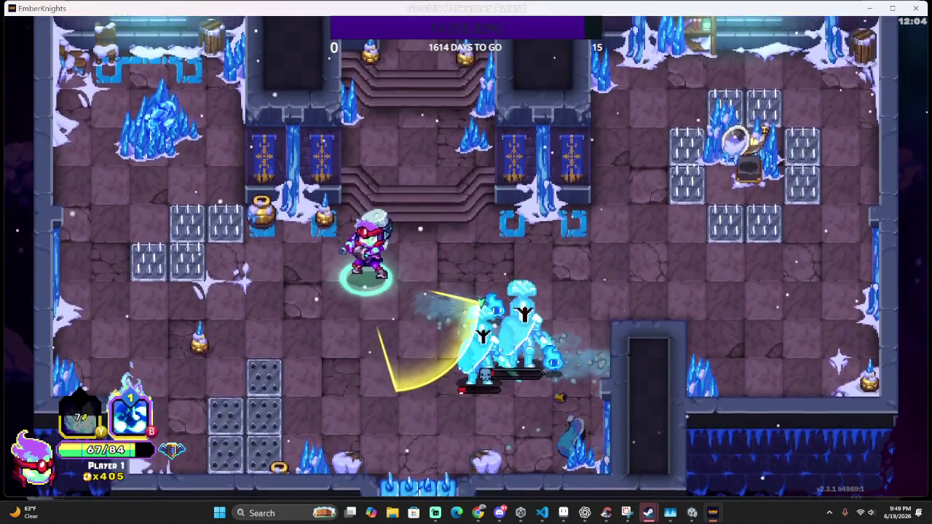
{"action": "key", "text": "d"}
{"action": "key", "text": "a"}
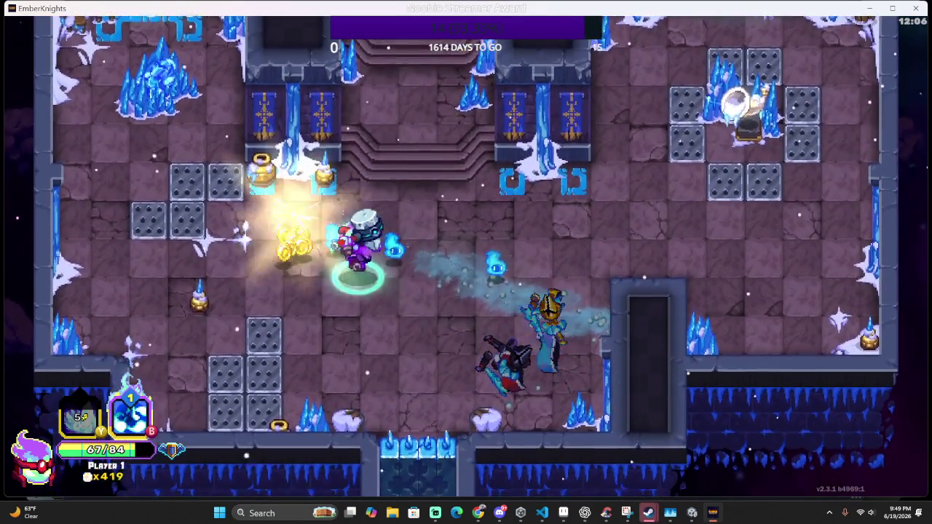
Collect the scattered coins around the chest and the room's right side
{"action": "key", "text": "d"}
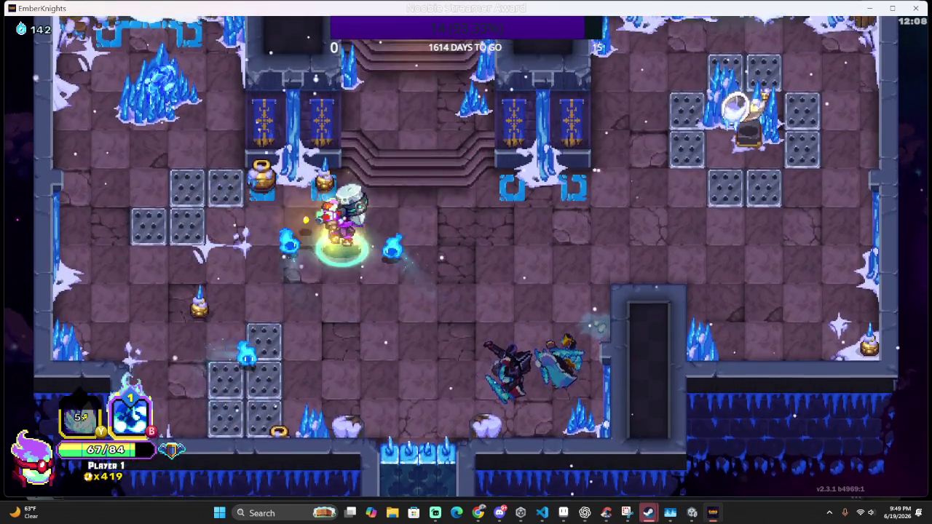
{"action": "key", "text": "d"}
{"action": "key", "text": "w"}
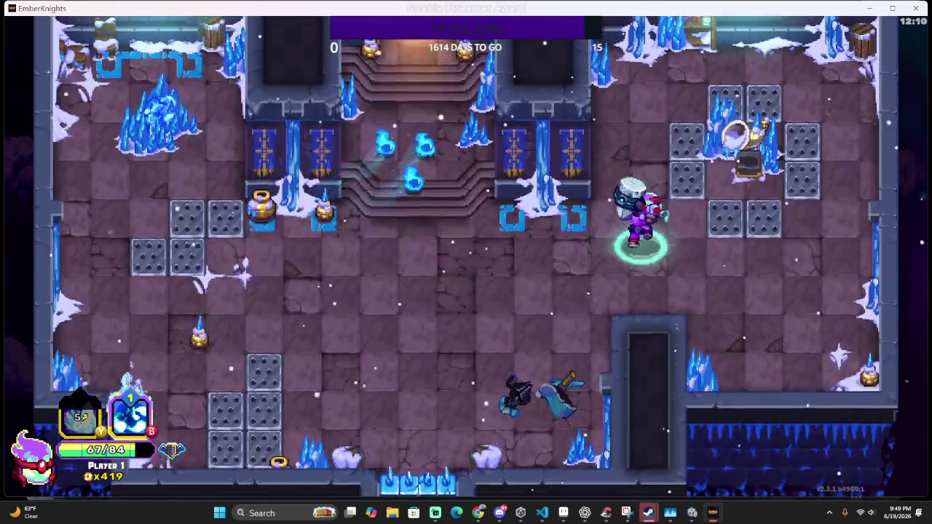
{"action": "key", "text": "s"}
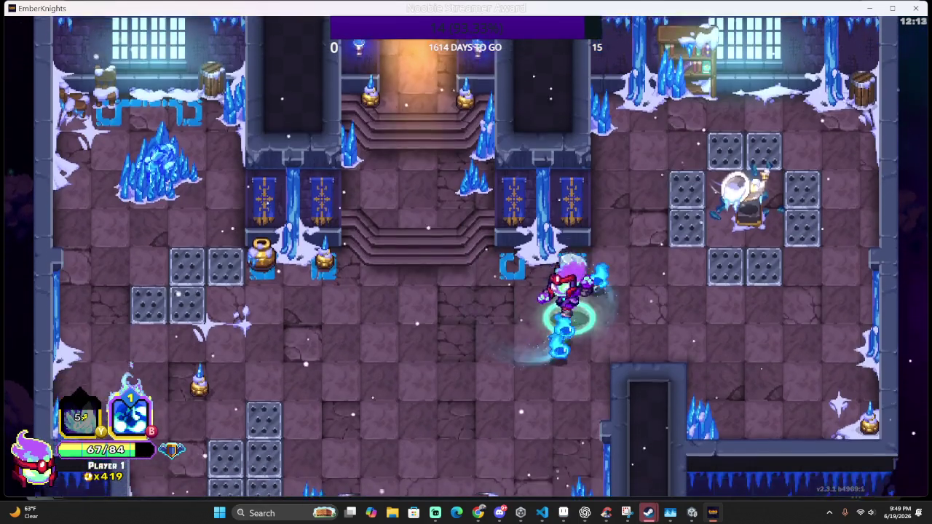
{"action": "key", "text": "w"}
{"action": "key", "text": "d"}
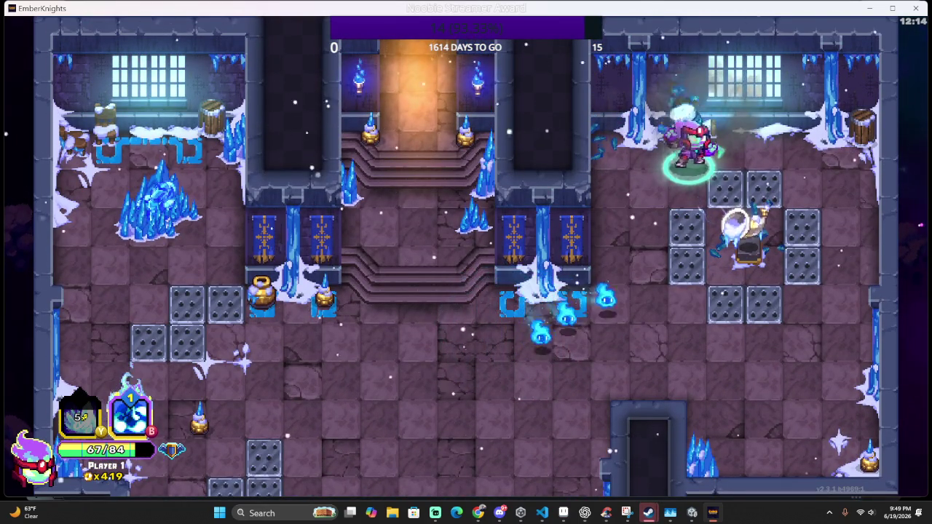
{"action": "key", "text": "s"}
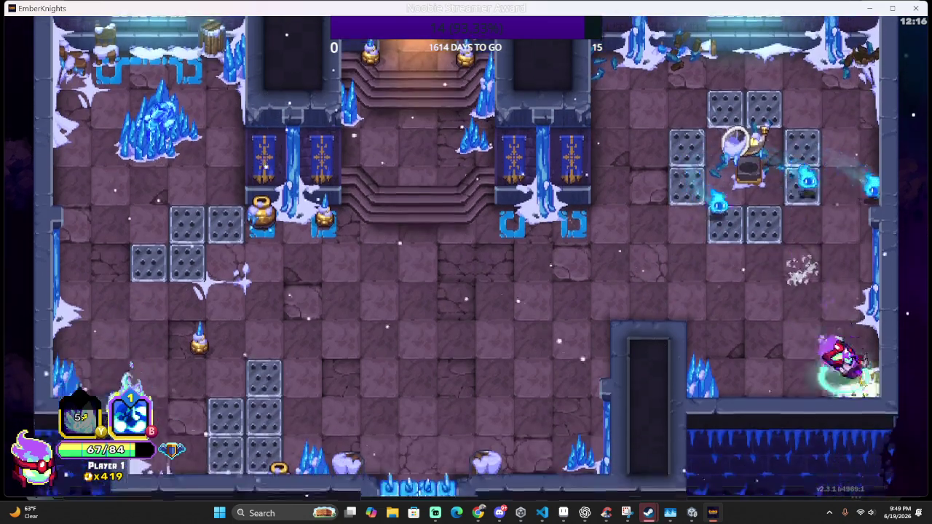
{"action": "key", "text": "a"}
{"action": "key", "text": "w"}
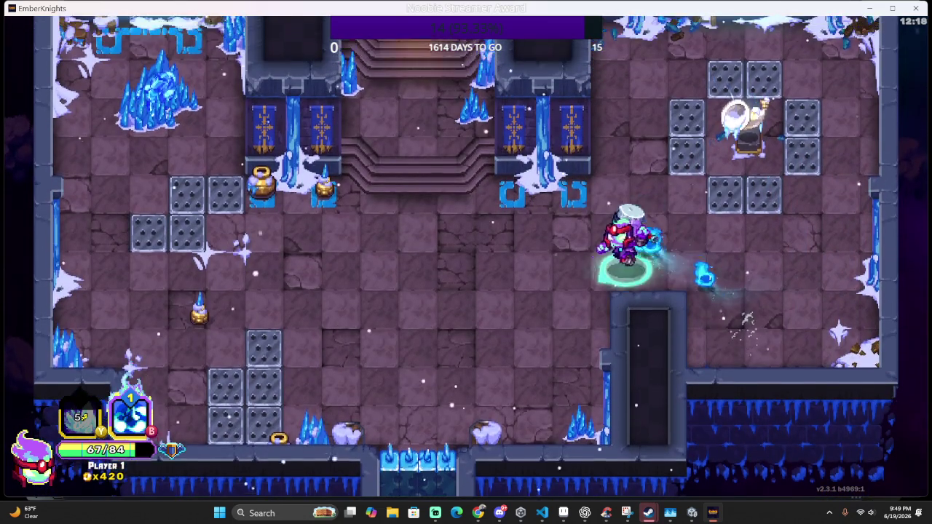
Gather gold near the stairs and lower left, smash the upper-left crates, reaching 432 gold
{"action": "key", "text": "s"}
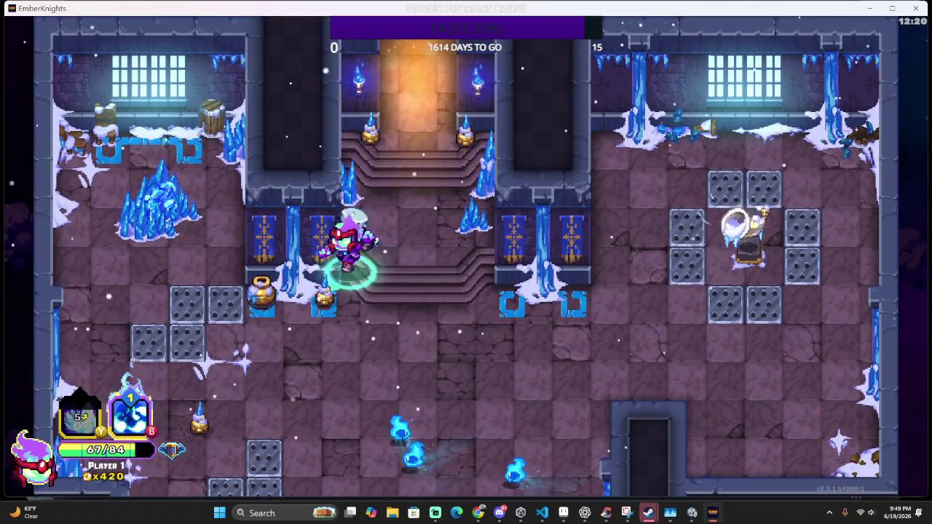
{"action": "key", "text": "s"}
{"action": "key", "text": "a"}
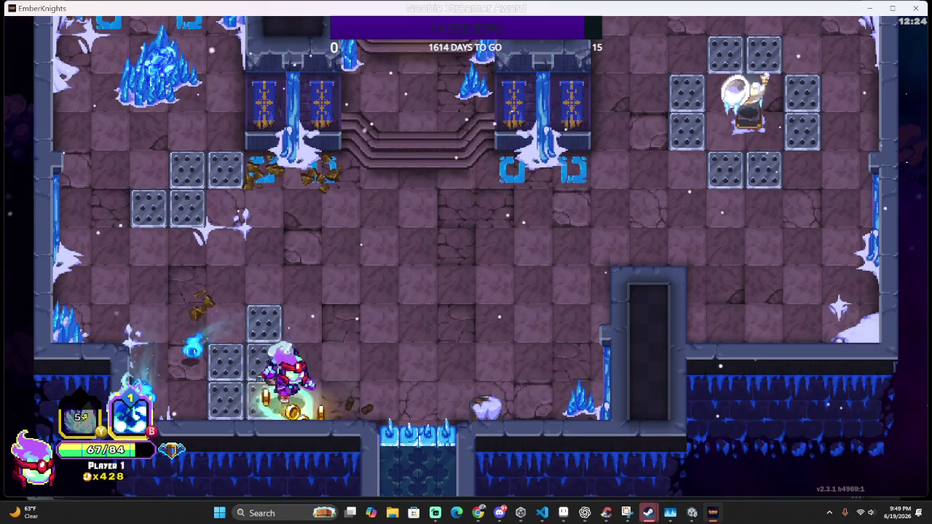
{"action": "key", "text": "w"}
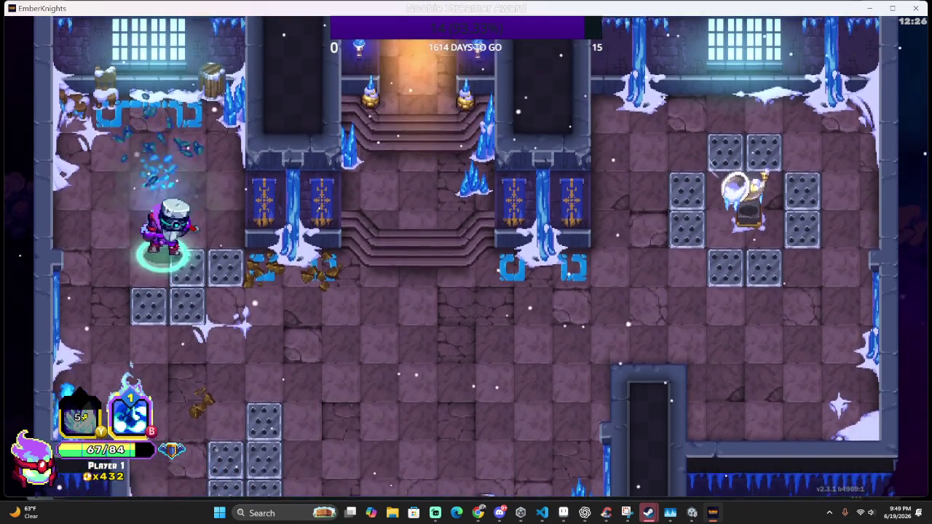
{"action": "key", "text": "s"}
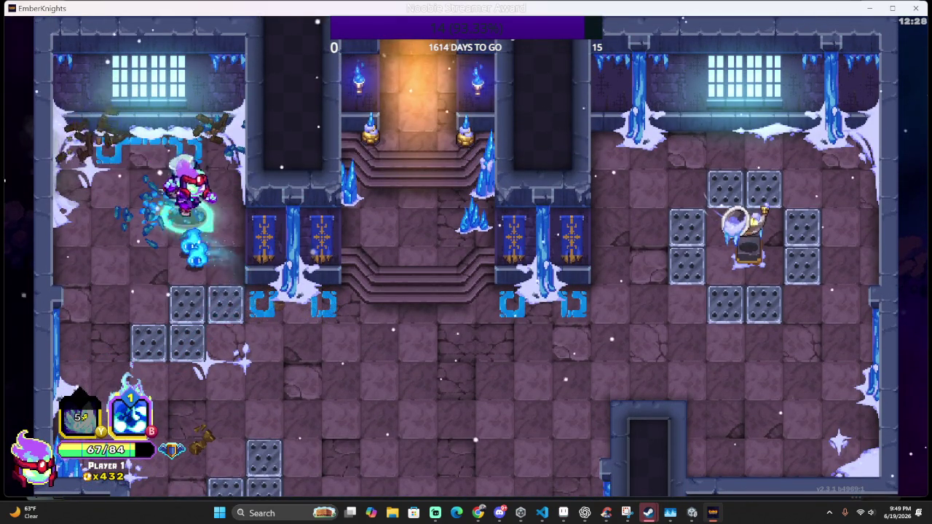
{"action": "key", "text": "d"}
{"action": "key", "text": "w"}
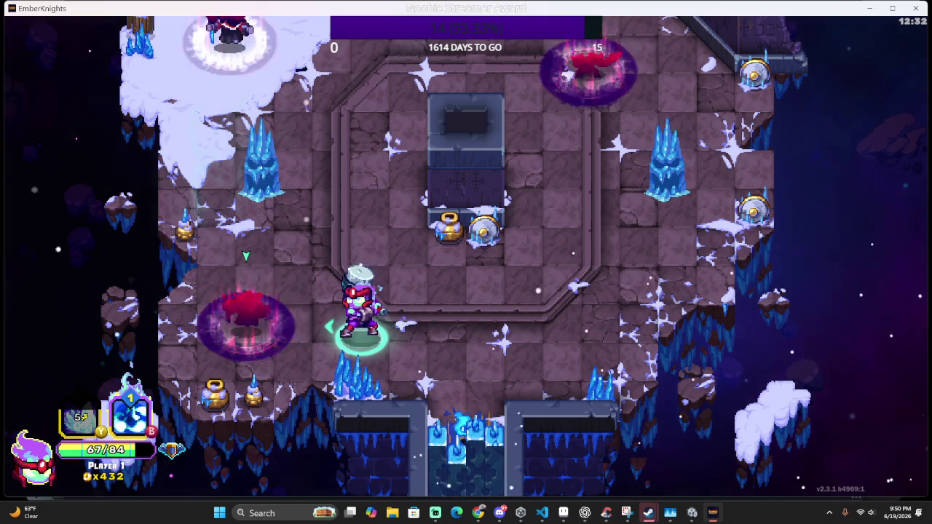
Attack the enemy group with slashes, the ice swirl and the ice-crystal skill
{"action": "key", "text": "d"}
{"action": "key", "text": "s"}
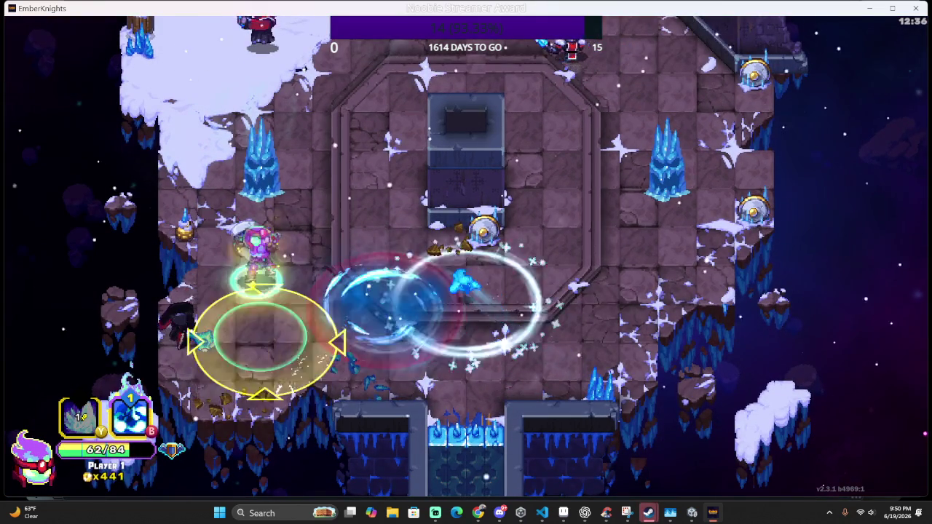
{"action": "key", "text": "s"}
{"action": "key", "text": "w"}
{"action": "key", "text": "d"}
{"action": "key", "text": "w"}
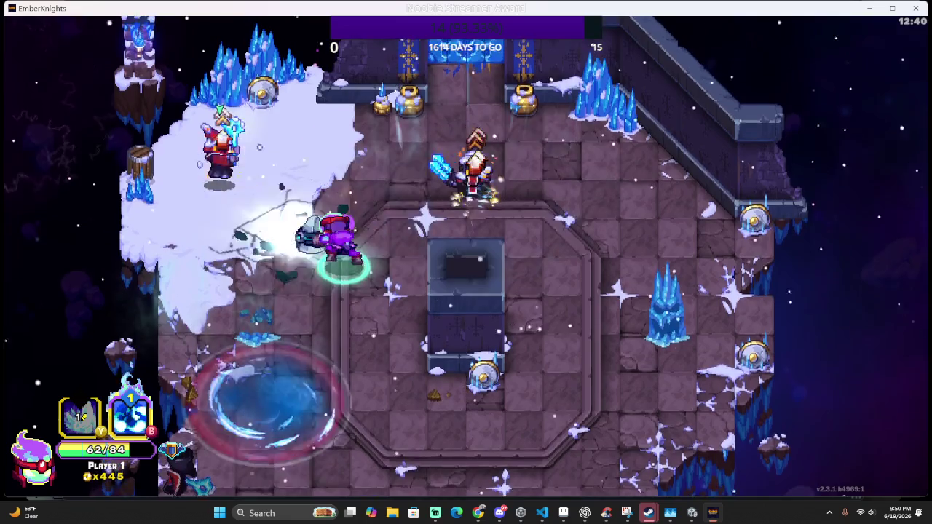
{"action": "key", "text": "a"}
{"action": "key", "text": "w"}
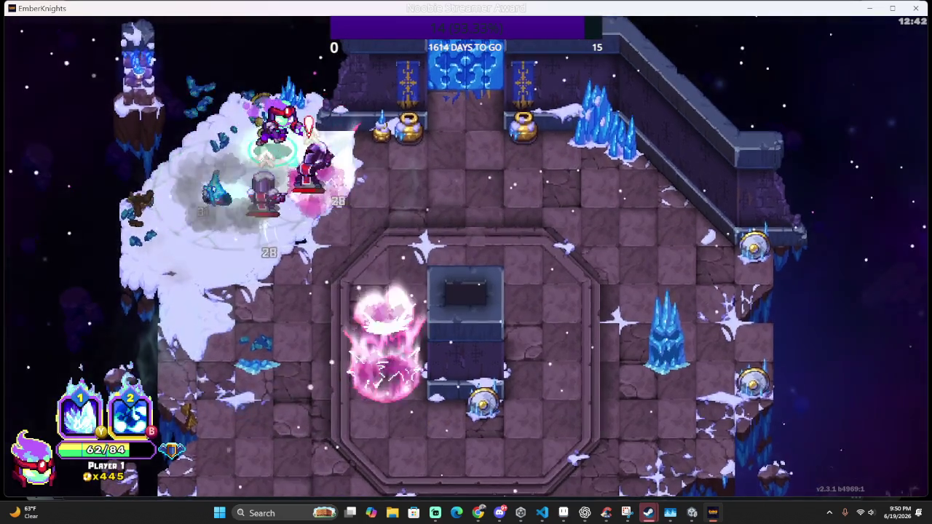
{"action": "key", "text": "s"}
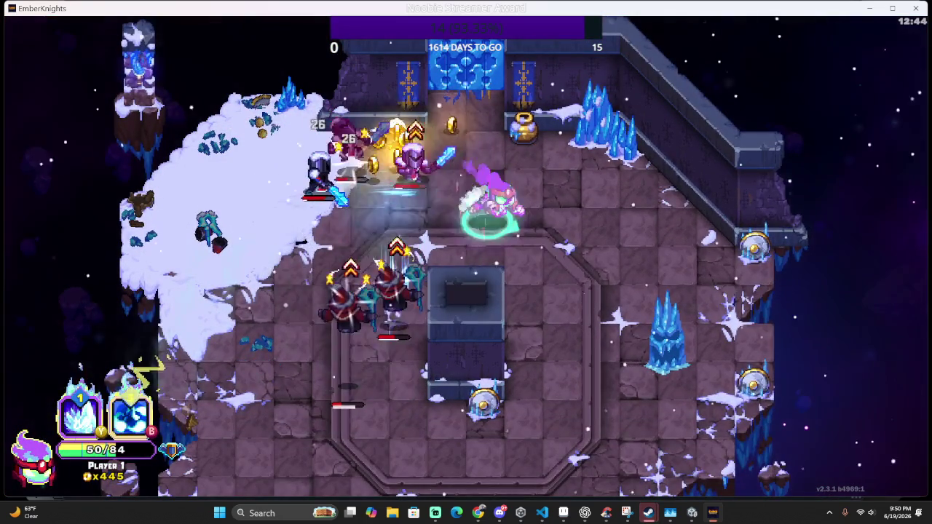
{"action": "key", "text": "q"}
{"action": "key", "text": "d"}
{"action": "key", "text": "a"}
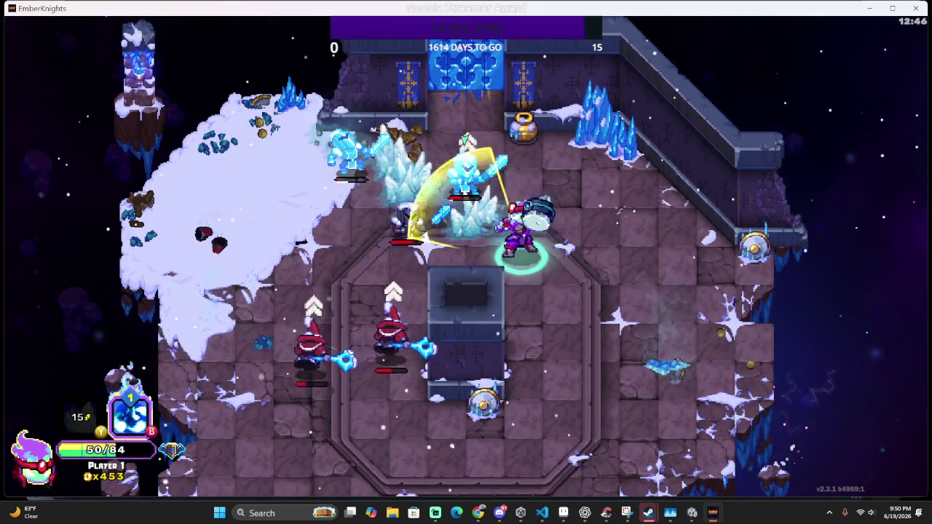
Circle the central pedestal and finish off the frozen enemies on its left
{"action": "key", "text": "s"}
{"action": "key", "text": "a"}
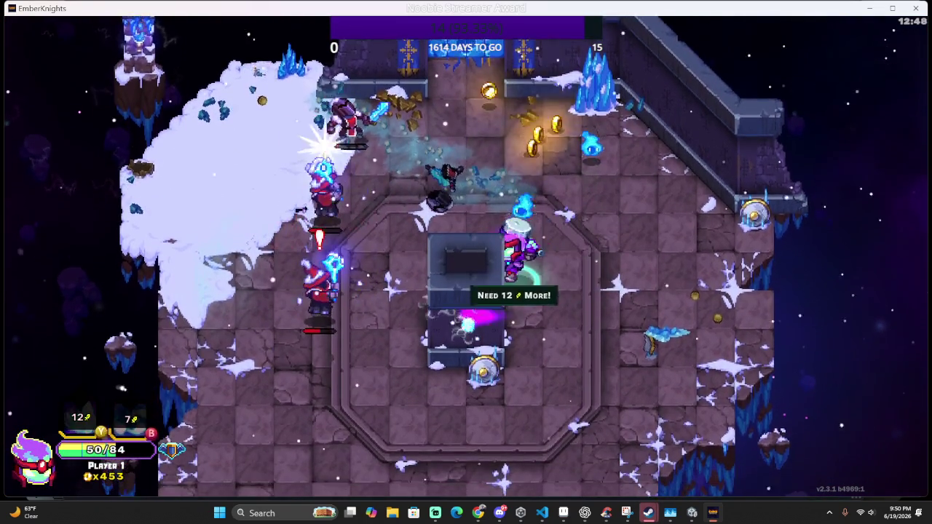
{"action": "key", "text": "d"}
{"action": "key", "text": "s"}
{"action": "key", "text": "a"}
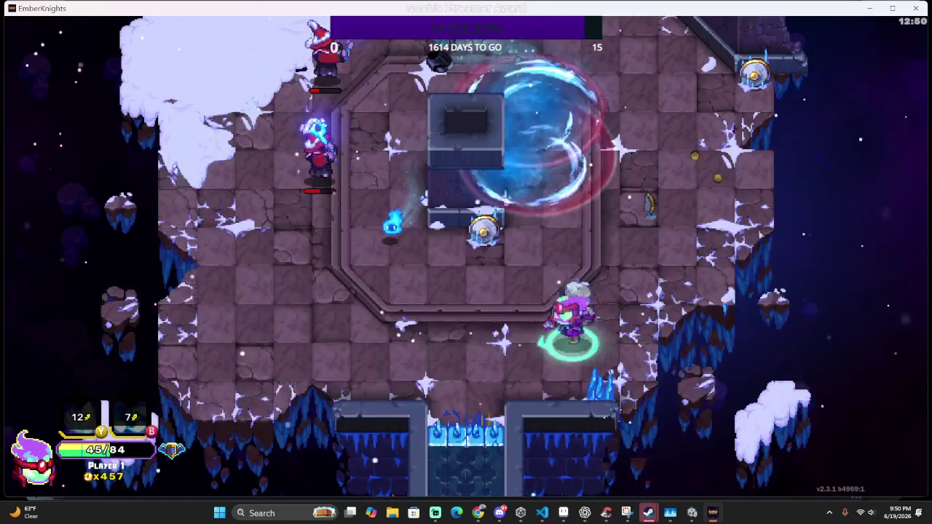
{"action": "key", "text": "a"}
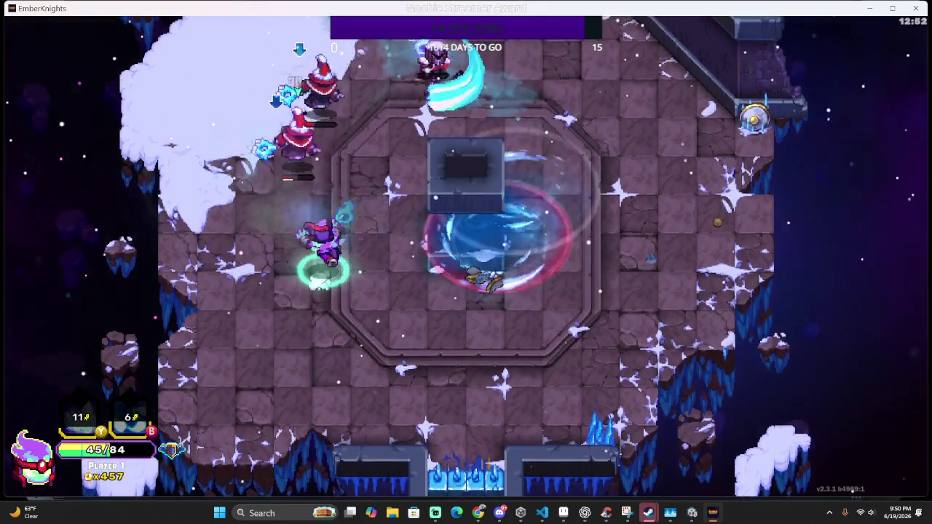
{"action": "key", "text": "w"}
{"action": "key", "text": "w"}
{"action": "key", "text": "d"}
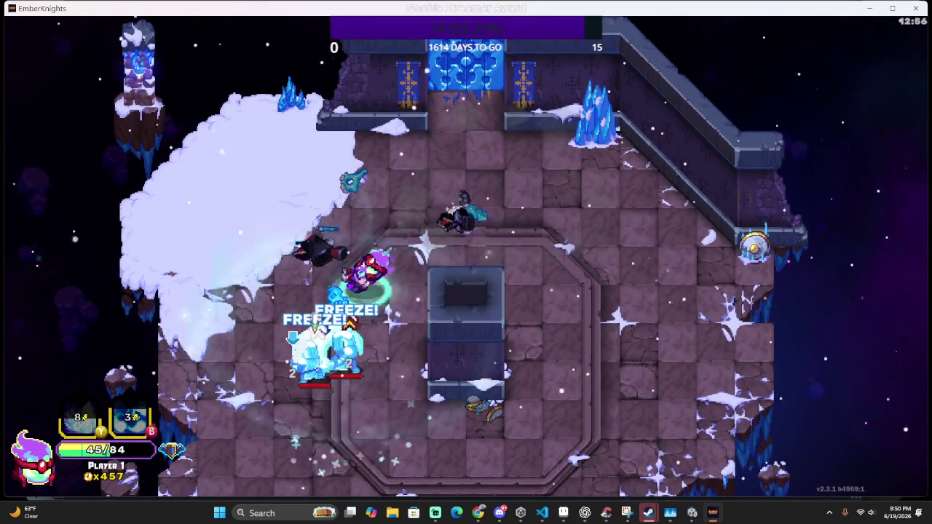
{"action": "key", "text": "s"}
{"action": "key", "text": "a"}
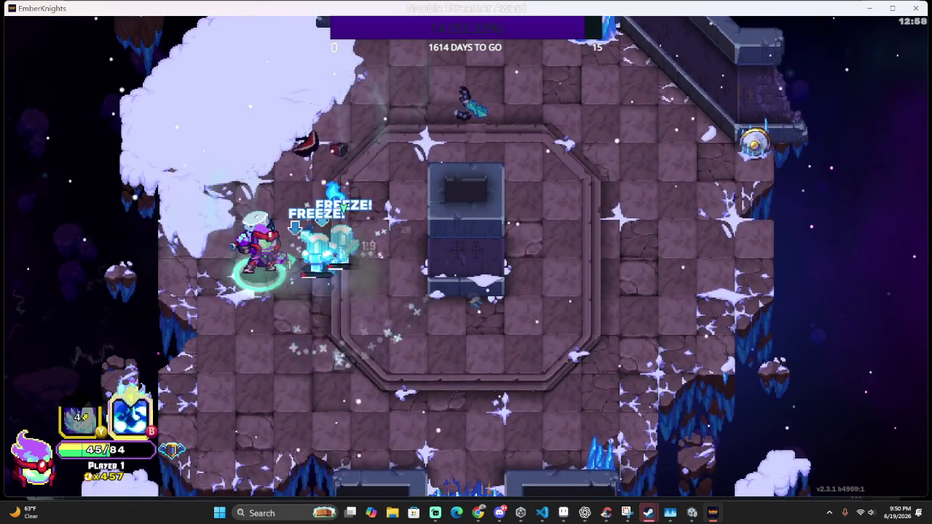
{"action": "key", "text": "d"}
{"action": "key", "text": "w"}
{"action": "key", "text": "a"}
Gather the dropped coins around the pedestal, bringing gold to 473, and head for the top doorway
{"action": "key", "text": "s"}
{"action": "key", "text": "d"}
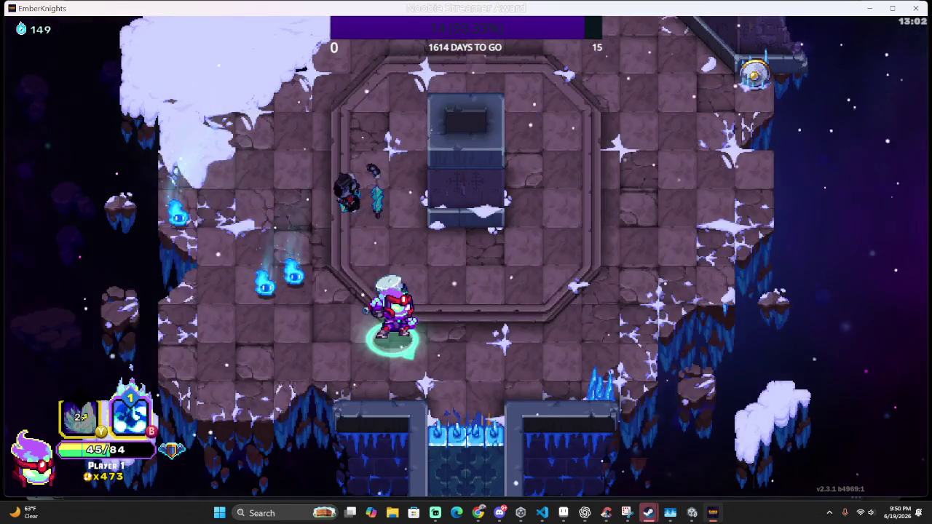
{"action": "key", "text": "w"}
{"action": "key", "text": "d"}
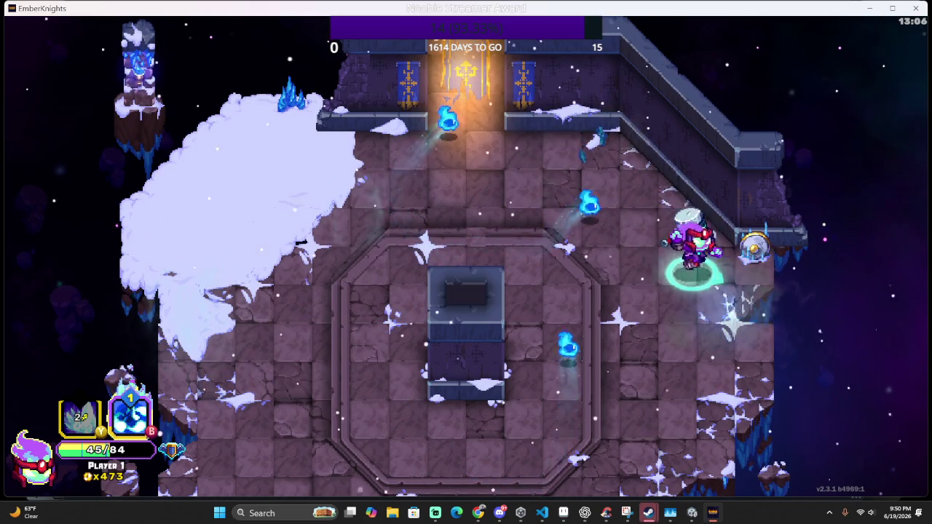
{"action": "key", "text": "s"}
{"action": "key", "text": "a"}
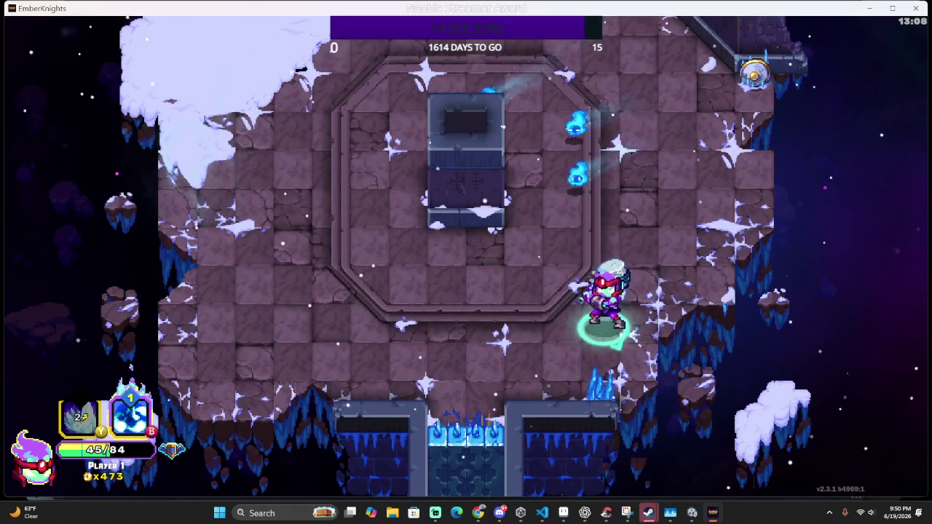
{"action": "key", "text": "w"}
{"action": "key", "text": "a"}
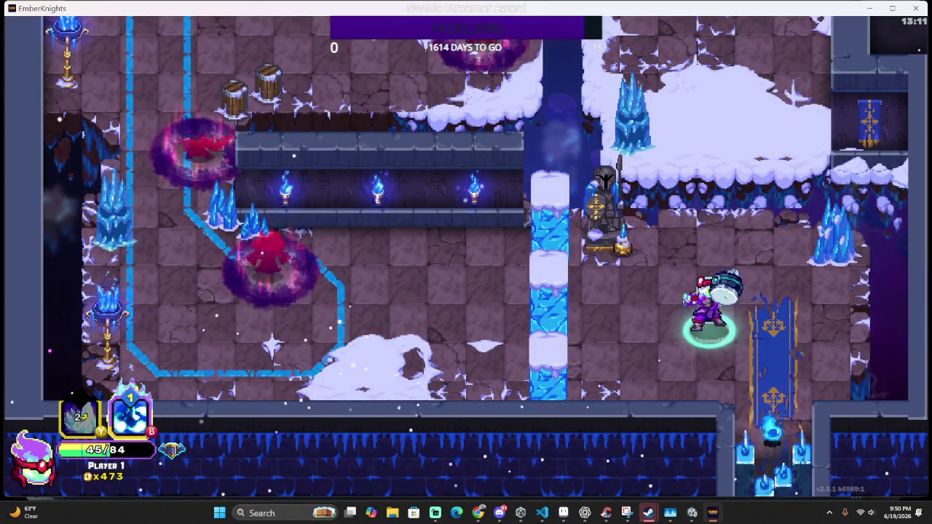
Engage the armored knights by the ice pillar, dashing through them around the room centre
{"action": "key", "text": "a"}
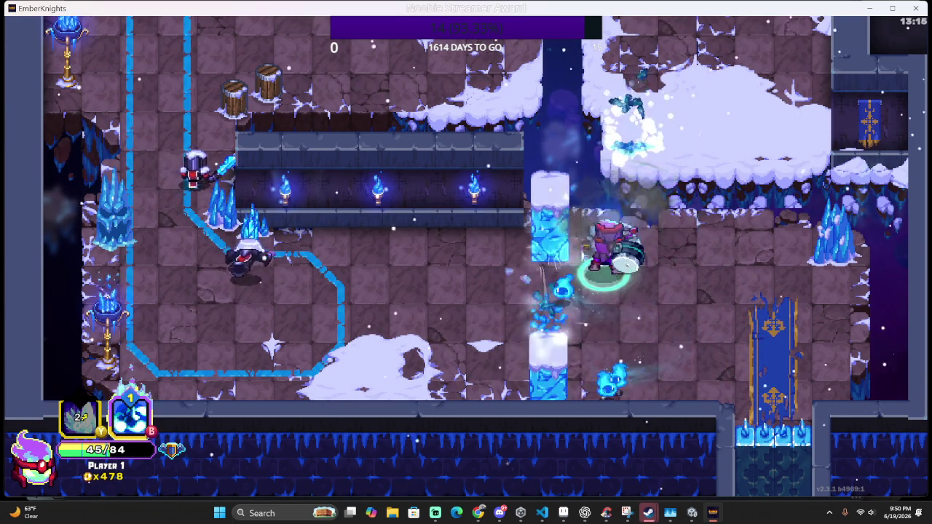
{"action": "key", "text": "a"}
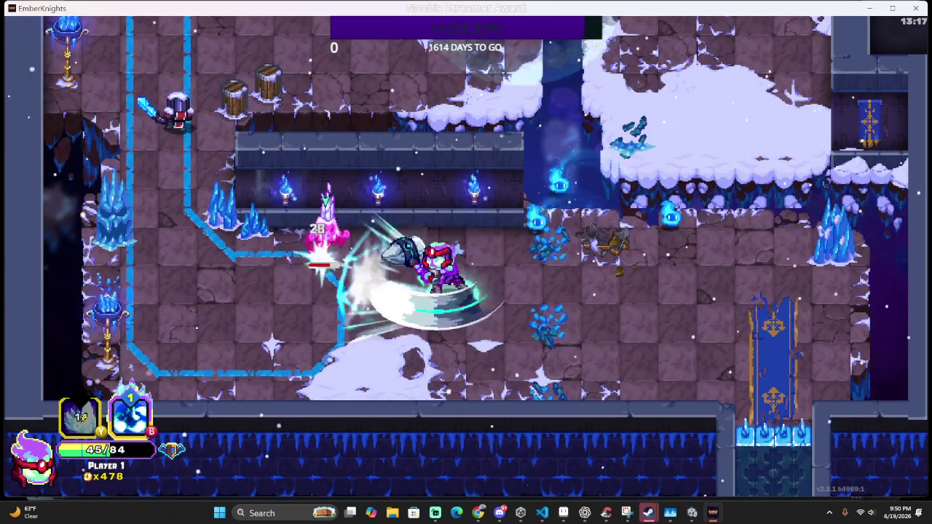
{"action": "key", "text": "d"}
{"action": "key", "text": "a"}
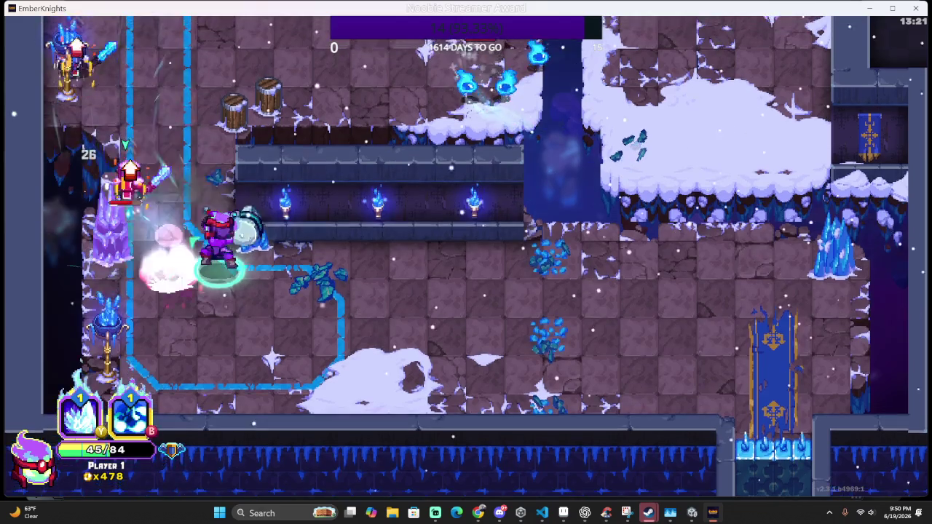
{"action": "key", "text": "d"}
Freeze the knights with the ice-crystal burst and slash through them for a Perfect Room at 494 gold
{"action": "key", "text": "q"}
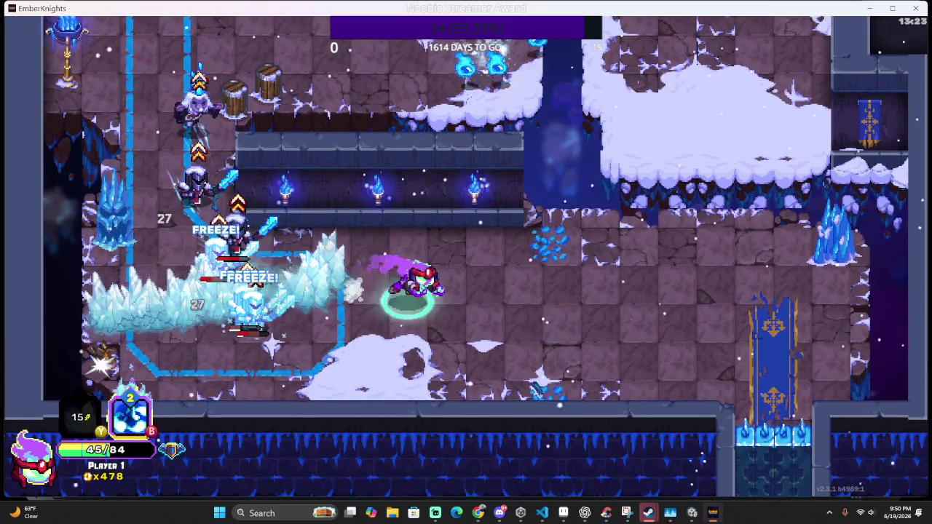
{"action": "key", "text": "d"}
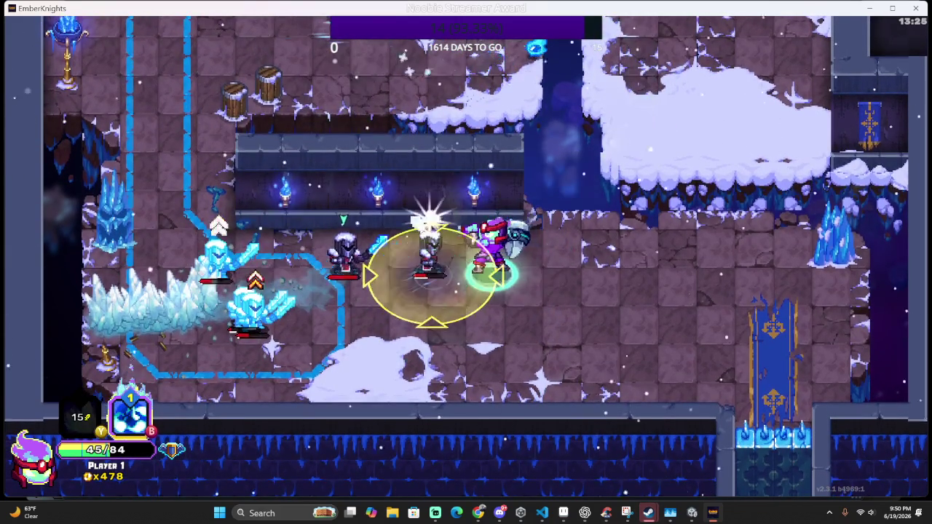
{"action": "key", "text": "space"}
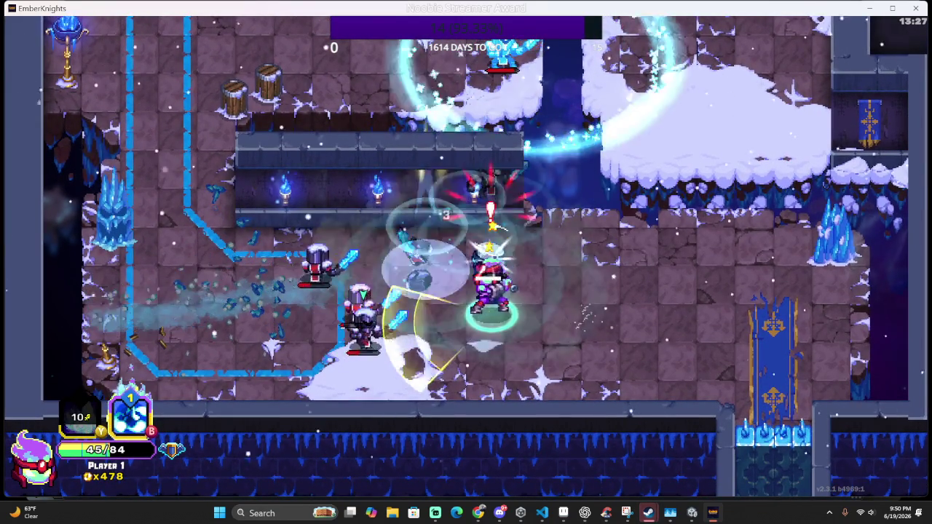
{"action": "key", "text": "space"}
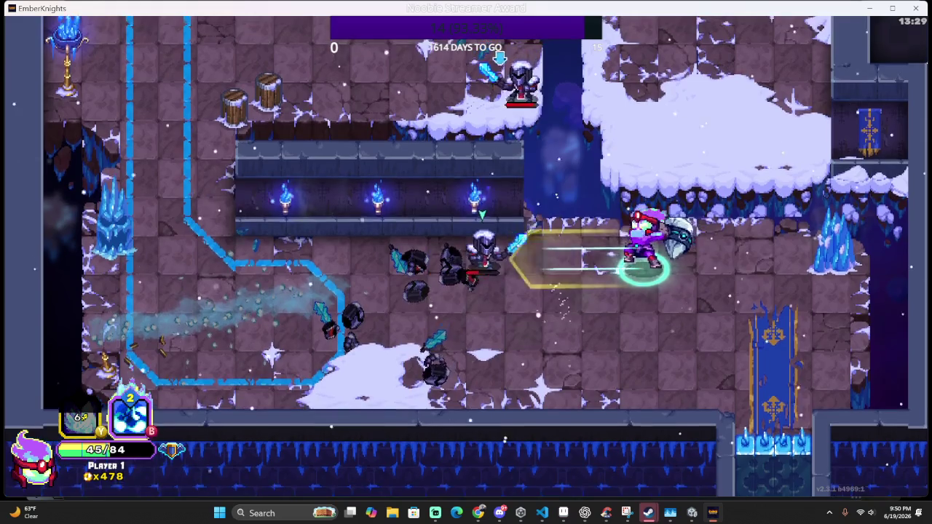
{"action": "key", "text": "a"}
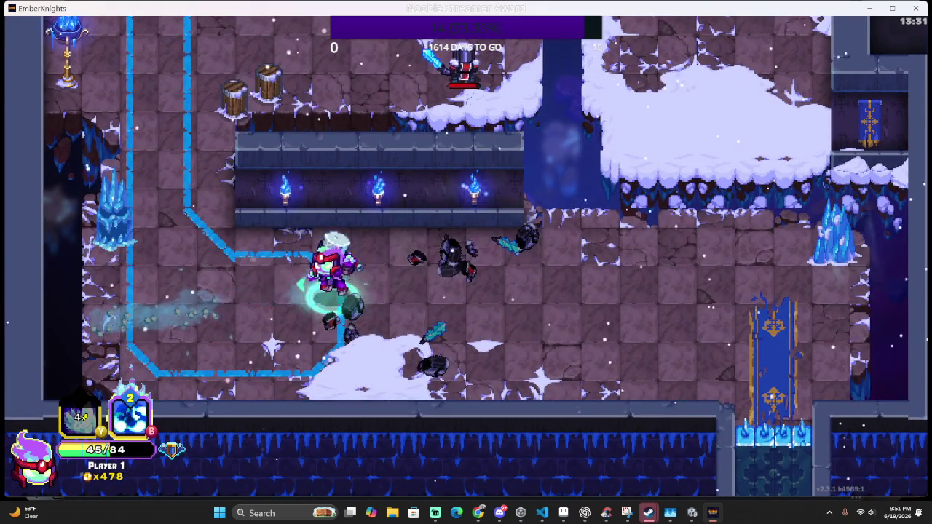
{"action": "key", "text": "a"}
{"action": "key", "text": "w"}
{"action": "key", "text": "d"}
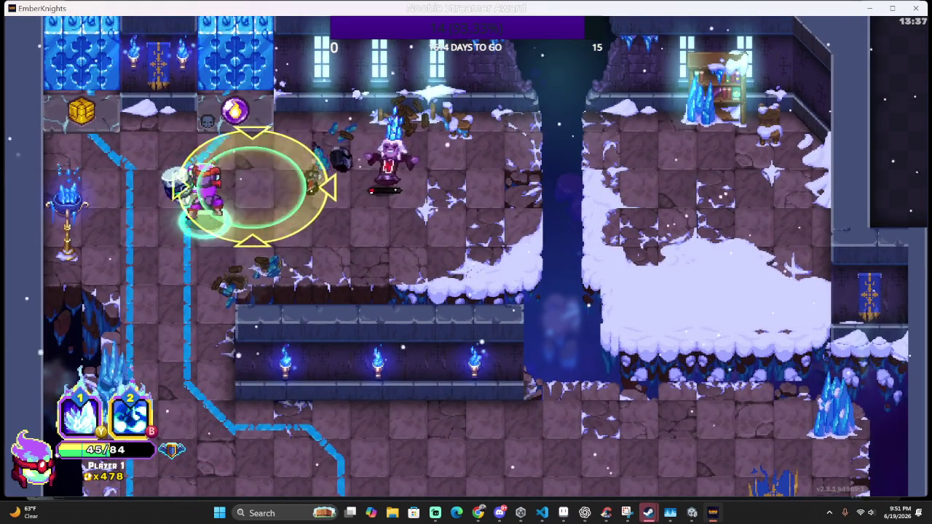
Pick up the dropped coins, then walk past the torch wall and snowy ledge toward the top-left rewards
{"action": "key", "text": "s"}
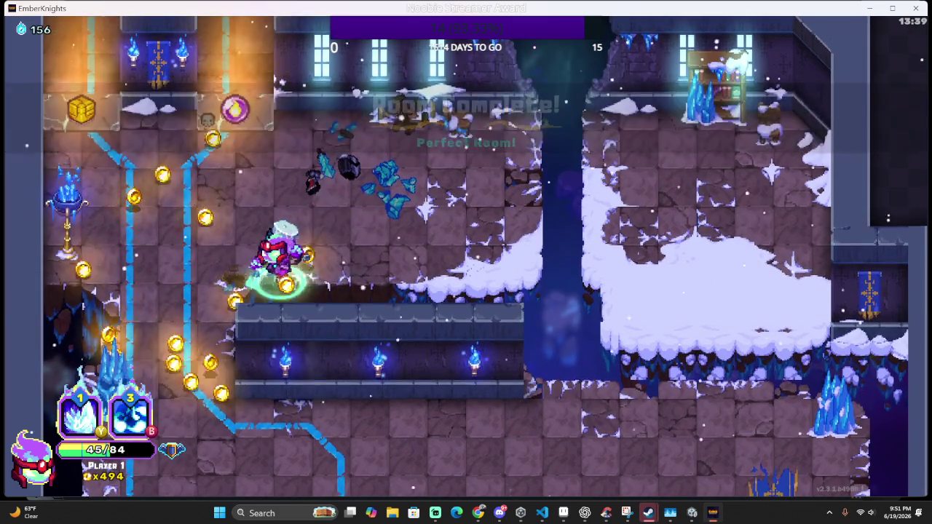
{"action": "key", "text": "a"}
{"action": "key", "text": "w"}
{"action": "key", "text": "s"}
{"action": "key", "text": "d"}
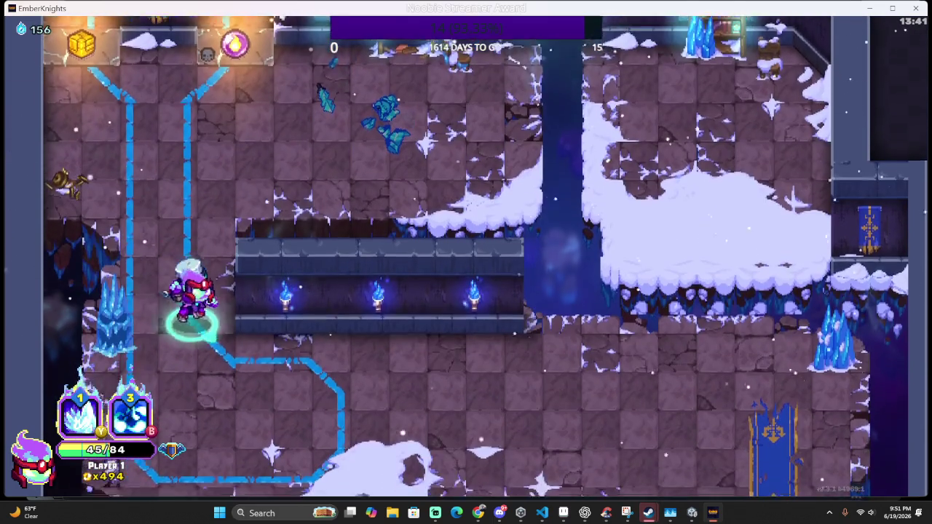
{"action": "key", "text": "d"}
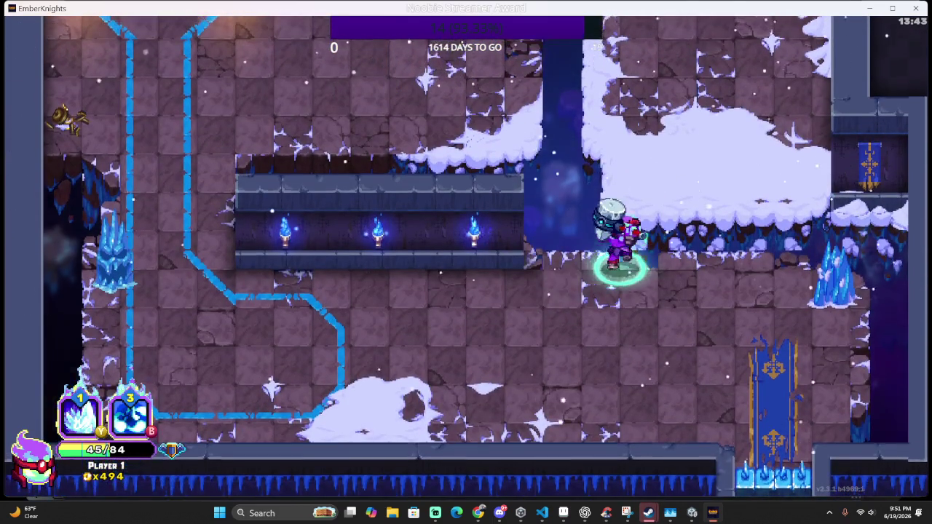
{"action": "key", "text": "w"}
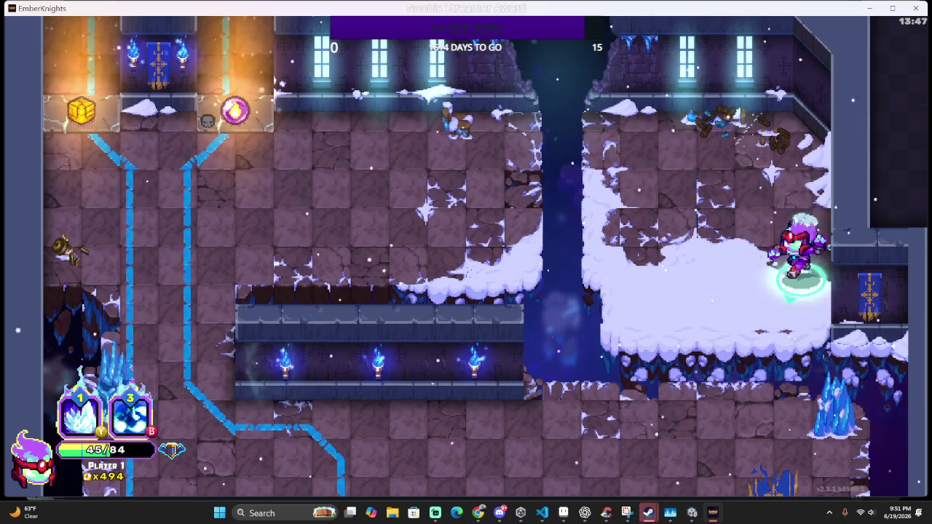
{"action": "key", "text": "a"}
{"action": "key", "text": "s"}
{"action": "key", "text": "a"}
{"action": "key", "text": "a"}
{"action": "key", "text": "w"}
{"action": "key", "text": "a"}
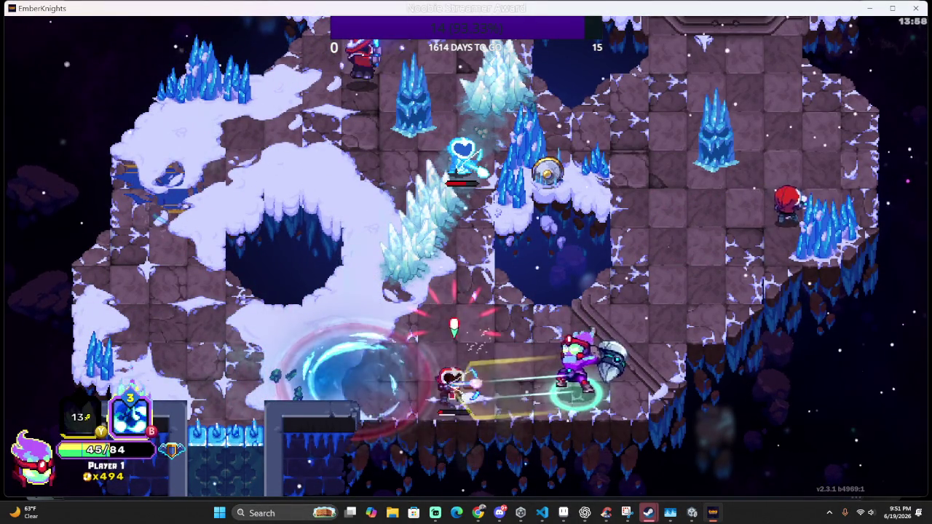
Battle the frost enemies on the icy platform, trying the ember ability without enough embers; gold reaches 497
{"action": "key", "text": "w"}
{"action": "key", "text": "a"}
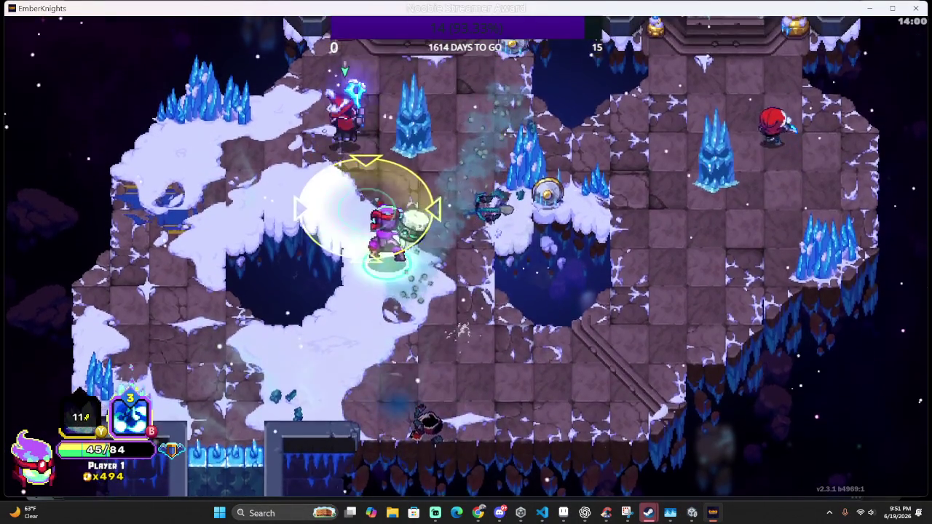
{"action": "key", "text": "w"}
{"action": "key", "text": "a"}
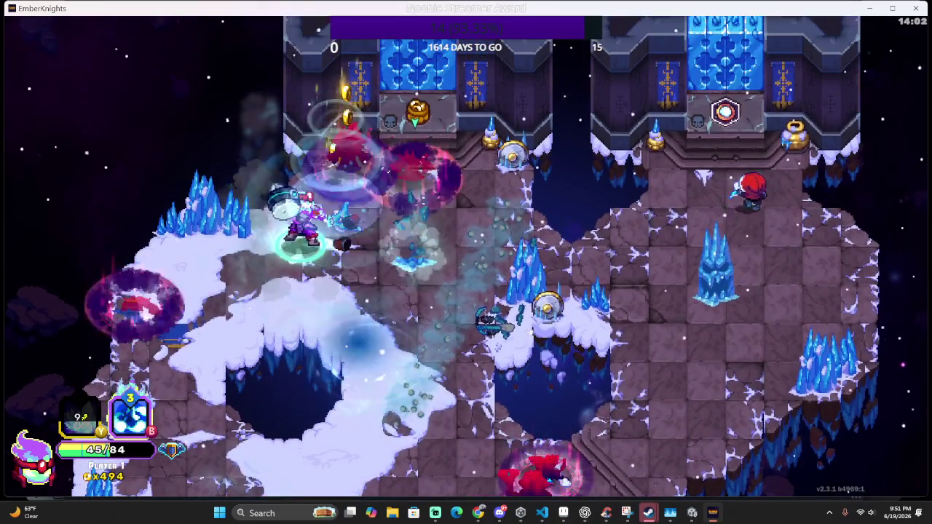
{"action": "key", "text": "a"}
{"action": "key", "text": "q"}
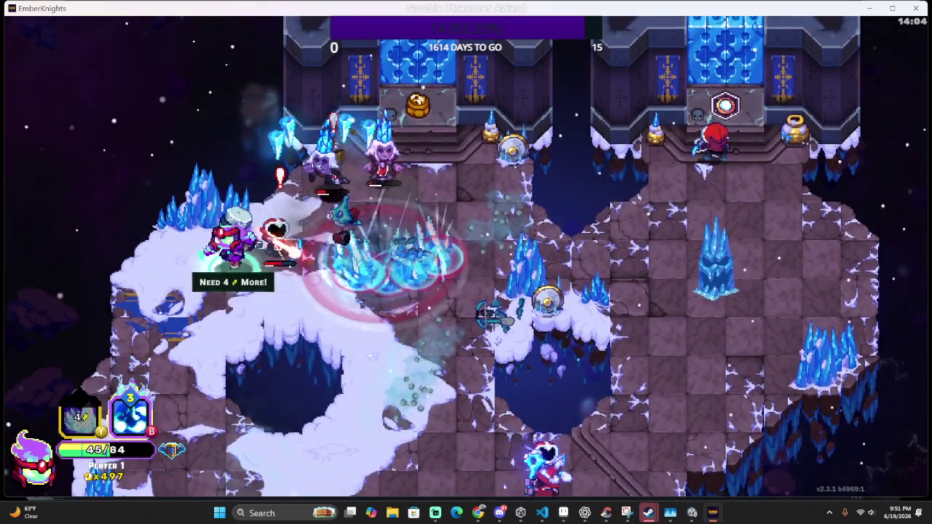
{"action": "key", "text": "d"}
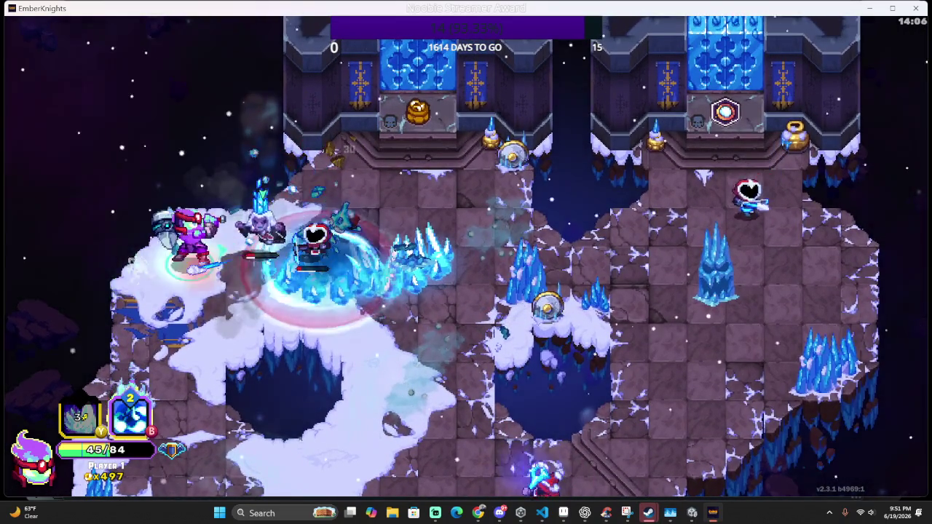
{"action": "key", "text": "s"}
{"action": "key", "text": "s"}
{"action": "key", "text": "d"}
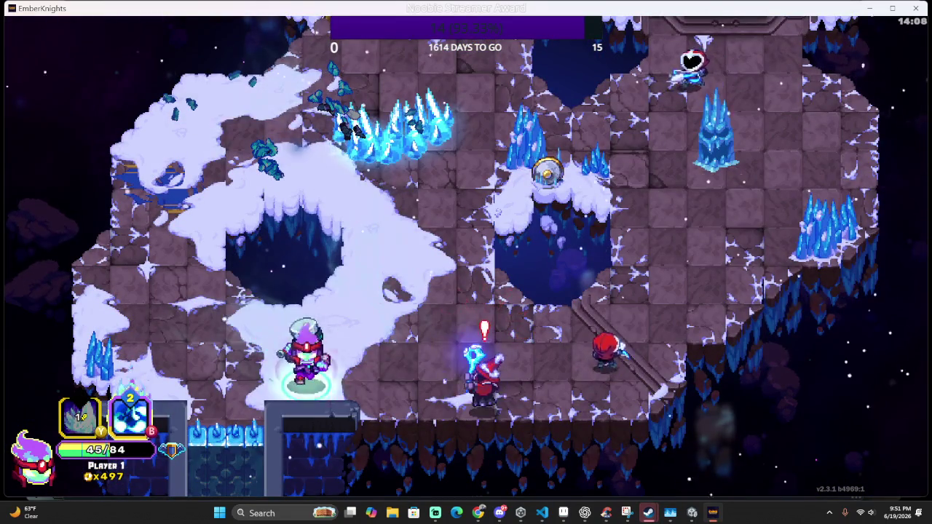